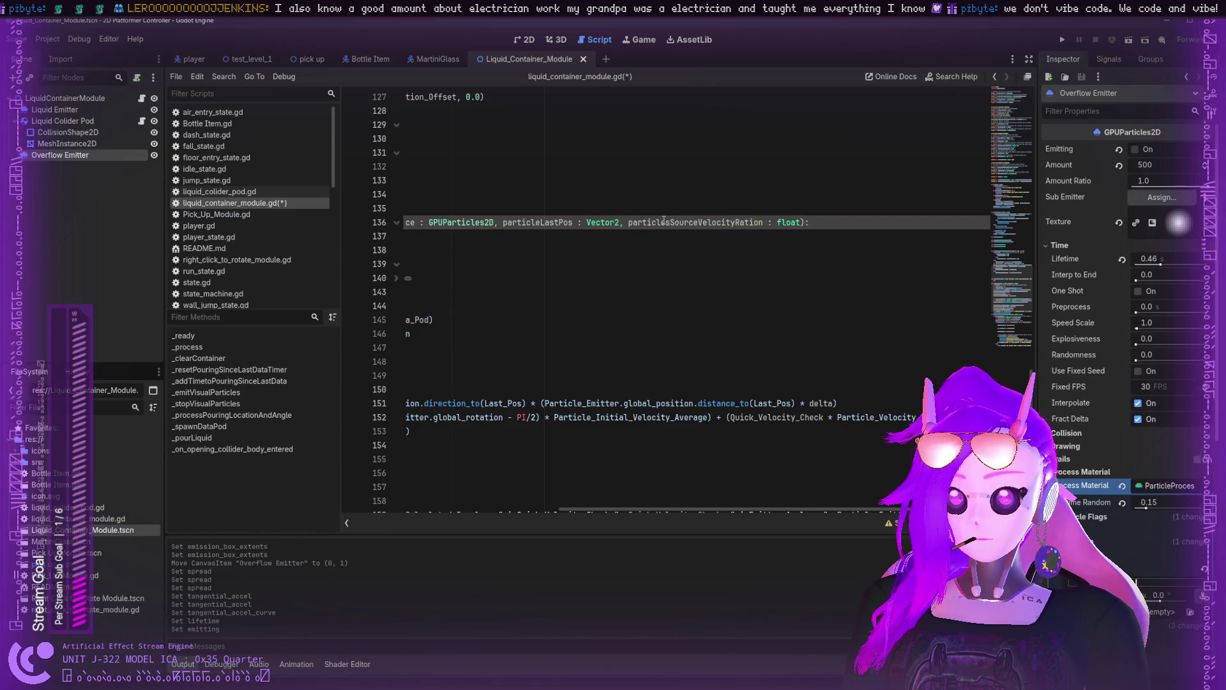
# - Finish line 136 by adding the parameter particlesSourceInitialVelocityAverage : float = 0.0 to _spawnDataPod
pyautogui.scroll(1, 772, 386)
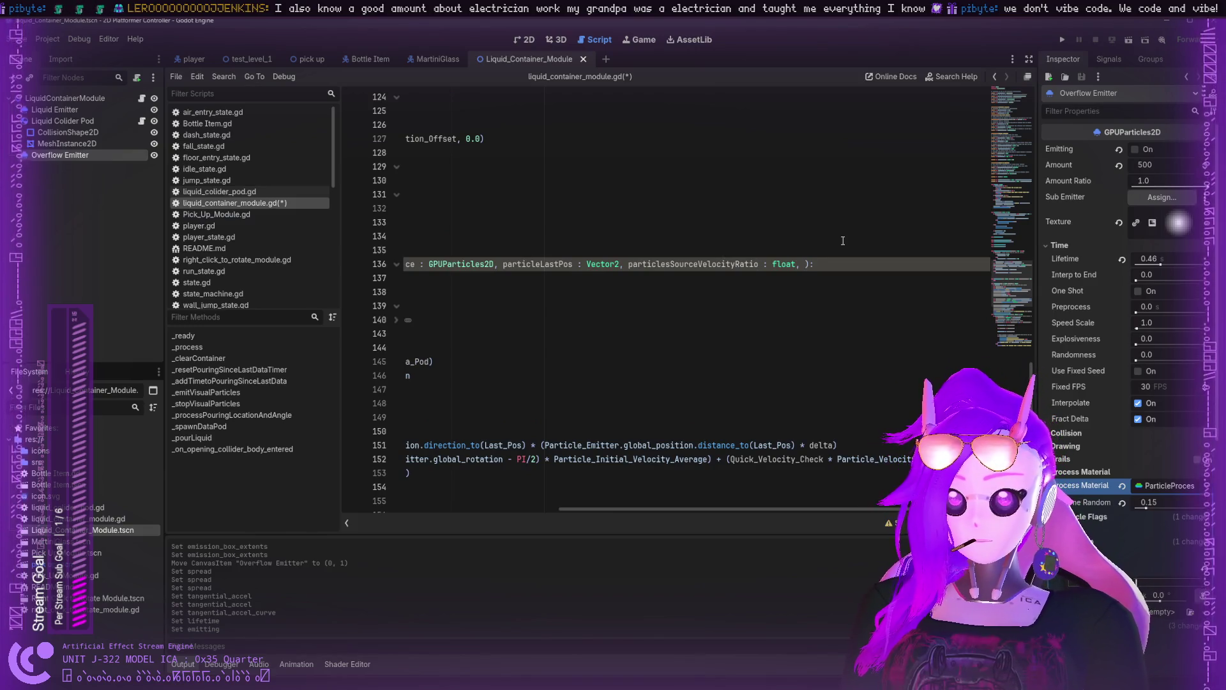
pyautogui.hscroll(-1, 756, 321)
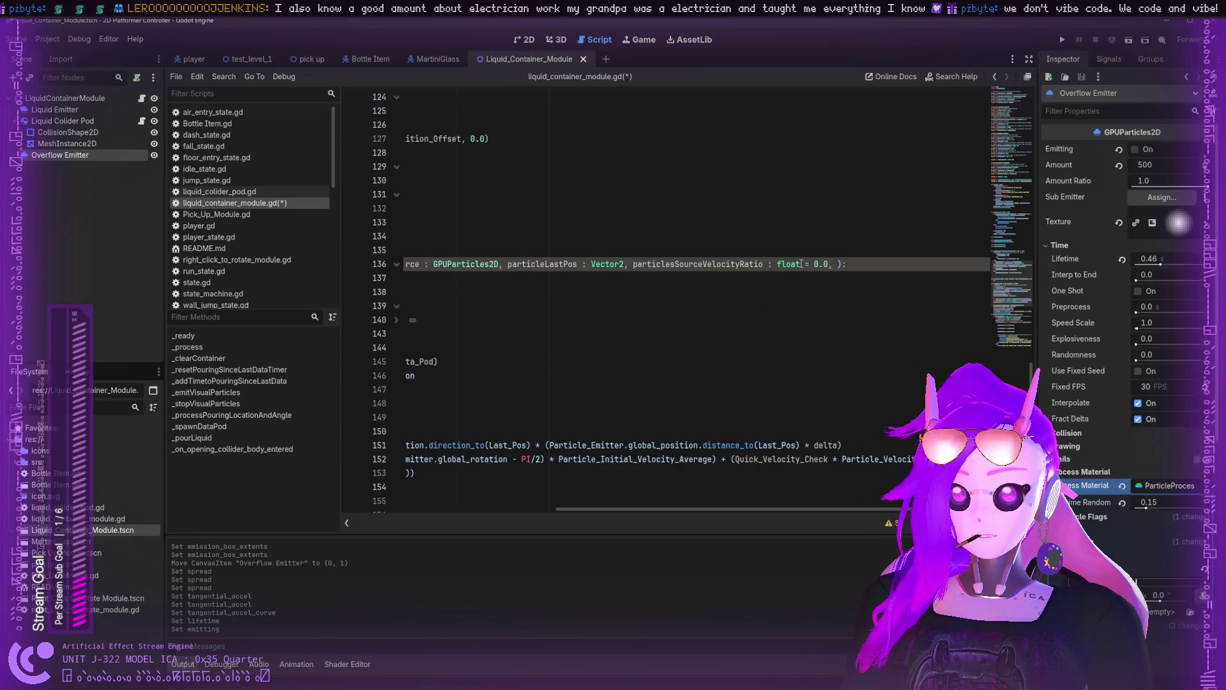
pyautogui.write('ticlesSource')
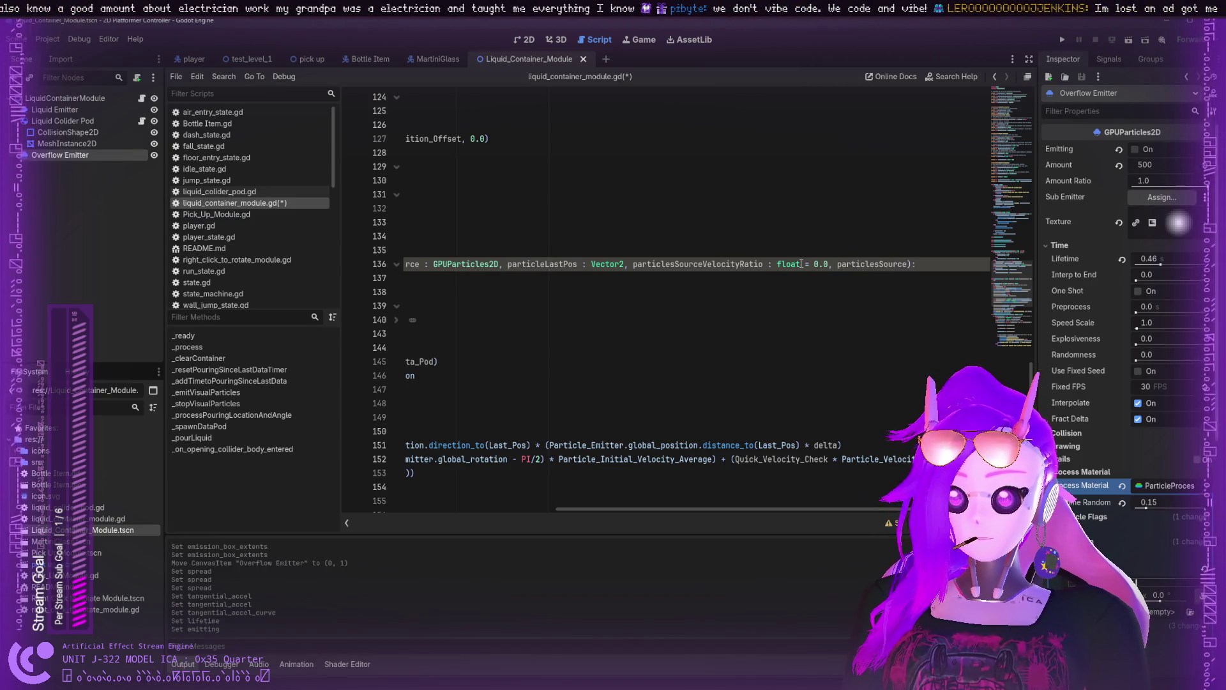
pyautogui.moveTo(721, 509)
pyautogui.mouseDown()
pyautogui.moveTo(493, 497)
pyautogui.moveTo(639, 495)
pyautogui.moveTo(678, 477)
pyautogui.mouseUp()
pyautogui.doubleClick(657, 462)
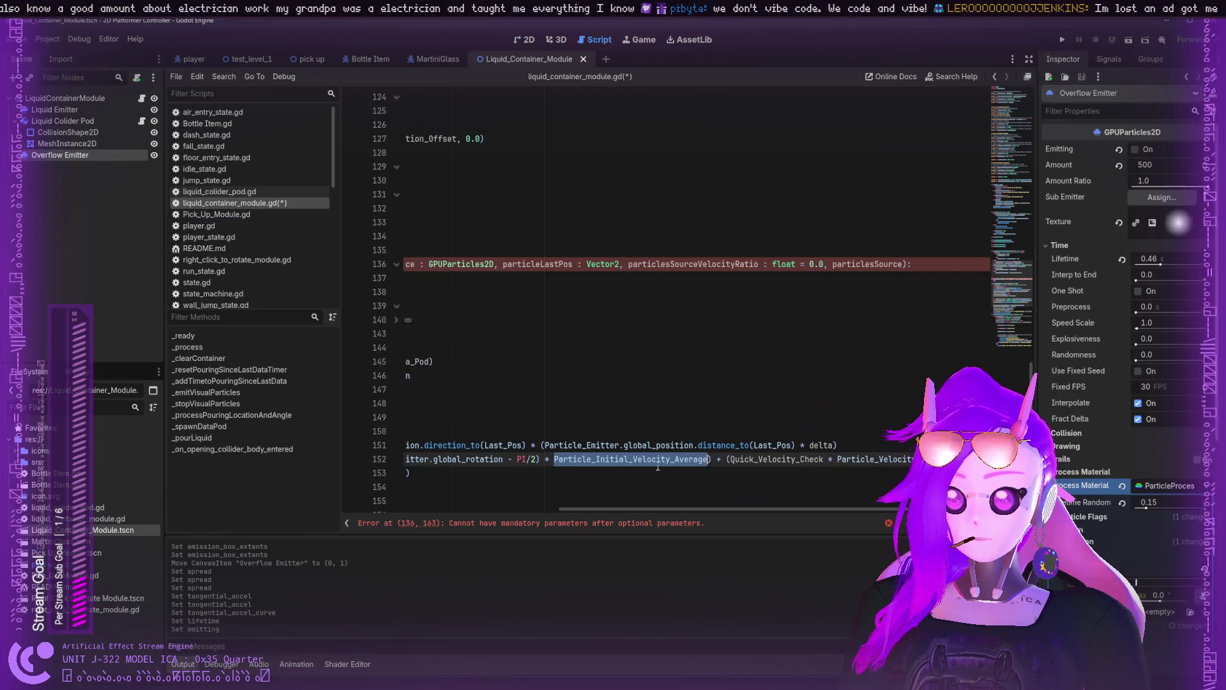
pyautogui.click(905, 264)
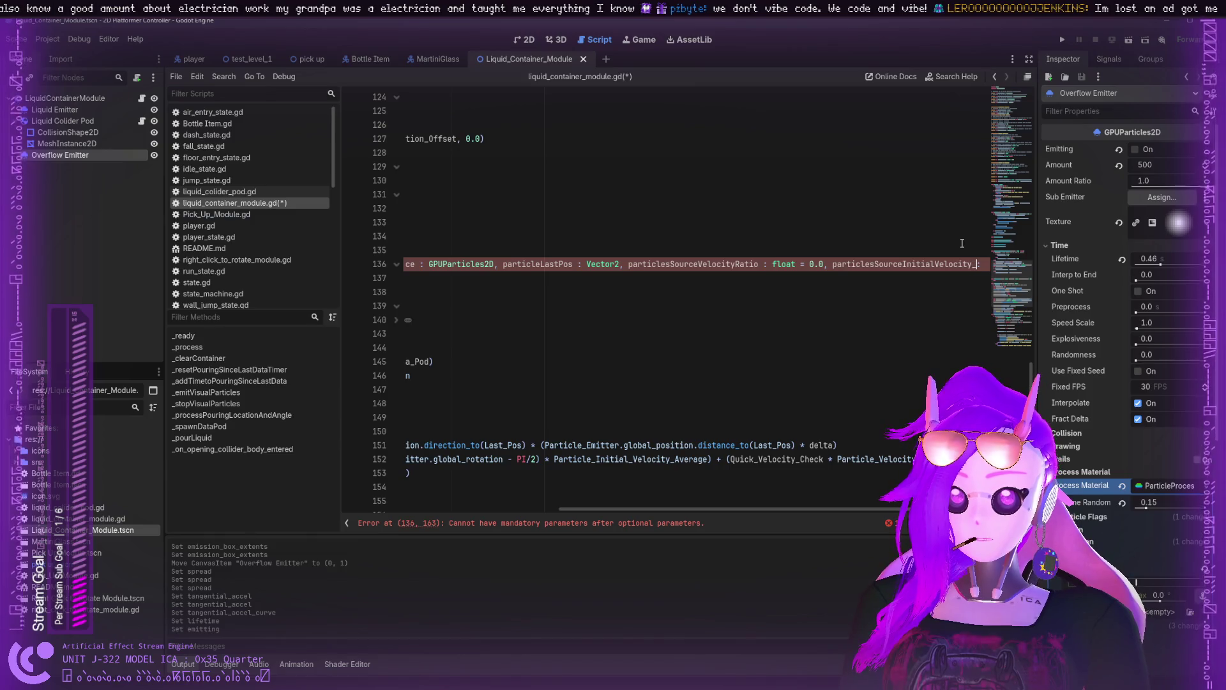
pyautogui.press('BackSpace')
pyautogui.press('BackSpace')
pyautogui.press('BackSpace')
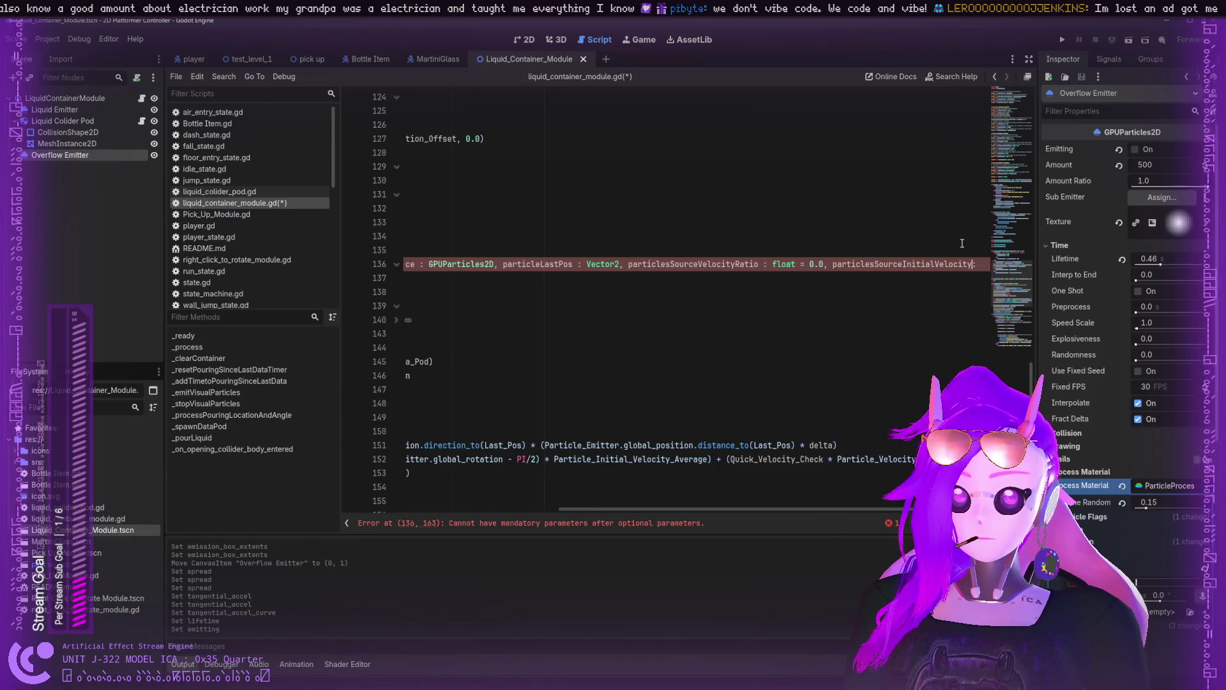
pyautogui.write('erage')
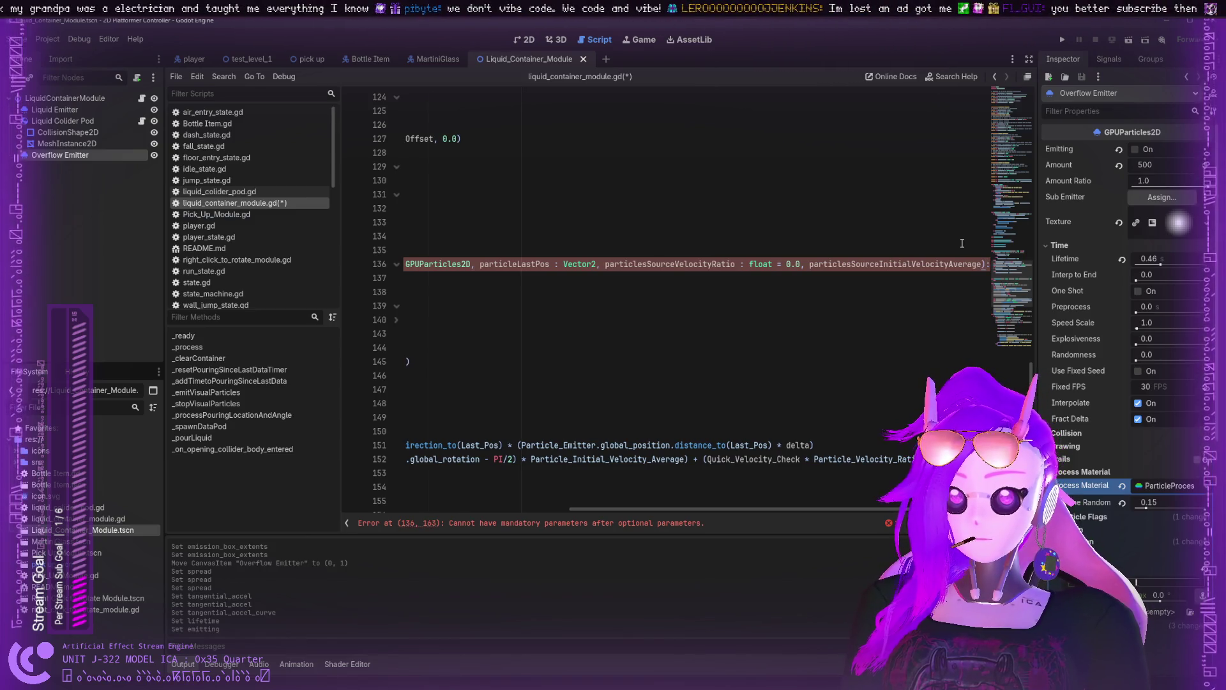
pyautogui.write(' : float')
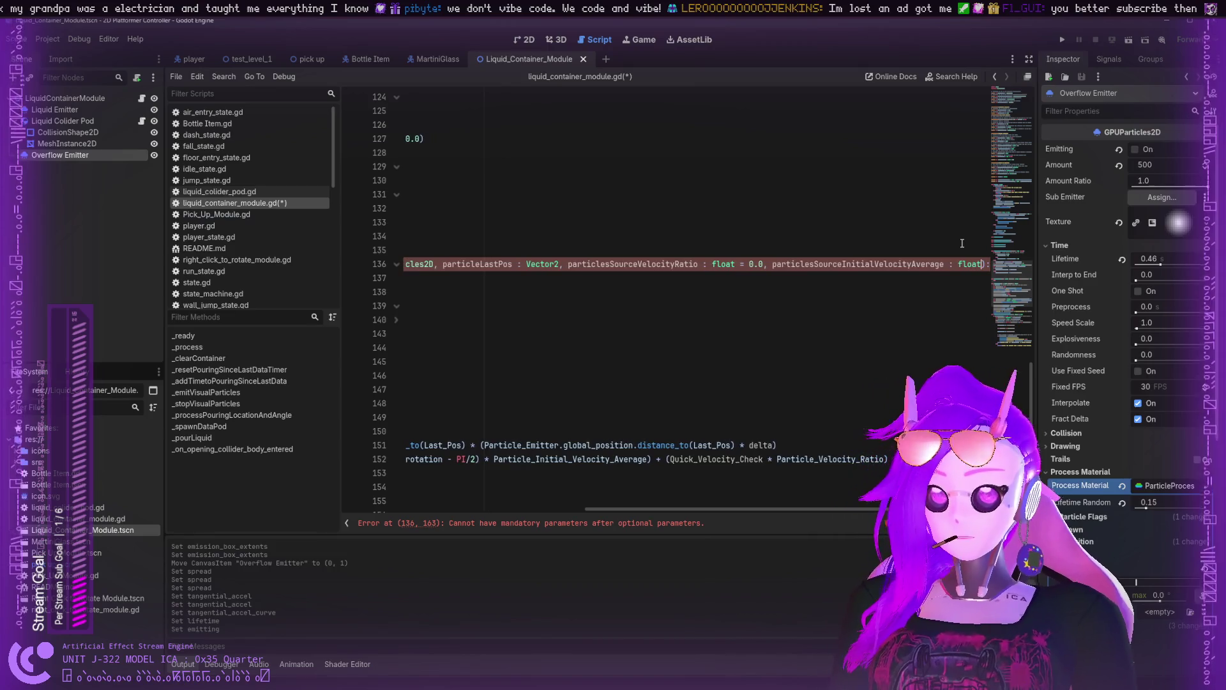
pyautogui.write(' = 0.0')
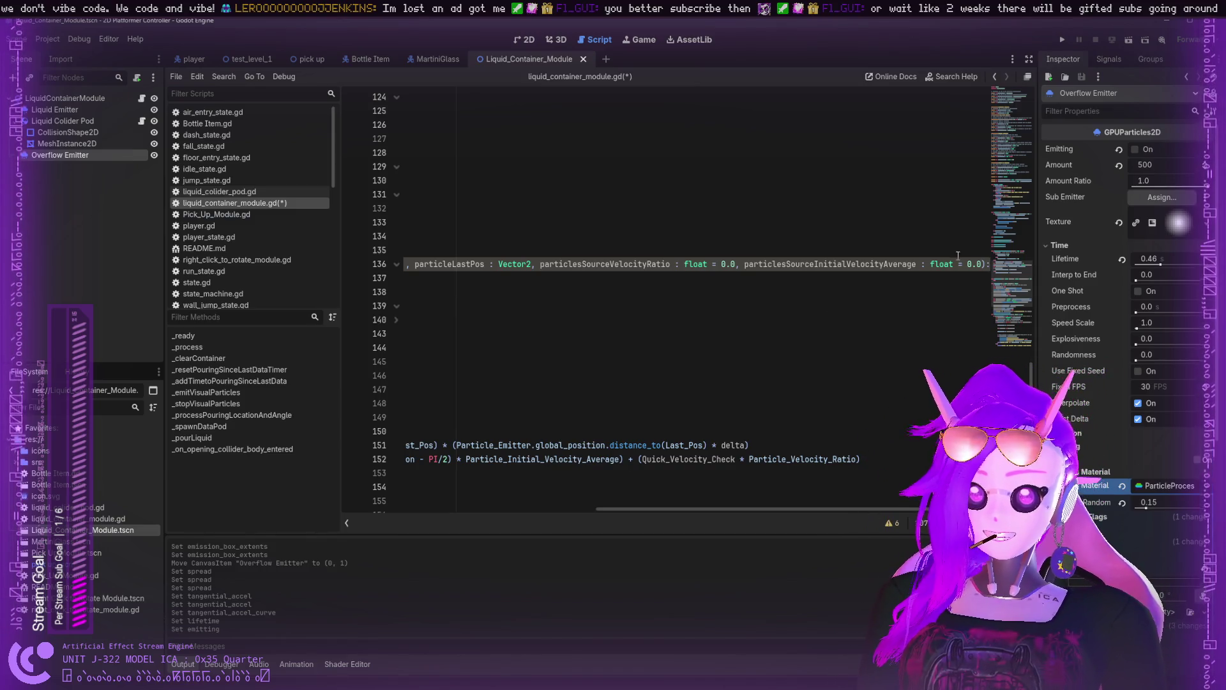
pyautogui.scroll(3, 945, 294)
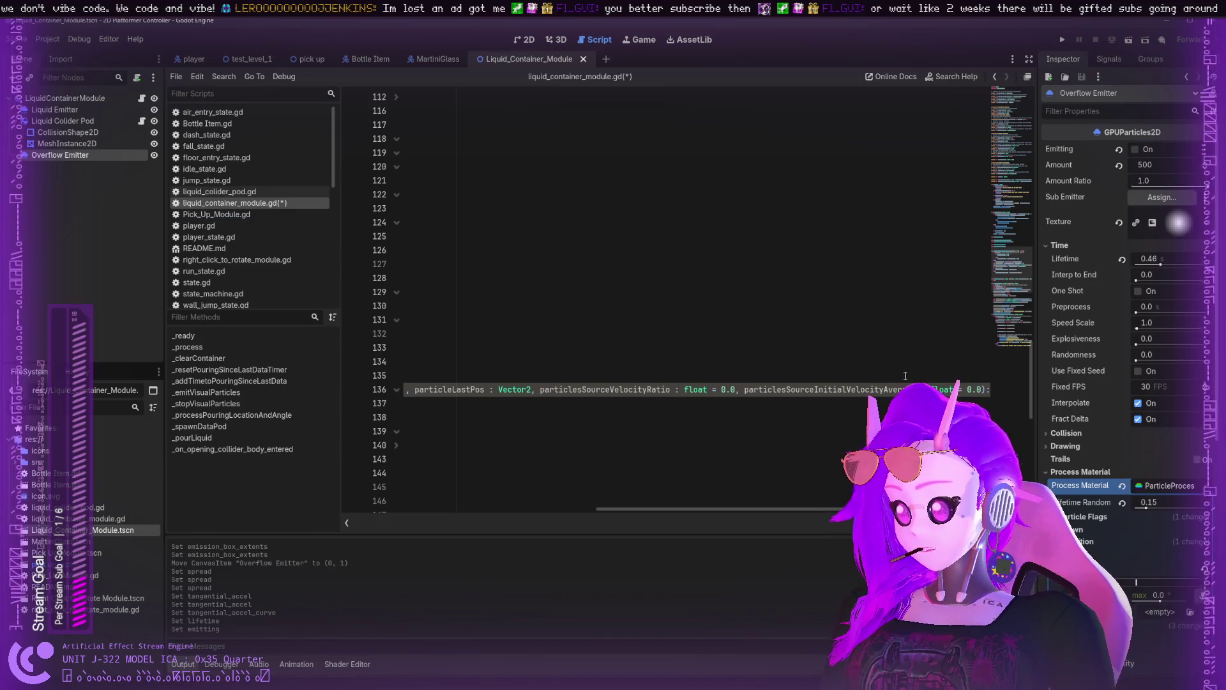
pyautogui.hscroll(-10, 687, 476)
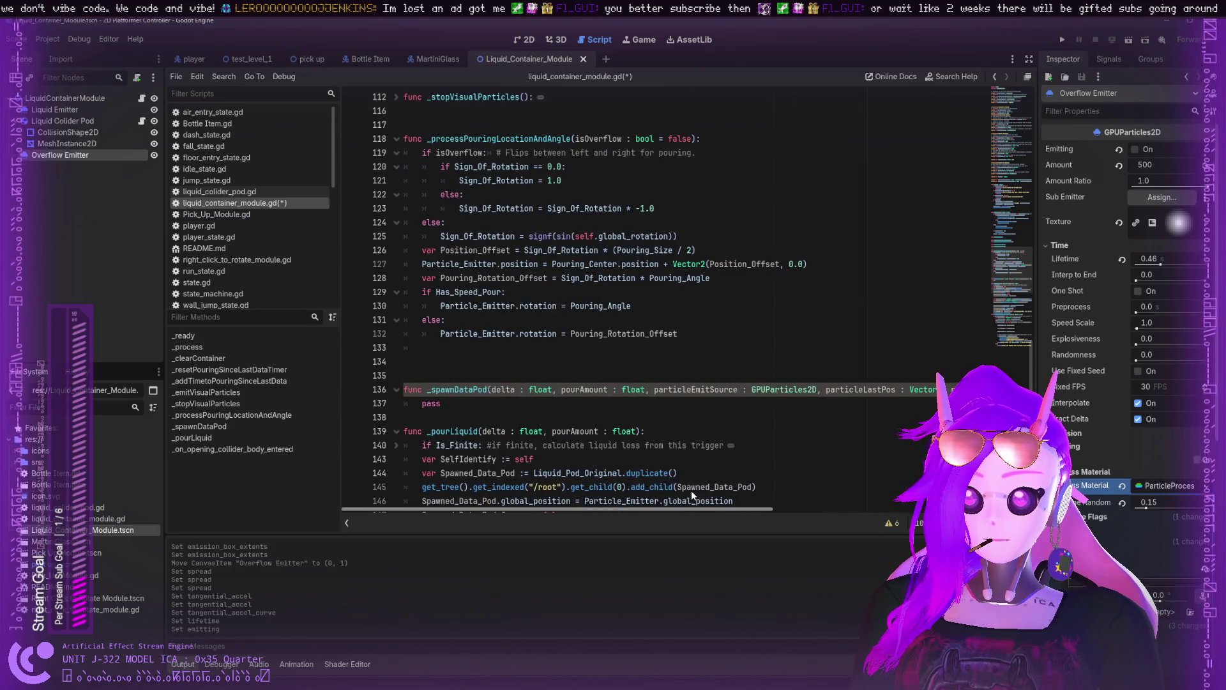
pyautogui.doubleClick(473, 389)
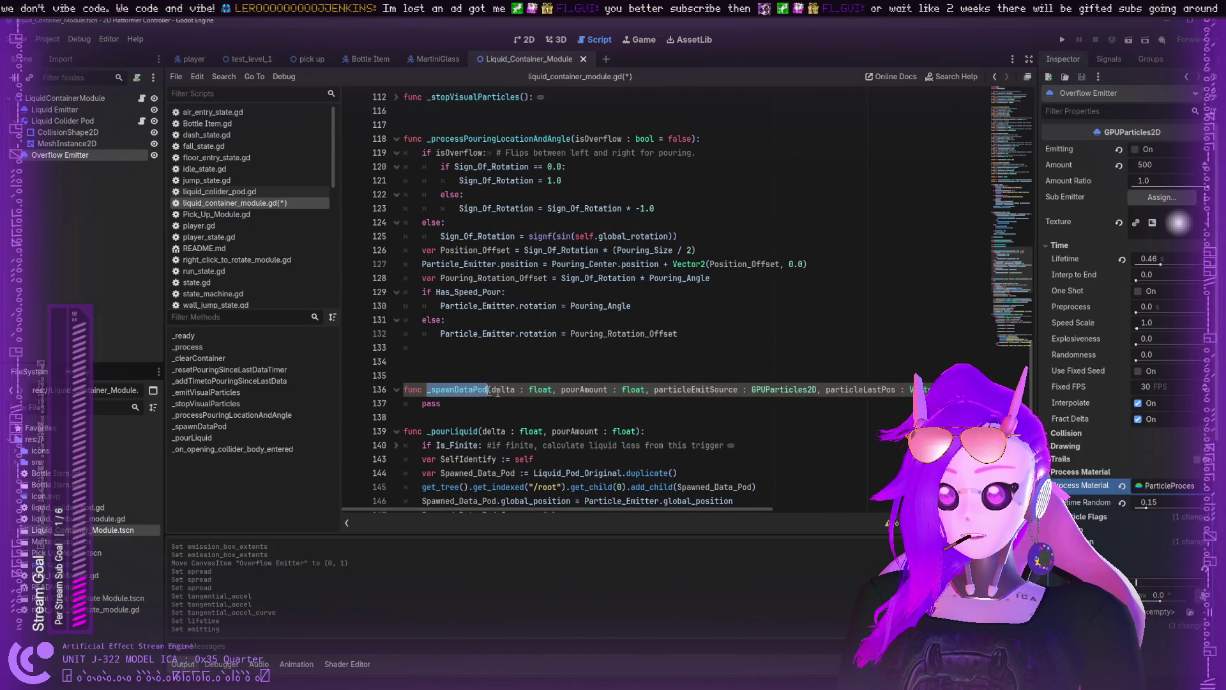
pyautogui.doubleClick(584, 389)
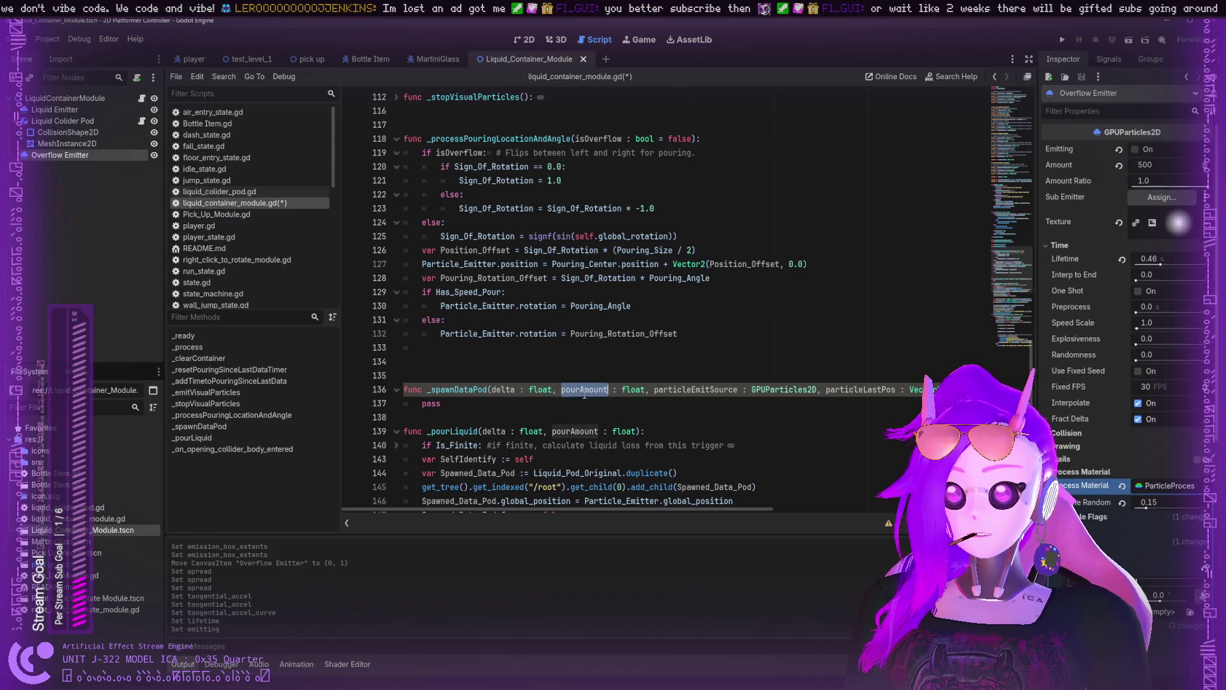
pyautogui.doubleClick(661, 391)
pyautogui.moveTo(700, 509); pyautogui.dragTo(732, 508)
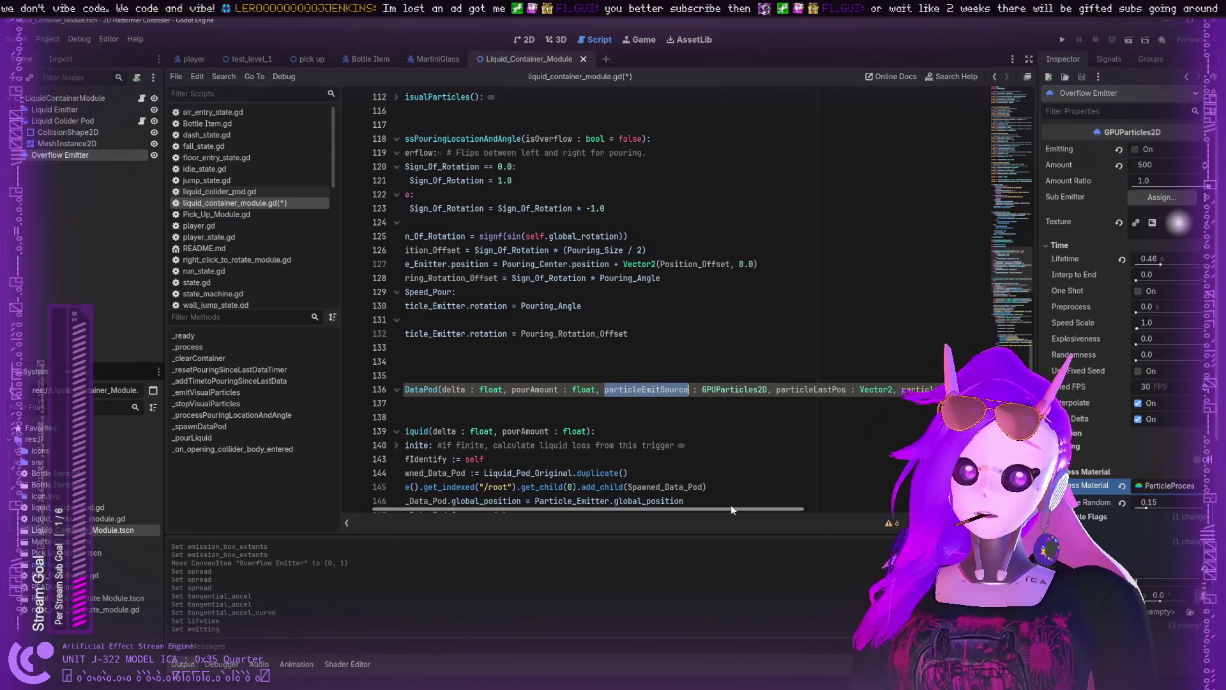
pyautogui.moveTo(731, 506); pyautogui.dragTo(714, 492)
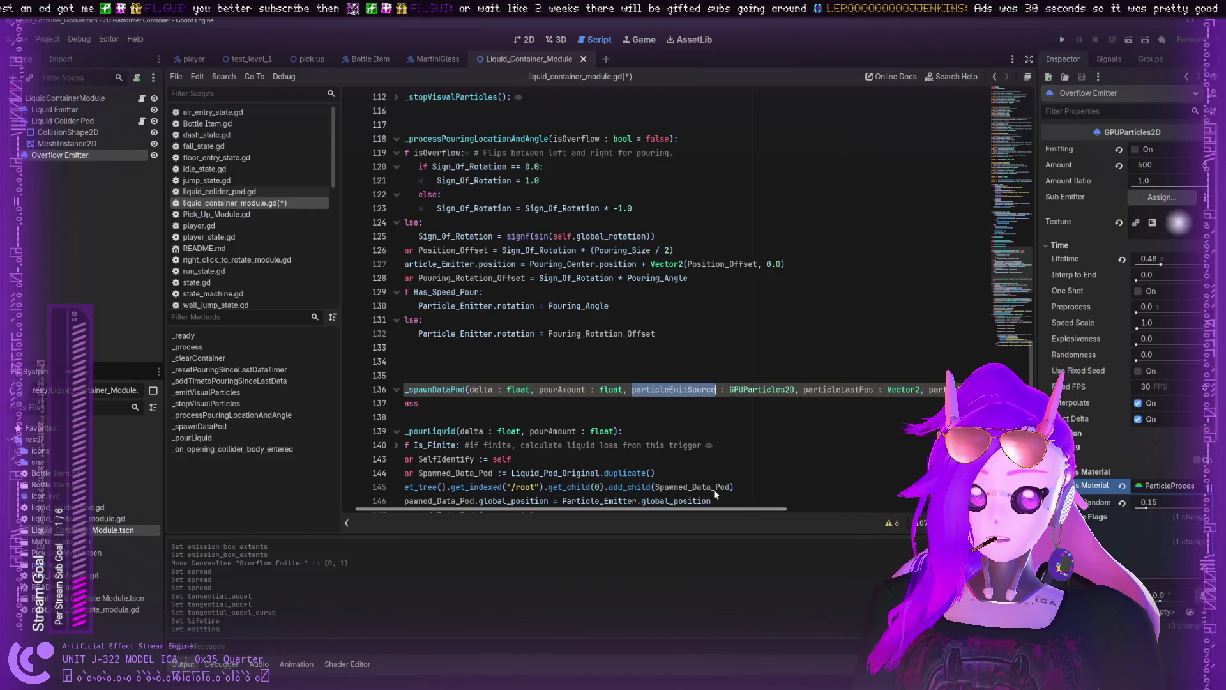
pyautogui.moveTo(714, 492); pyautogui.dragTo(711, 488)
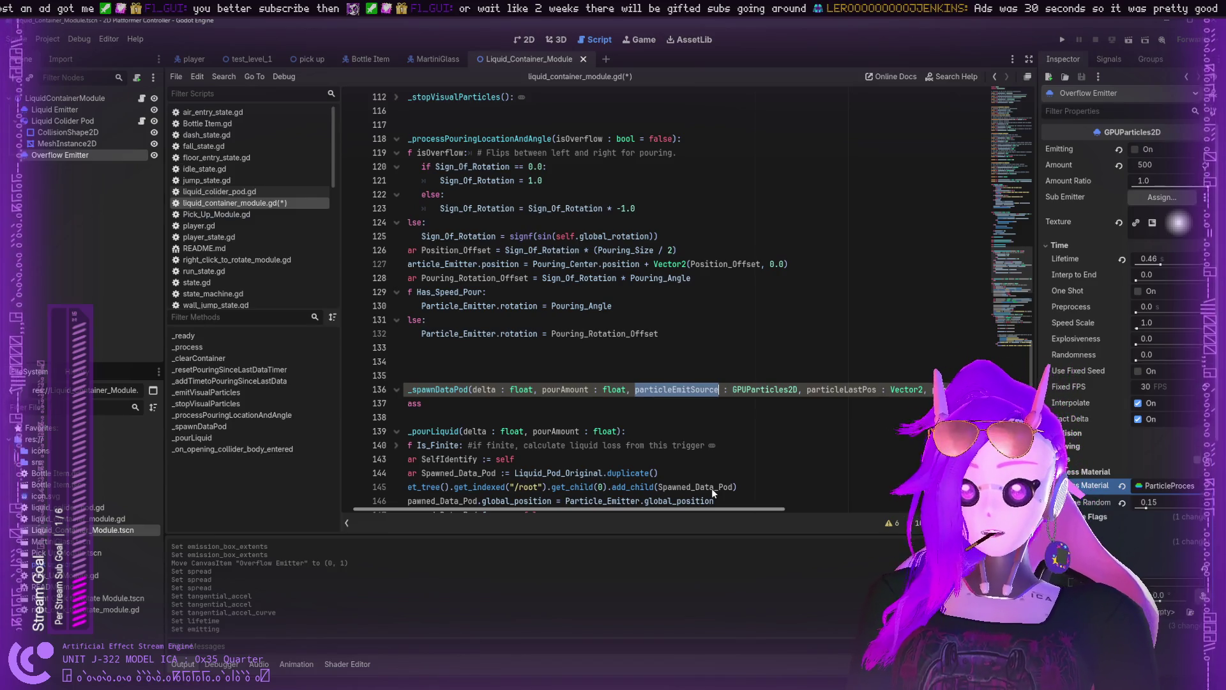
pyautogui.moveTo(711, 488); pyautogui.dragTo(783, 485)
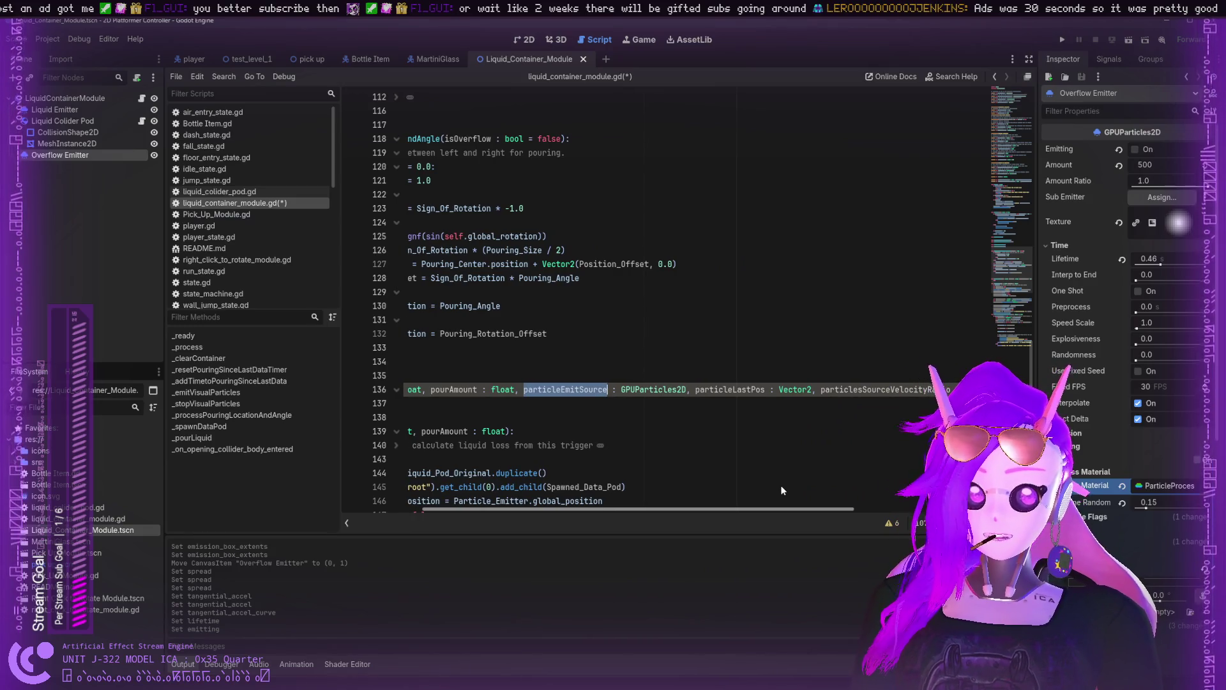
pyautogui.moveTo(780, 485)
pyautogui.mouseDown()
pyautogui.moveTo(957, 490)
pyautogui.moveTo(861, 497)
pyautogui.mouseUp()
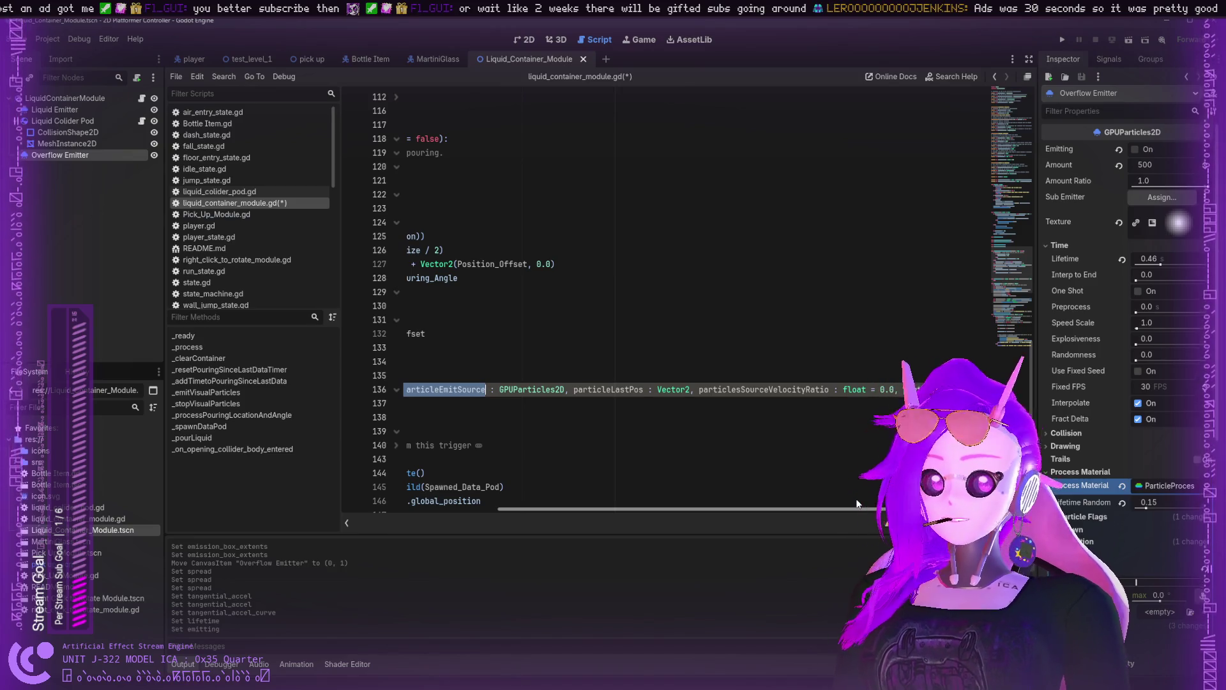
pyautogui.moveTo(857, 503); pyautogui.dragTo(857, 505)
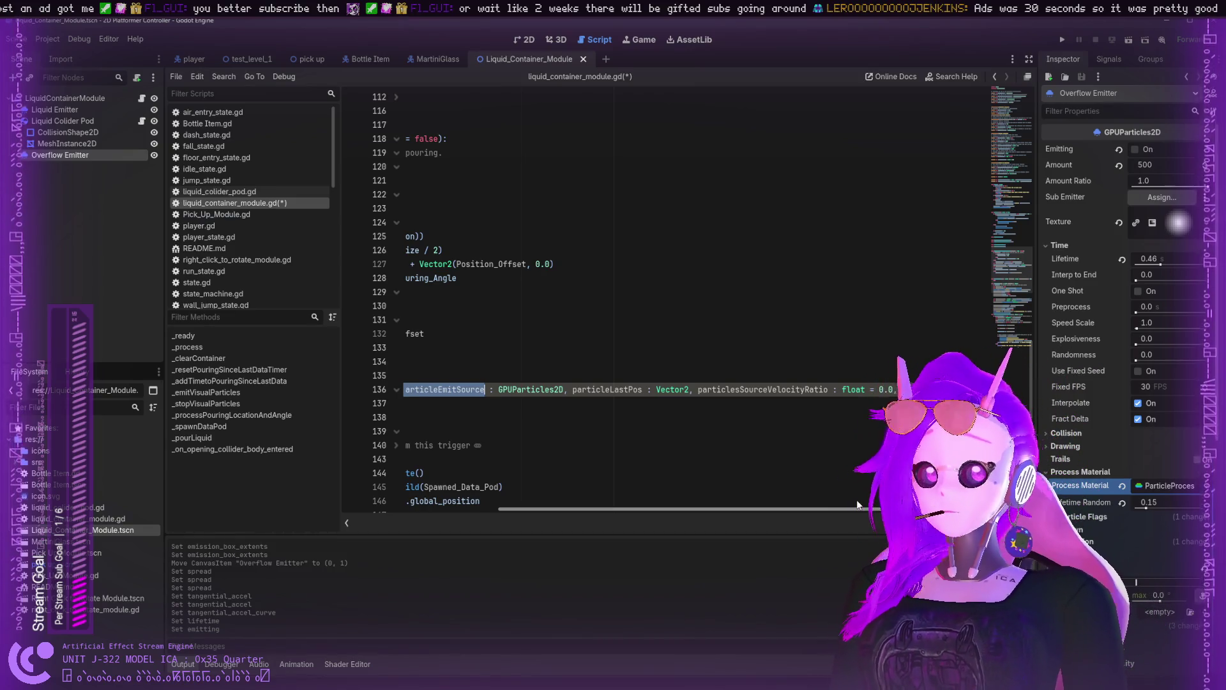
pyautogui.hscroll(-1, 854, 510)
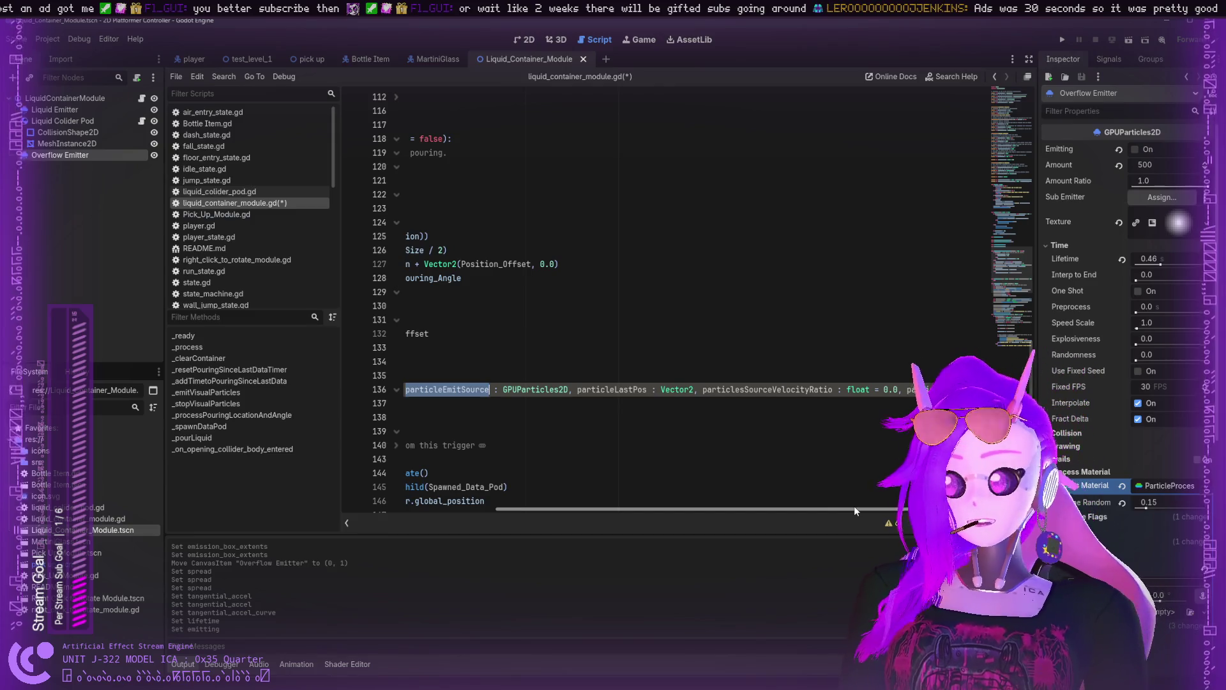
pyautogui.hscroll(1, 853, 506)
pyautogui.hscroll(1, 855, 506)
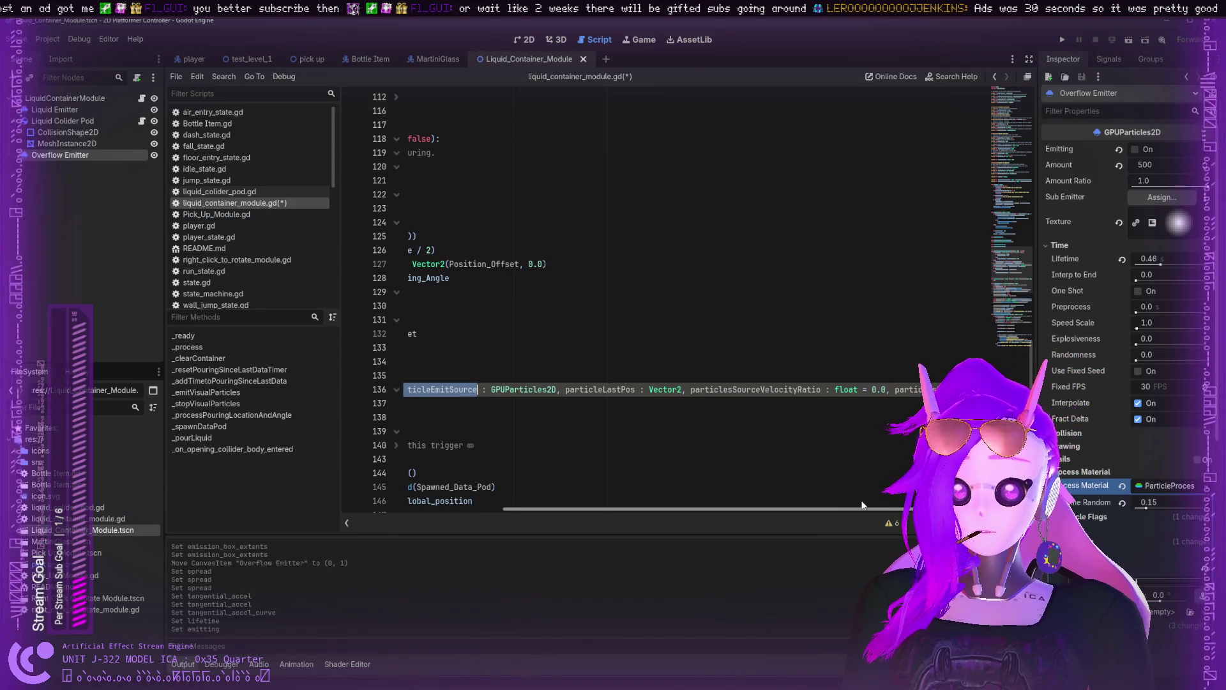
pyautogui.hscroll(-1, 862, 506)
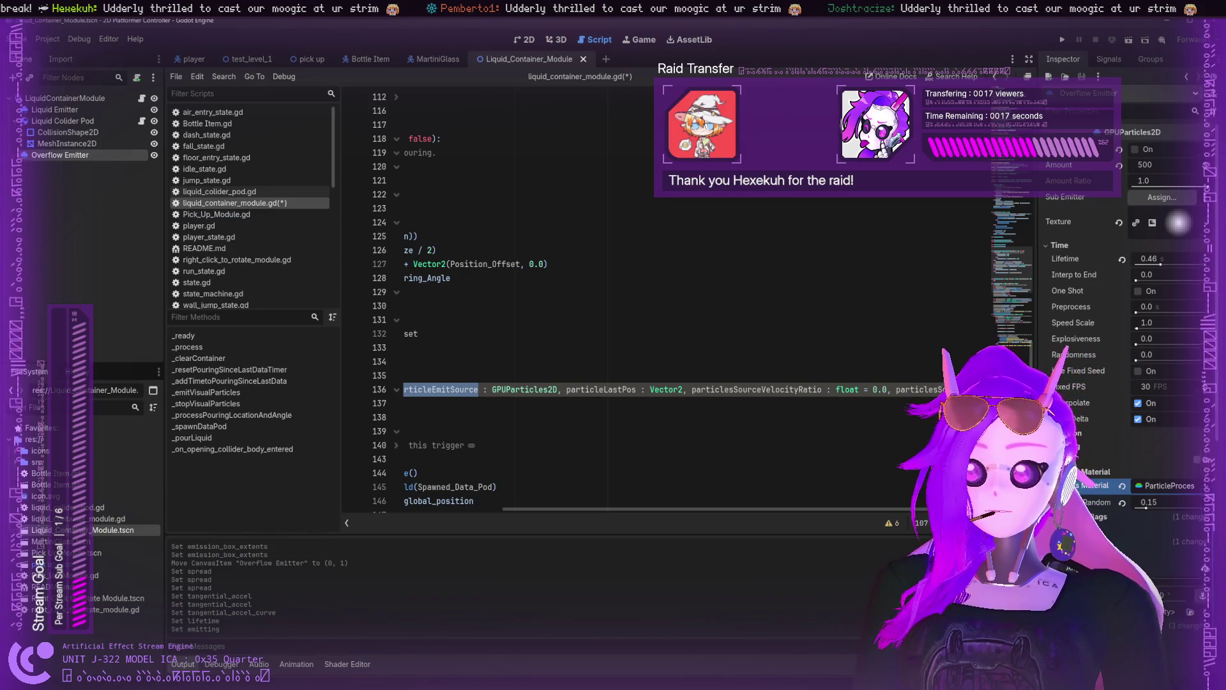
pyautogui.click(823, 395)
pyautogui.press('Home')
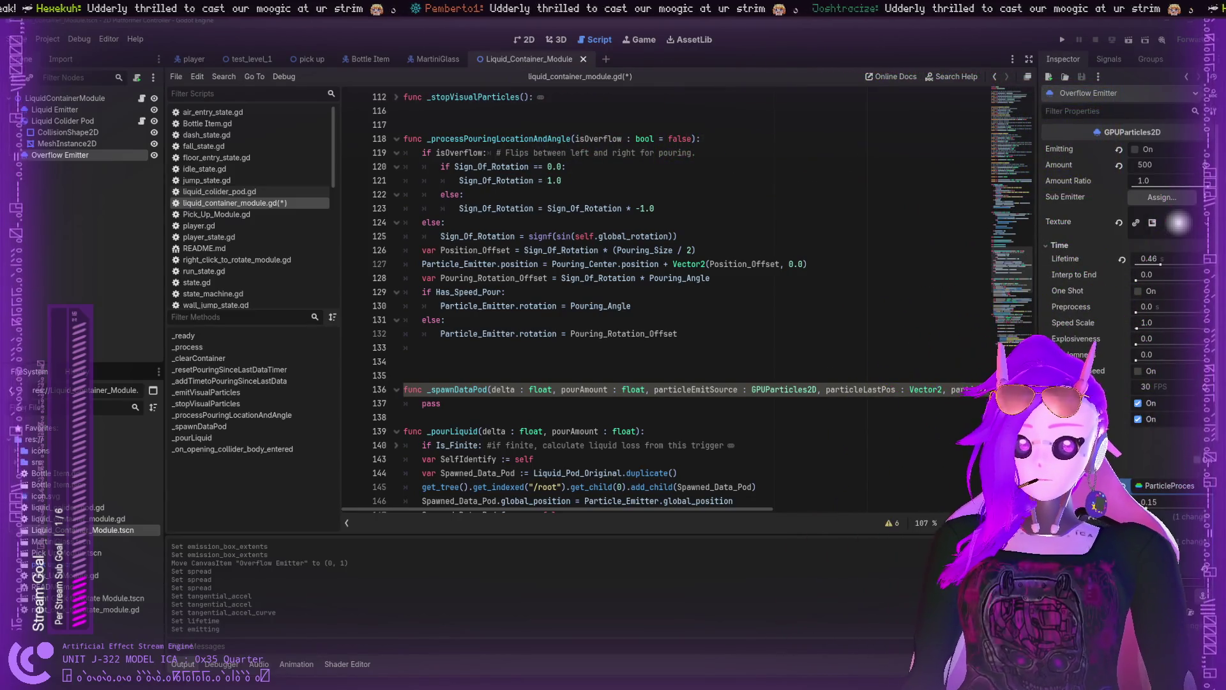
# - Run the project and tilt the bottle to start a test pour
pyautogui.click(1064, 41)
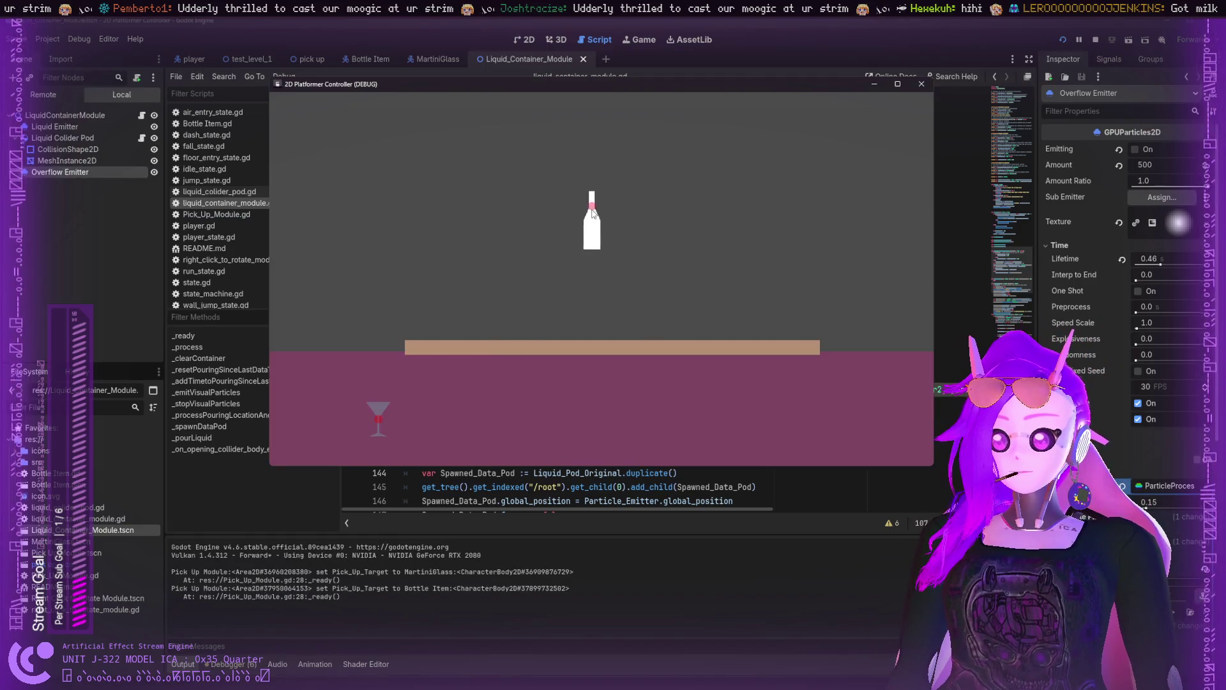
pyautogui.rightClick(591, 210)
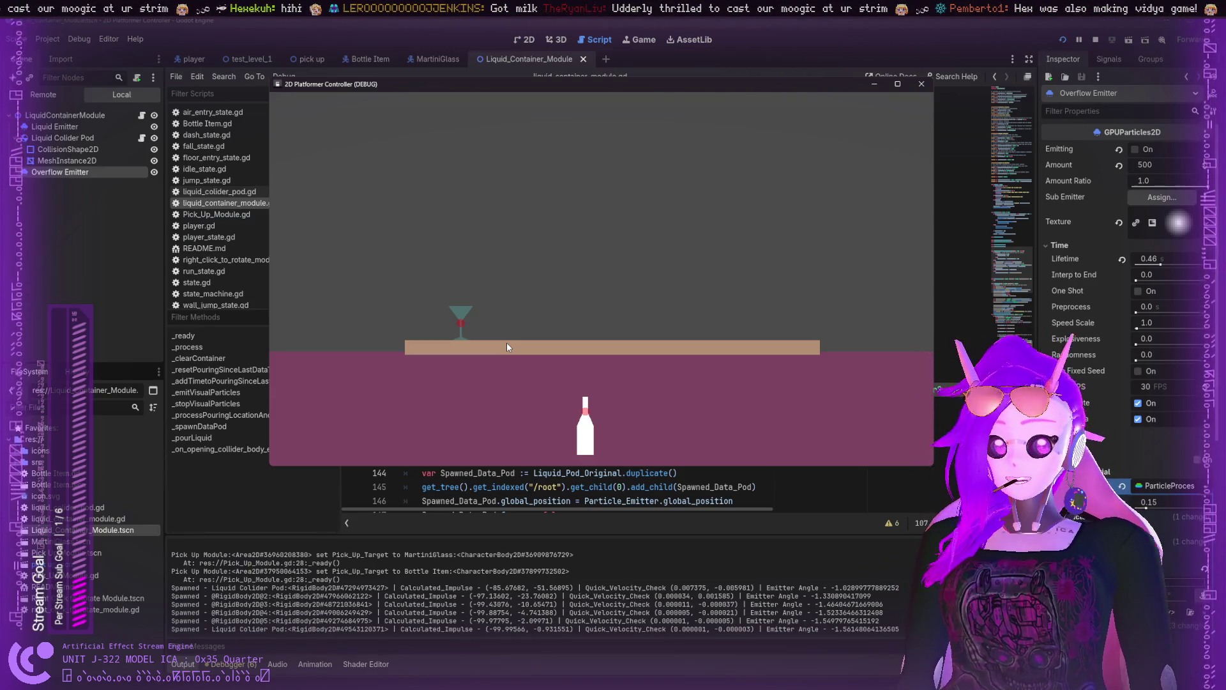
# - Pour from the bottle into the martini glass until its volume reaches about 68.3, then toss the bottle
pyautogui.moveTo(576, 325)
pyautogui.mouseDown()
pyautogui.moveTo(577, 251)
pyautogui.moveTo(564, 241)
pyautogui.moveTo(575, 286)
pyautogui.moveTo(535, 276)
pyautogui.moveTo(626, 323)
pyautogui.moveTo(562, 248)
pyautogui.moveTo(506, 210)
pyautogui.moveTo(492, 290)
pyautogui.mouseUp()
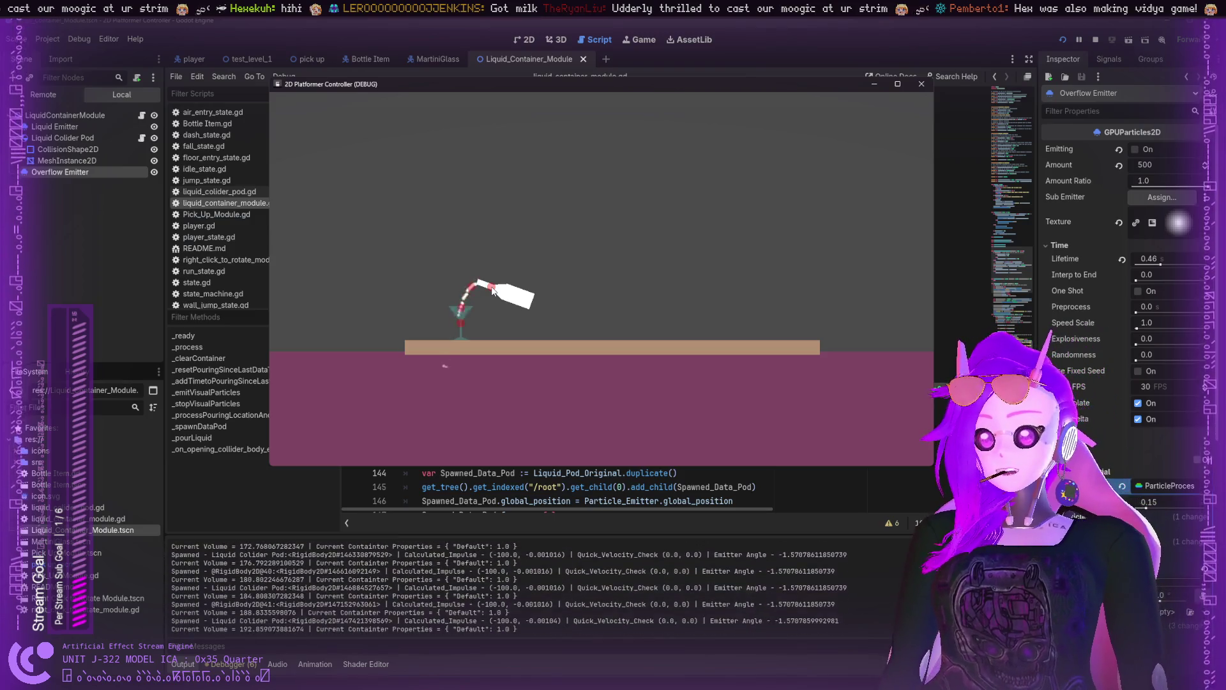
pyautogui.moveTo(495, 291); pyautogui.dragTo(491, 289)
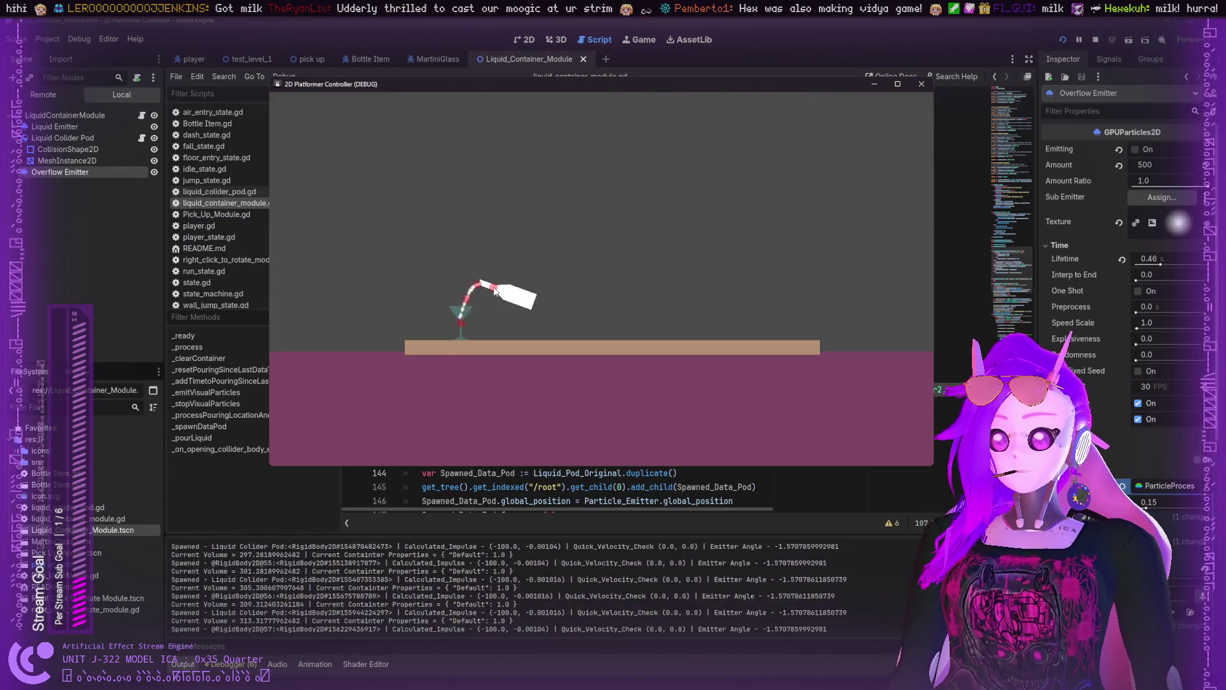
pyautogui.moveTo(497, 290); pyautogui.dragTo(495, 287)
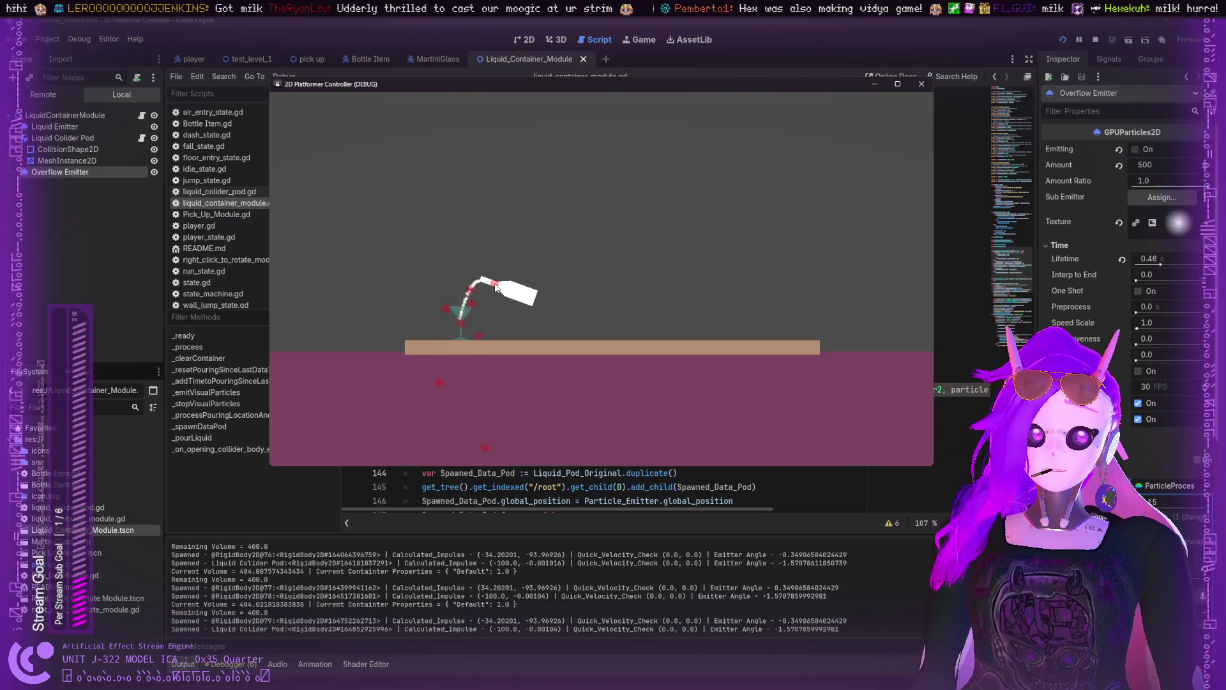
pyautogui.moveTo(497, 287)
pyautogui.mouseDown()
pyautogui.moveTo(478, 324)
pyautogui.moveTo(495, 208)
pyautogui.moveTo(514, 194)
pyautogui.moveTo(545, 265)
pyautogui.moveTo(545, 193)
pyautogui.moveTo(554, 453)
pyautogui.mouseUp()
pyautogui.press('Right')
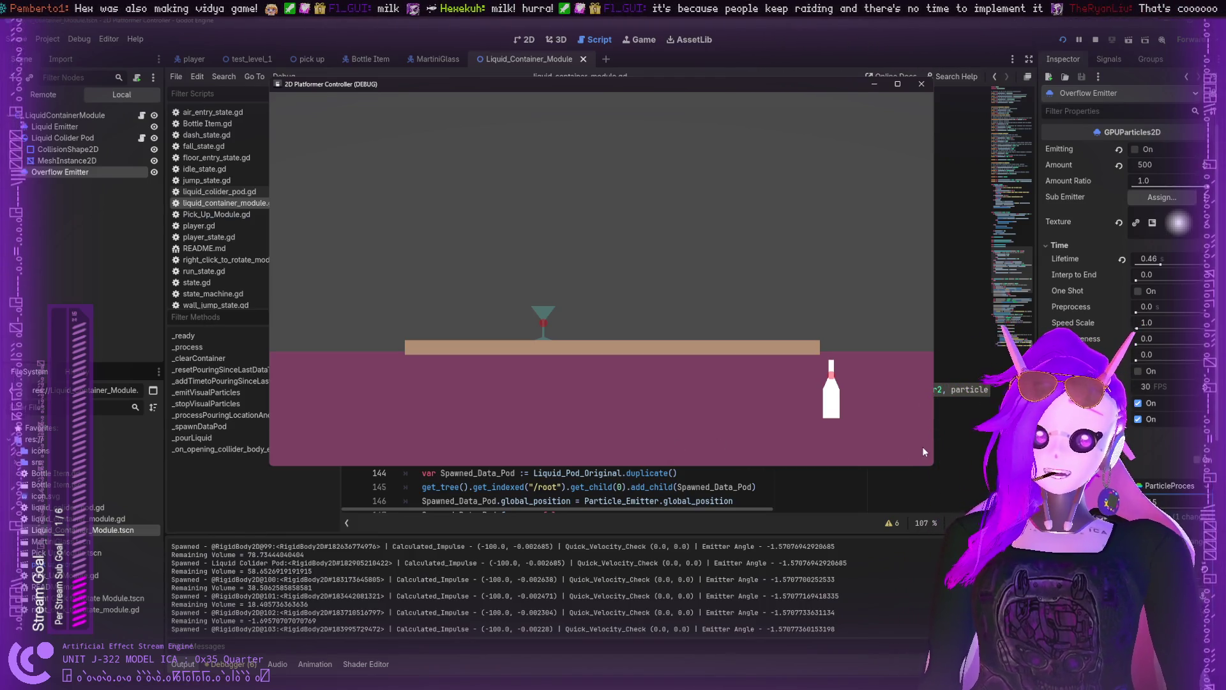
pyautogui.moveTo(855, 385)
pyautogui.mouseDown()
pyautogui.moveTo(550, 402)
pyautogui.moveTo(708, 355)
pyautogui.moveTo(696, 409)
pyautogui.moveTo(721, 388)
pyautogui.mouseUp()
# - Carry the martini glass onto the table and tip it to spill its liquid
pyautogui.moveTo(540, 335)
pyautogui.mouseDown()
pyautogui.moveTo(712, 315)
pyautogui.moveTo(638, 275)
pyautogui.moveTo(649, 284)
pyautogui.mouseUp()
pyautogui.moveTo(688, 412)
pyautogui.mouseDown()
pyautogui.moveTo(718, 214)
pyautogui.moveTo(724, 242)
pyautogui.moveTo(693, 294)
pyautogui.moveTo(664, 269)
pyautogui.moveTo(675, 251)
pyautogui.moveTo(665, 414)
pyautogui.moveTo(722, 252)
pyautogui.moveTo(683, 282)
pyautogui.moveTo(678, 326)
pyautogui.mouseUp()
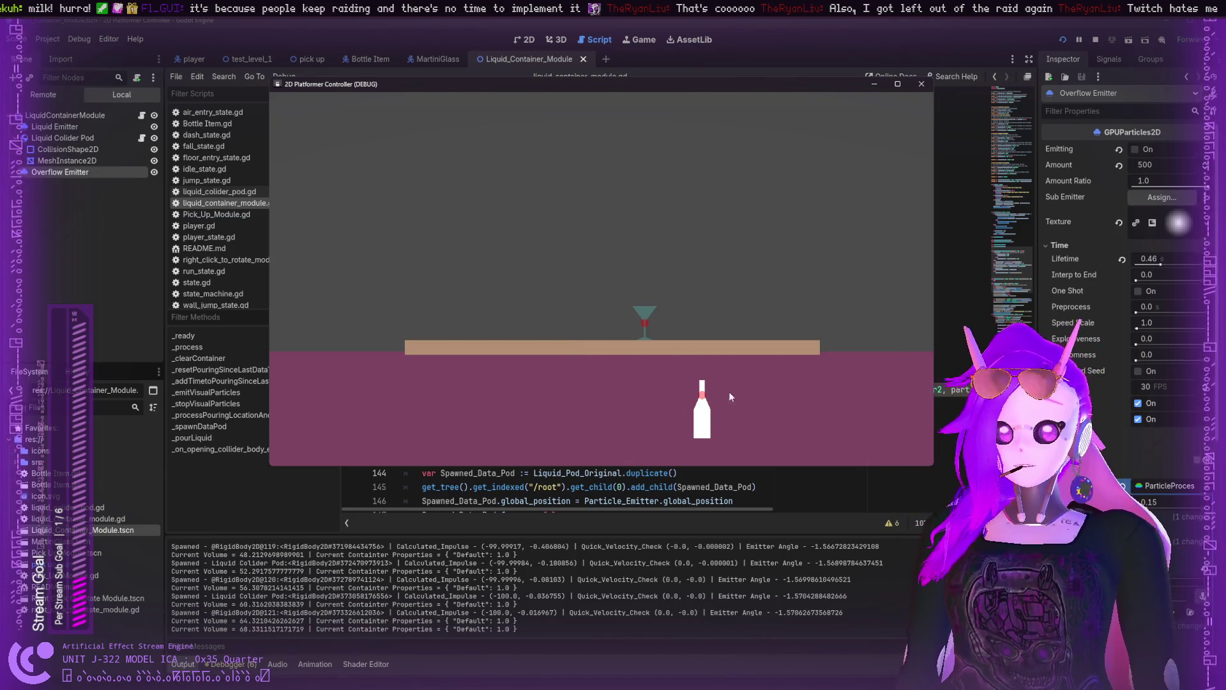
pyautogui.moveTo(633, 307)
pyautogui.mouseDown()
pyautogui.moveTo(638, 274)
pyautogui.moveTo(568, 248)
pyautogui.mouseUp()
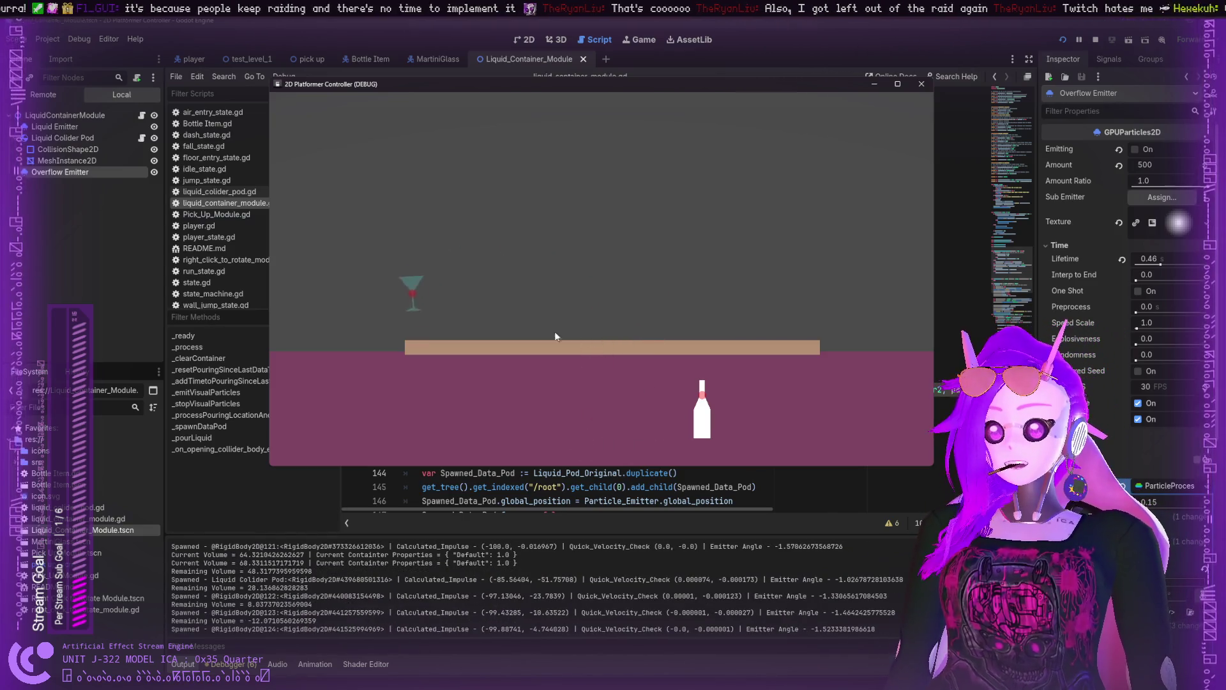
# - Pour from the bottle over the glass until its volume reaches about 44.2, then fling the bottle
pyautogui.moveTo(707, 412)
pyautogui.mouseDown()
pyautogui.moveTo(699, 250)
pyautogui.moveTo(664, 274)
pyautogui.moveTo(639, 337)
pyautogui.moveTo(604, 292)
pyautogui.moveTo(616, 294)
pyautogui.moveTo(623, 274)
pyautogui.moveTo(582, 387)
pyautogui.mouseUp()
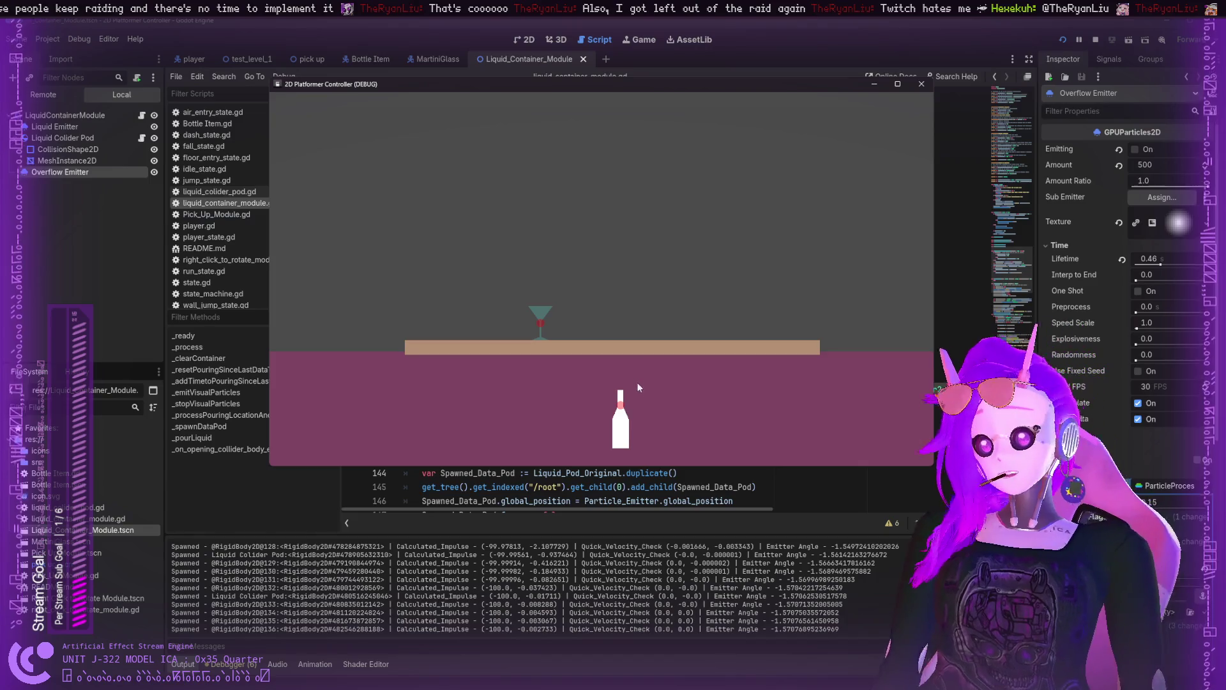
pyautogui.moveTo(628, 419)
pyautogui.mouseDown()
pyautogui.moveTo(626, 272)
pyautogui.moveTo(587, 255)
pyautogui.moveTo(559, 296)
pyautogui.moveTo(567, 262)
pyautogui.moveTo(603, 271)
pyautogui.mouseUp()
pyautogui.moveTo(604, 392); pyautogui.dragTo(604, 305)
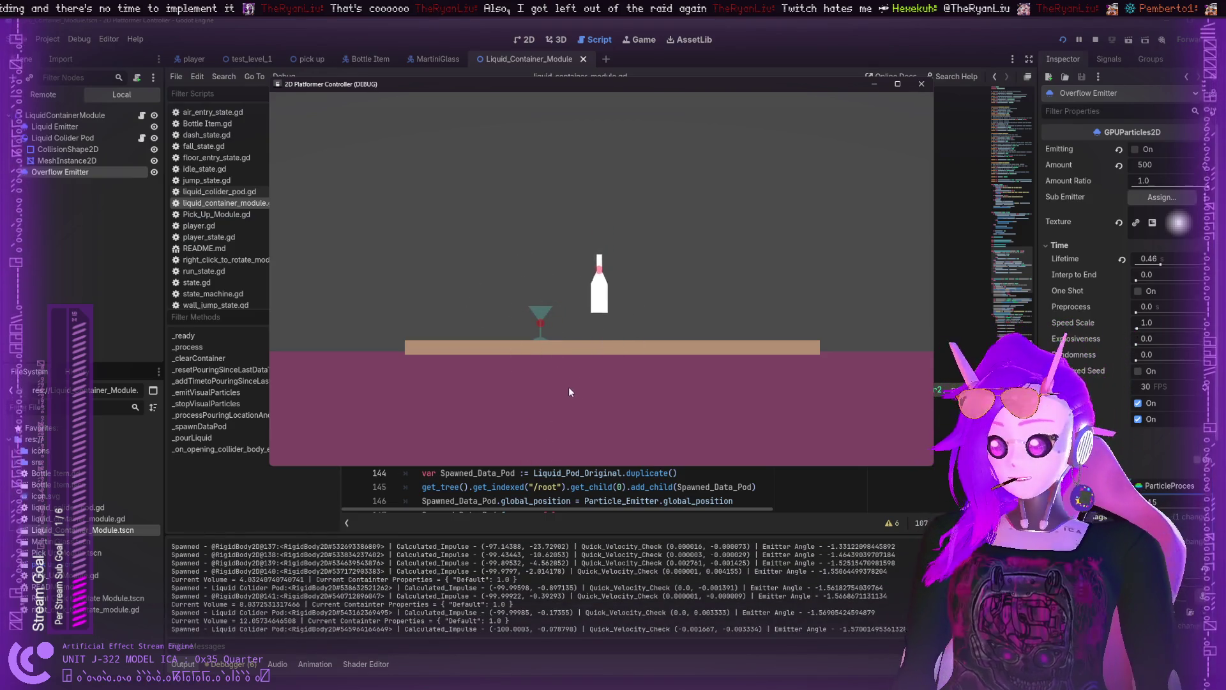
pyautogui.moveTo(570, 392); pyautogui.dragTo(563, 399)
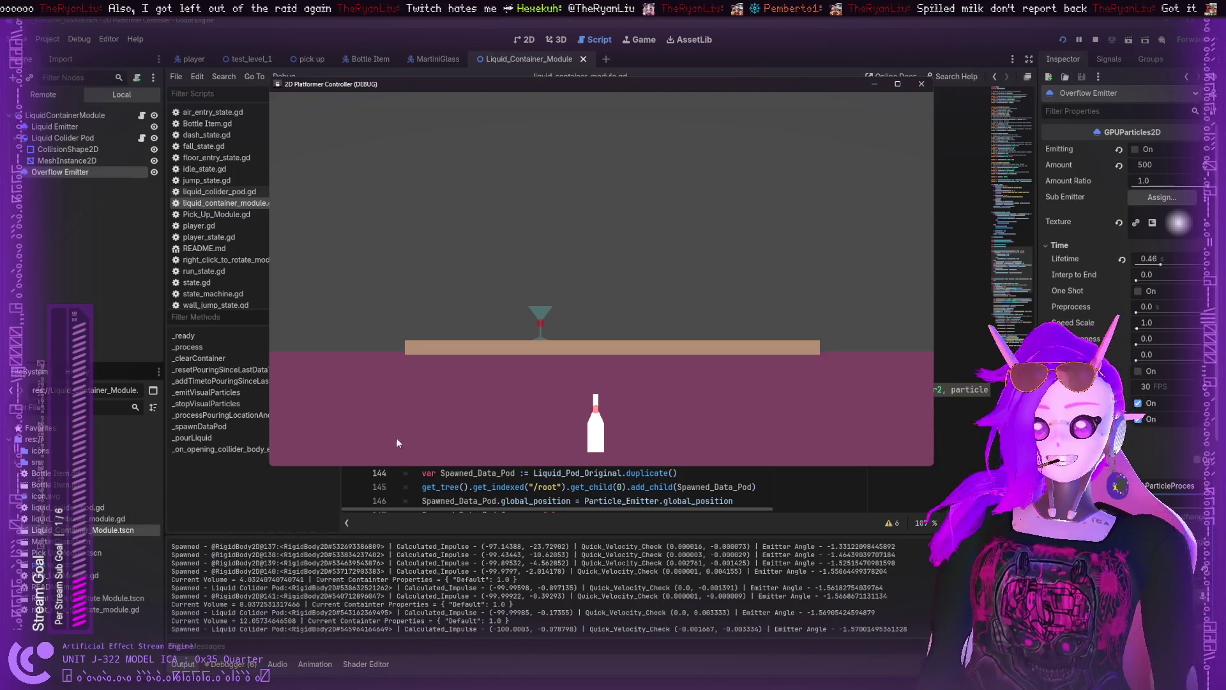
pyautogui.moveTo(631, 431)
pyautogui.mouseDown()
pyautogui.moveTo(588, 334)
pyautogui.moveTo(662, 286)
pyautogui.moveTo(597, 252)
pyautogui.moveTo(575, 274)
pyautogui.mouseUp()
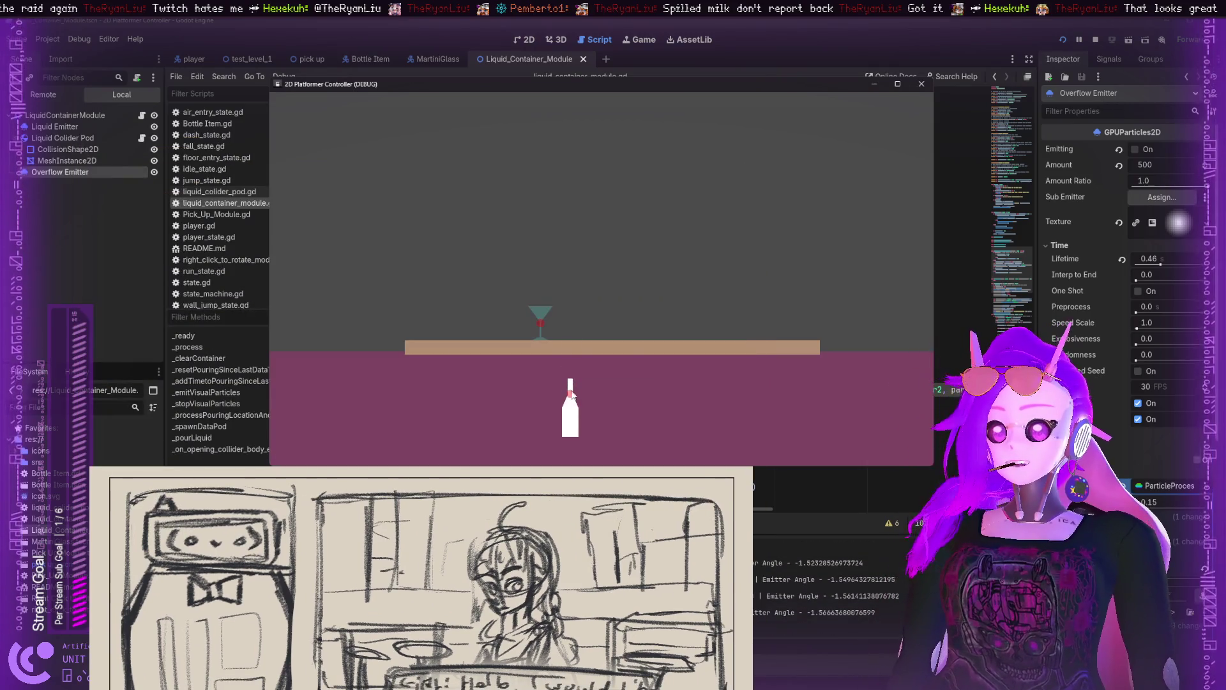
# - Pour into the martini glass until its volume reaches about 136.7, then lift the glass into the air
pyautogui.moveTo(570, 409)
pyautogui.mouseDown()
pyautogui.moveTo(561, 285)
pyautogui.moveTo(584, 300)
pyautogui.moveTo(504, 224)
pyautogui.moveTo(624, 241)
pyautogui.moveTo(573, 289)
pyautogui.moveTo(575, 351)
pyautogui.moveTo(559, 281)
pyautogui.moveTo(559, 302)
pyautogui.moveTo(555, 293)
pyautogui.moveTo(489, 358)
pyautogui.moveTo(468, 342)
pyautogui.moveTo(579, 259)
pyautogui.moveTo(556, 265)
pyautogui.moveTo(568, 284)
pyautogui.moveTo(709, 274)
pyautogui.mouseUp()
pyautogui.moveTo(559, 325)
pyautogui.mouseDown()
pyautogui.moveTo(600, 263)
pyautogui.moveTo(593, 304)
pyautogui.moveTo(608, 259)
pyautogui.mouseUp()
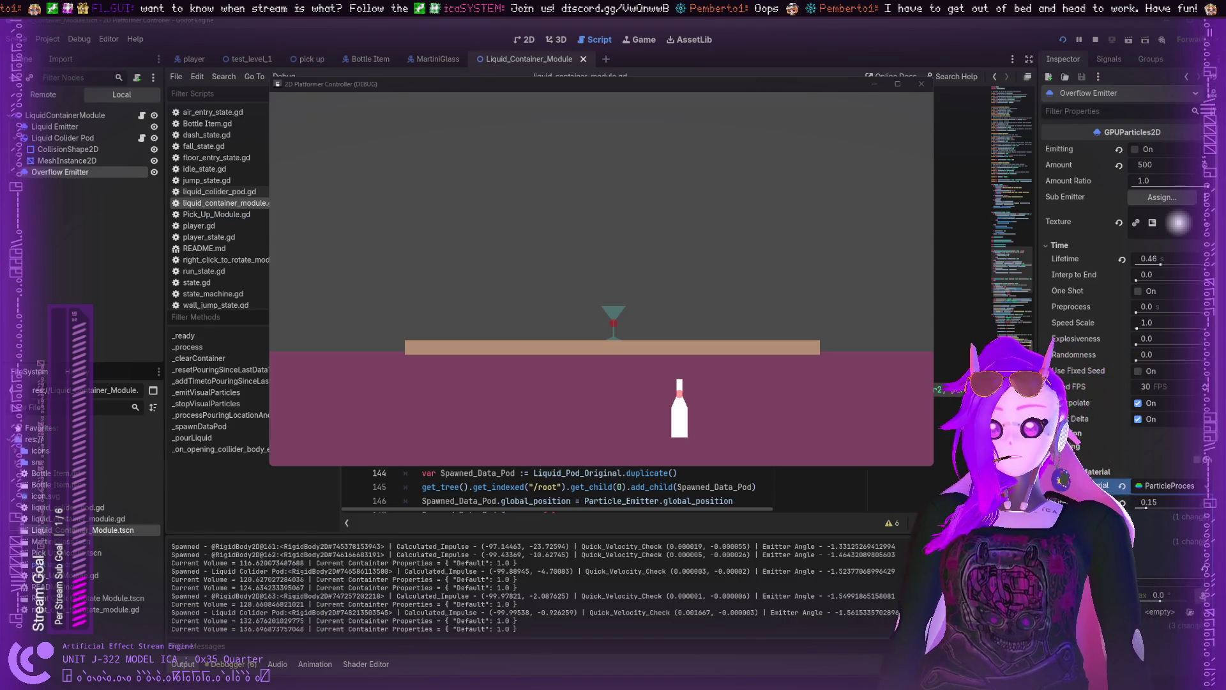
# - Stop the debug run with F8 and return to liquid_container_module.gd
pyautogui.click(631, 254)
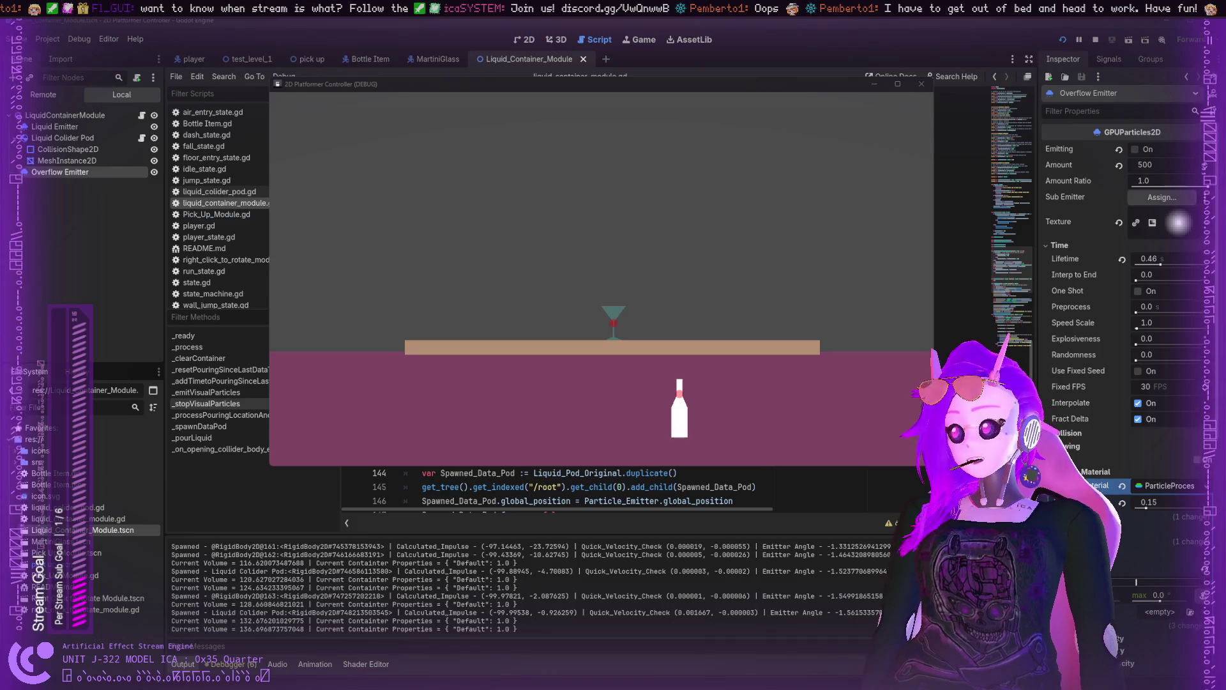
pyautogui.press('F8')
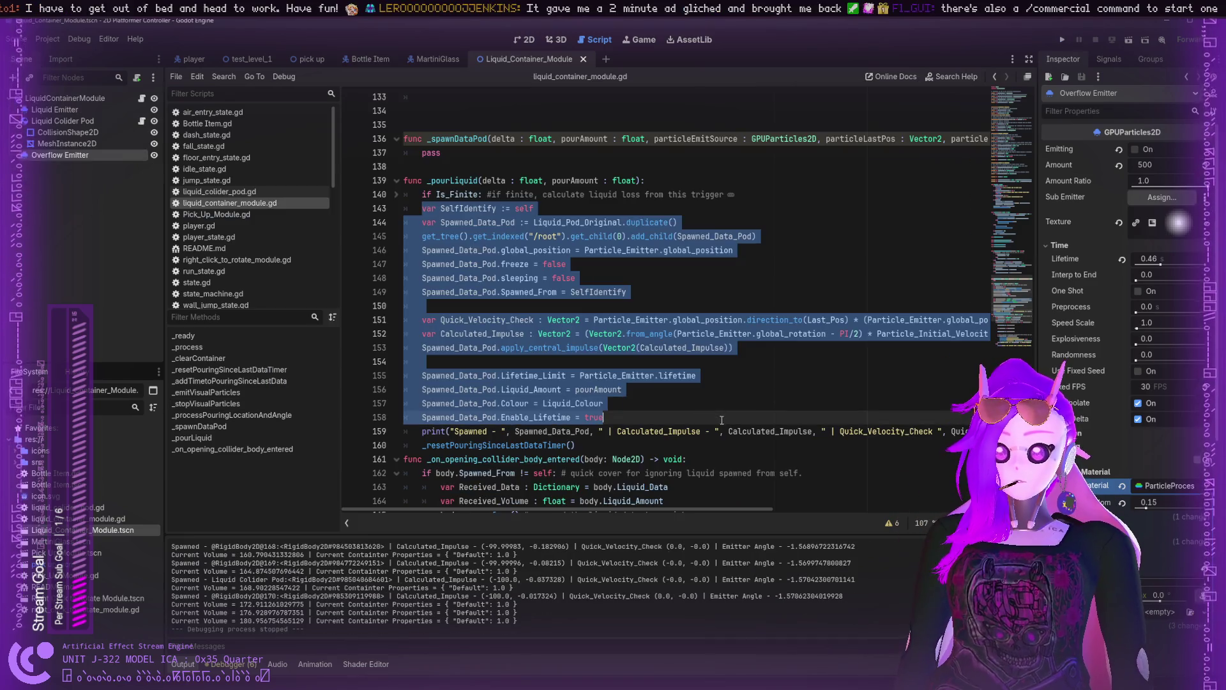
# - Select lines 143–160 of _pourLiquid, from SelfIdentify through the _resetPouringSinceLastDataTimer call
pyautogui.scroll(-1, 729, 379)
pyautogui.scroll(-1, 731, 371)
pyautogui.moveTo(729, 379)
pyautogui.mouseDown()
pyautogui.moveTo(761, 306)
pyautogui.moveTo(785, 377)
pyautogui.moveTo(1003, 389)
pyautogui.moveTo(987, 387)
pyautogui.mouseUp()
pyautogui.scroll(-2, 750, 329)
pyautogui.scroll(1, 761, 314)
pyautogui.scroll(1, 763, 318)
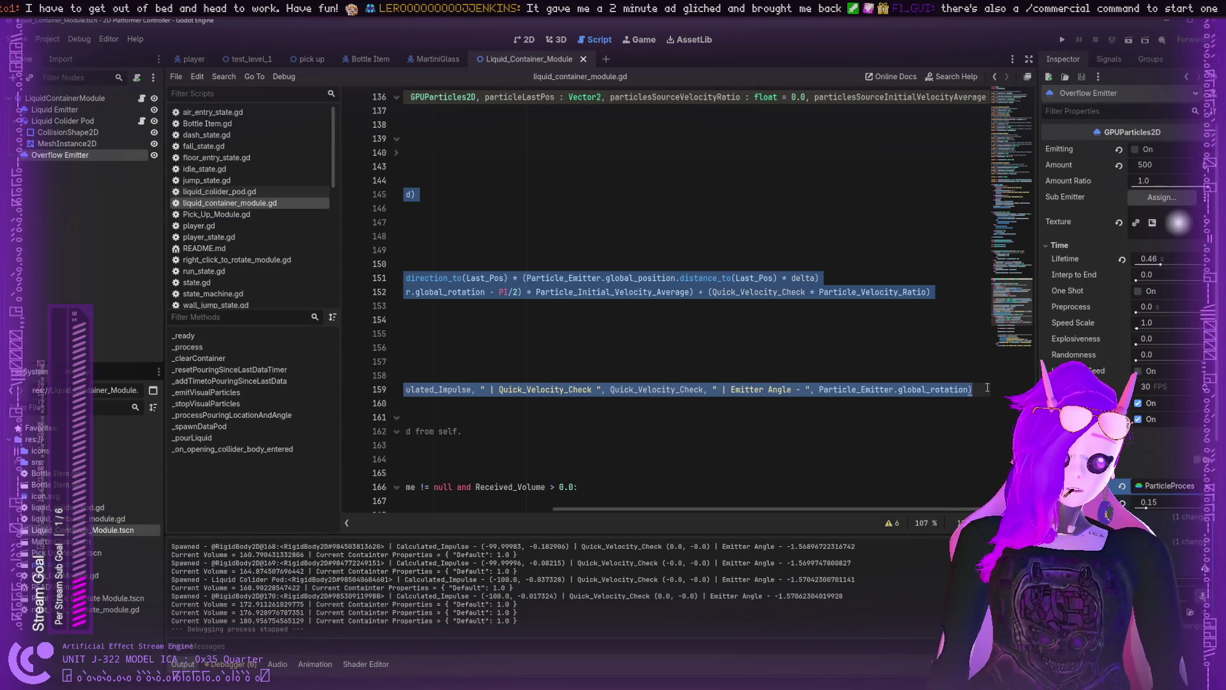
pyautogui.moveTo(987, 387); pyautogui.dragTo(980, 399)
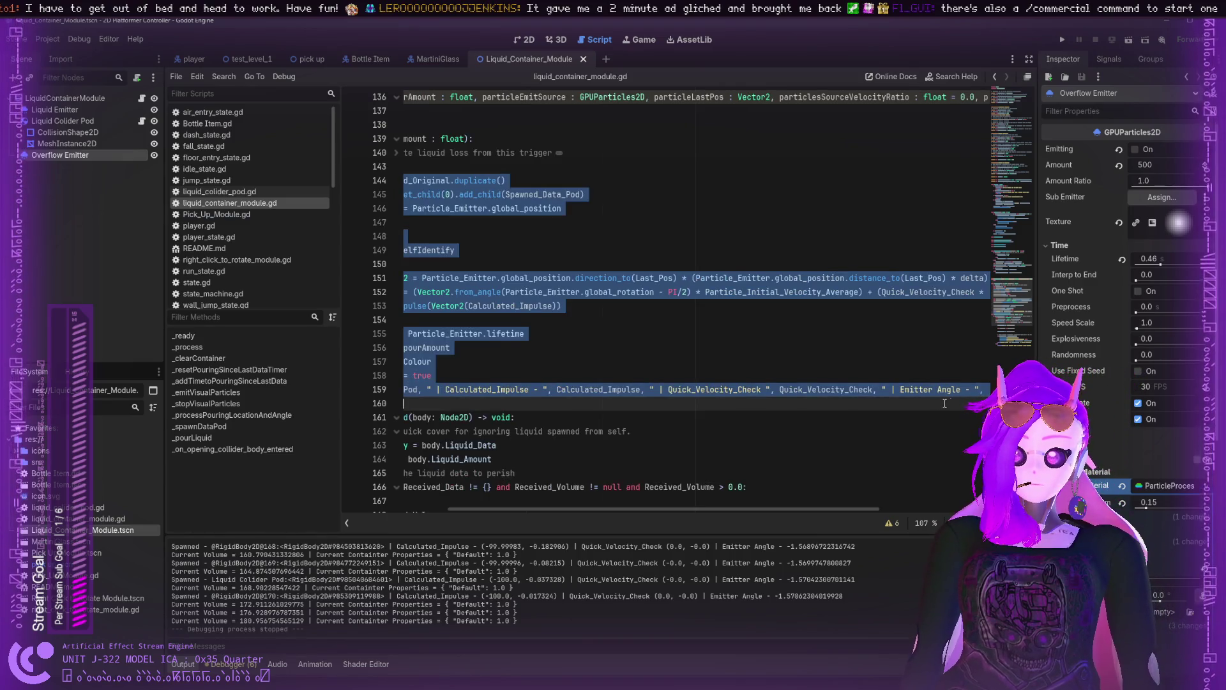
pyautogui.moveTo(542, 509); pyautogui.dragTo(438, 509)
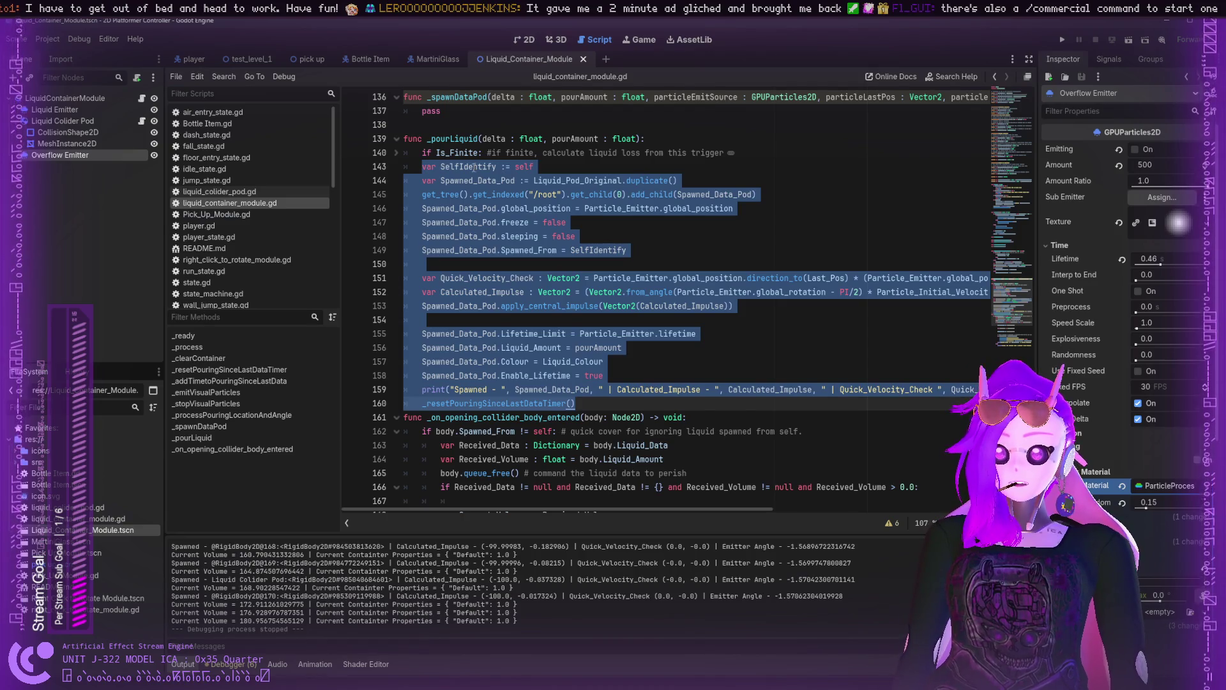
# - Cut the pod-spawning code from _pourLiquid and paste it before pass in _spawnDataPod
pyautogui.press('Delete')
pyautogui.scroll(5, 468, 198)
pyautogui.click(418, 301)
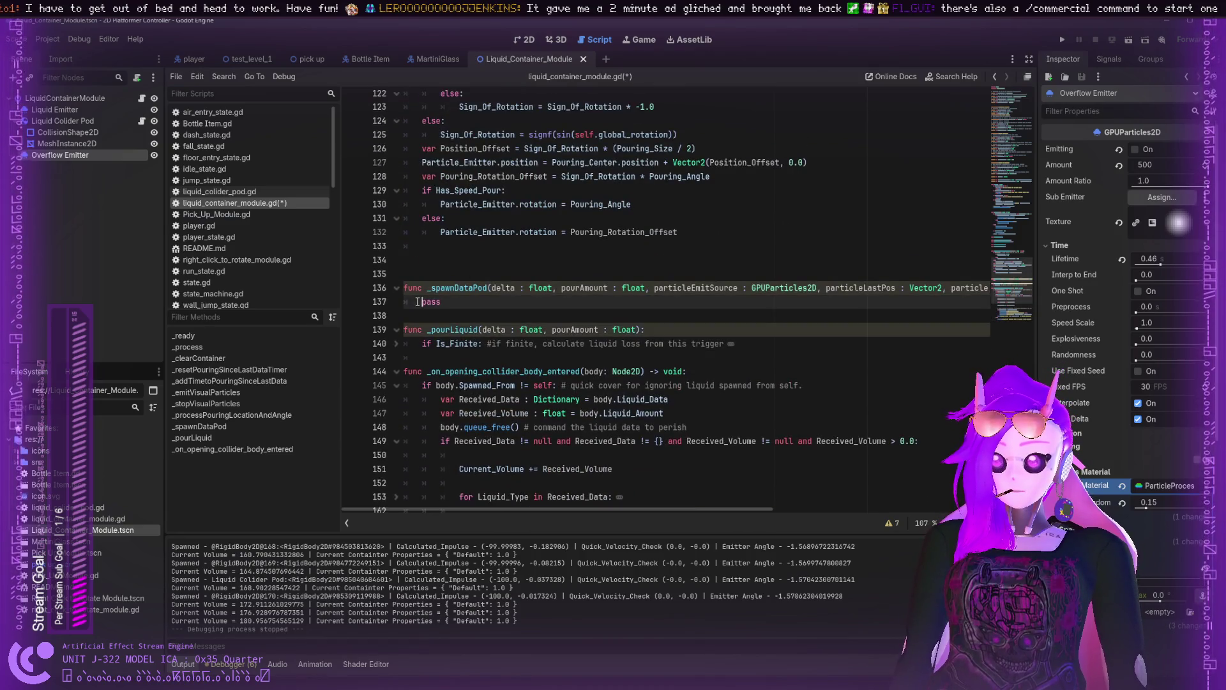
pyautogui.press('Return')
pyautogui.hotkey('ctrl', 'v')
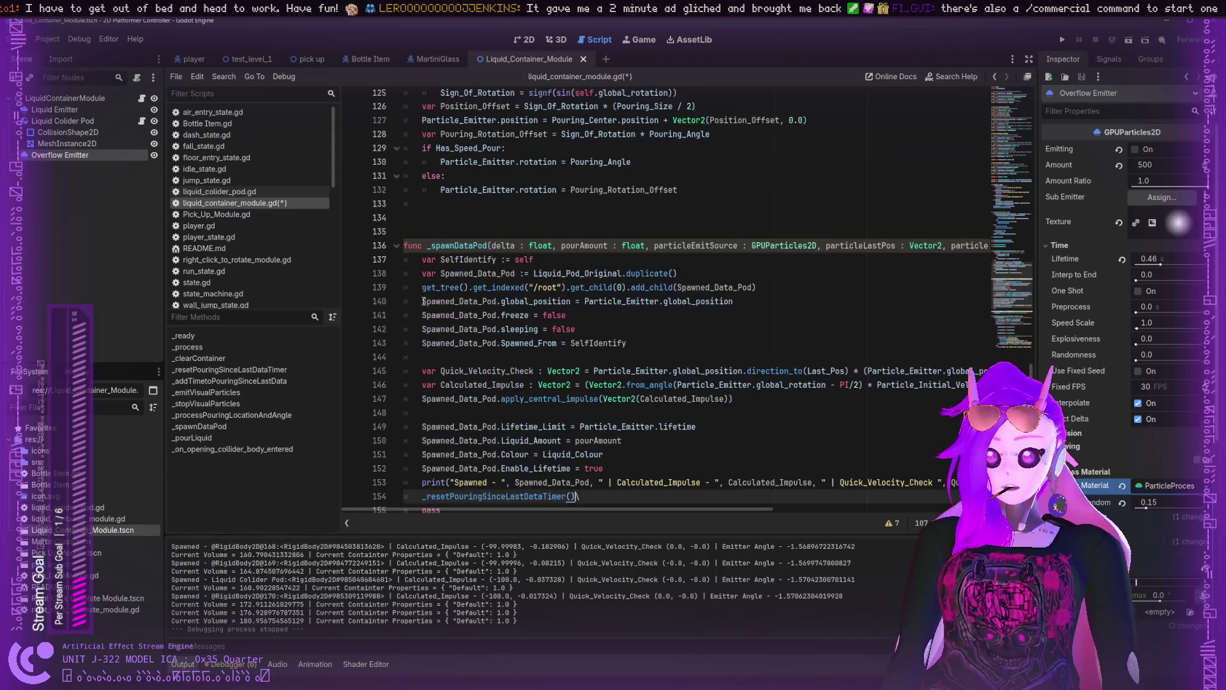
# - Add a _spawnDataPod(delta, pourAmount, ...) call inside _pourLiquid
pyautogui.scroll(-2, 424, 301)
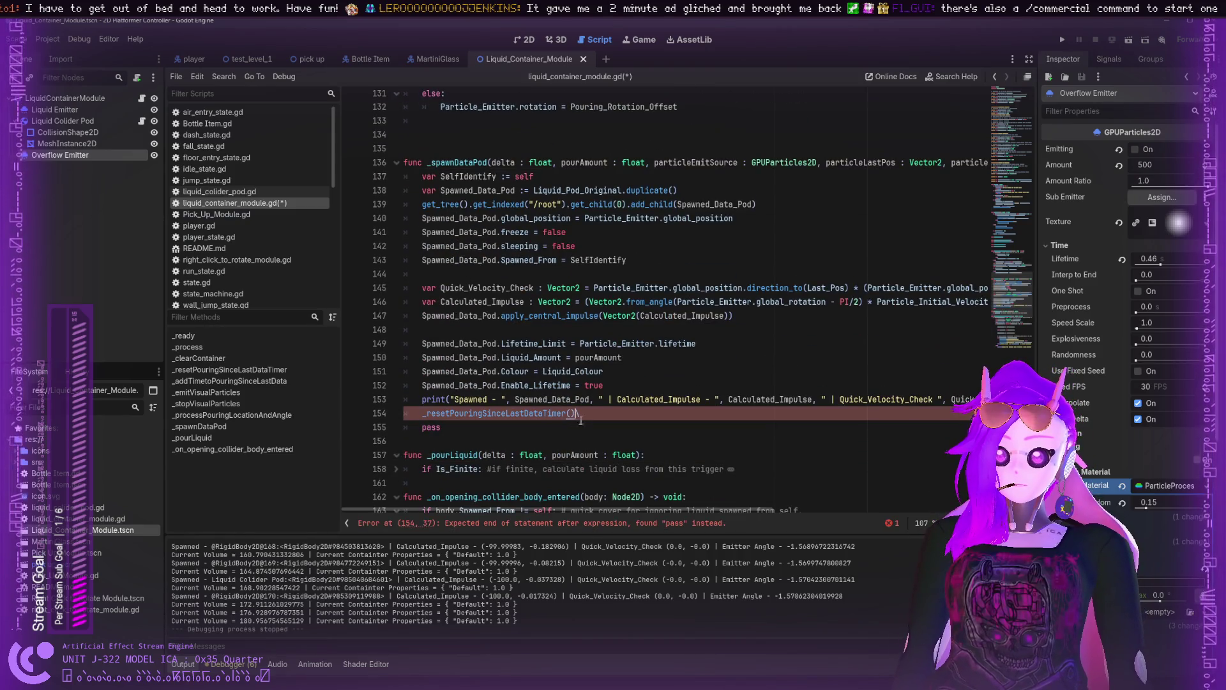
pyautogui.doubleClick(456, 162)
pyautogui.hotkey('ctrl', 'c')
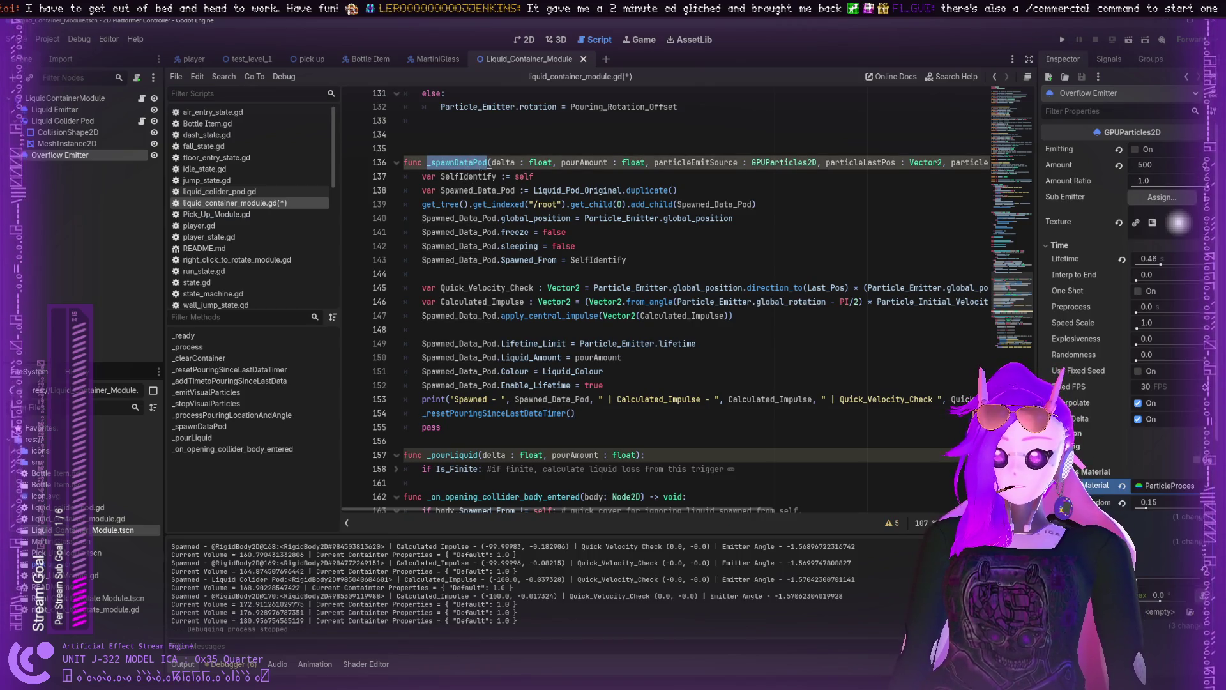
pyautogui.scroll(-2, 480, 167)
pyautogui.click(494, 398)
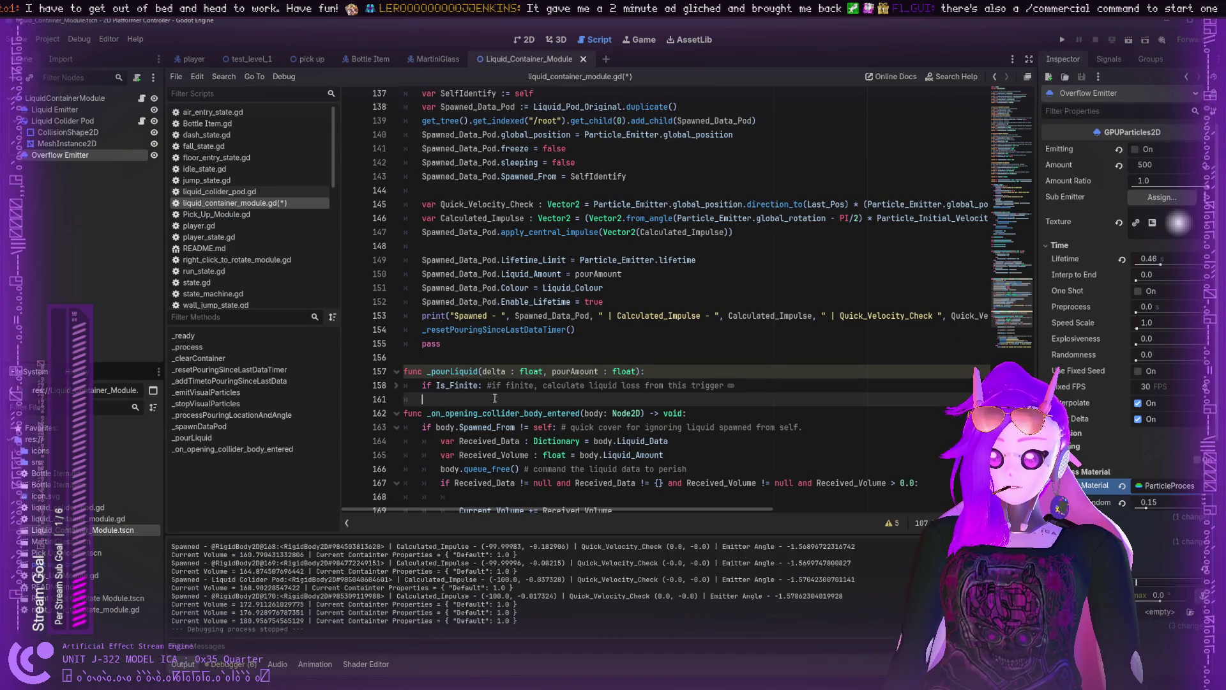
pyautogui.press('Return')
pyautogui.press('Return')
pyautogui.press('Up')
pyautogui.press('Up')
pyautogui.hotkey('ctrl', 'v')
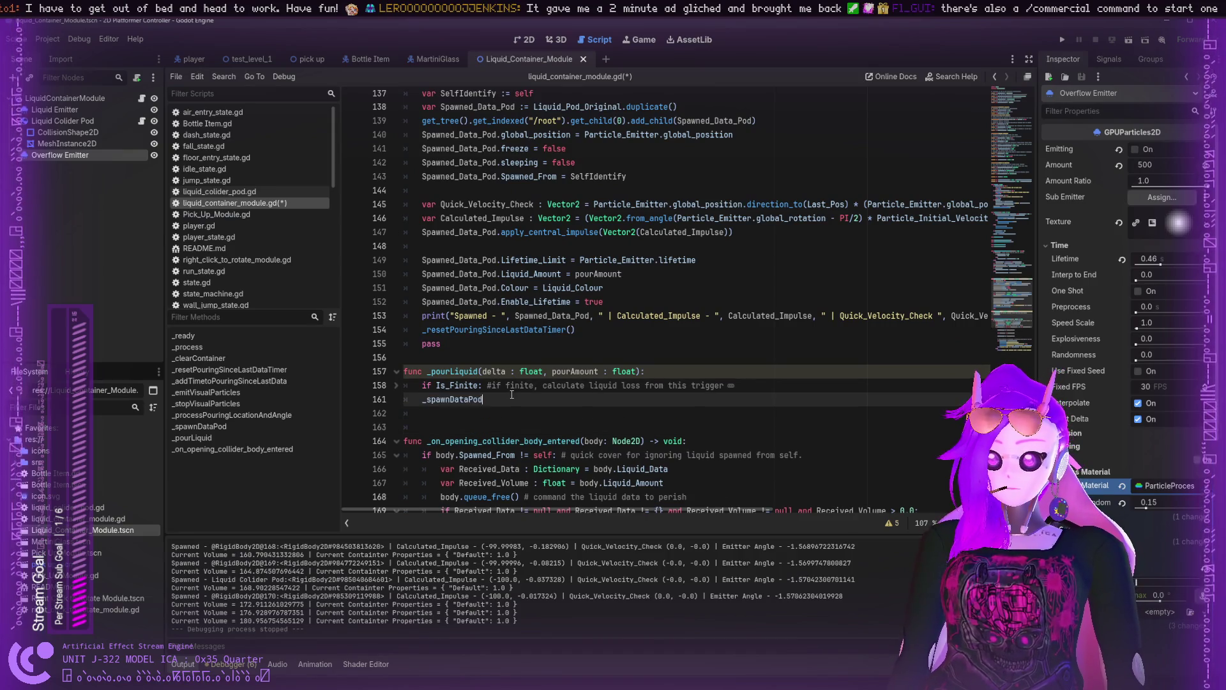
pyautogui.write('(delta')
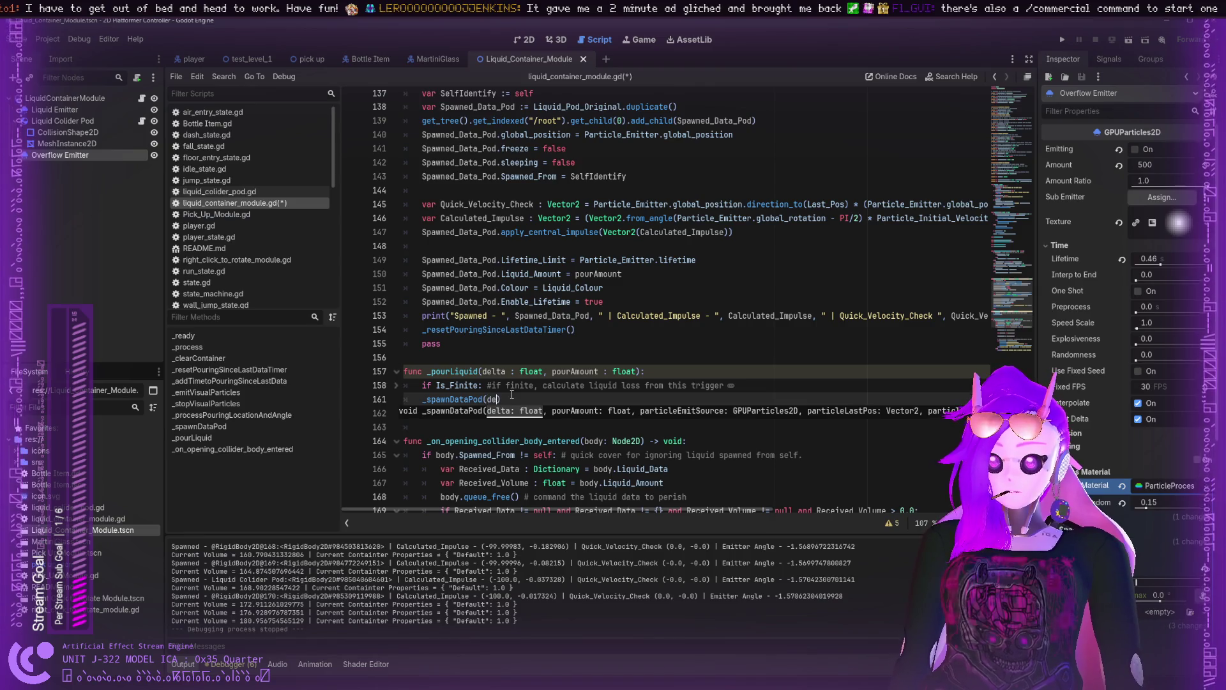
pyautogui.write(', pourA')
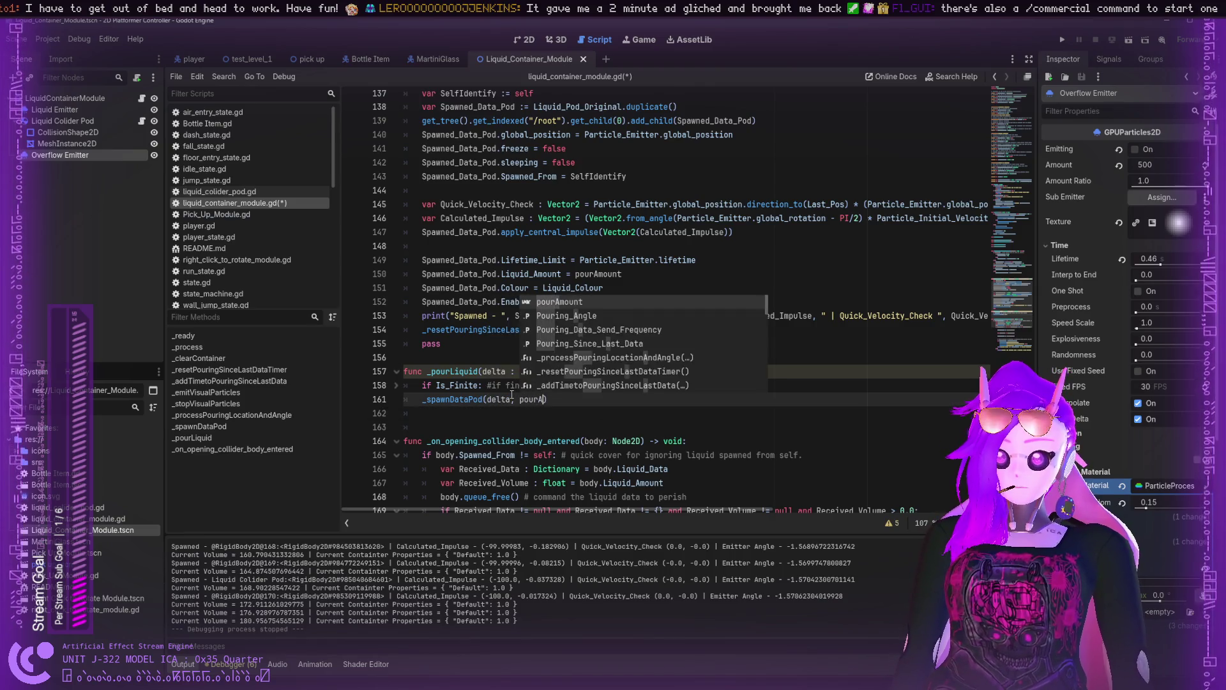
pyautogui.press('Return')
pyautogui.write(',')
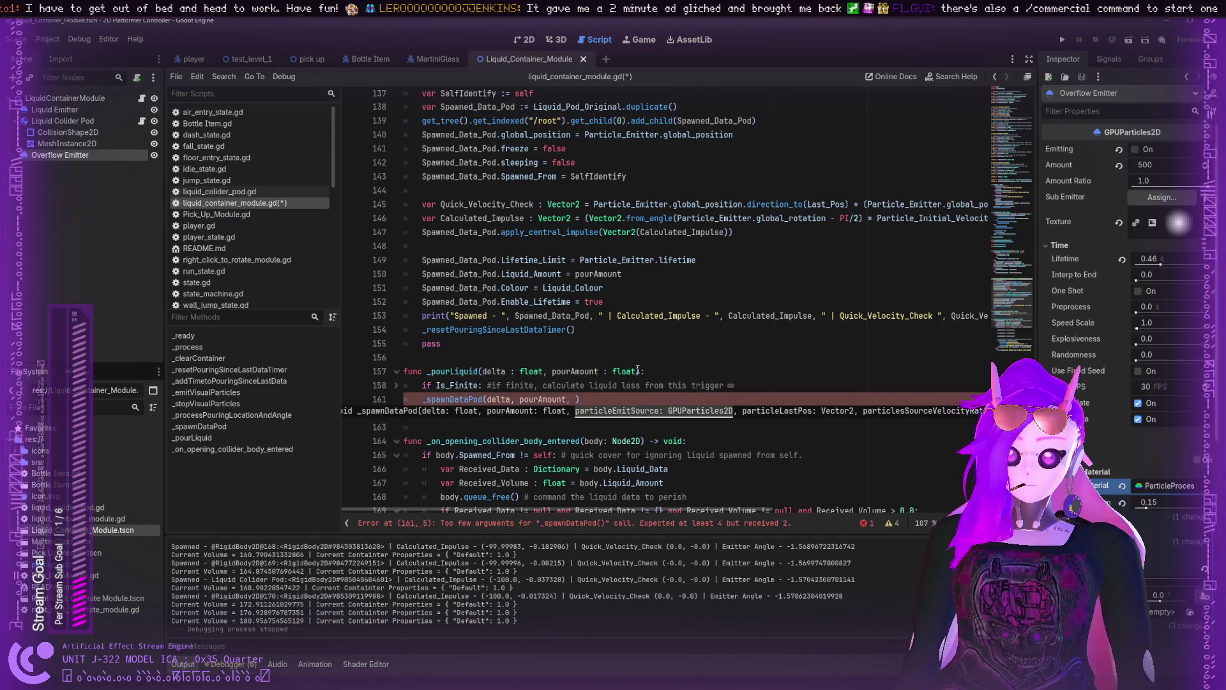
pyautogui.scroll(15, 637, 369)
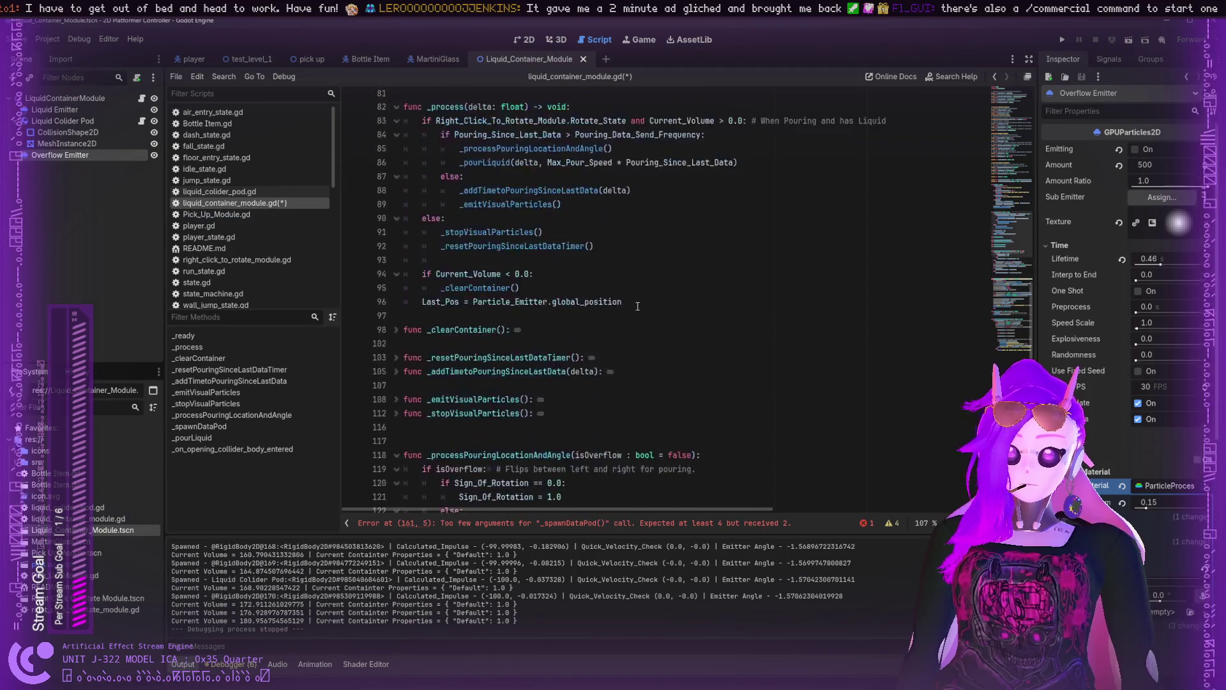
# - Scroll to the exported variables and put the cursor in Particle_Emitter on line 9
pyautogui.scroll(15, 637, 306)
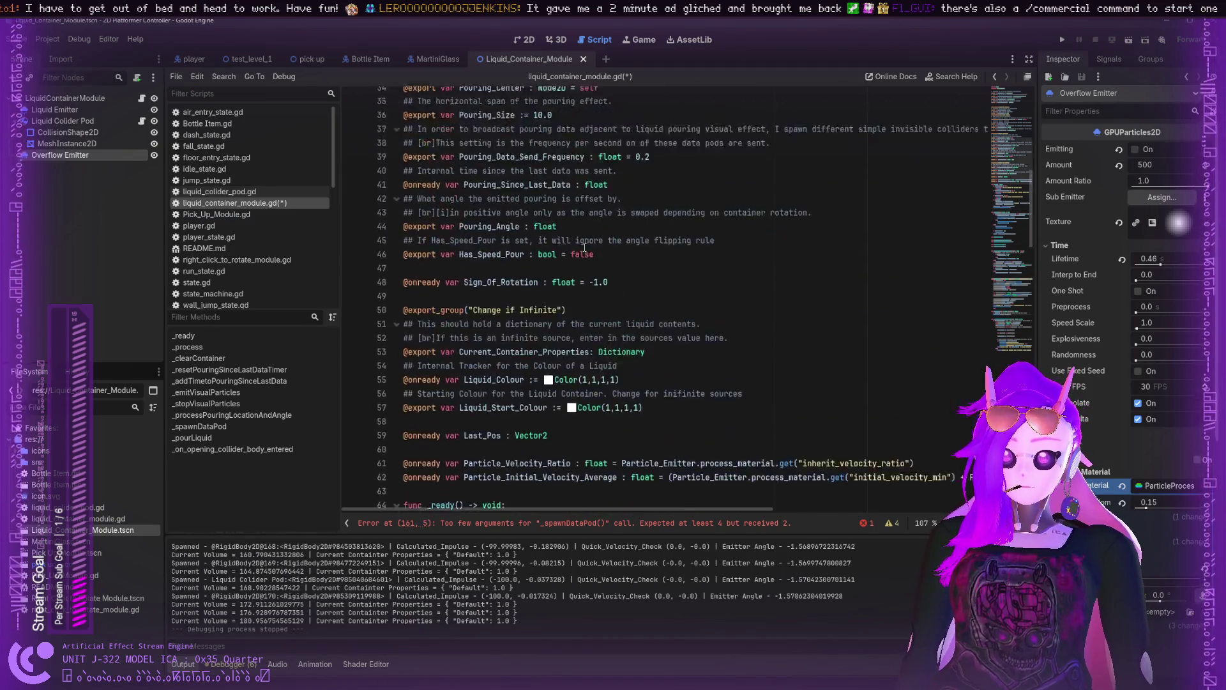
pyautogui.scroll(1, 535, 249)
pyautogui.doubleClick(496, 208)
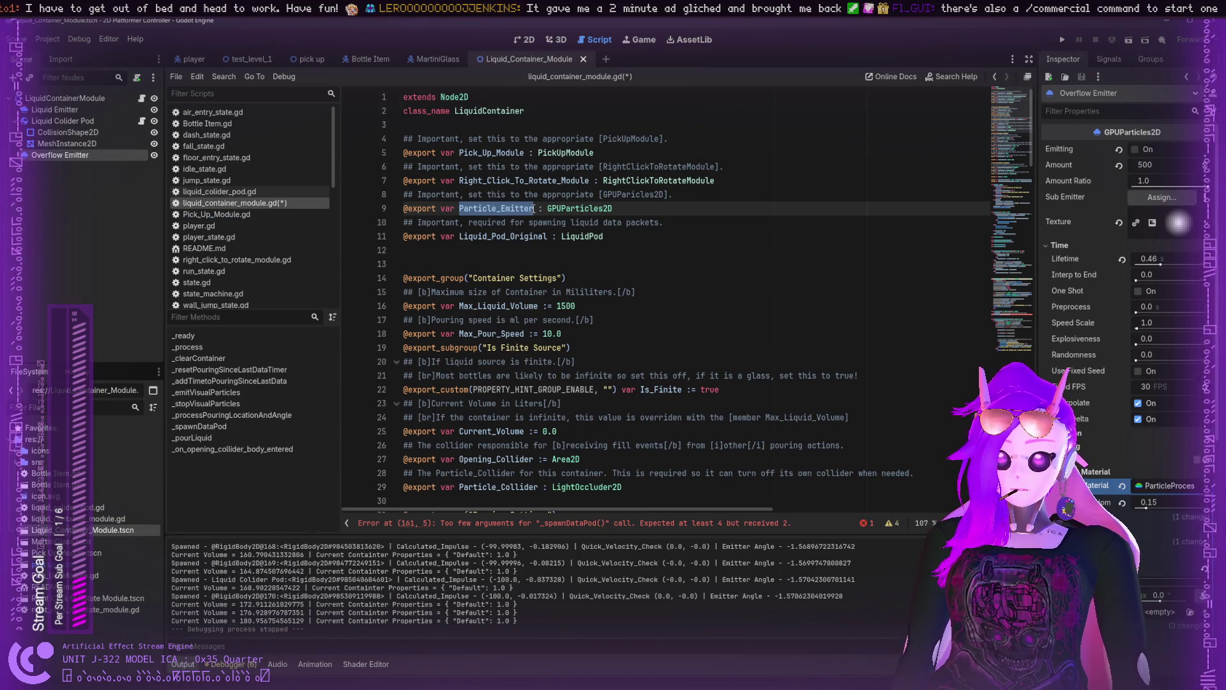
pyautogui.scroll(-12, 533, 208)
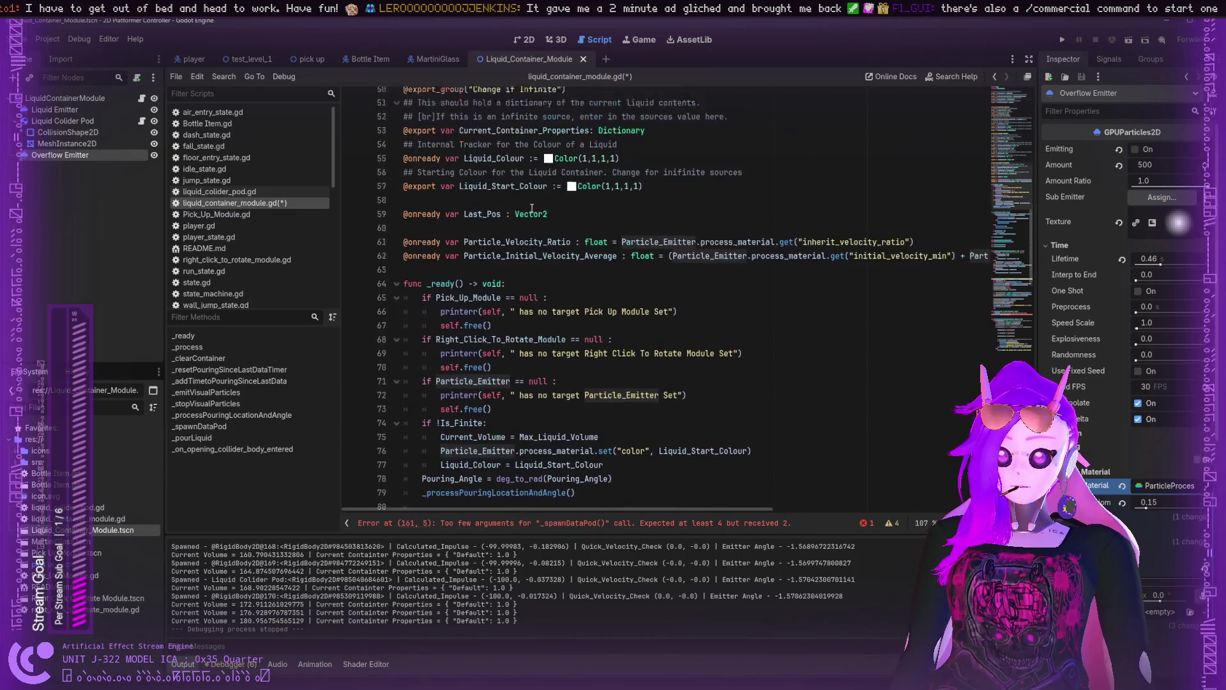
pyautogui.scroll(12, 530, 208)
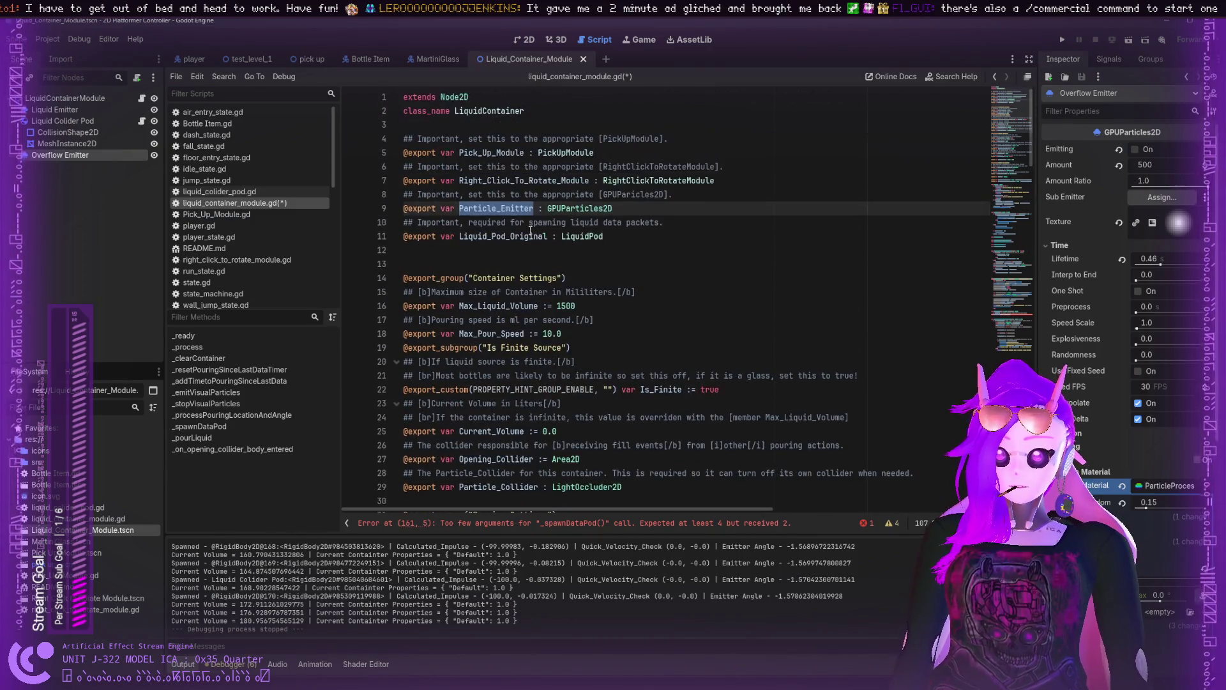
pyautogui.click(533, 209)
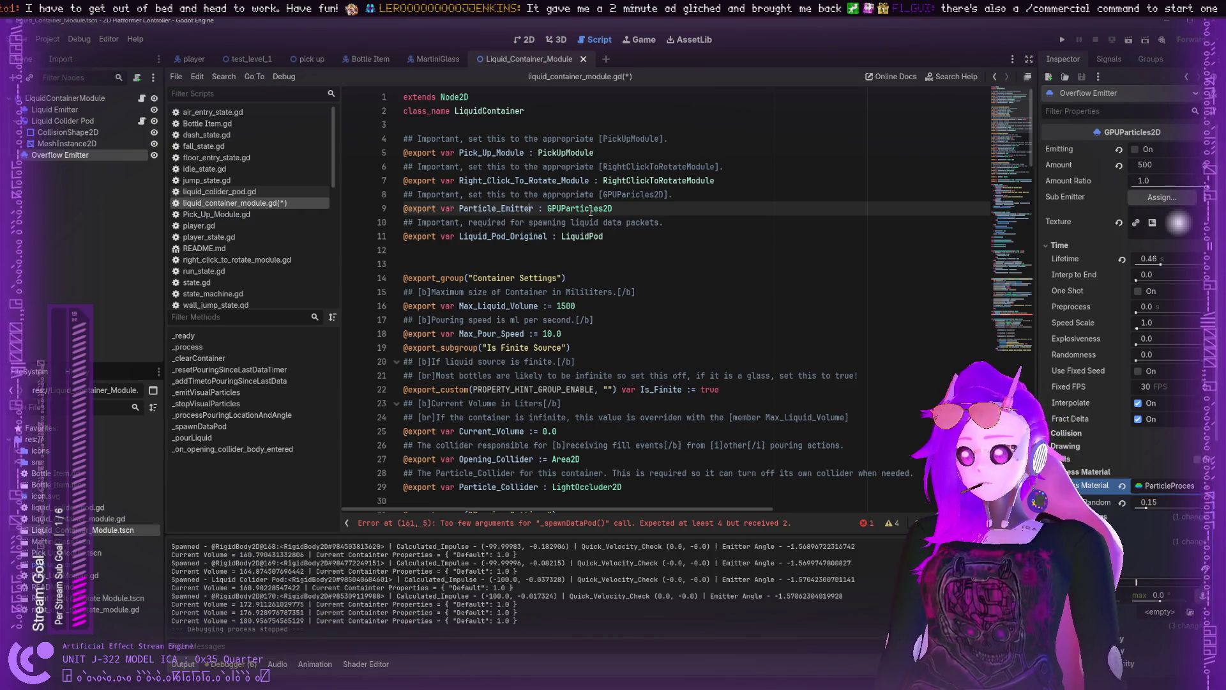
# - Rename Particle_Emitter to Pouring_Emitter on line 9 and in its references on lines 61–62
pyautogui.press('BackSpace')
pyautogui.press('BackSpace')
pyautogui.press('BackSpace')
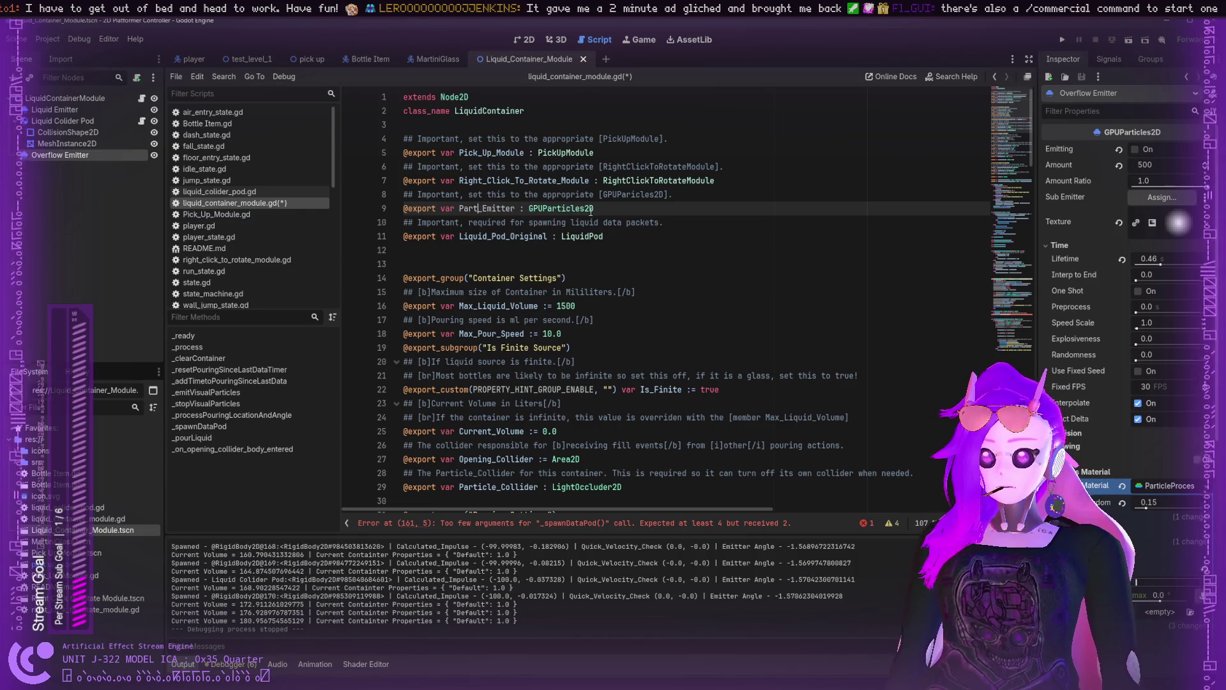
pyautogui.write('Pouring')
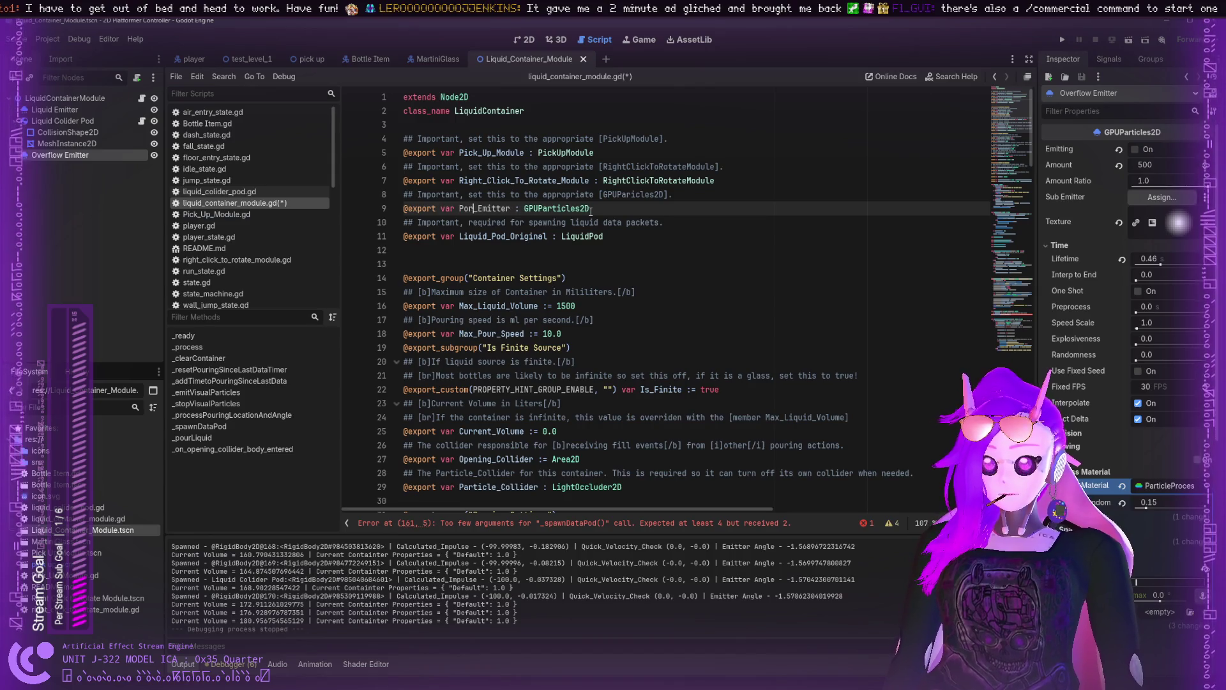
pyautogui.doubleClick(484, 208)
pyautogui.hotkey('ctrl', 'c')
pyautogui.scroll(-12, 532, 228)
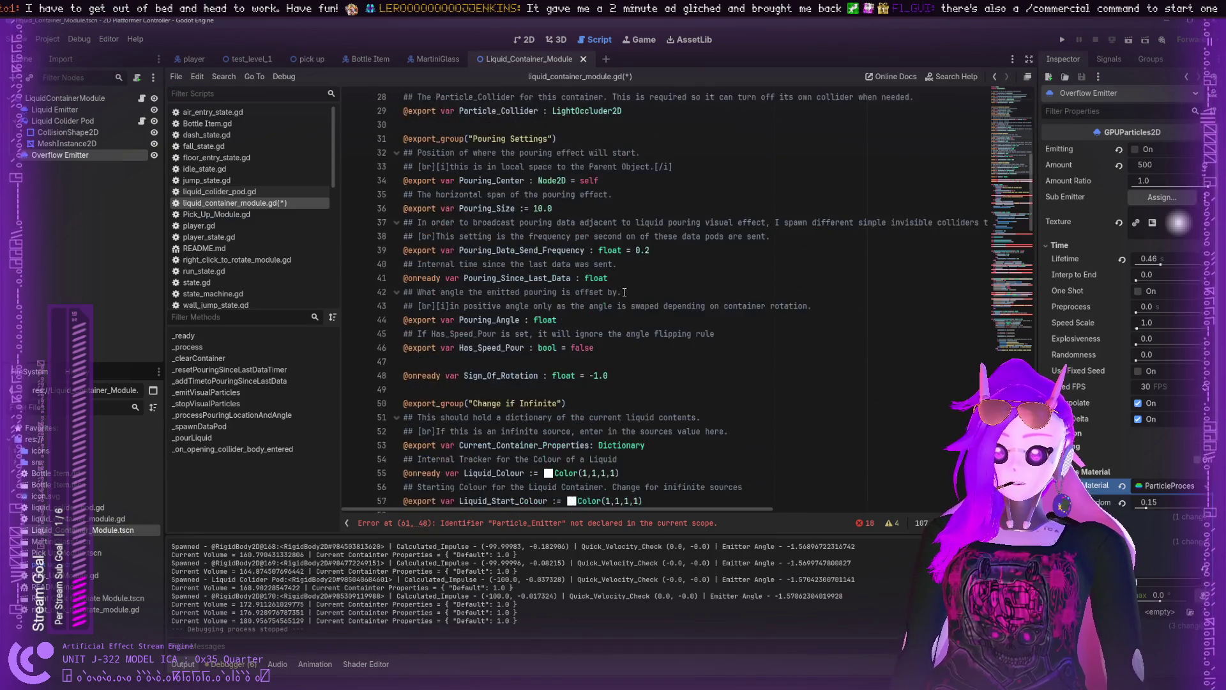
pyautogui.doubleClick(661, 431)
pyautogui.hotkey('ctrl', 'v')
pyautogui.doubleClick(707, 445)
pyautogui.hotkey('ctrl', 'v')
# - Replace Particle_Emitter with Pouring_Emitter on lines 71, 76 and 96
pyautogui.scroll(-1, 687, 383)
pyautogui.scroll(-5, 686, 383)
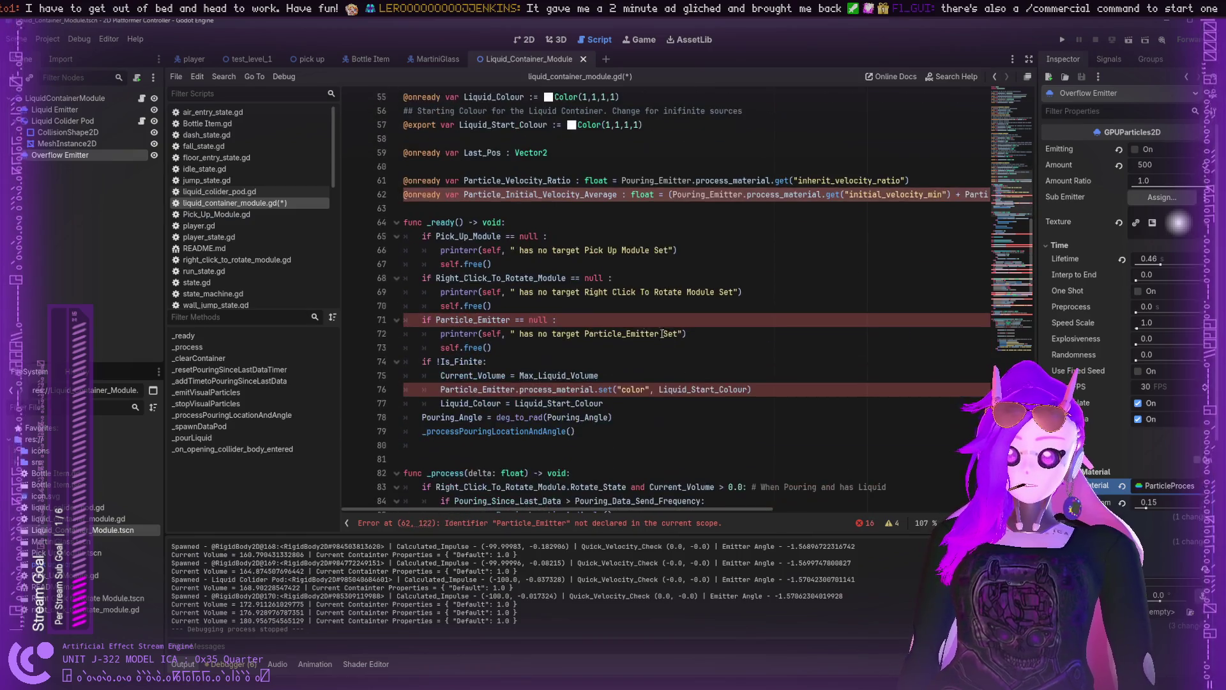
pyautogui.doubleClick(478, 320)
pyautogui.hotkey('ctrl', 'v')
pyautogui.doubleClick(474, 388)
pyautogui.hotkey('ctrl', 'v')
pyautogui.scroll(-7, 474, 389)
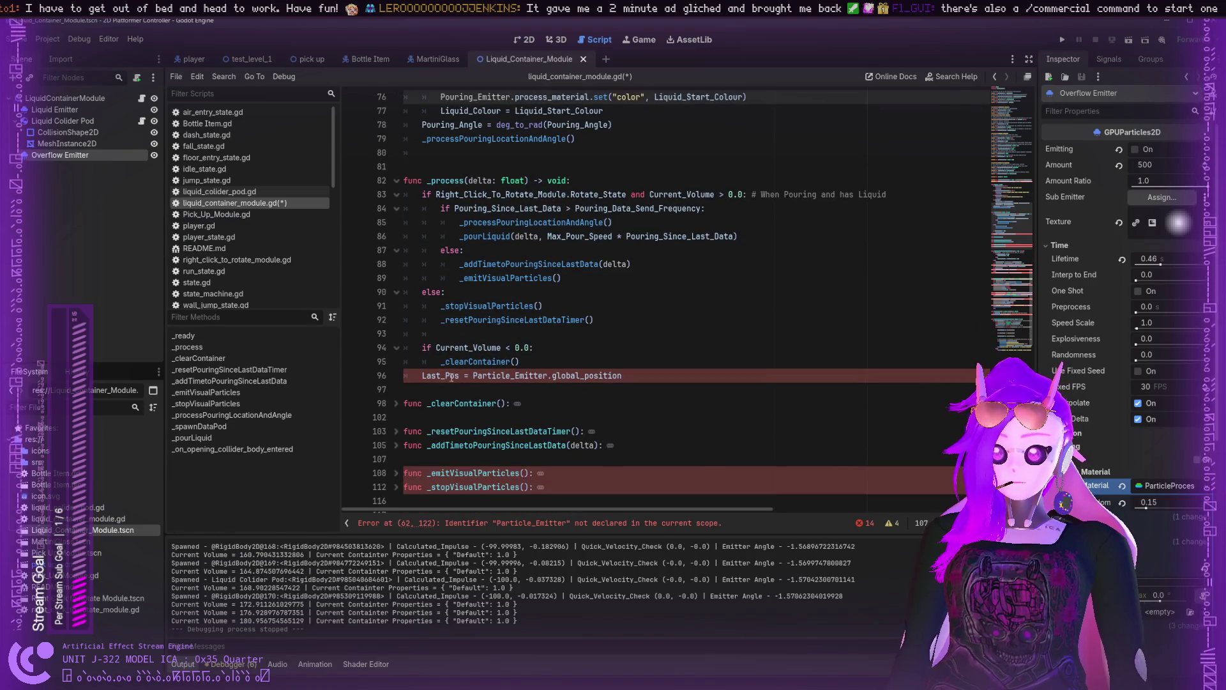
pyautogui.scroll(-1, 451, 378)
pyautogui.doubleClick(495, 334)
pyautogui.hotkey('ctrl', 'v')
# - Switch the emitter to Pouring_Emitter inside _emitVisualParticles and _stopVisualParticles
pyautogui.scroll(-2, 481, 377)
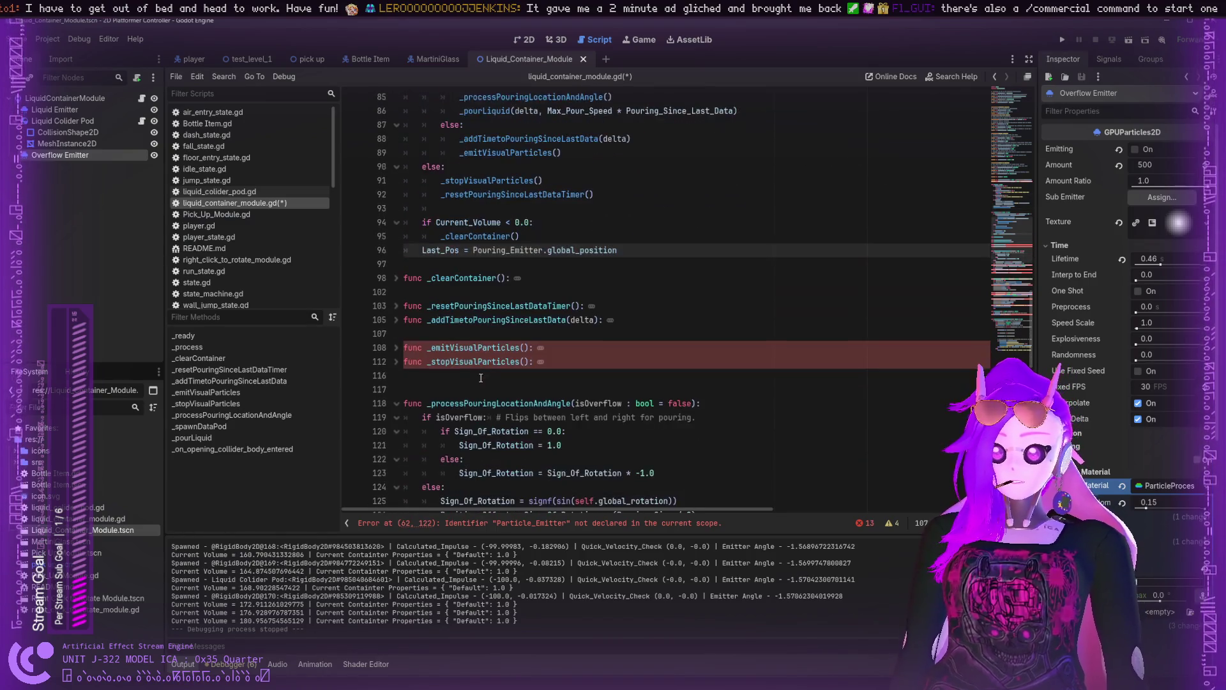
pyautogui.click(396, 348)
pyautogui.doubleClick(475, 362)
pyautogui.hotkey('ctrl', 'v')
pyautogui.click(397, 404)
pyautogui.doubleClick(449, 417)
pyautogui.hotkey('ctrl', 'v')
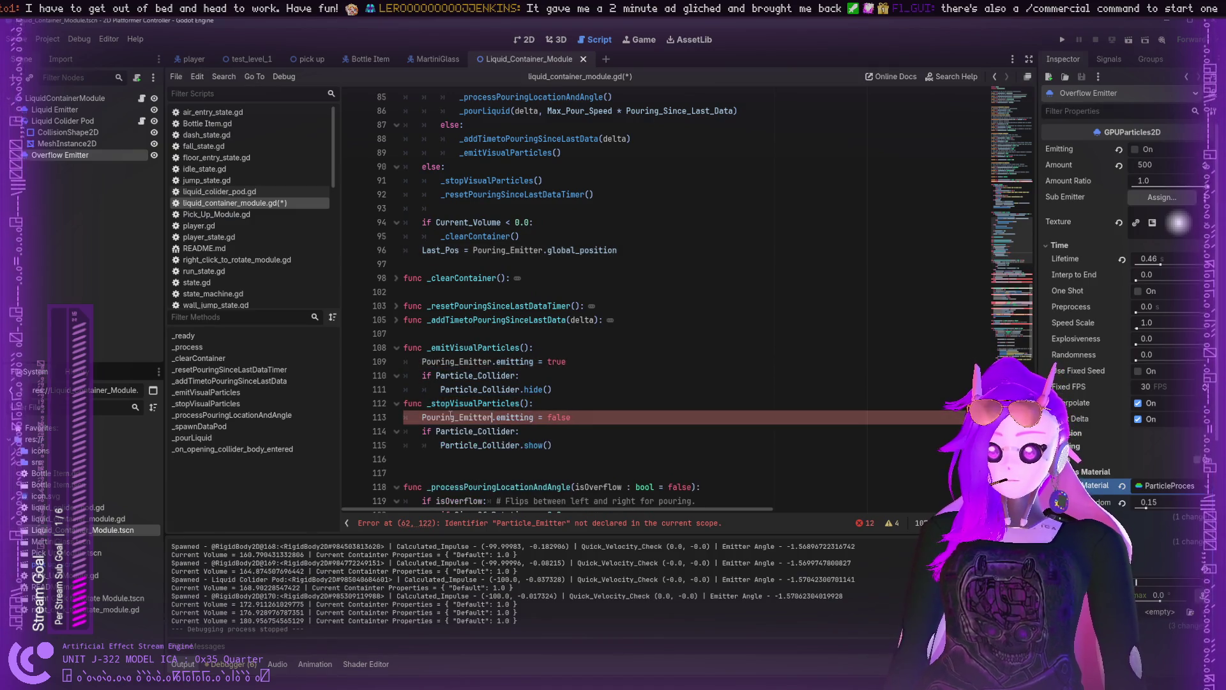
pyautogui.click(397, 348)
pyautogui.click(396, 362)
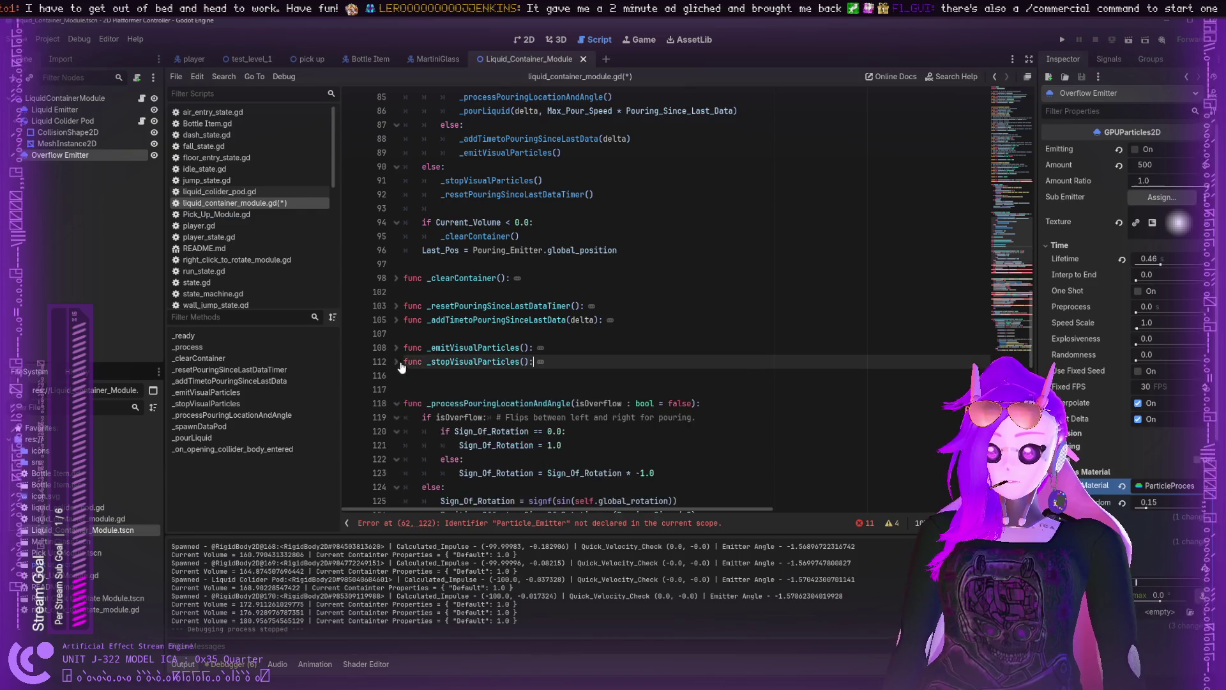
# - Replace Particle_Emitter with Pouring_Emitter on lines 127, 130 and 132
pyautogui.scroll(-4, 473, 337)
pyautogui.doubleClick(491, 363)
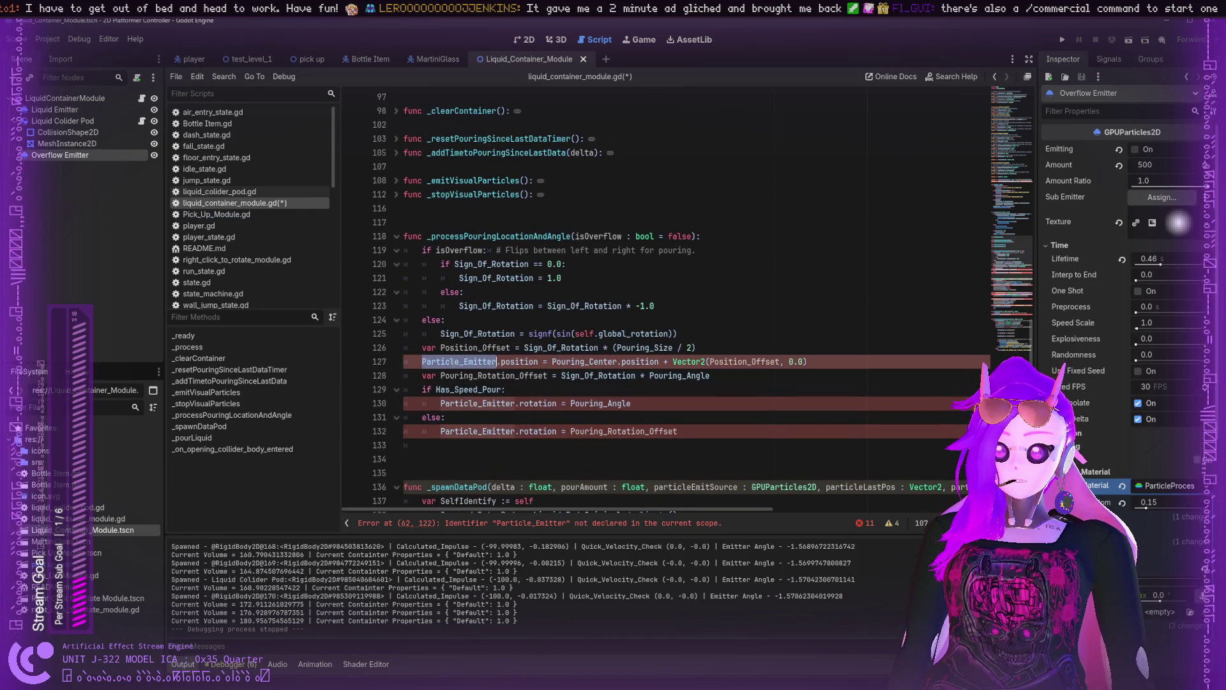
pyautogui.hotkey('ctrl', 'v')
pyautogui.doubleClick(451, 403)
pyautogui.hotkey('ctrl', 'v')
pyautogui.doubleClick(473, 431)
pyautogui.hotkey('ctrl', 'v')
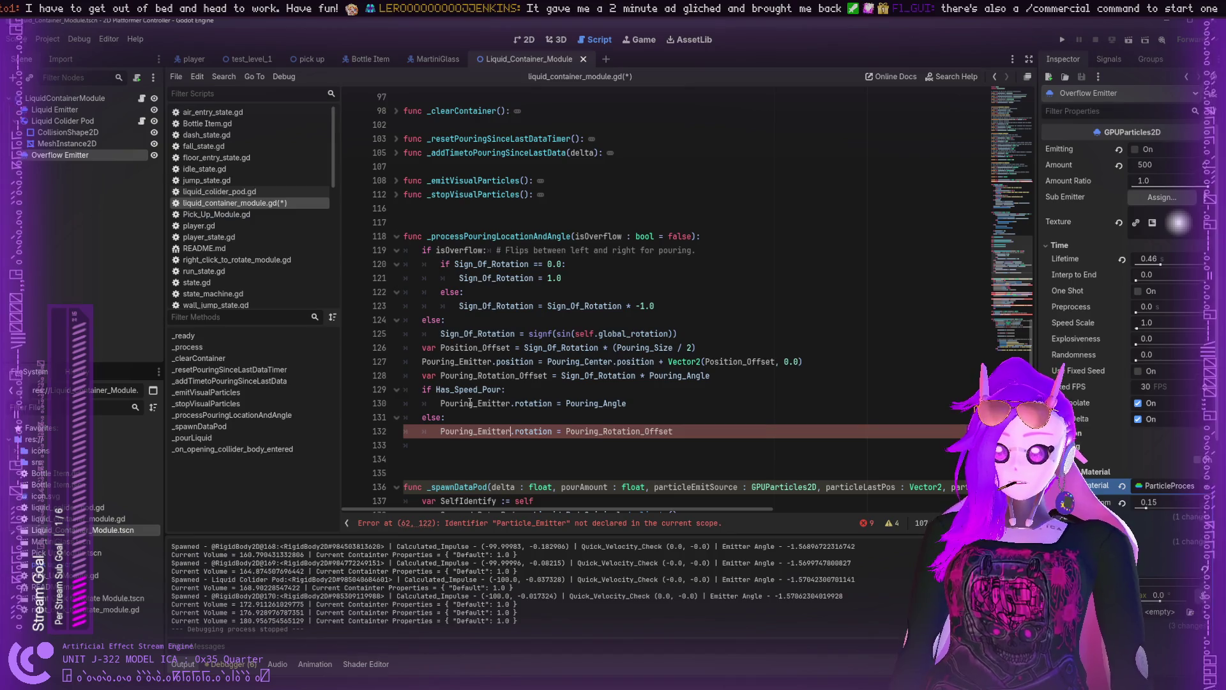
# - Replace Particle_Emitter with Pouring_Emitter on lines 140, 145 and 149
pyautogui.scroll(-8, 470, 402)
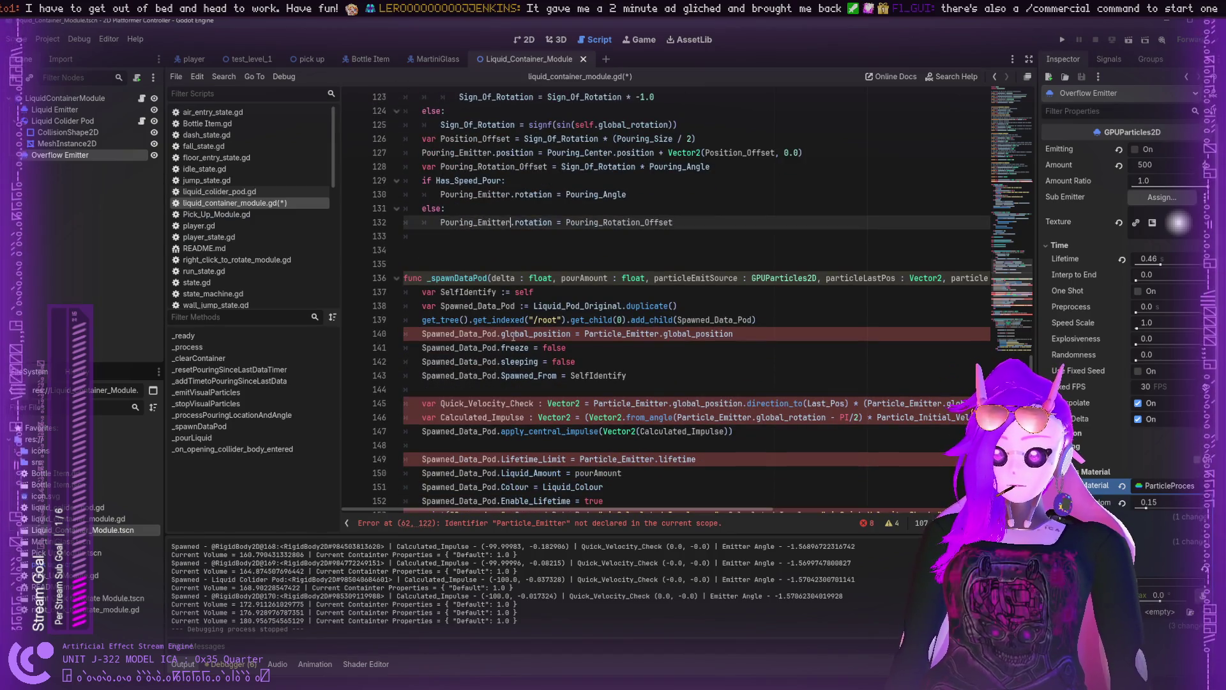
pyautogui.doubleClick(513, 335)
pyautogui.doubleClick(628, 333)
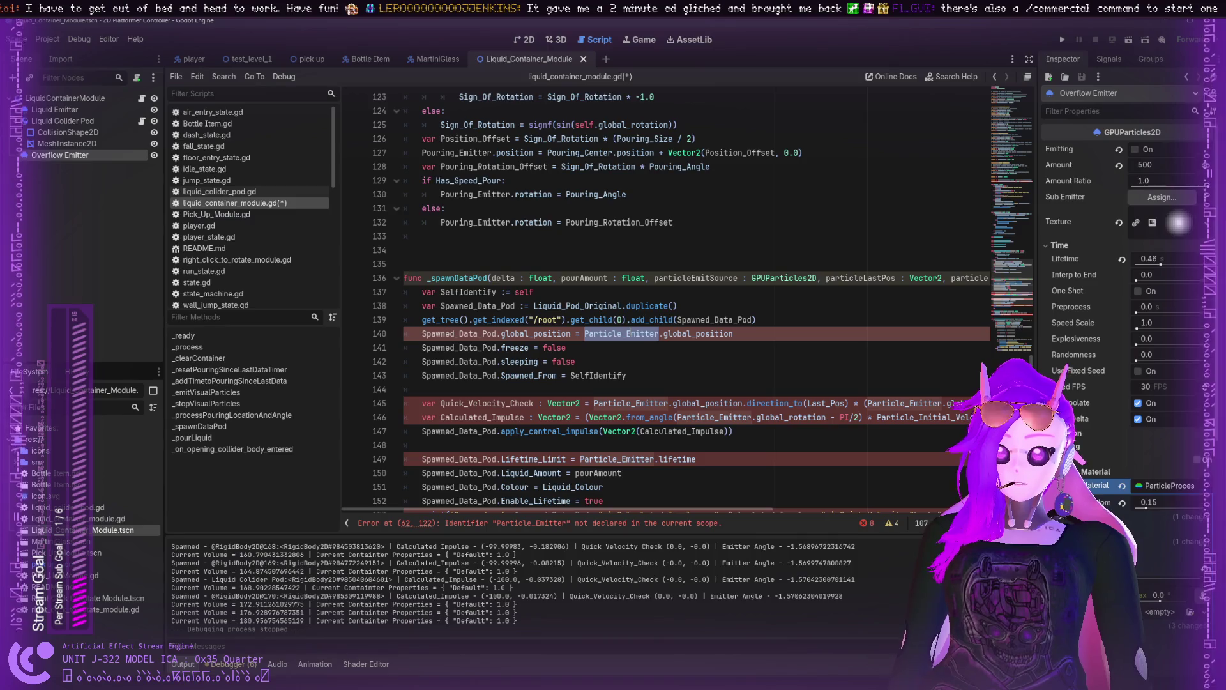
pyautogui.hotkey('ctrl', 'v')
pyautogui.doubleClick(630, 403)
pyautogui.hotkey('ctrl', 'v')
pyautogui.doubleClick(617, 457)
pyautogui.hotkey('ctrl', 'v')
pyautogui.scroll(-3, 648, 365)
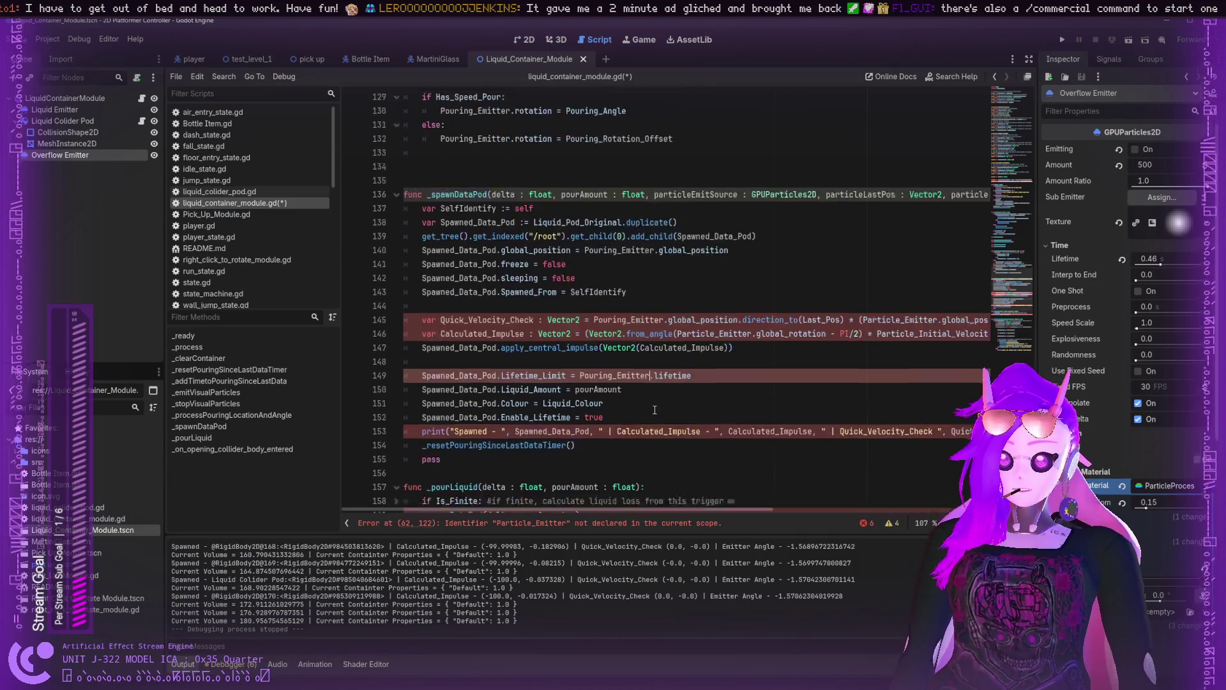
pyautogui.scroll(3, 651, 288)
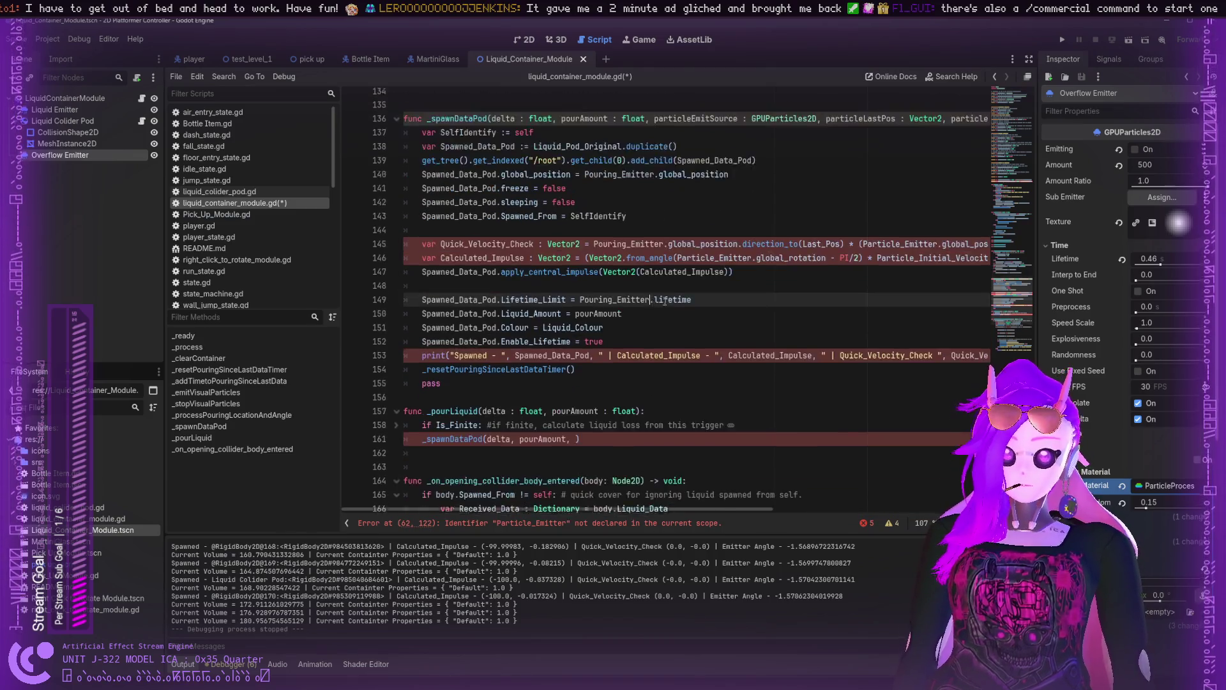
# - Pass Pouring_Emitter as the third argument of _pourLiquid's _spawnDataPod call
pyautogui.doubleClick(899, 319)
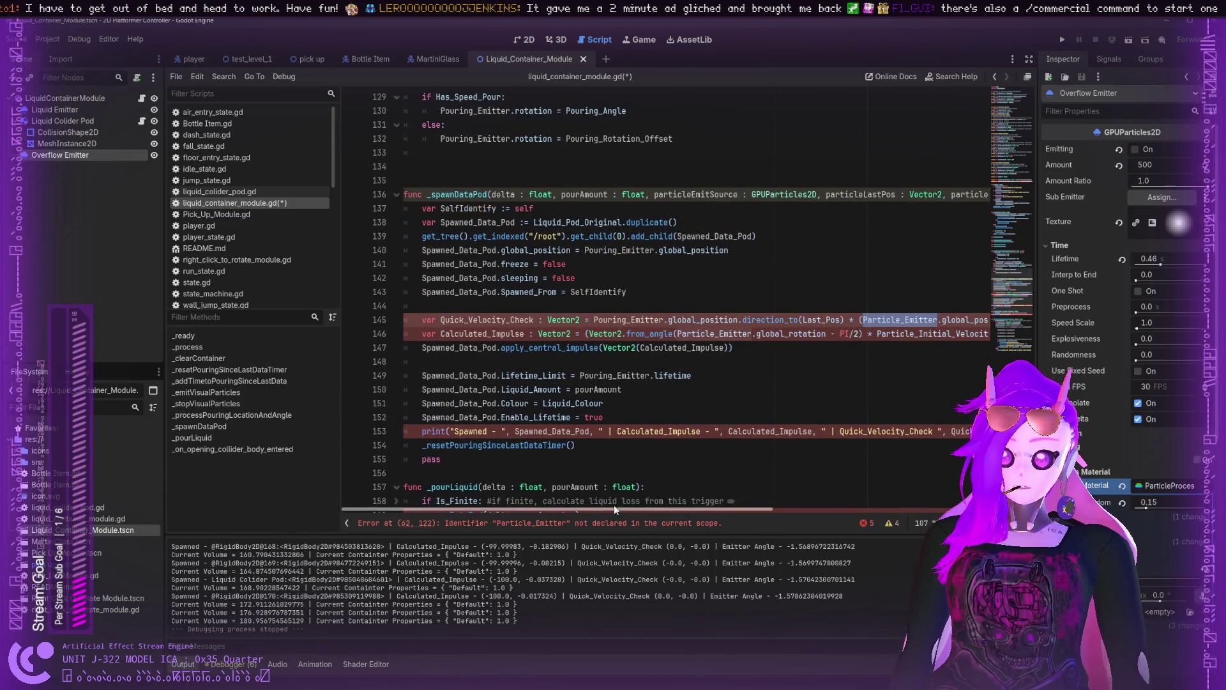
pyautogui.hscroll(2, 614, 505)
pyautogui.scroll(-6, 630, 396)
pyautogui.scroll(3, 644, 305)
pyautogui.doubleClick(602, 195)
pyautogui.hotkey('ctrl', 'c')
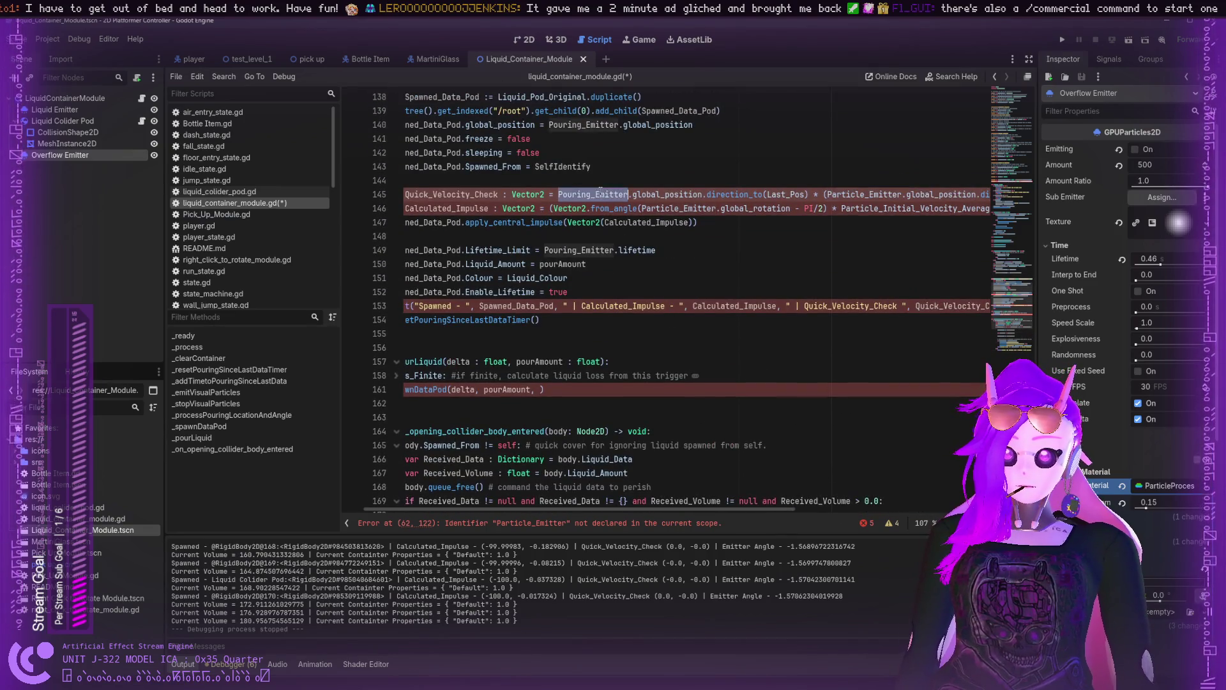
pyautogui.click(540, 389)
pyautogui.hotkey('ctrl', 'v')
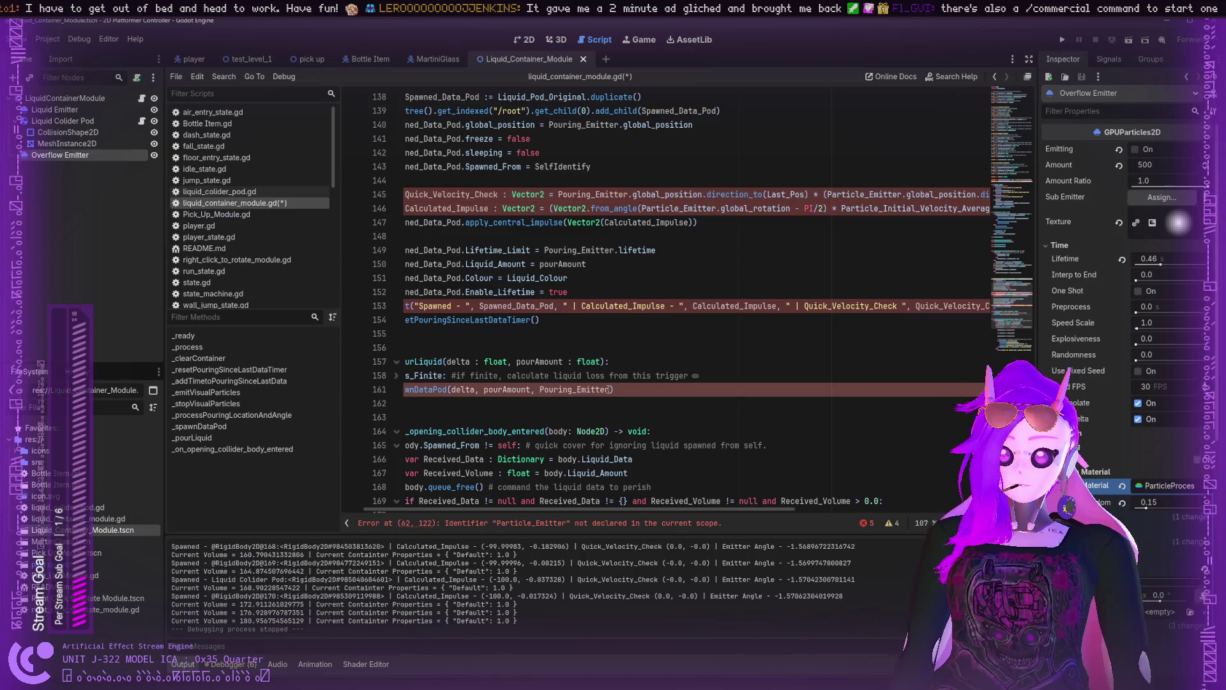
pyautogui.write(',')
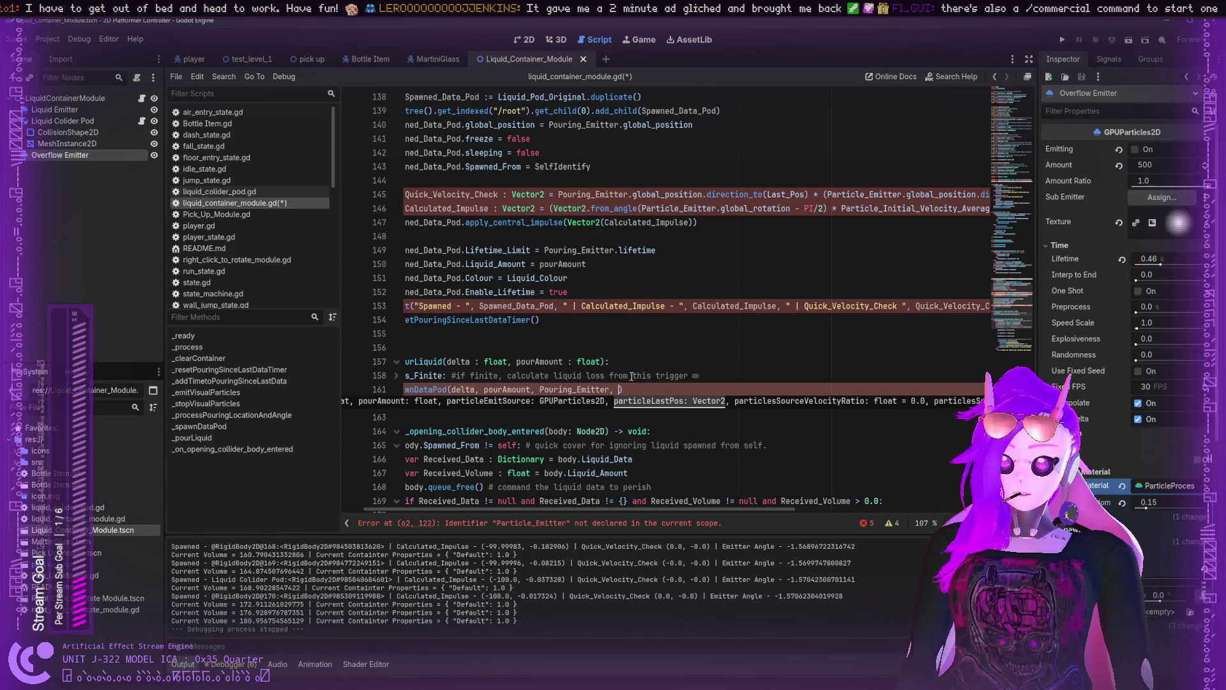
# - Add Last_Pos as the fourth argument after Pouring_Emitter in line 161's _spawnDataPod call, plus a trailing comma
pyautogui.doubleClick(785, 195)
pyautogui.hotkey('ctrl', 'c')
pyautogui.click(620, 387)
pyautogui.hotkey('ctrl', 'v')
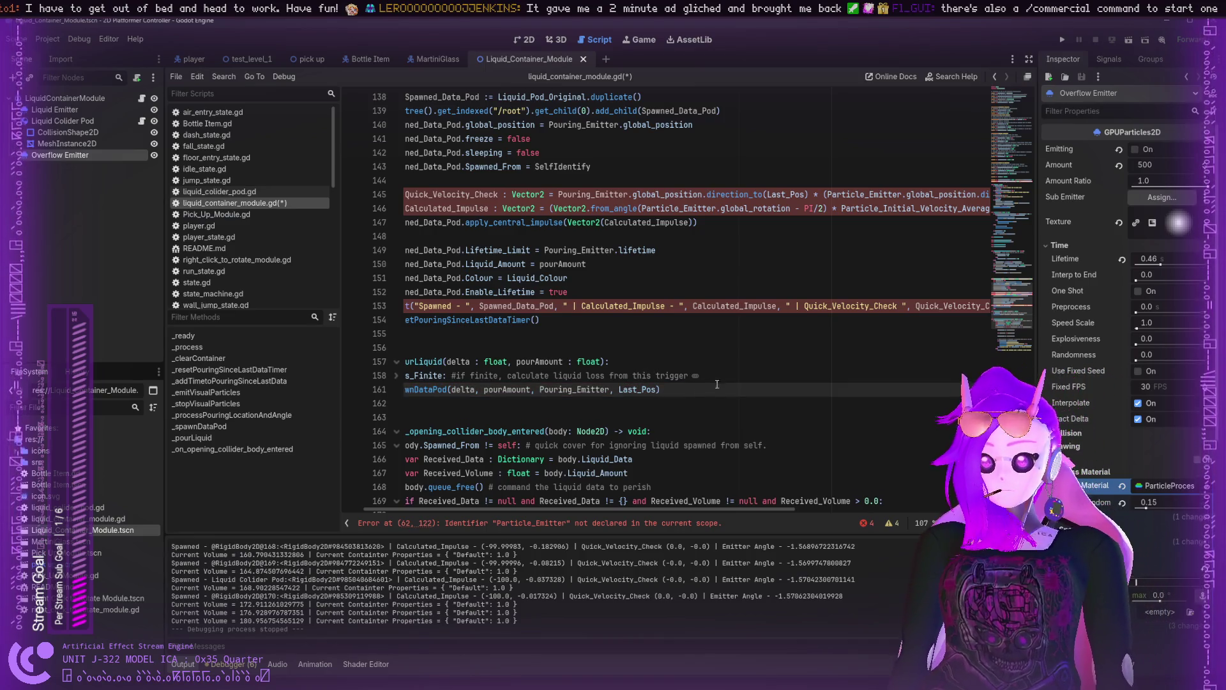
pyautogui.write(',')
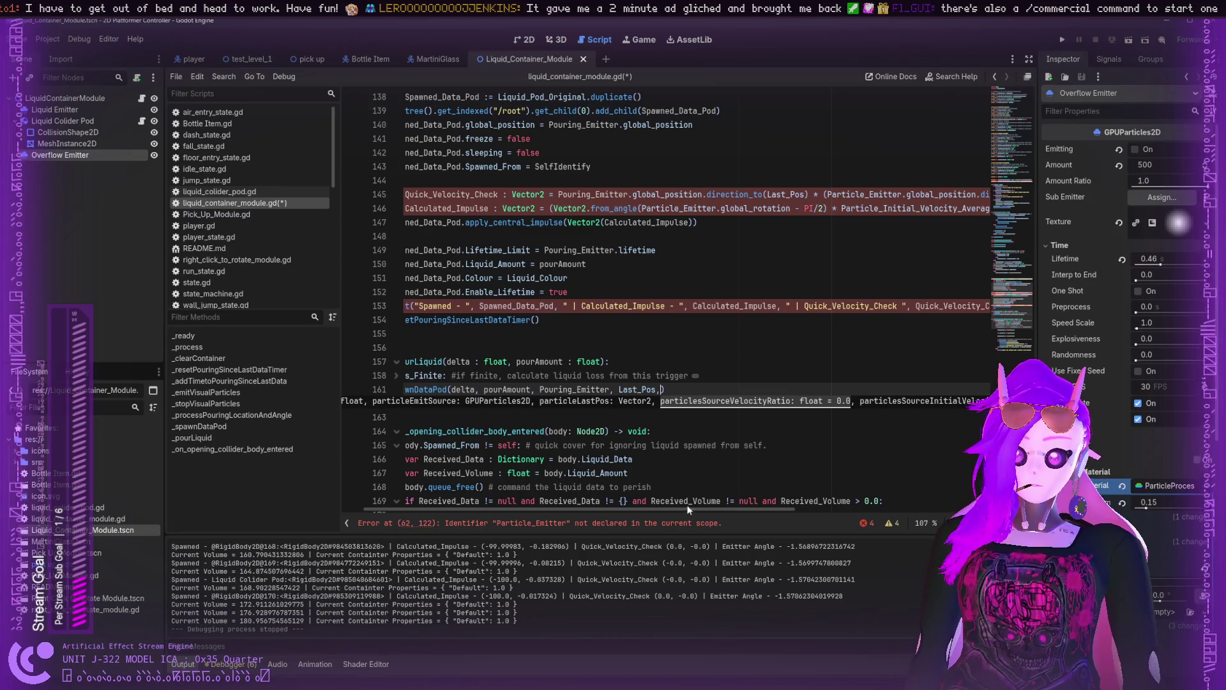
pyautogui.hscroll(3, 693, 509)
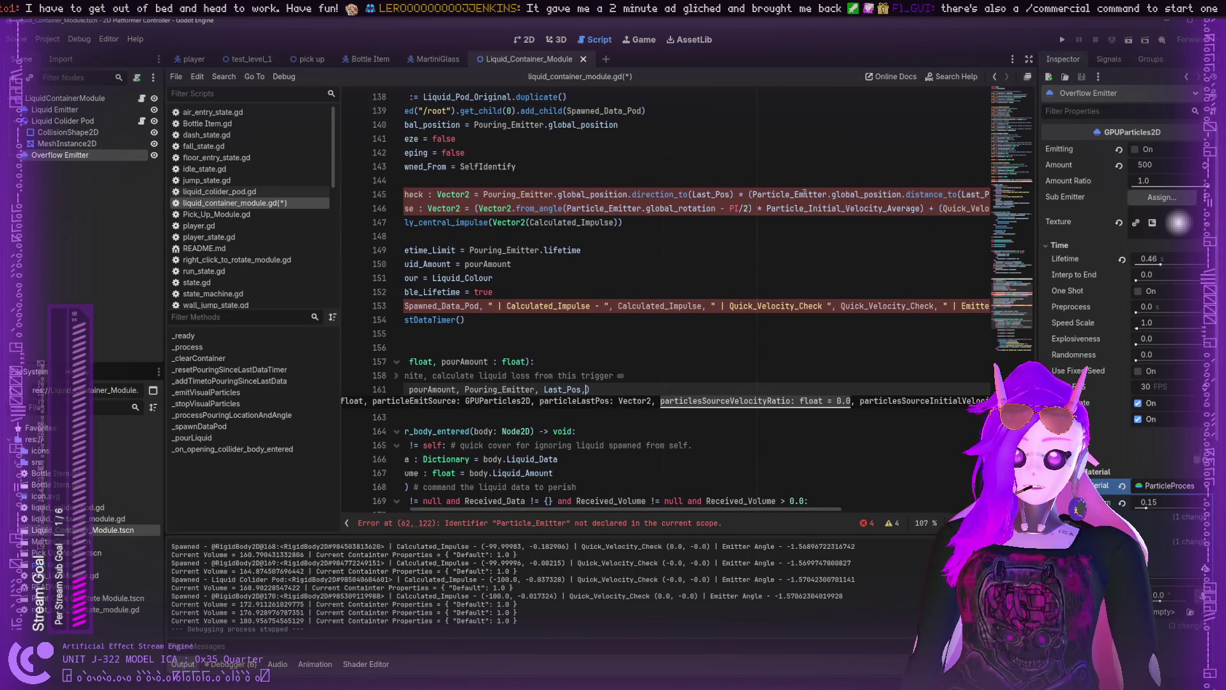
pyautogui.hscroll(1, 749, 508)
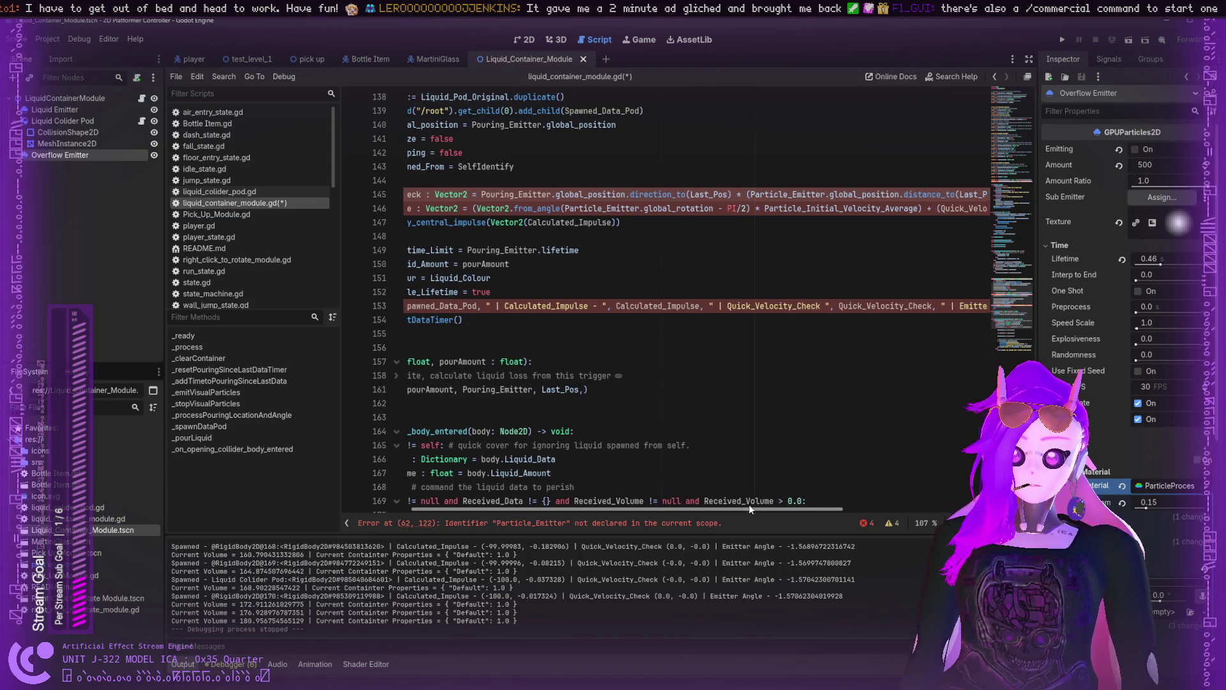
pyautogui.hscroll(1, 749, 508)
pyautogui.click(576, 389)
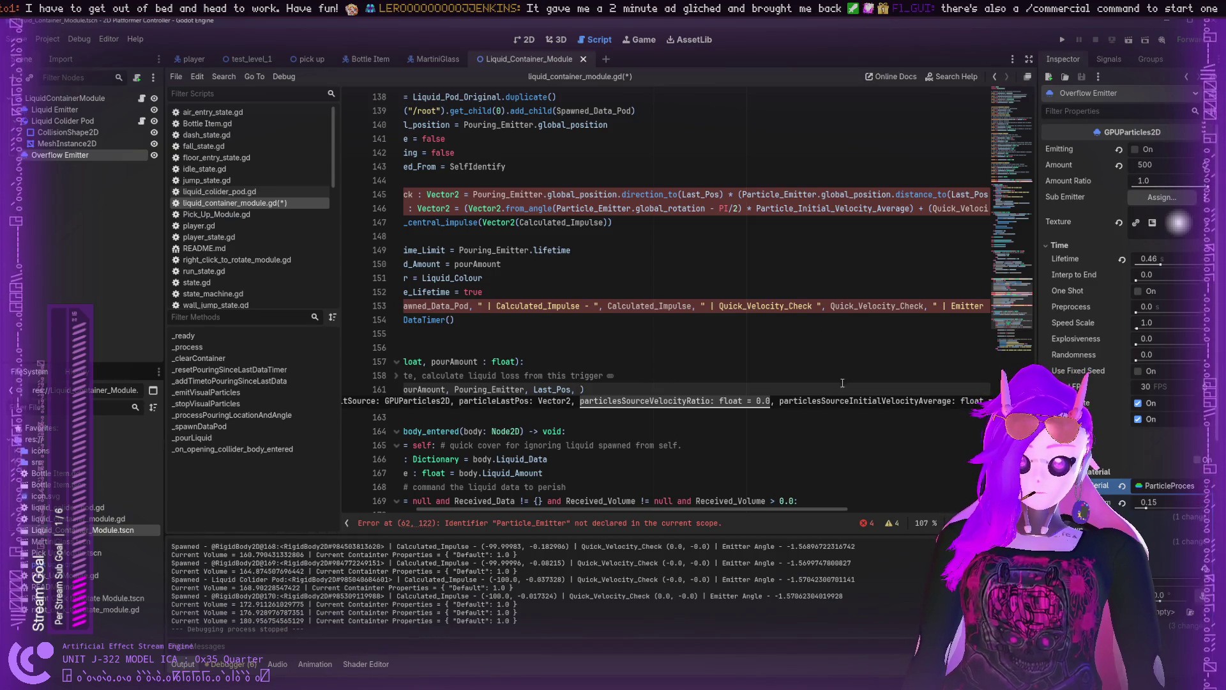
pyautogui.moveTo(753, 508); pyautogui.dragTo(906, 493)
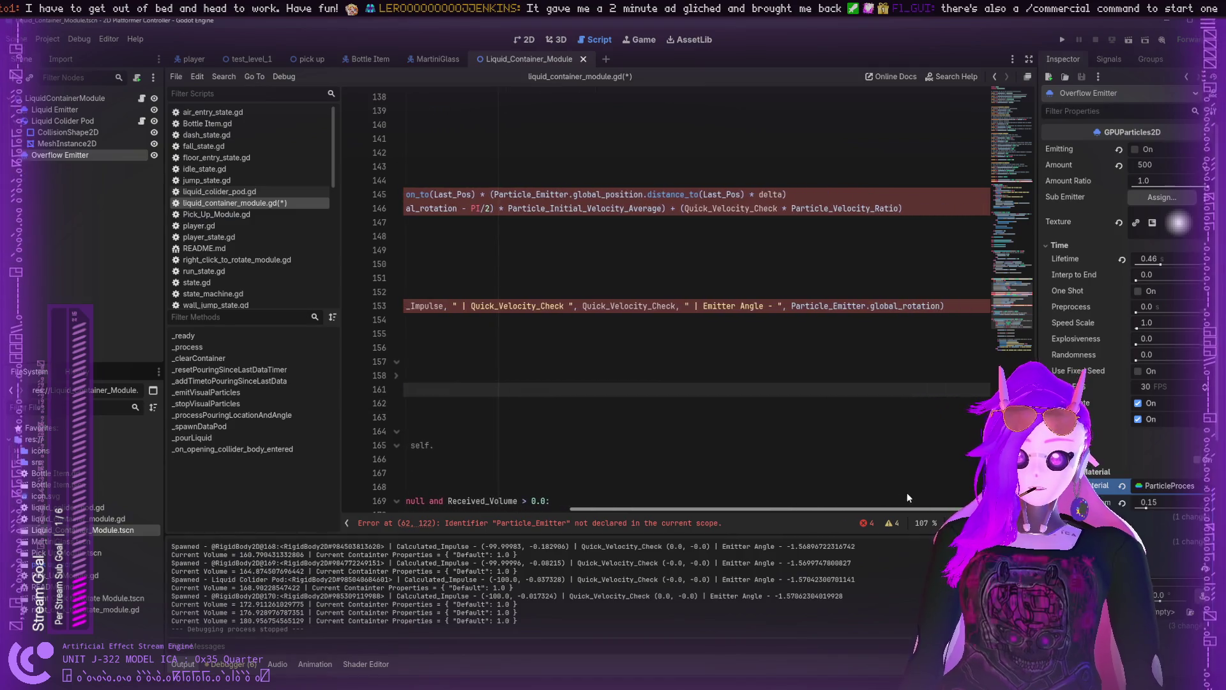
# - Replace the Particle_Emitter references on line 62 with Pouring_Emitter, undoing a mistaken Last_Pos paste
pyautogui.click(869, 208)
pyautogui.doubleClick(869, 208)
pyautogui.scroll(20, 698, 459)
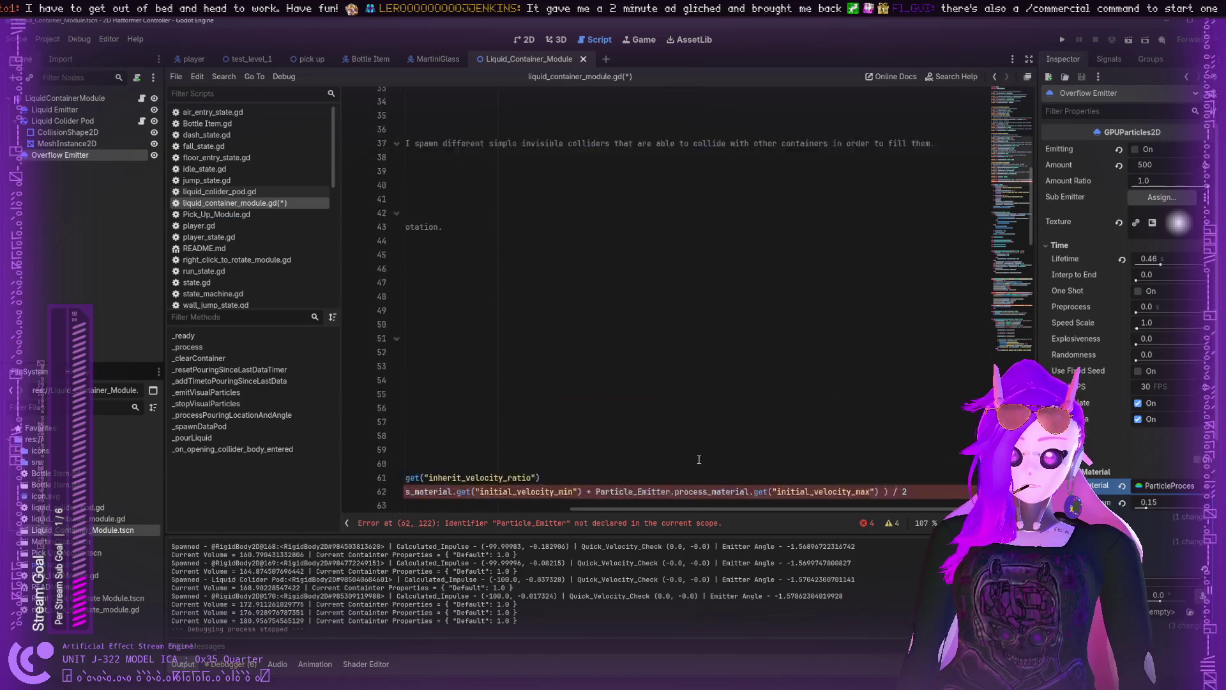
pyautogui.scroll(-4, 702, 466)
pyautogui.moveTo(718, 504)
pyautogui.mouseDown()
pyautogui.moveTo(459, 488)
pyautogui.moveTo(689, 479)
pyautogui.mouseUp()
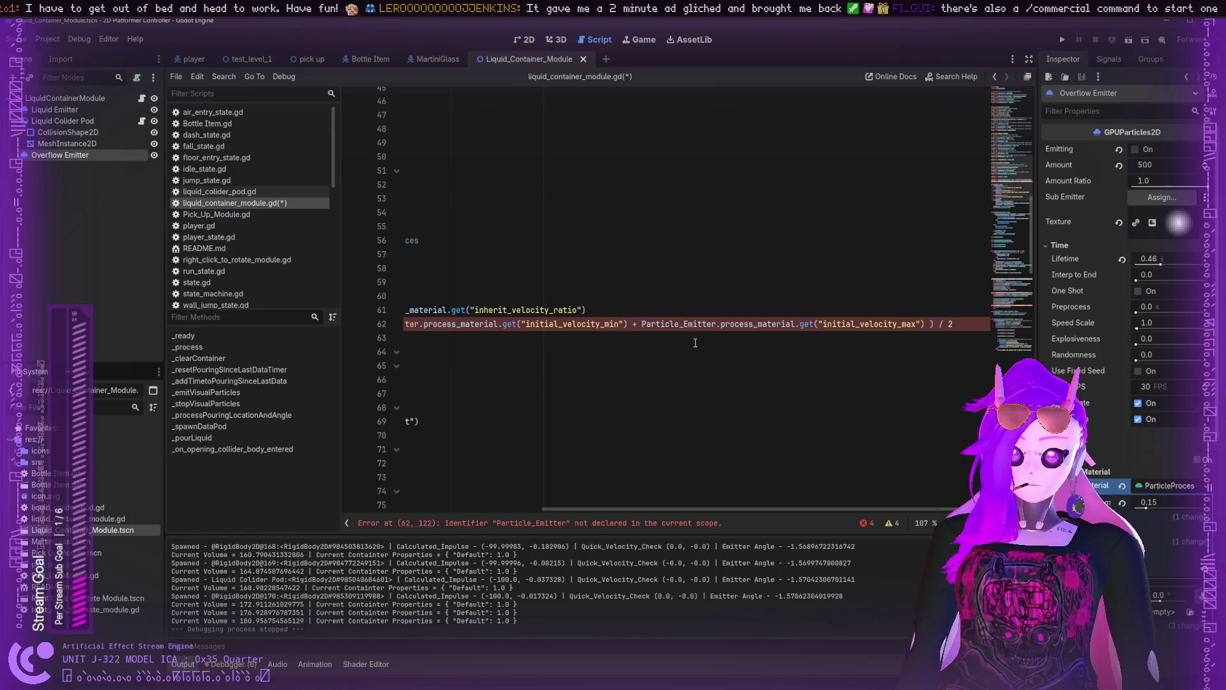
pyautogui.doubleClick(679, 324)
pyautogui.hotkey('ctrl', 'v')
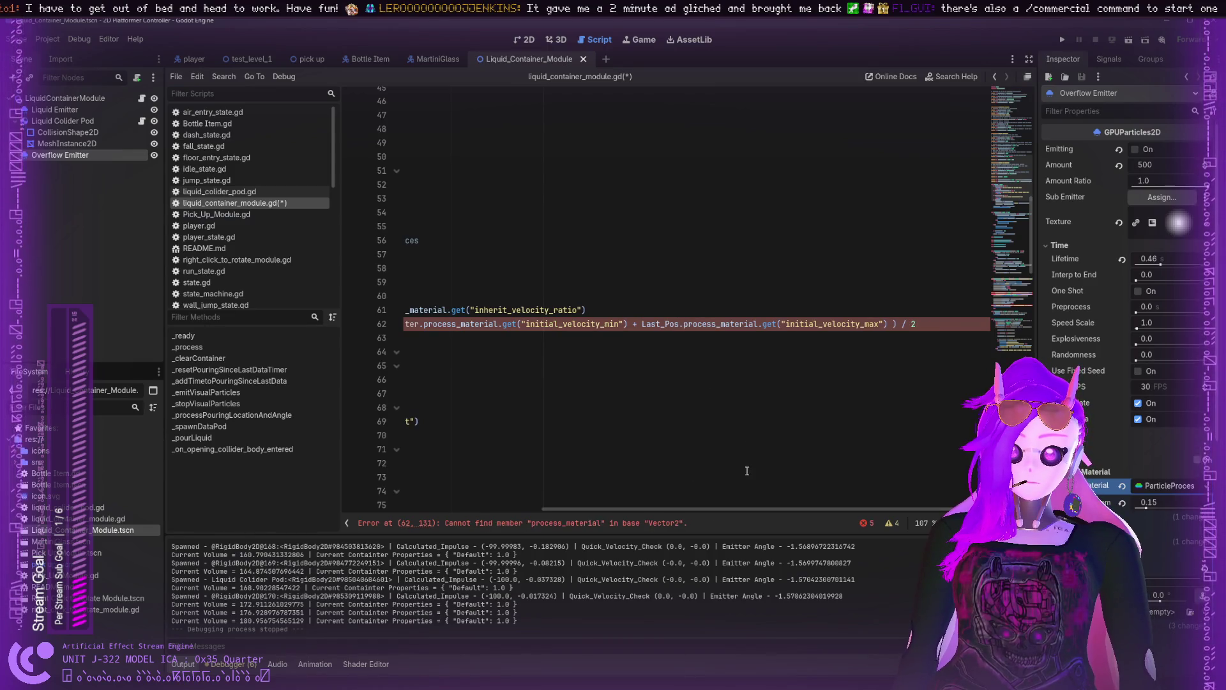
pyautogui.hotkey('ctrl', 'z')
pyautogui.doubleClick(475, 310)
pyautogui.hotkey('ctrl', 'c')
pyautogui.doubleClick(829, 323)
pyautogui.hotkey('ctrl', 'v')
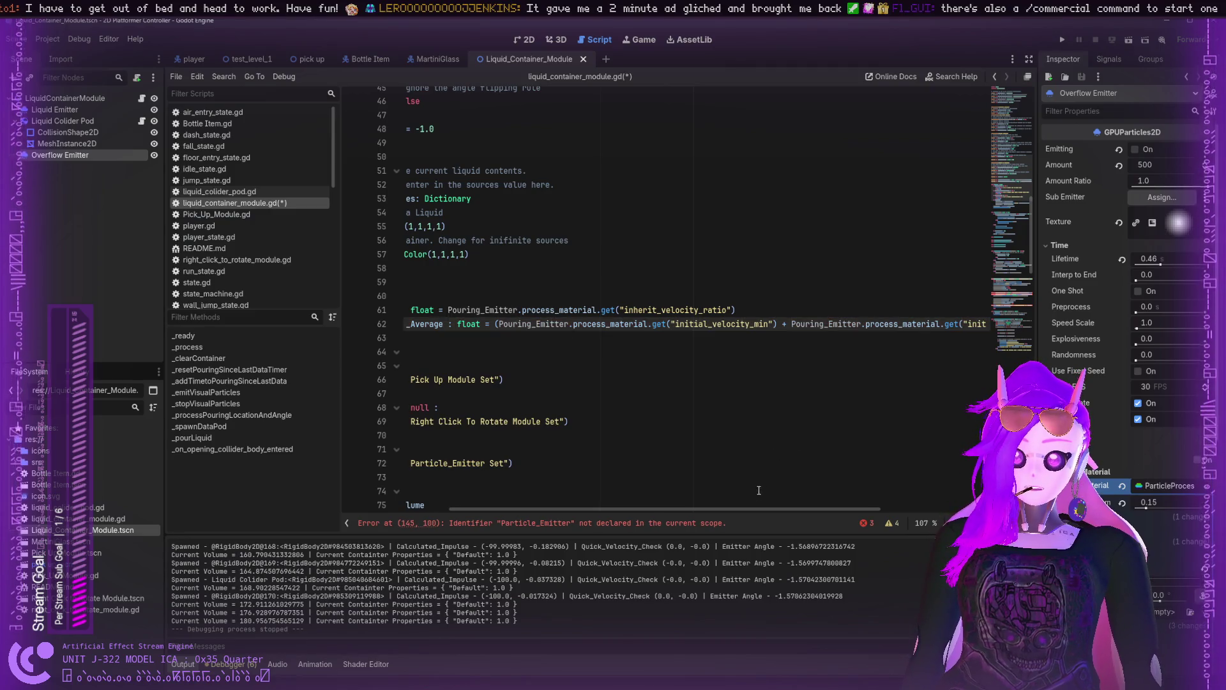
pyautogui.moveTo(757, 507); pyautogui.dragTo(650, 507)
# - Rename the line 61 velocity ratio variable to Pouring_Velocity_Ratio
pyautogui.doubleClick(489, 324)
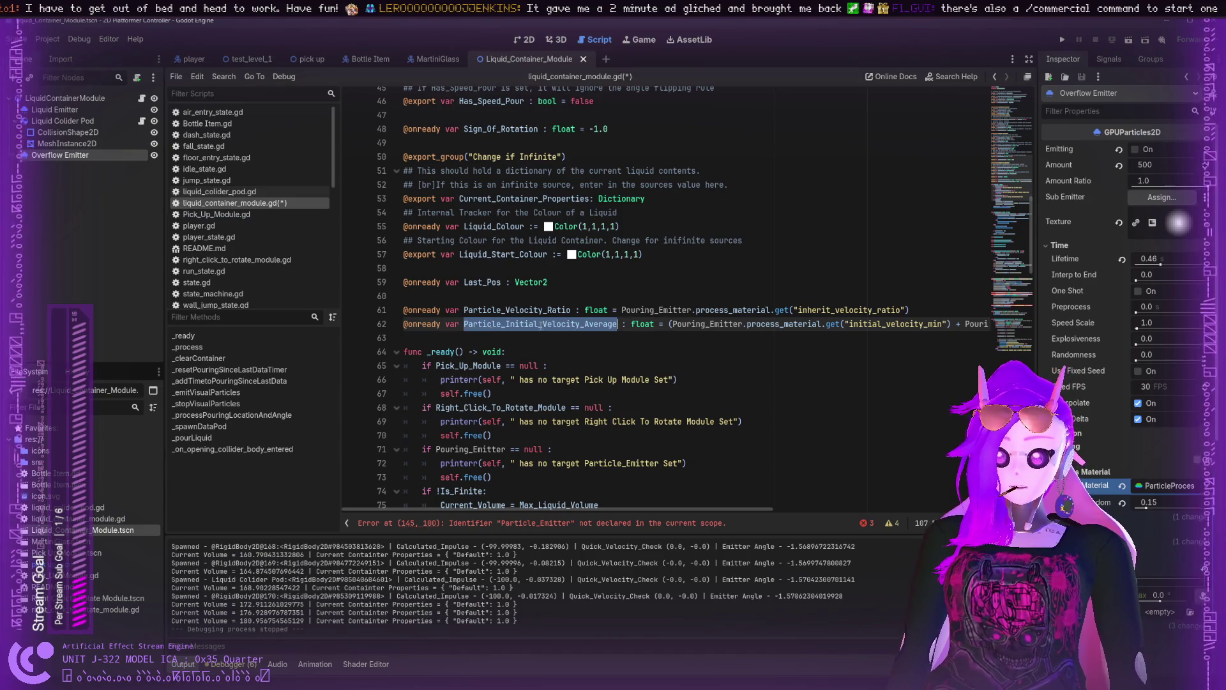
pyautogui.click(503, 309)
pyautogui.hotkey('shift', 'Left')
pyautogui.hotkey('shift', 'Left')
pyautogui.write('Pouring')
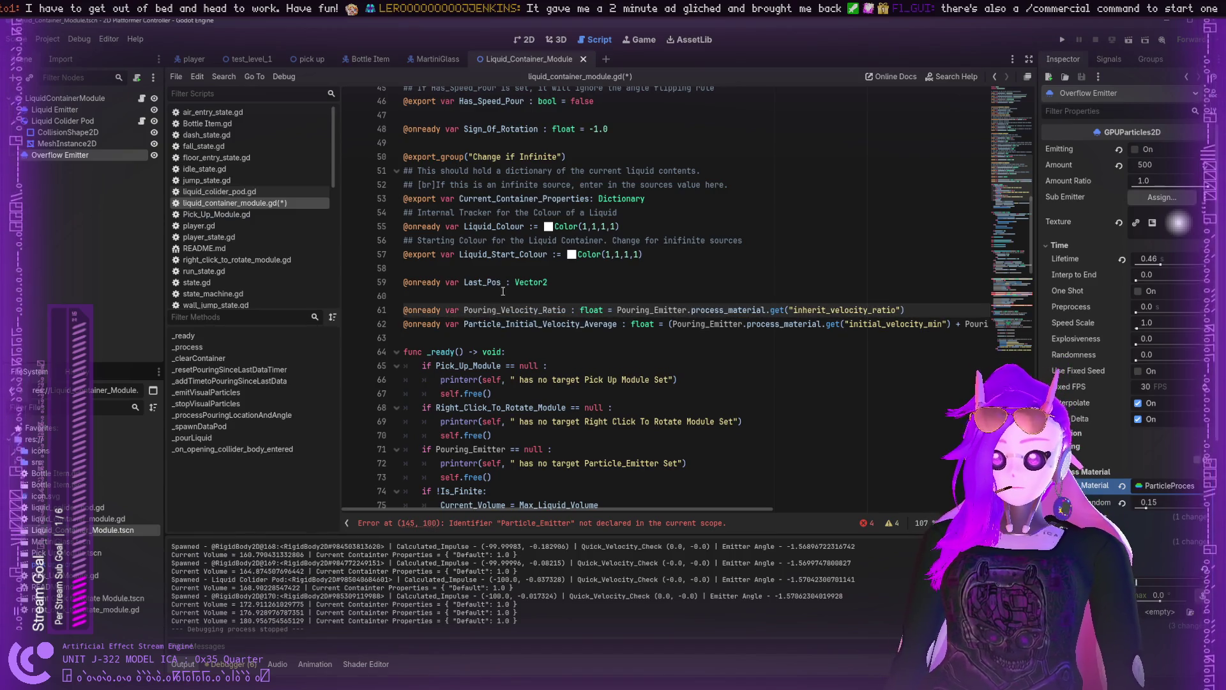
pyautogui.doubleClick(479, 309)
pyautogui.click(497, 310)
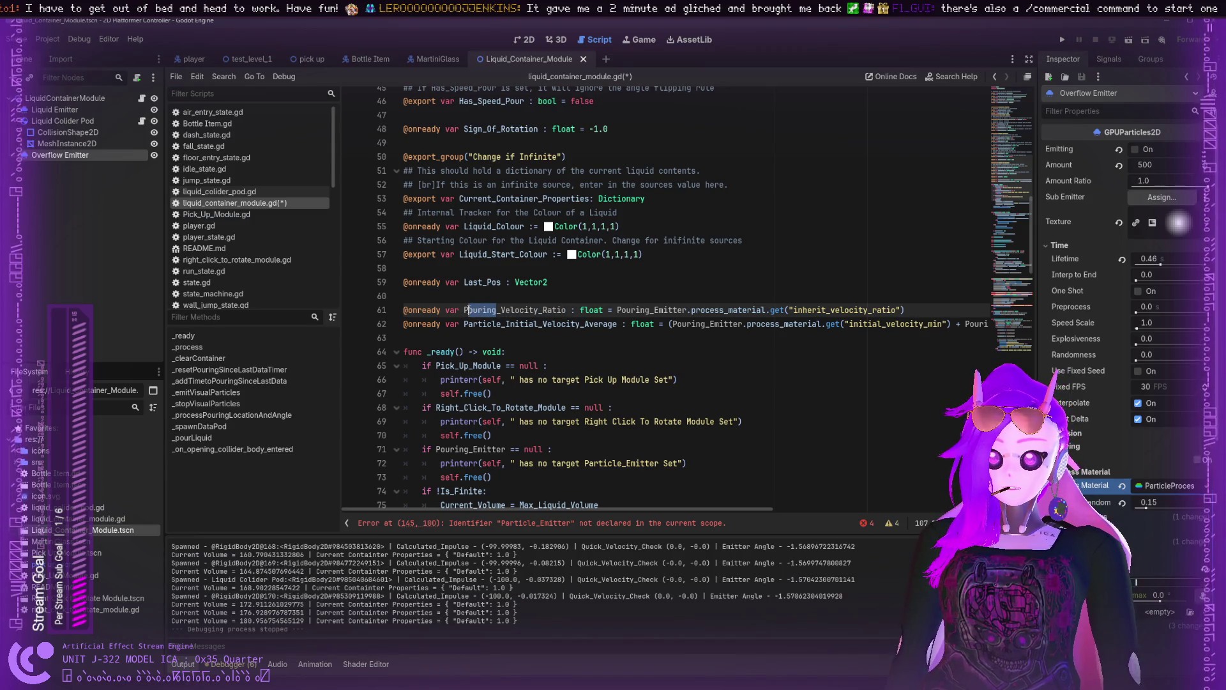
# - Change the line 62 variable's prefix from Particle to Pouring, giving Pouring_Initial_Velocity_Average
pyautogui.click(502, 324)
pyautogui.hotkey('ctrl', 'shift', 'Left')
pyautogui.write('Pouring')
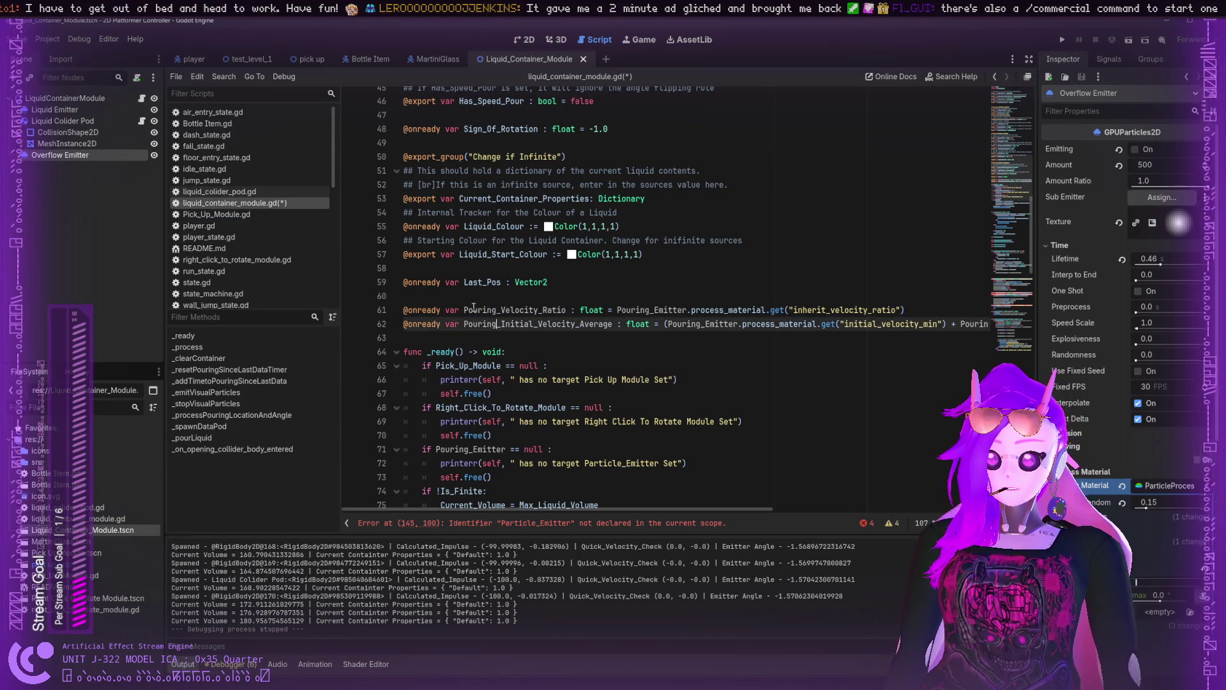
pyautogui.click(465, 309)
pyautogui.doubleClick(465, 309)
pyautogui.scroll(-15, 704, 359)
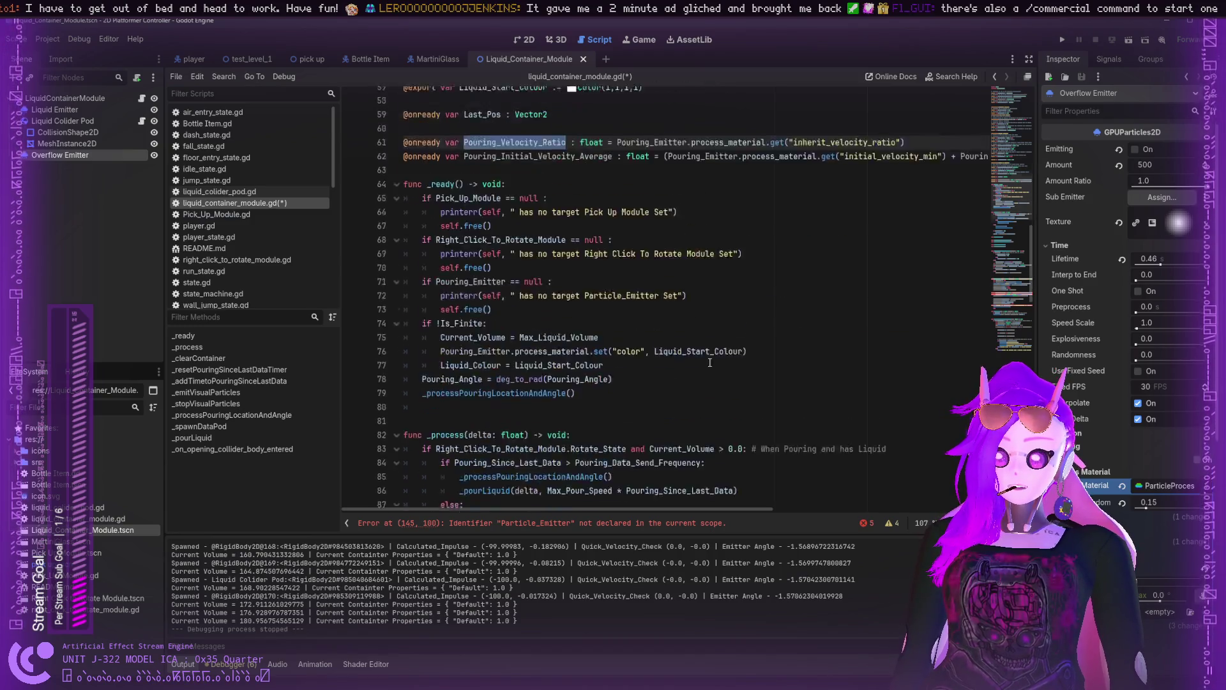
# - Append Pouring_Velocity_Ratio and Pouring_Initial_Velocity_Average after Last_Pos in line 161's _spawnDataPod call
pyautogui.scroll(-8, 704, 359)
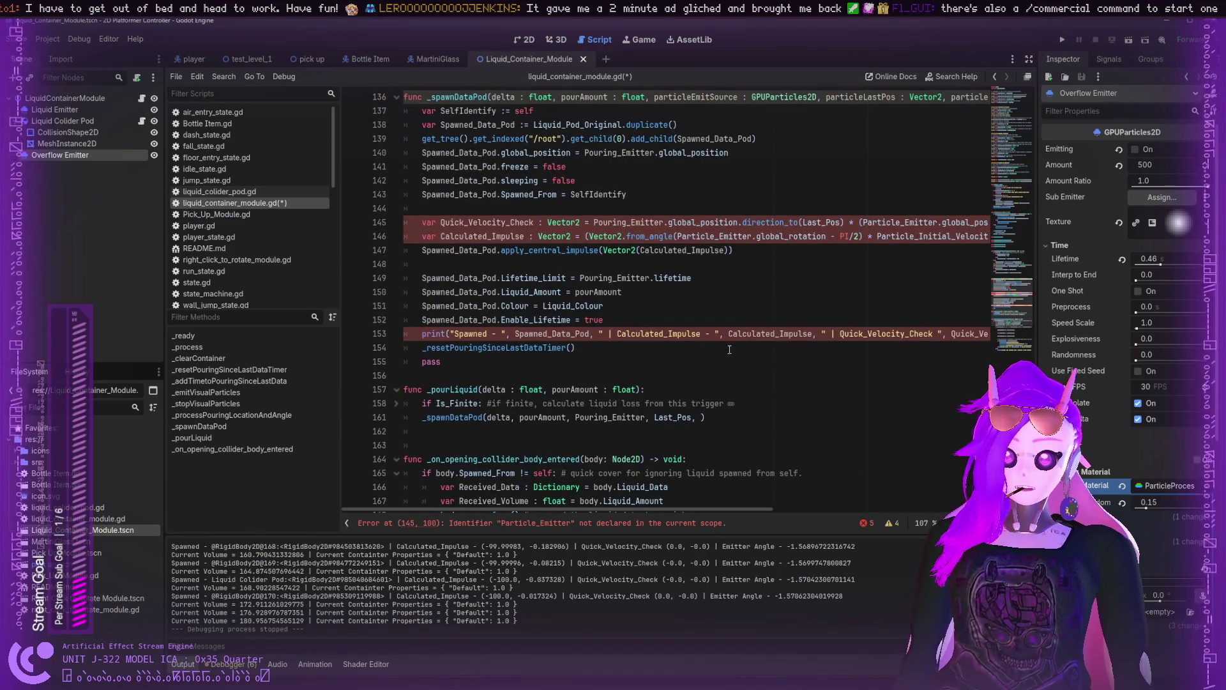
pyautogui.scroll(-6, 684, 438)
pyautogui.scroll(6, 678, 428)
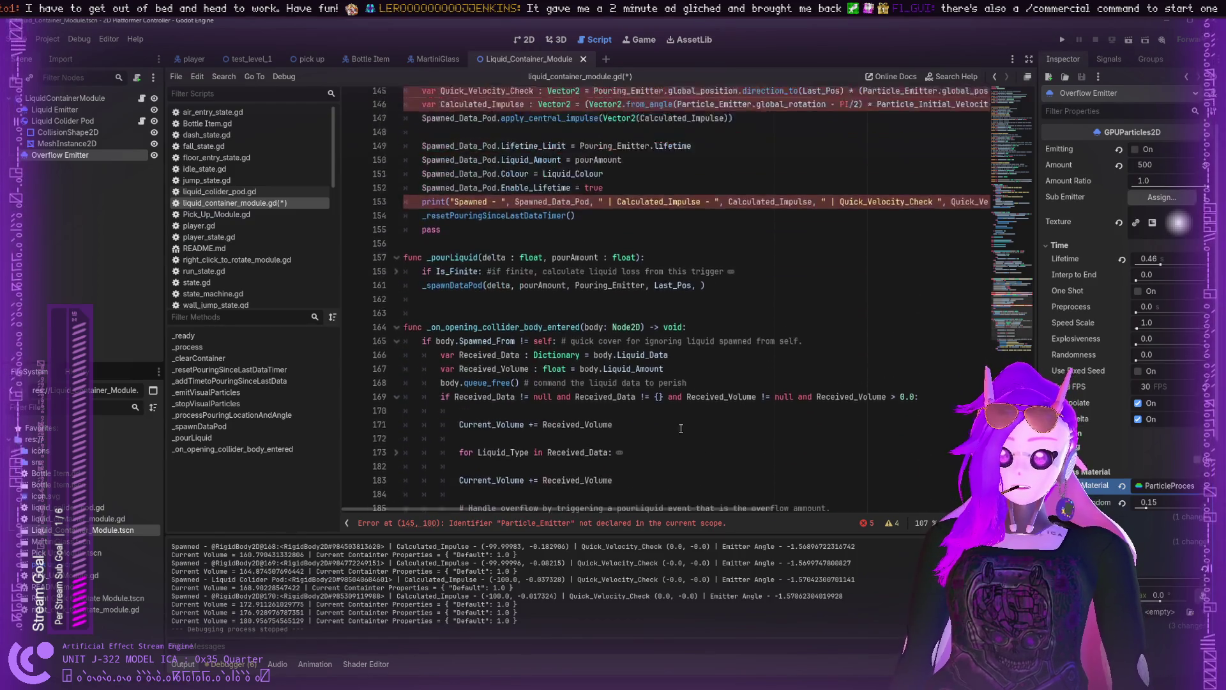
pyautogui.scroll(2, 674, 421)
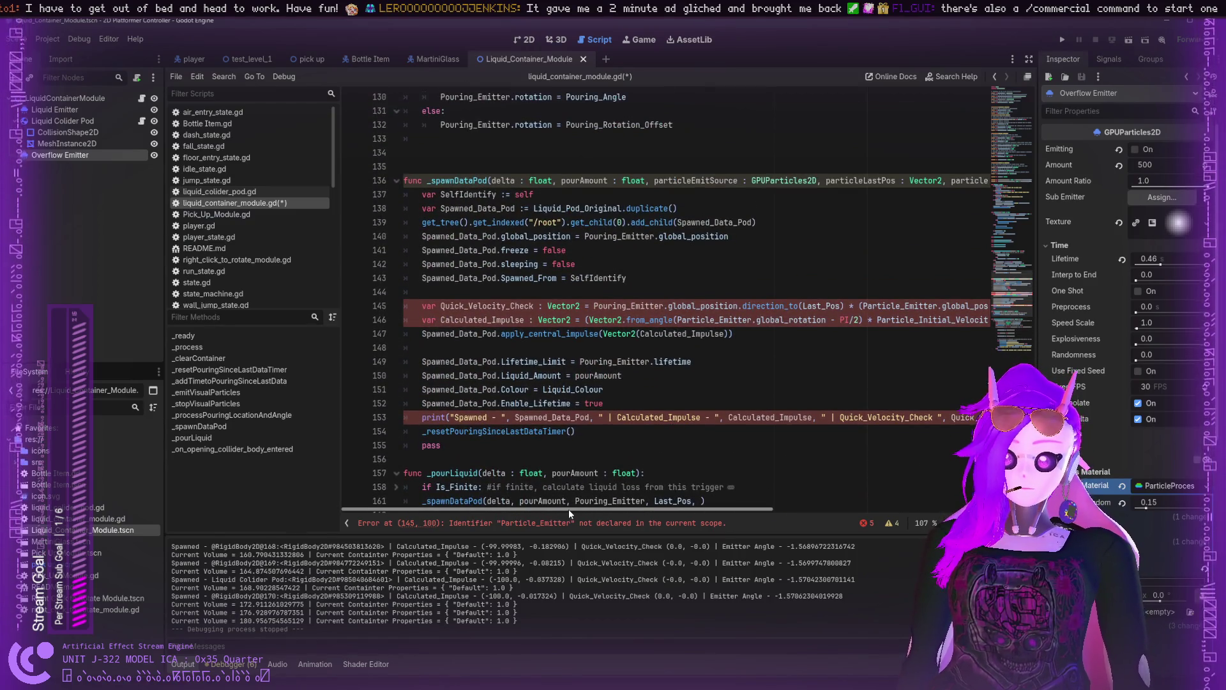
pyautogui.scroll(-3, 564, 508)
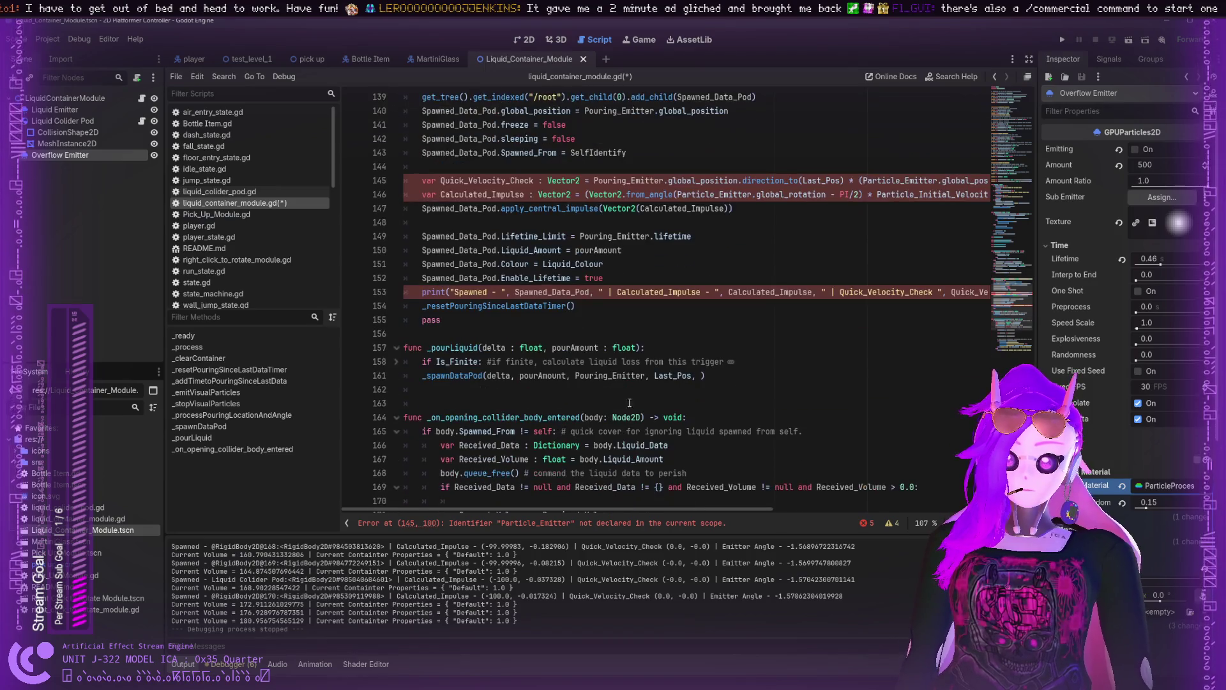
pyautogui.click(694, 375)
pyautogui.write(', Pouring_Velocity_Ratio')
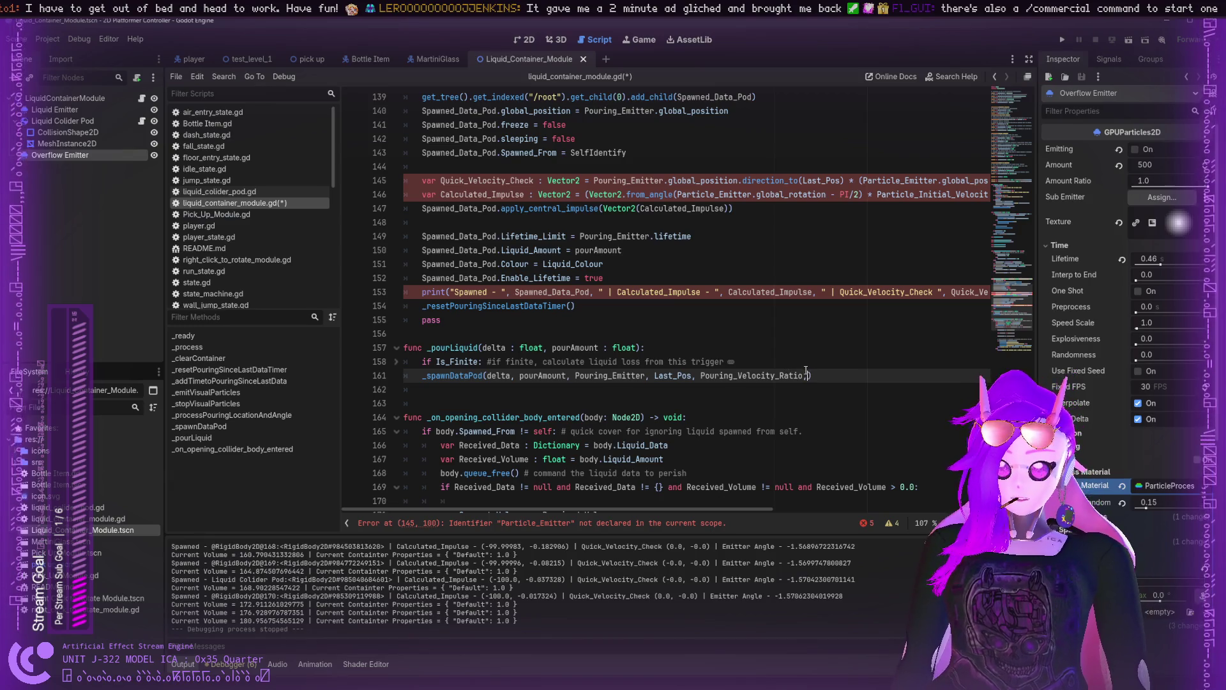
pyautogui.write(',')
pyautogui.scroll(2, 744, 386)
pyautogui.scroll(-2, 741, 383)
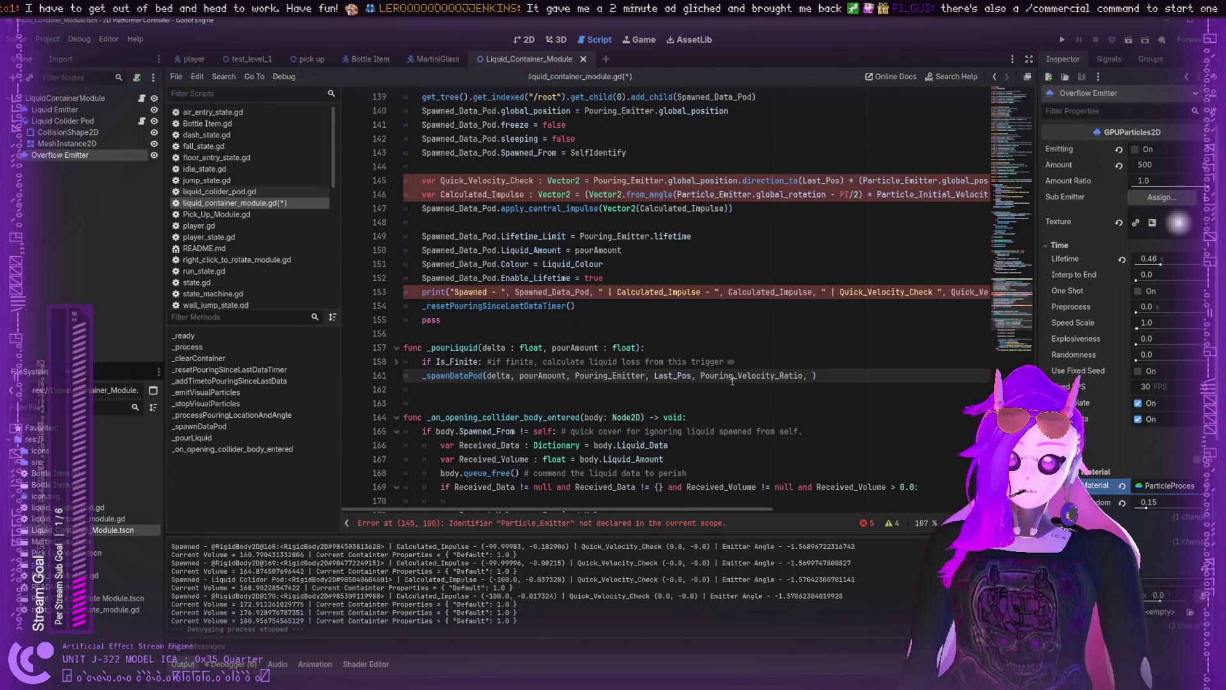
pyautogui.write('Pouring_V')
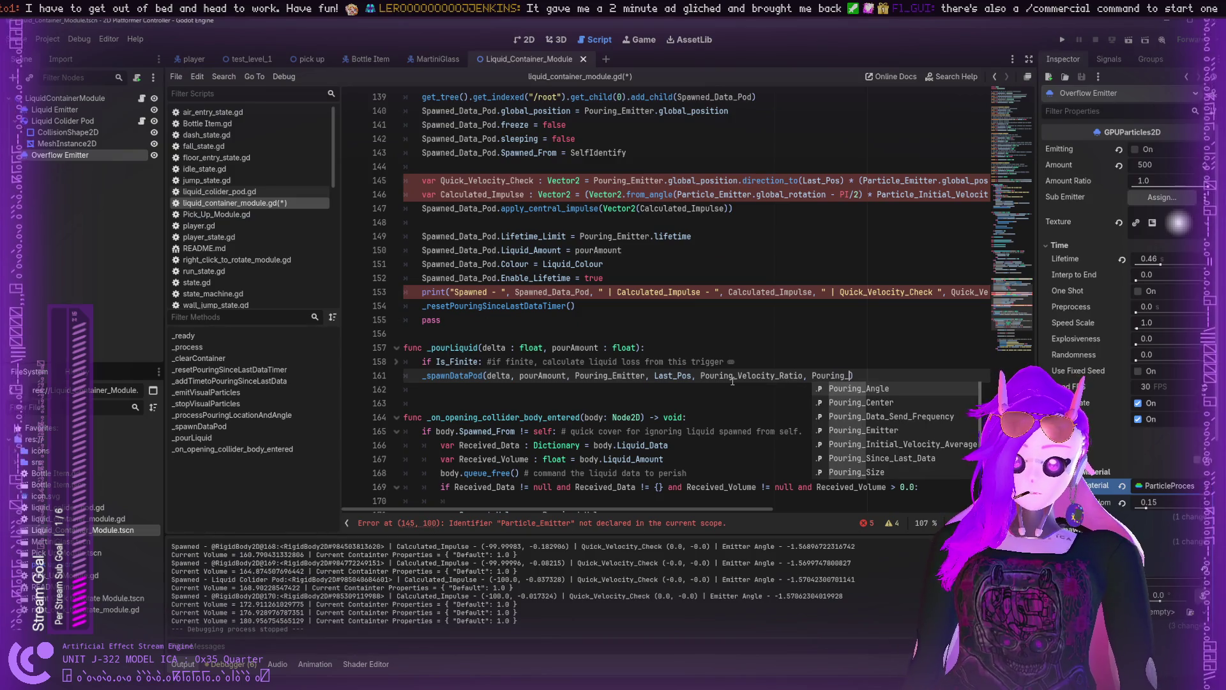
pyautogui.press('Down')
pyautogui.press('Return')
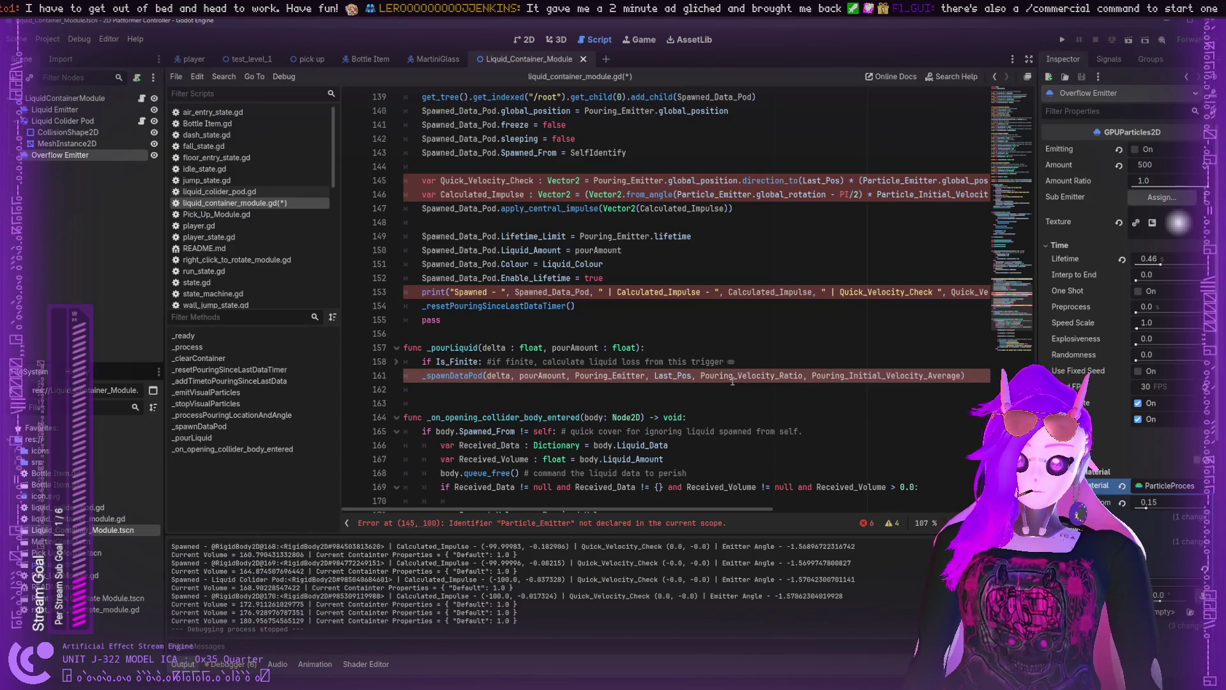
pyautogui.moveTo(673, 508)
pyautogui.mouseDown()
pyautogui.moveTo(913, 485)
pyautogui.moveTo(680, 475)
pyautogui.moveTo(656, 390)
pyautogui.mouseUp()
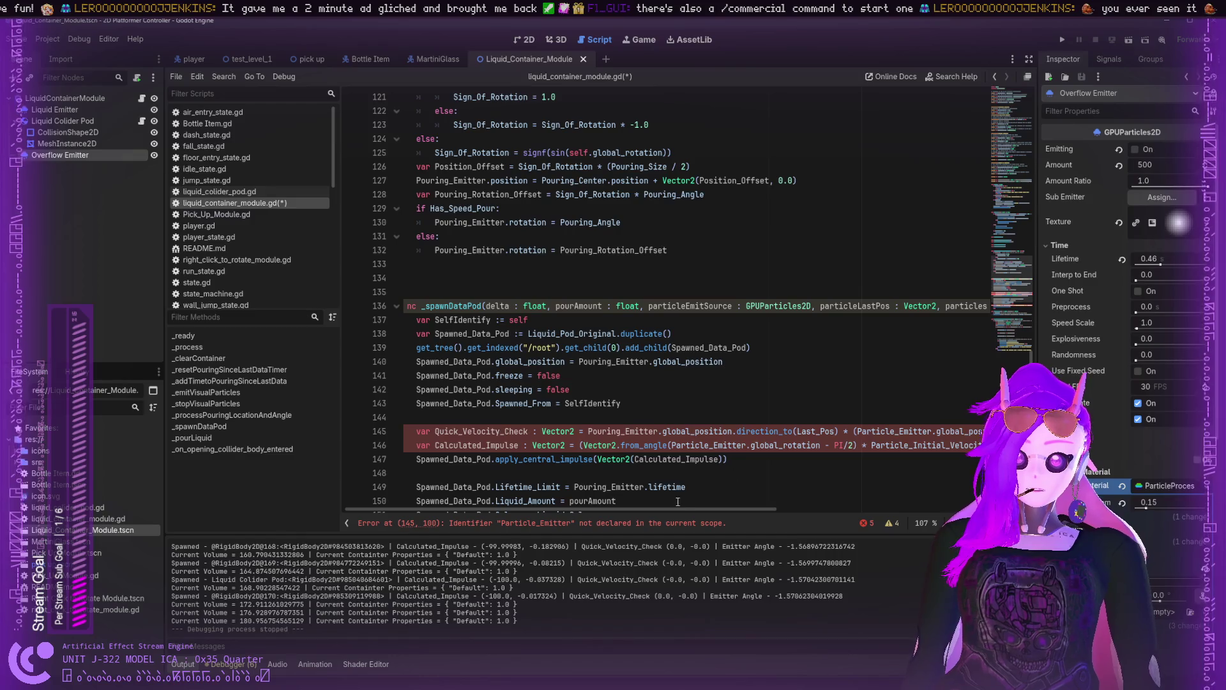
pyautogui.moveTo(681, 505)
pyautogui.mouseDown()
pyautogui.moveTo(855, 502)
pyautogui.moveTo(617, 490)
pyautogui.mouseUp()
pyautogui.scroll(-6, 543, 435)
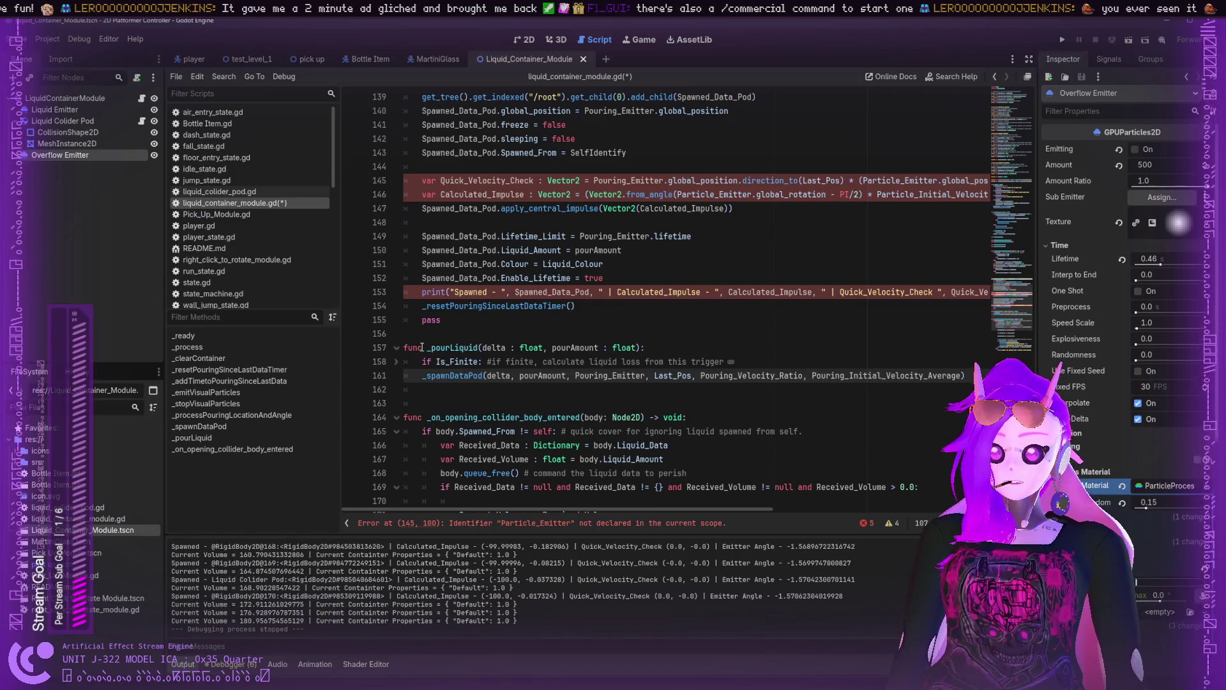
pyautogui.scroll(-1, 422, 346)
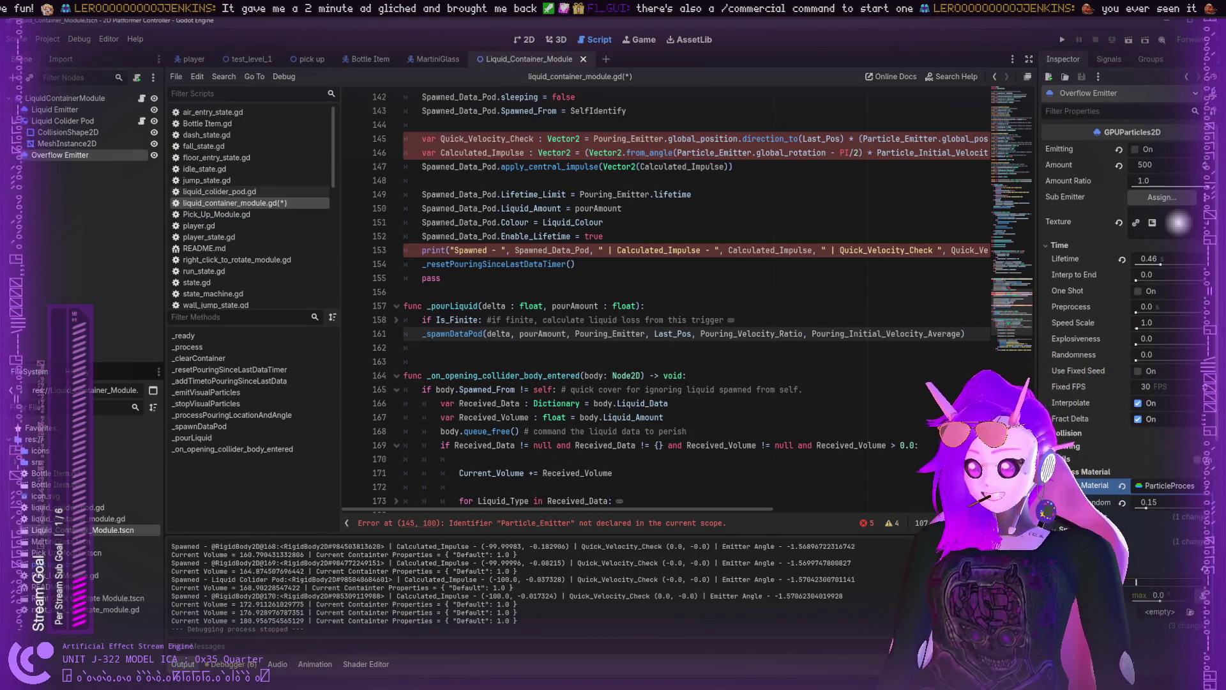
# - Review the line 153 debug print, Calculated_Impulse and Quick_Velocity_Check in _spawnDataPod
pyautogui.scroll(2, 684, 293)
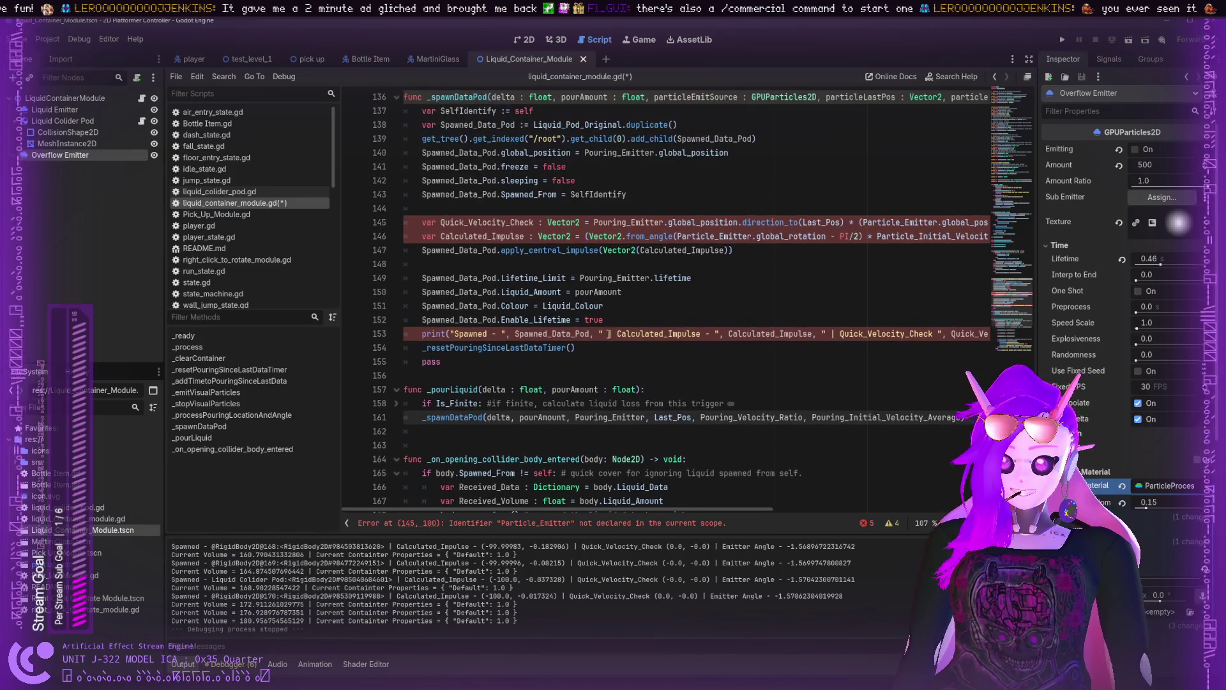
pyautogui.click(618, 333)
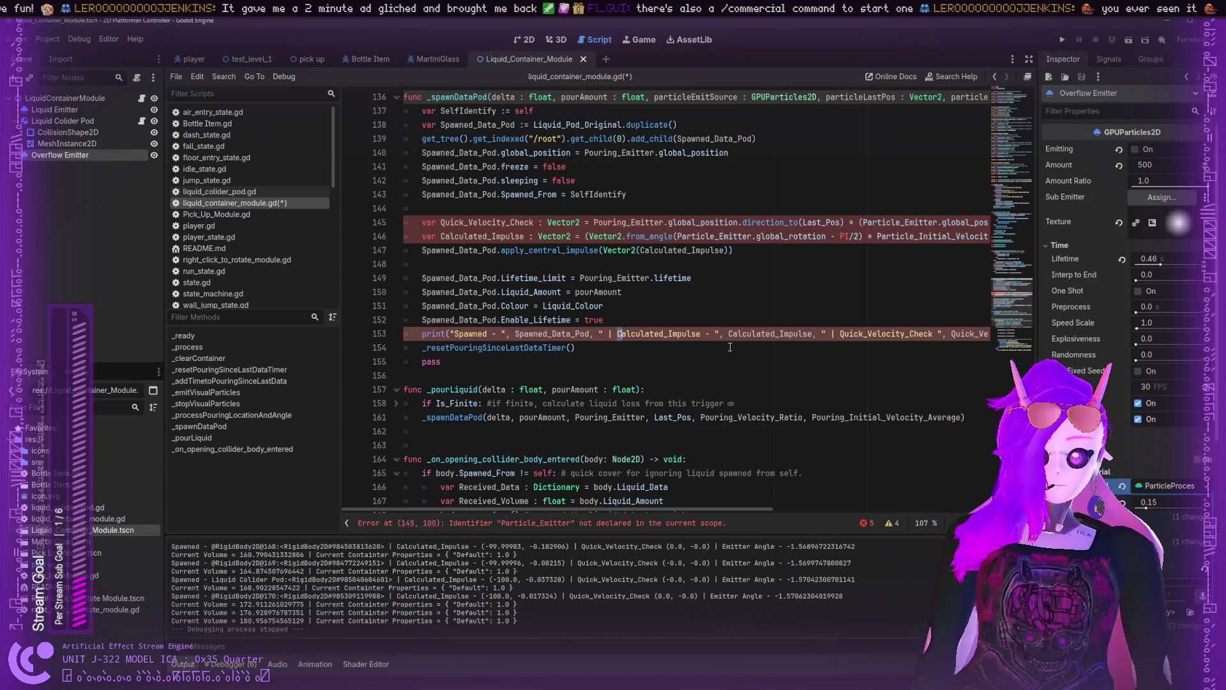
pyautogui.moveTo(617, 333); pyautogui.dragTo(702, 333)
pyautogui.moveTo(604, 333); pyautogui.dragTo(713, 336)
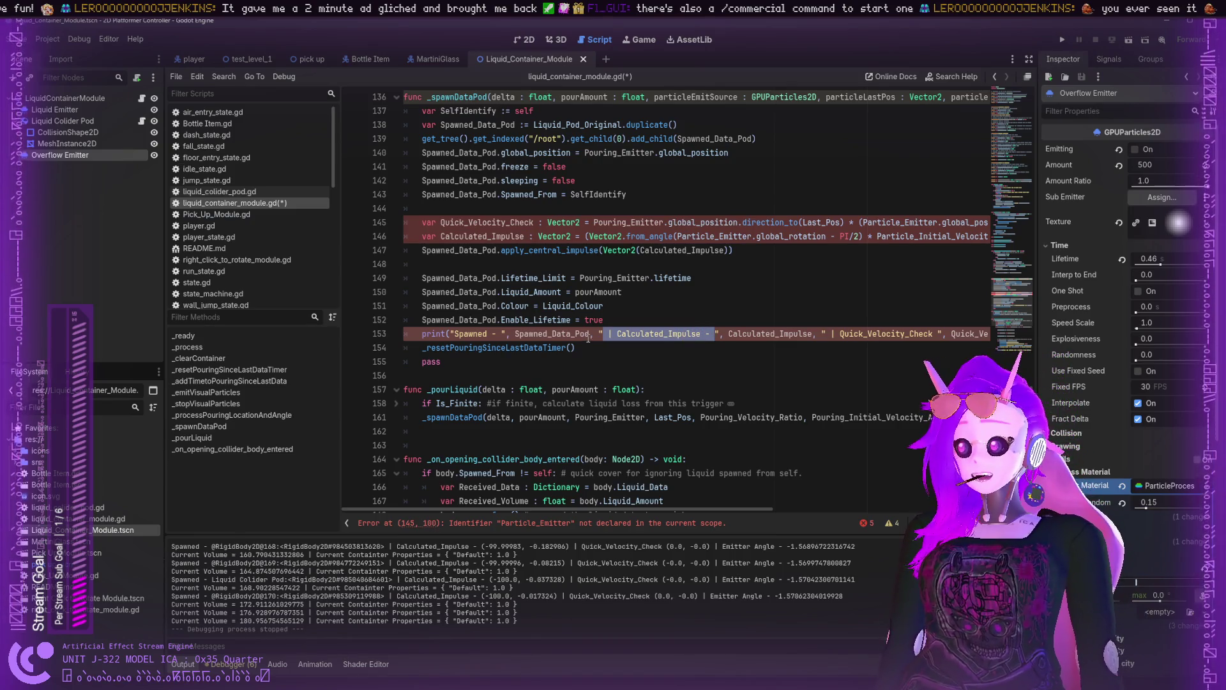
pyautogui.click(627, 334)
pyautogui.hotkey('ctrl', 'd')
pyautogui.press('Down')
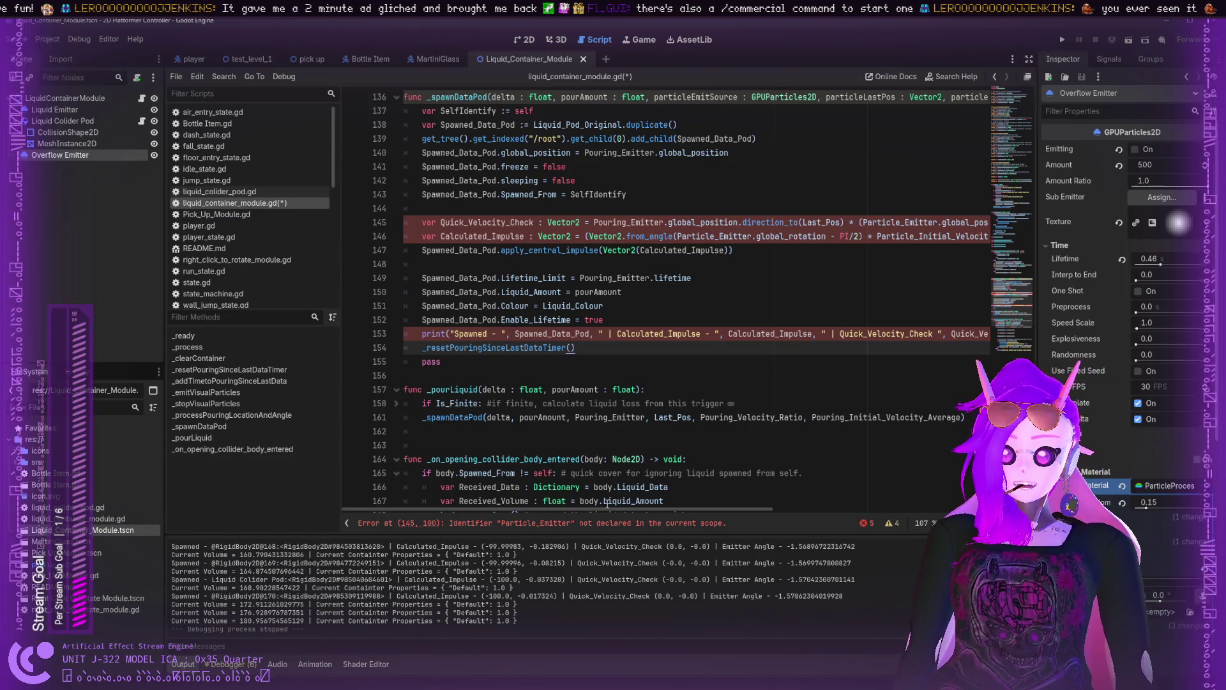
pyautogui.scroll(1, 582, 412)
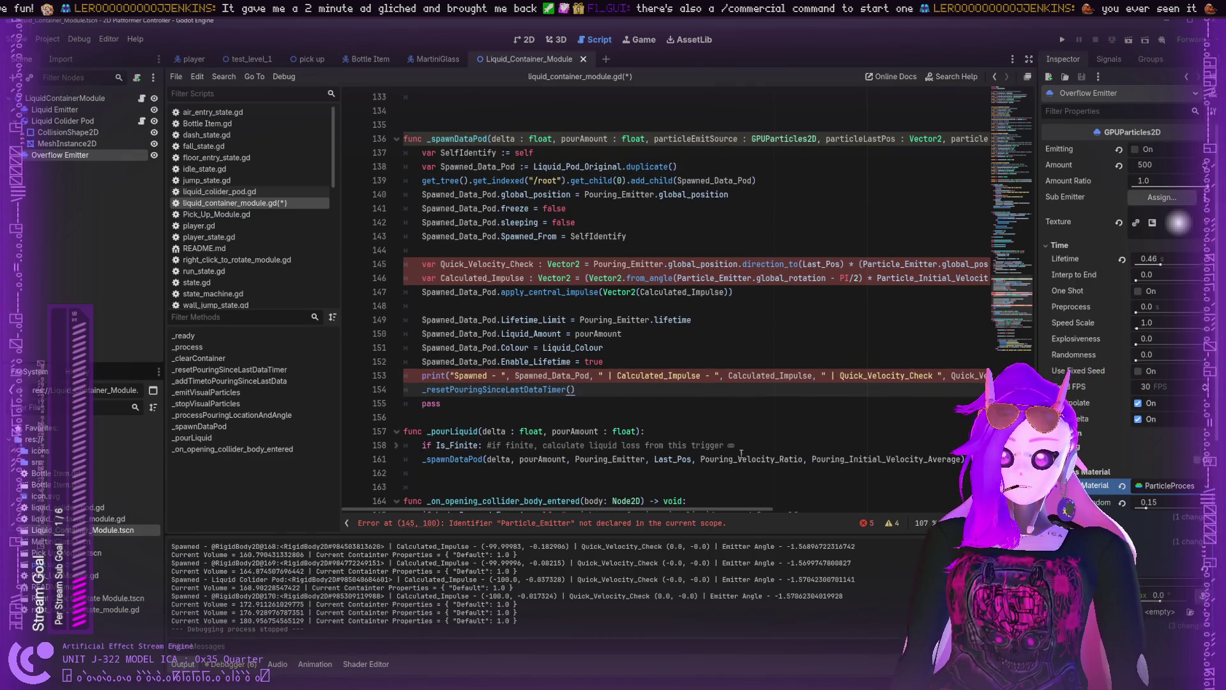
pyautogui.moveTo(687, 501); pyautogui.dragTo(639, 447)
pyautogui.scroll(5, 629, 281)
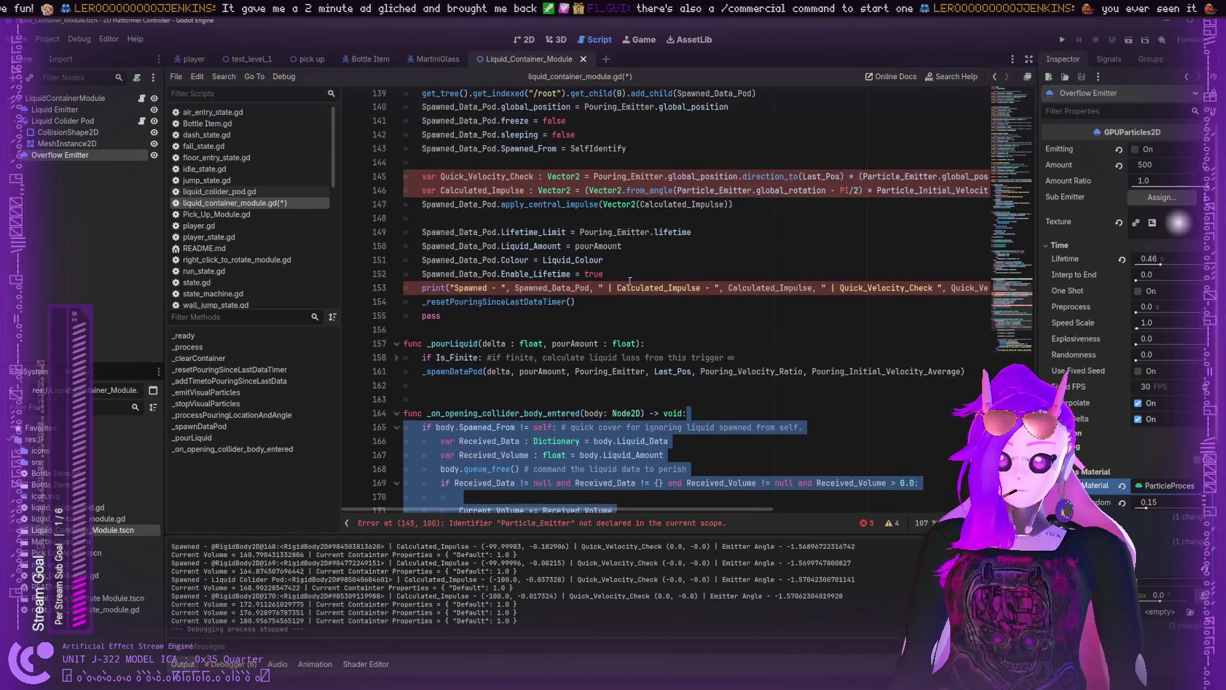
pyautogui.click(655, 288)
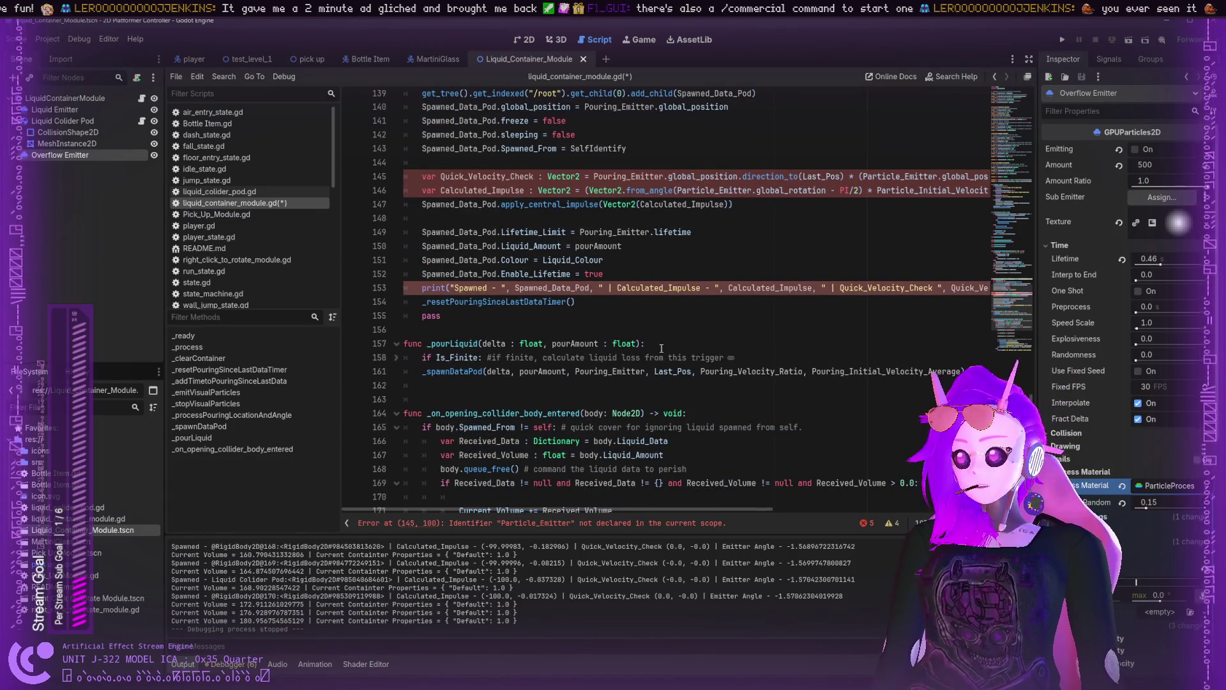
pyautogui.scroll(-5, 684, 391)
pyautogui.scroll(3, 684, 392)
pyautogui.keyDown('ctrl'); pyautogui.click(885, 214); pyautogui.keyUp('ctrl')
pyautogui.click(722, 427)
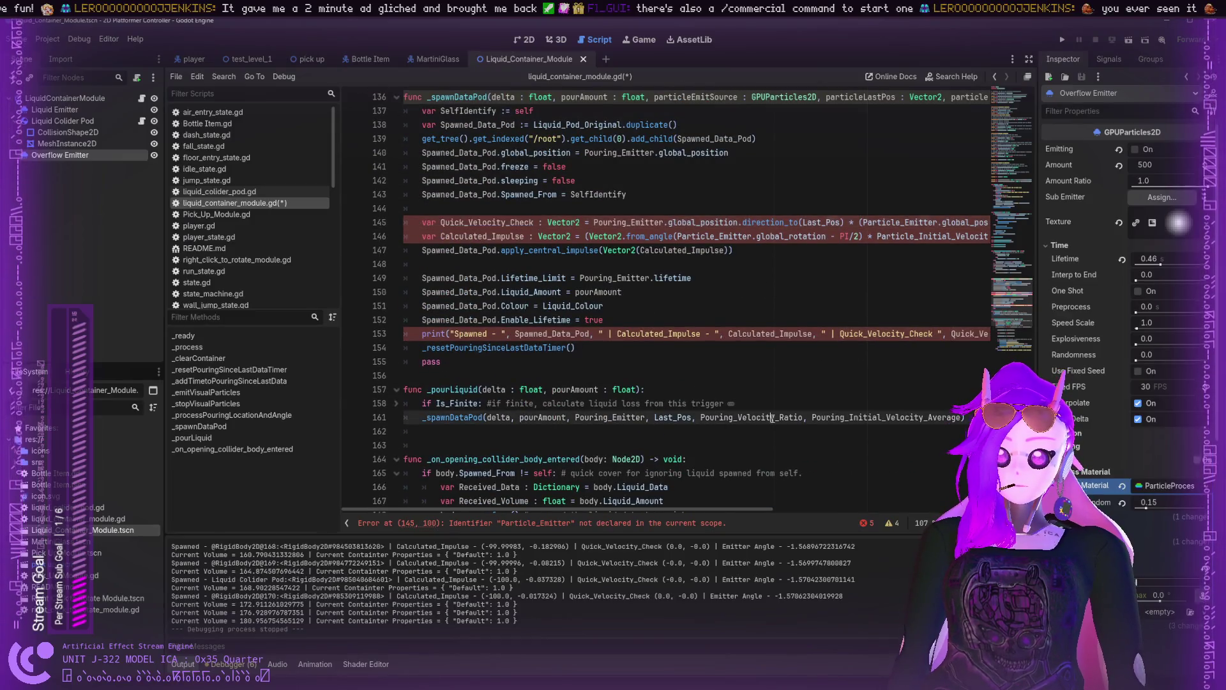
pyautogui.scroll(4, 735, 415)
pyautogui.moveTo(622, 511); pyautogui.dragTo(704, 509)
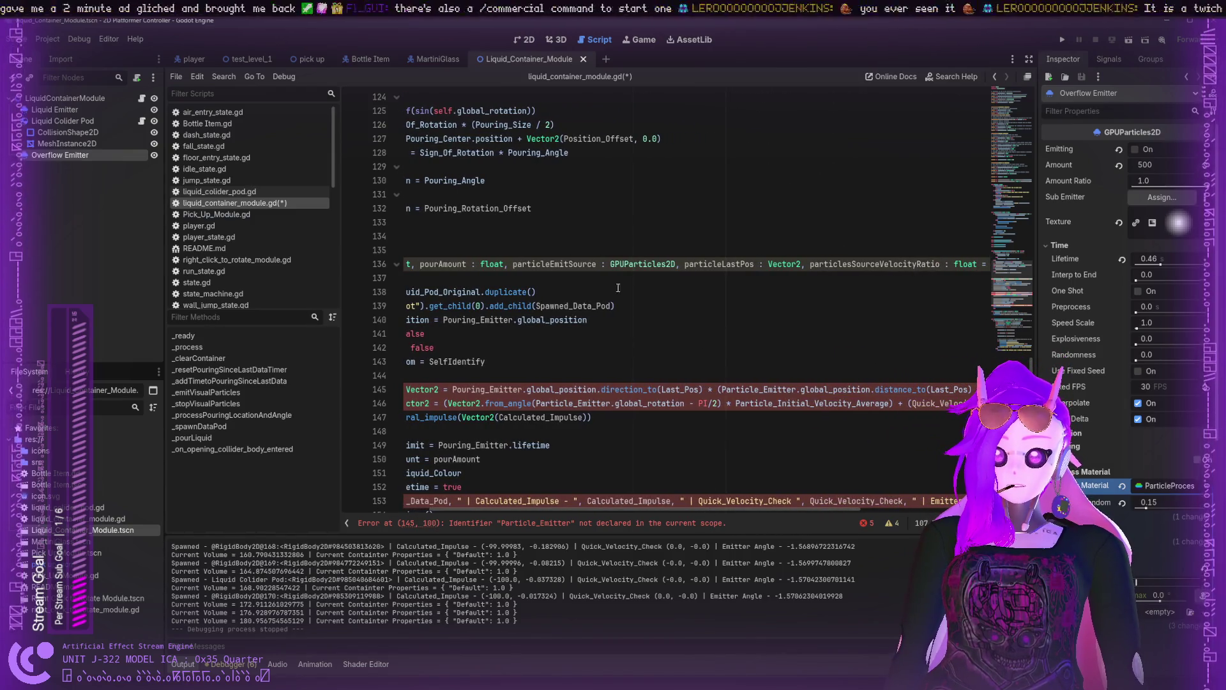
# - Replace the emitter references on lines 140, 145 and 146 with the particleEmitSource parameter
pyautogui.doubleClick(570, 265)
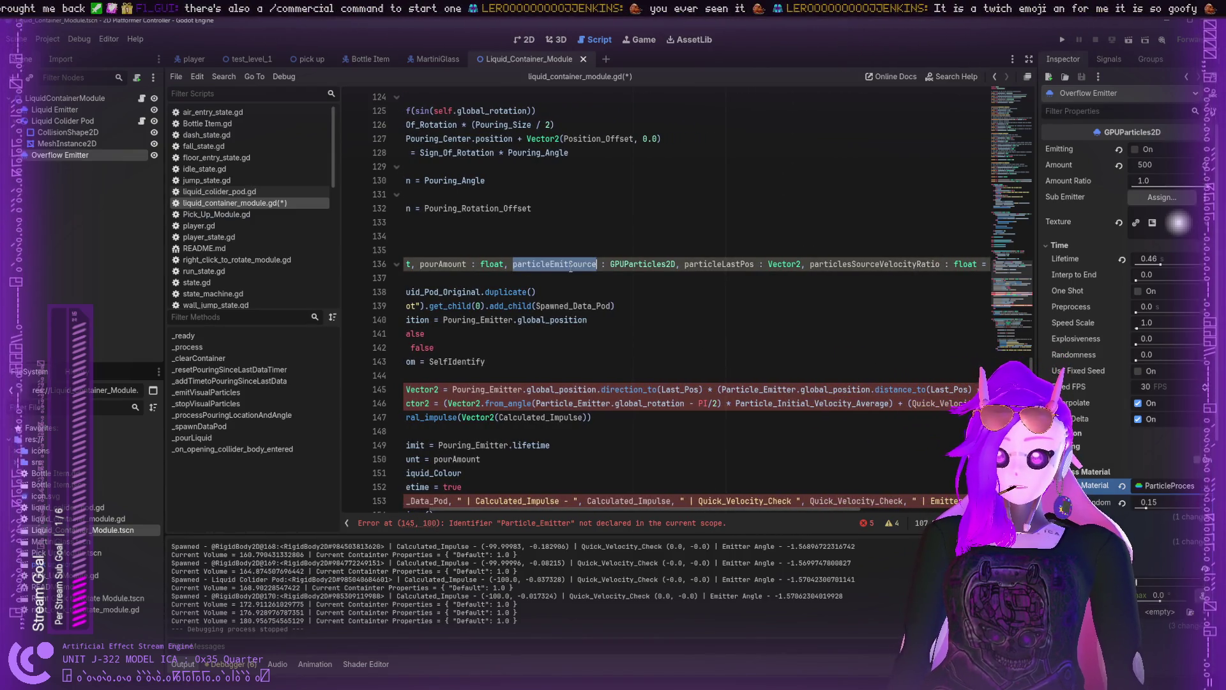
pyautogui.hotkey('ctrl', 'c')
pyautogui.doubleClick(517, 389)
pyautogui.hotkey('ctrl', 'v')
pyautogui.doubleClick(572, 403)
pyautogui.hotkey('ctrl', 'v')
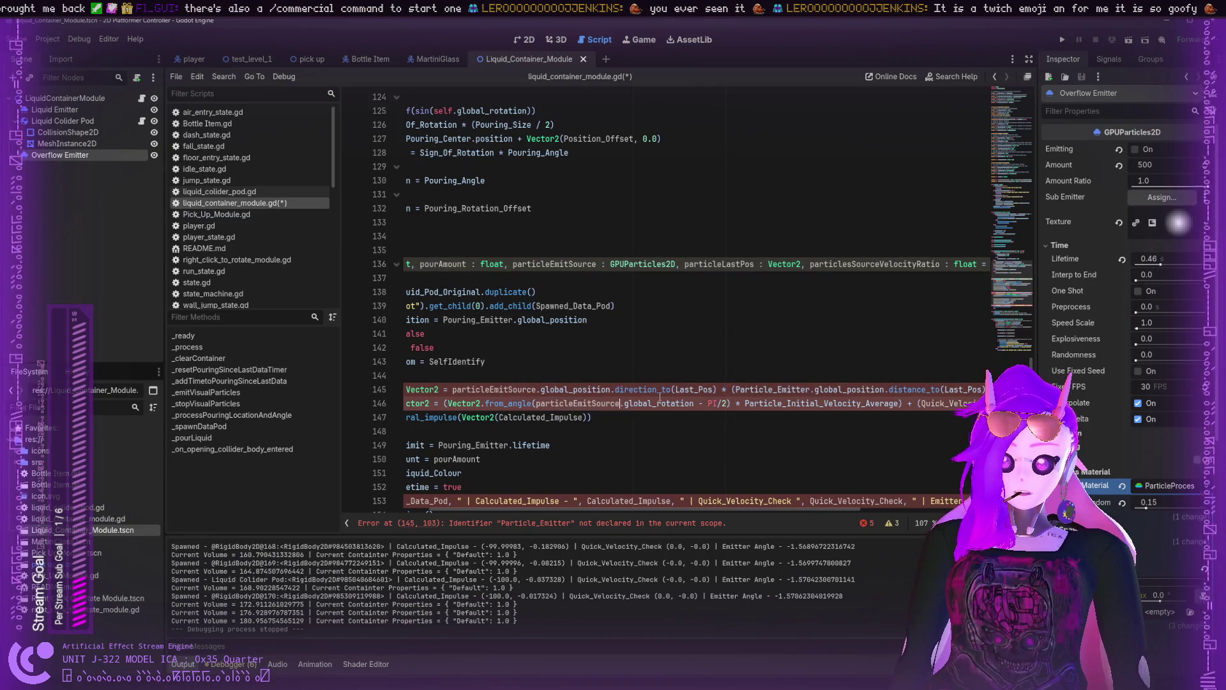
pyautogui.doubleClick(767, 392)
pyautogui.hotkey('ctrl', 'v')
pyautogui.moveTo(783, 509)
pyautogui.mouseDown()
pyautogui.moveTo(672, 509)
pyautogui.moveTo(692, 506)
pyautogui.mouseUp()
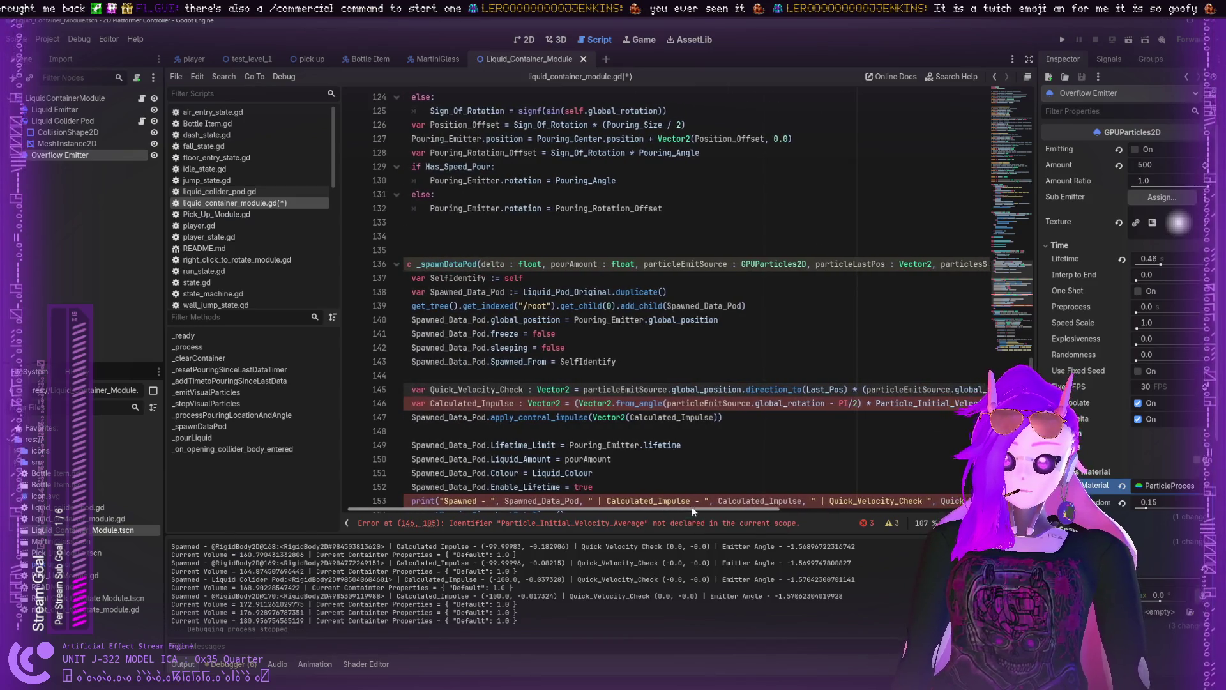
pyautogui.doubleClick(619, 320)
pyautogui.hotkey('ctrl', 'v')
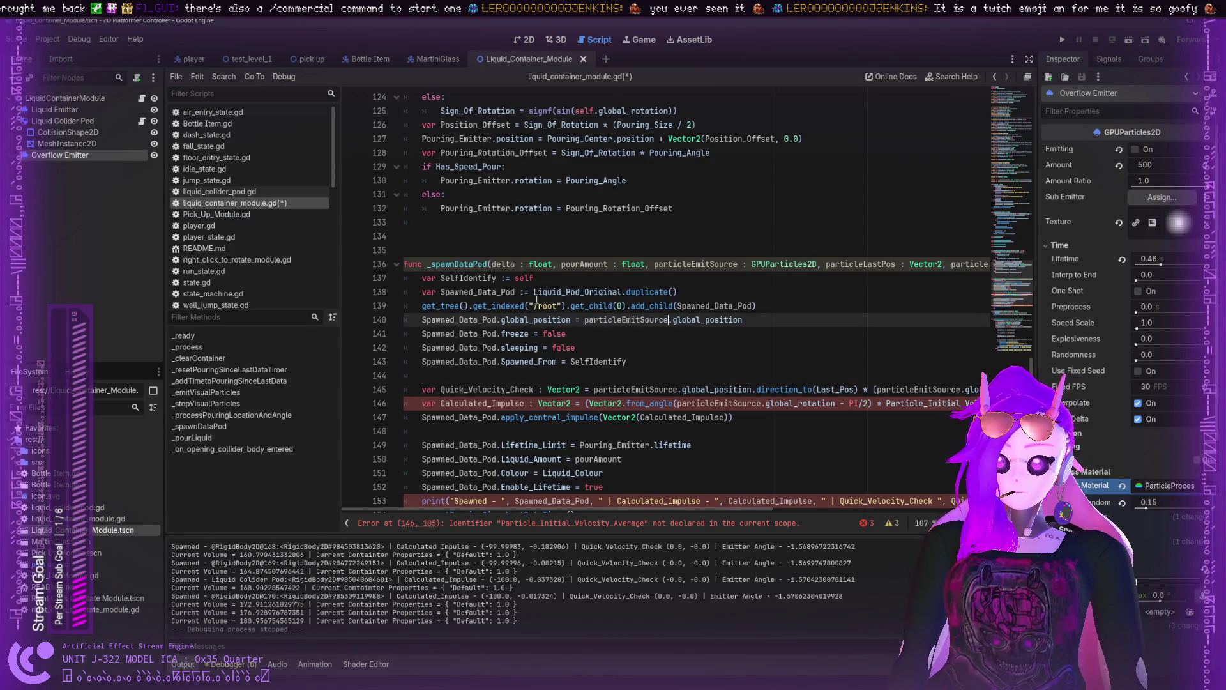
pyautogui.moveTo(610, 507); pyautogui.dragTo(803, 495)
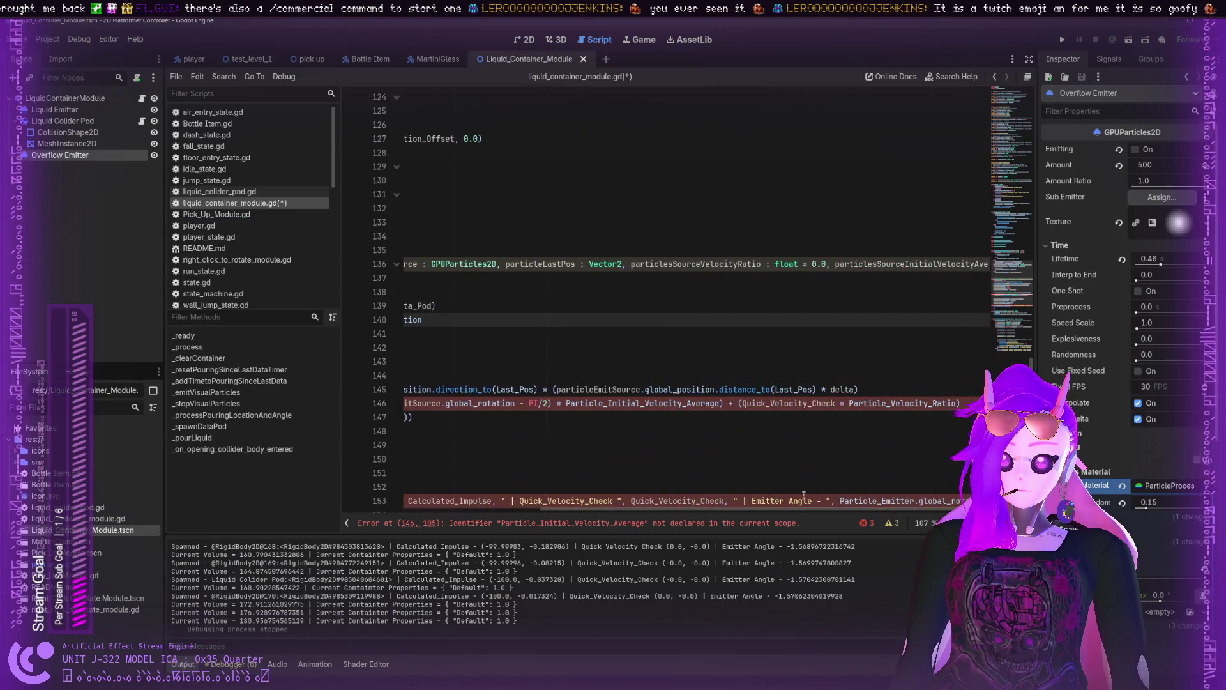
# - Replace the stale Particle_Emitter in the line 153 debug print with particleEmitSource
pyautogui.doubleClick(609, 389)
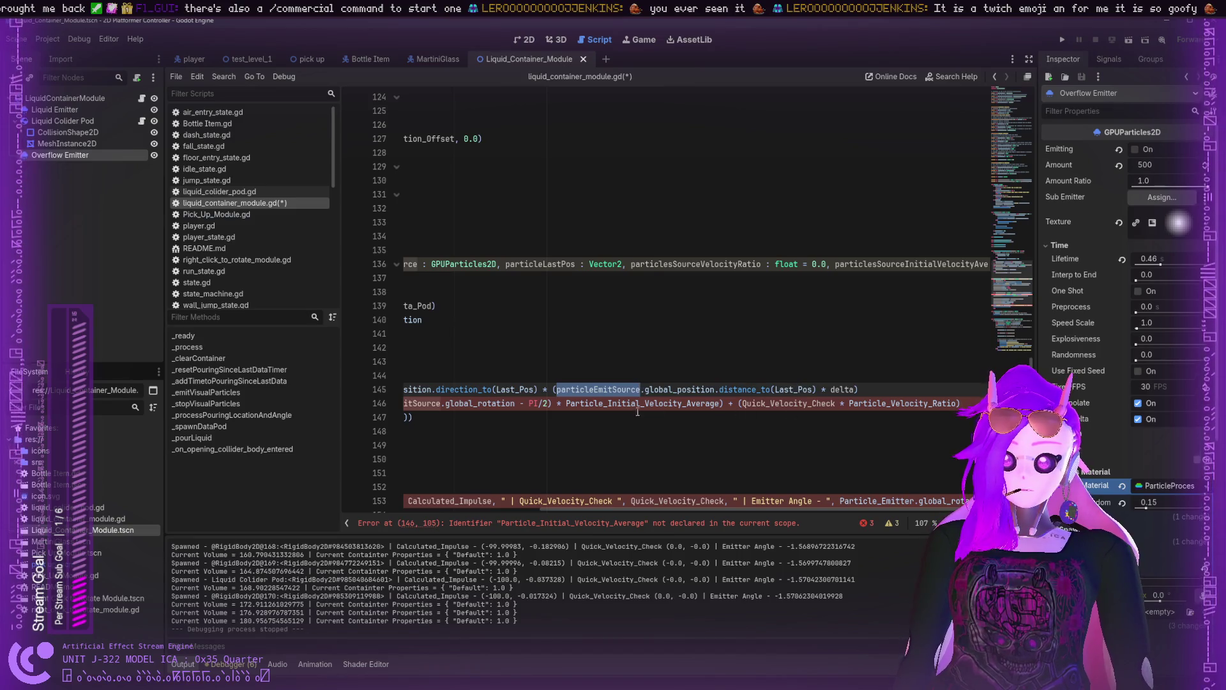
pyautogui.click(598, 403)
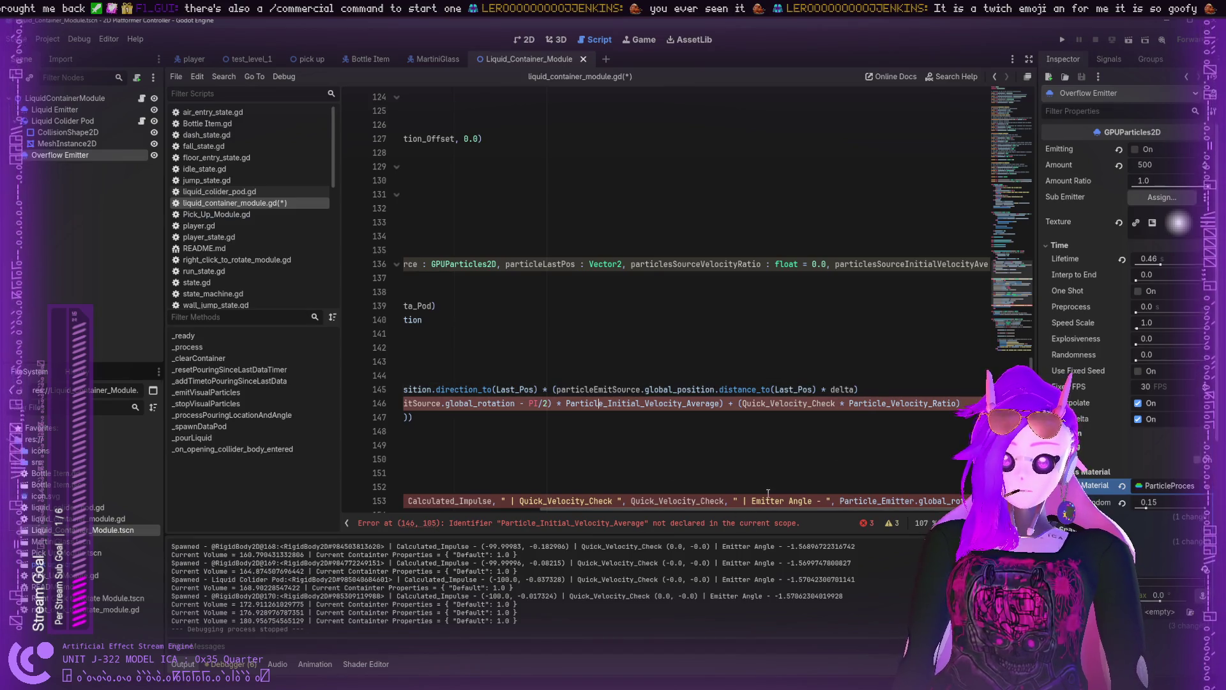
pyautogui.moveTo(749, 507); pyautogui.dragTo(550, 508)
pyautogui.scroll(-1, 546, 465)
pyautogui.click(788, 459)
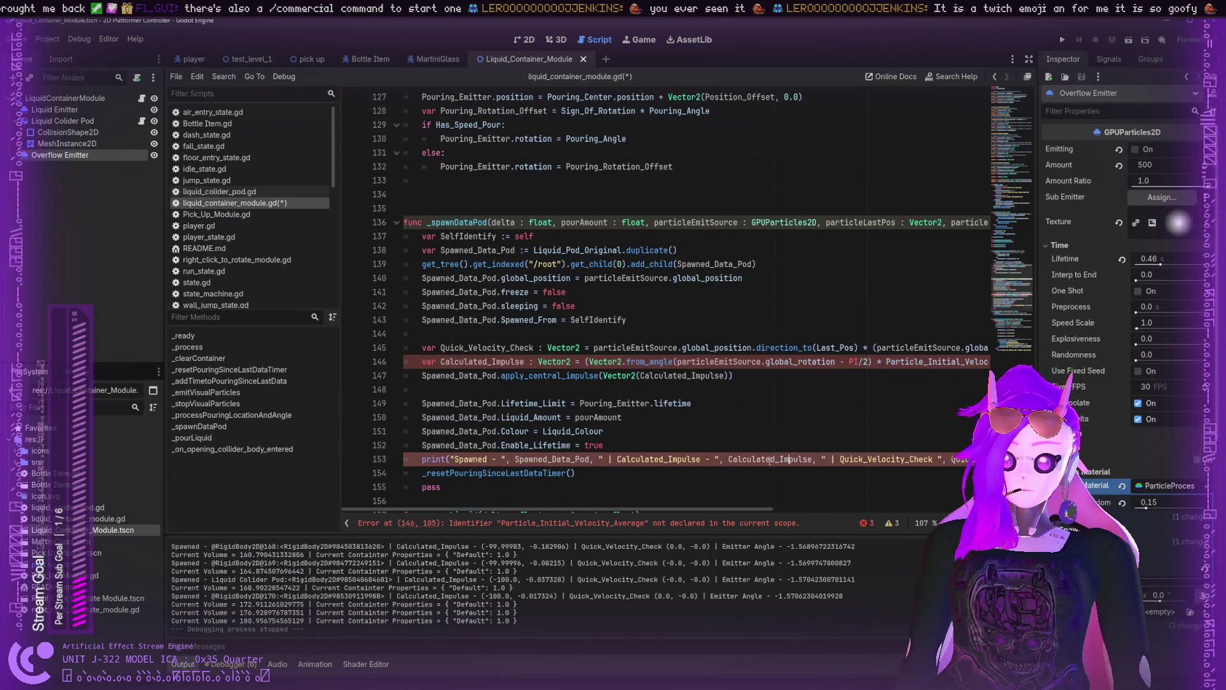
pyautogui.hscroll(5, 493, 485)
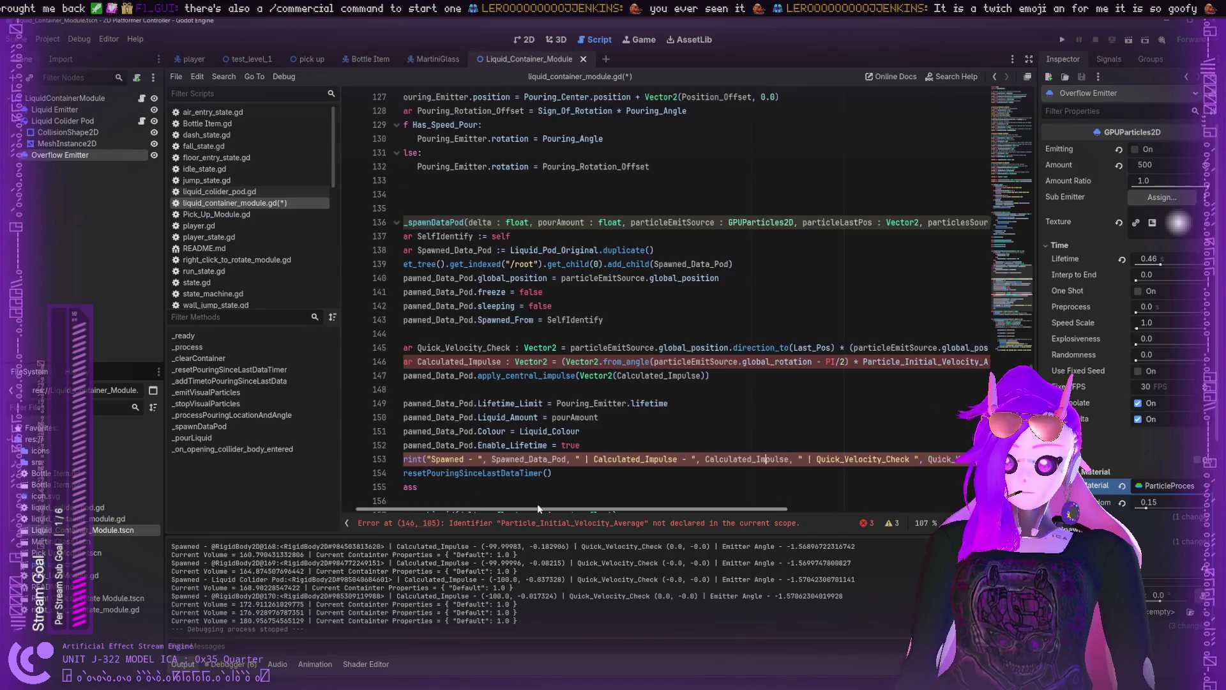
pyautogui.doubleClick(775, 459)
pyautogui.write('particleEmitSource.glo')
pyautogui.moveTo(781, 511)
pyautogui.mouseDown()
pyautogui.moveTo(505, 504)
pyautogui.moveTo(739, 487)
pyautogui.mouseUp()
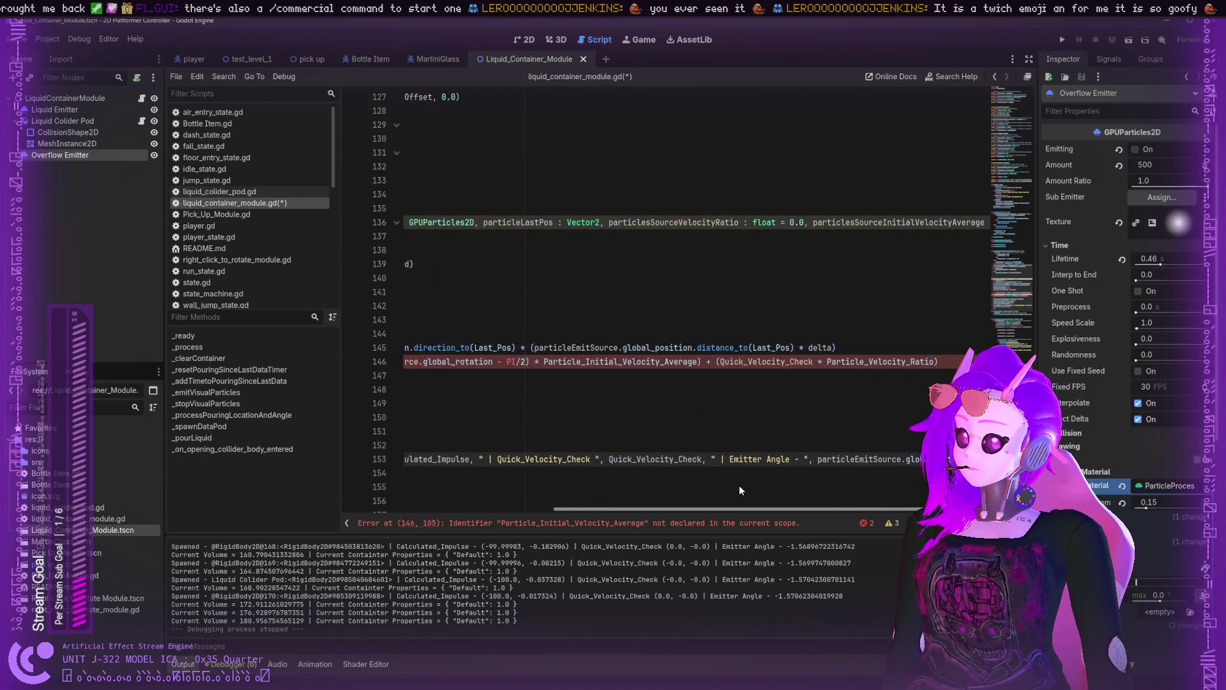
# - On line 146, use particlesSourceInitialVelocityAverage and particlesSourceVelocityRatio in place of the undeclared Particle_ variables
pyautogui.scroll(1, 805, 414)
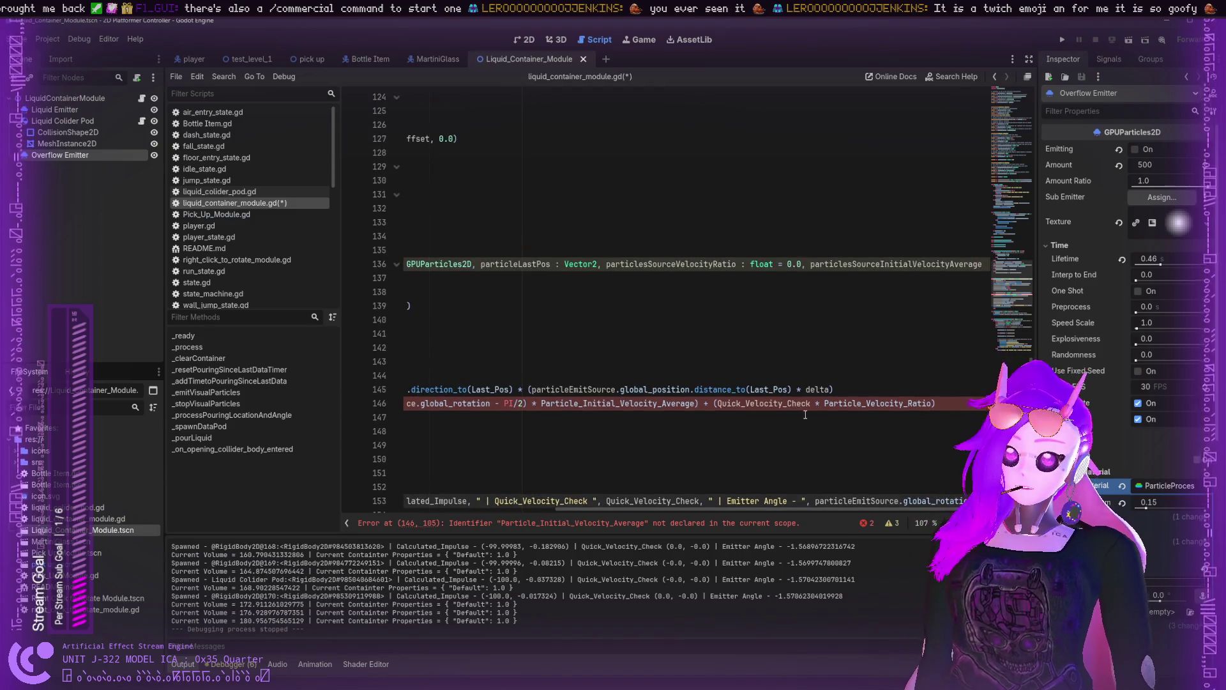
pyautogui.doubleClick(865, 268)
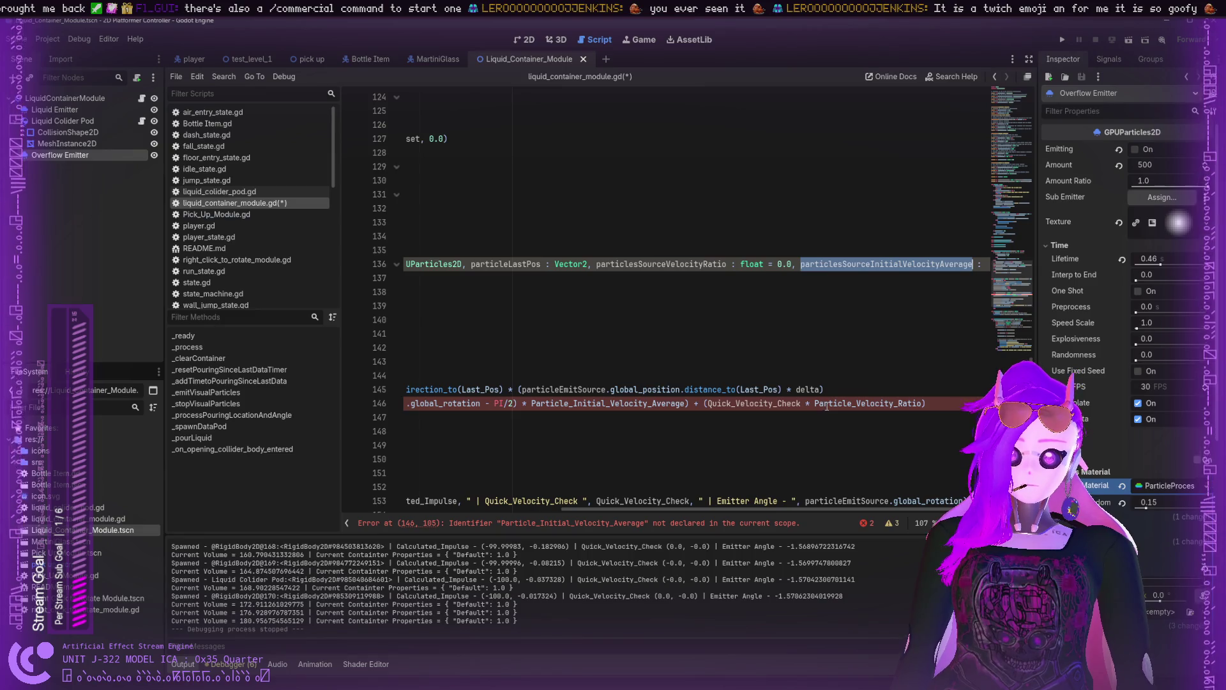
pyautogui.doubleClick(647, 403)
pyautogui.hotkey('ctrl', 'v')
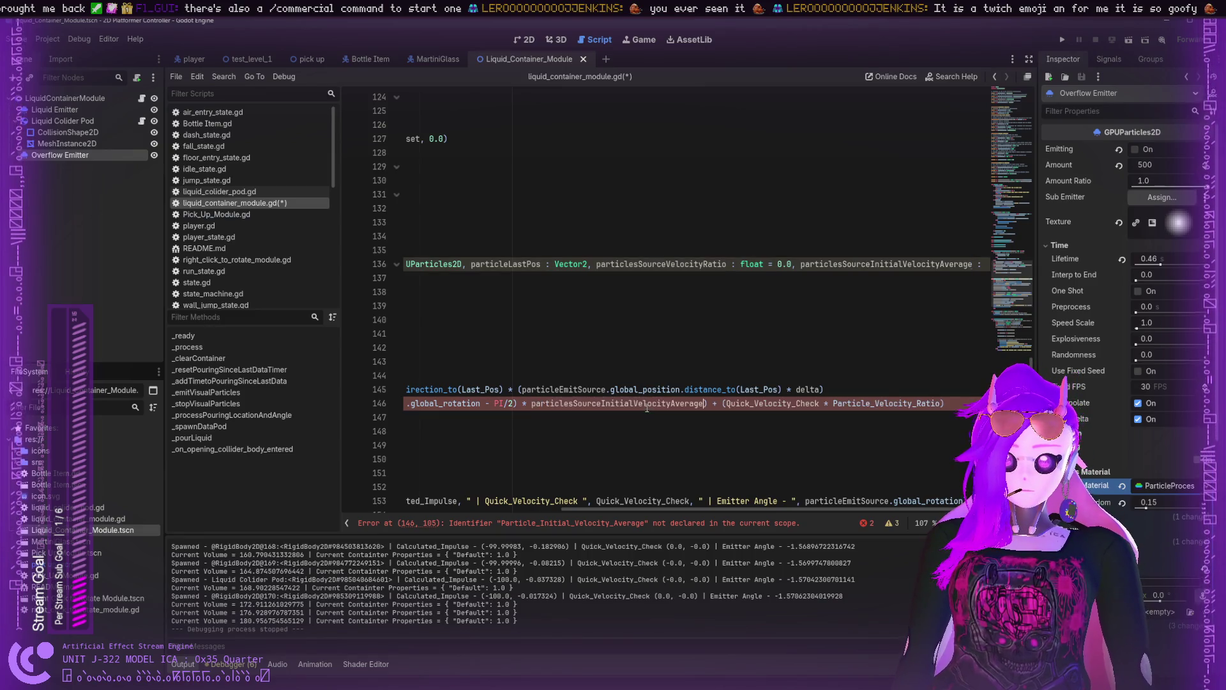
pyautogui.doubleClick(663, 264)
pyautogui.click(875, 403)
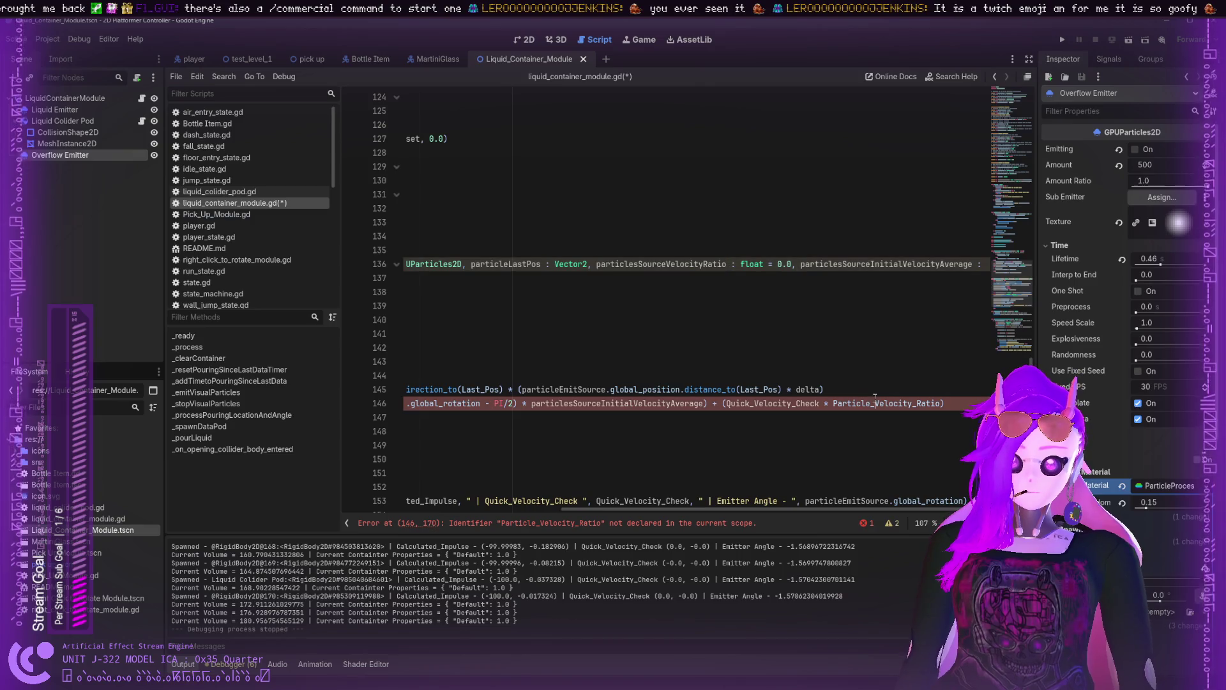
pyautogui.doubleClick(875, 402)
pyautogui.hotkey('ctrl', 'v')
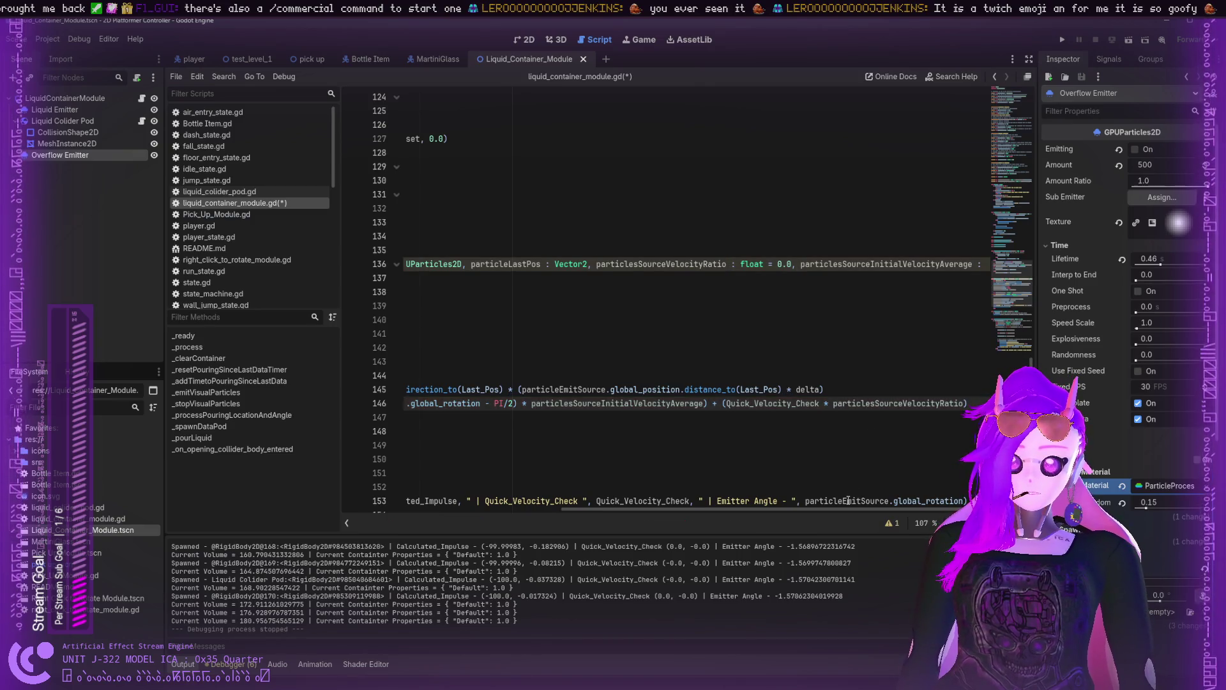
pyautogui.moveTo(842, 504); pyautogui.dragTo(569, 502)
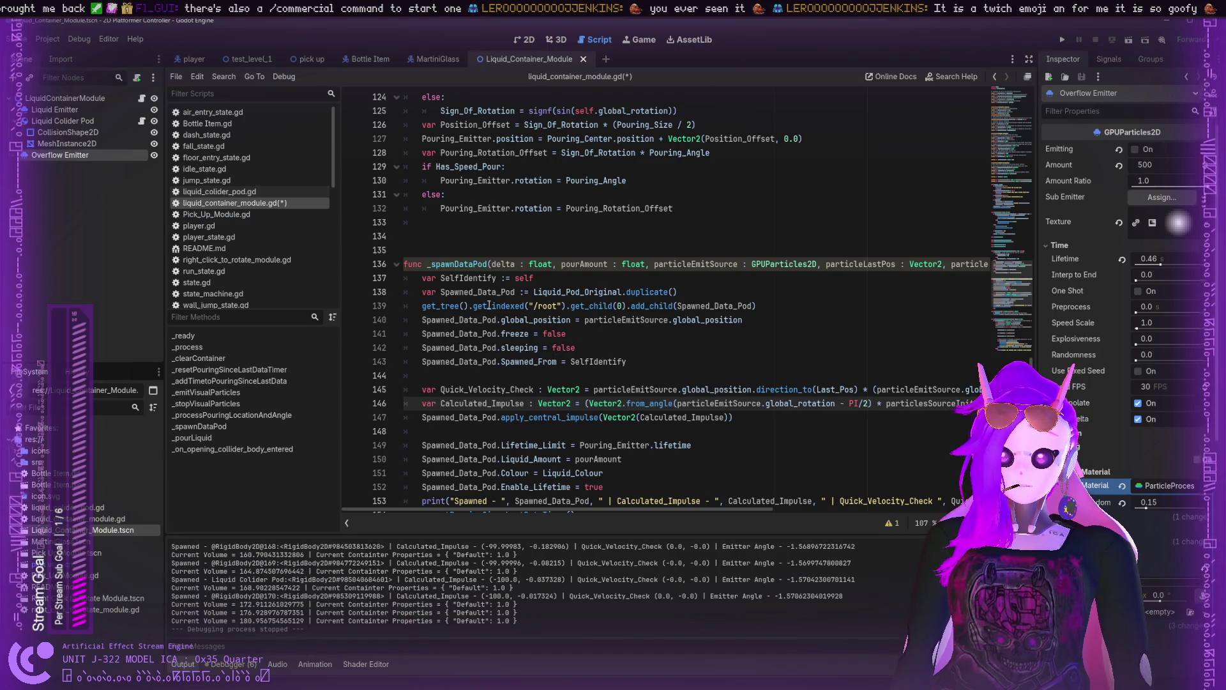
# - Replace Pouring_Emitter with particleEmitSource in the line 149 lifetime limit assignment
pyautogui.scroll(-2, 550, 335)
pyautogui.moveTo(603, 403)
pyautogui.mouseDown()
pyautogui.moveTo(485, 320)
pyautogui.moveTo(510, 278)
pyautogui.moveTo(552, 356)
pyautogui.moveTo(485, 312)
pyautogui.moveTo(511, 375)
pyautogui.moveTo(603, 390)
pyautogui.moveTo(447, 375)
pyautogui.moveTo(448, 361)
pyautogui.moveTo(595, 390)
pyautogui.moveTo(638, 417)
pyautogui.moveTo(575, 432)
pyautogui.mouseUp()
pyautogui.moveTo(575, 432); pyautogui.dragTo(543, 385)
pyautogui.click(601, 361)
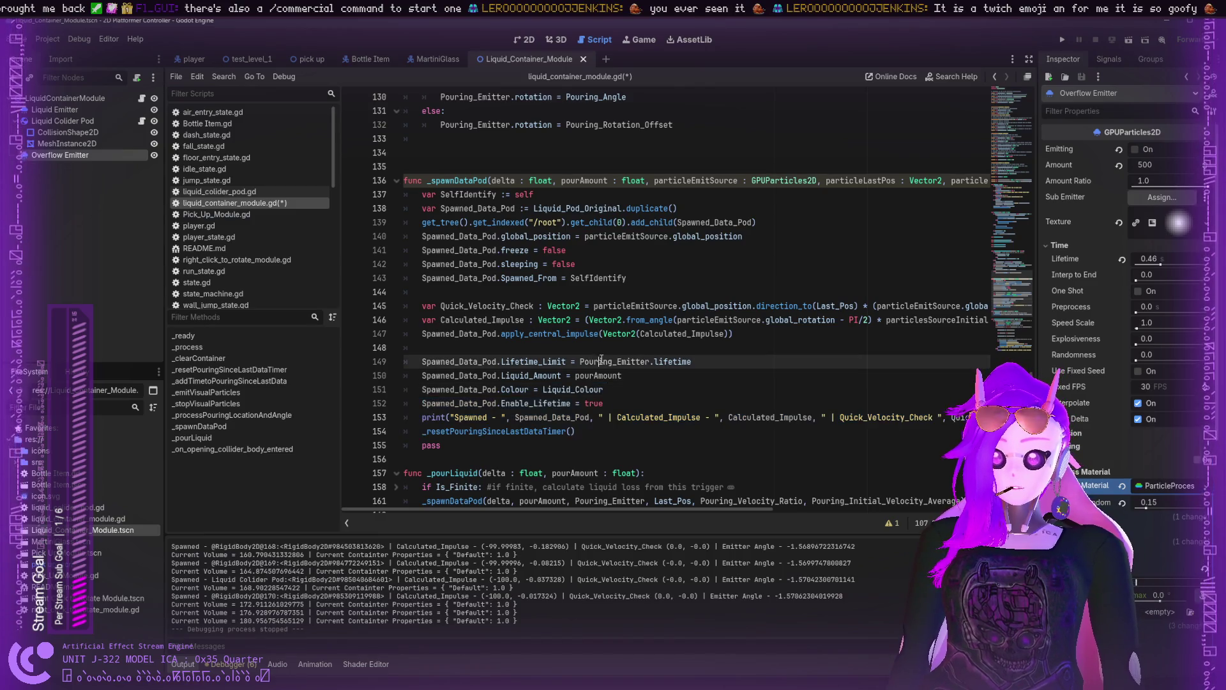
pyautogui.doubleClick(617, 361)
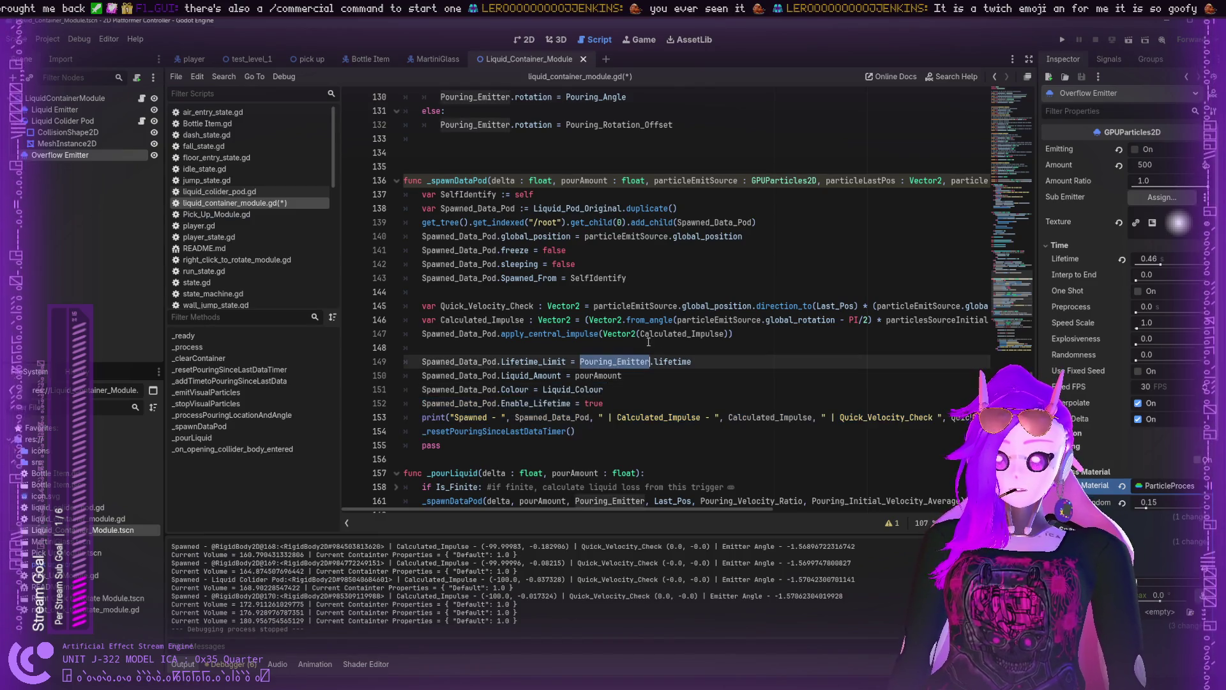
pyautogui.doubleClick(522, 362)
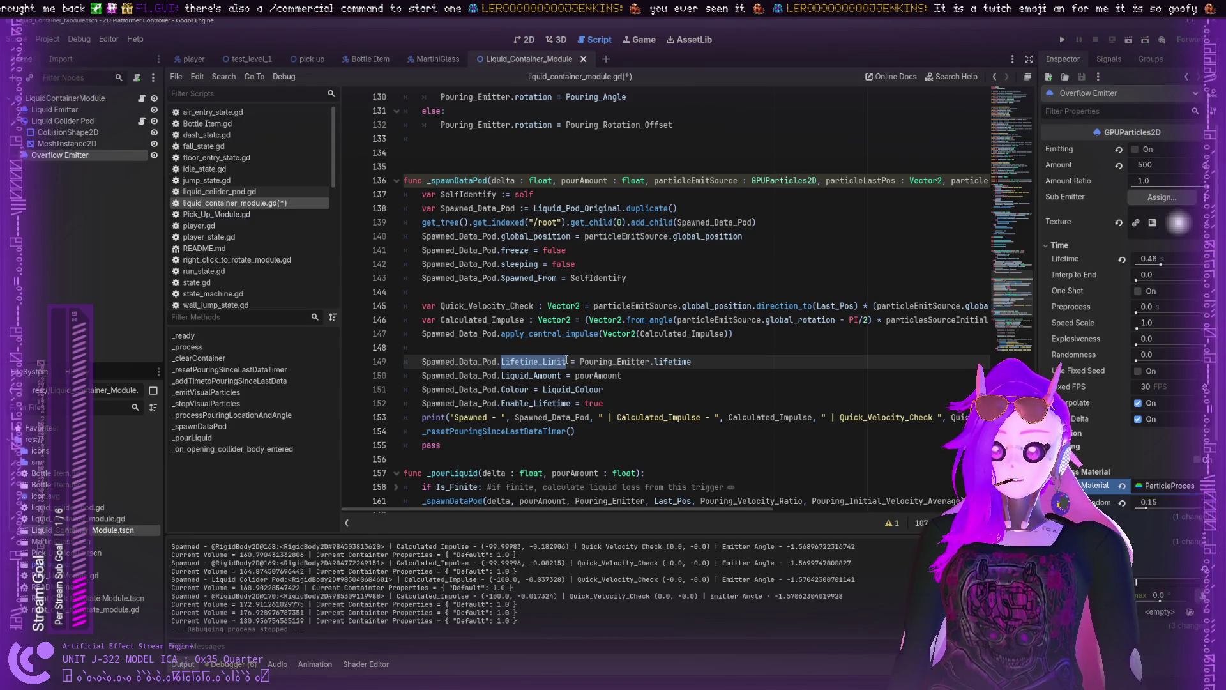
pyautogui.doubleClick(594, 361)
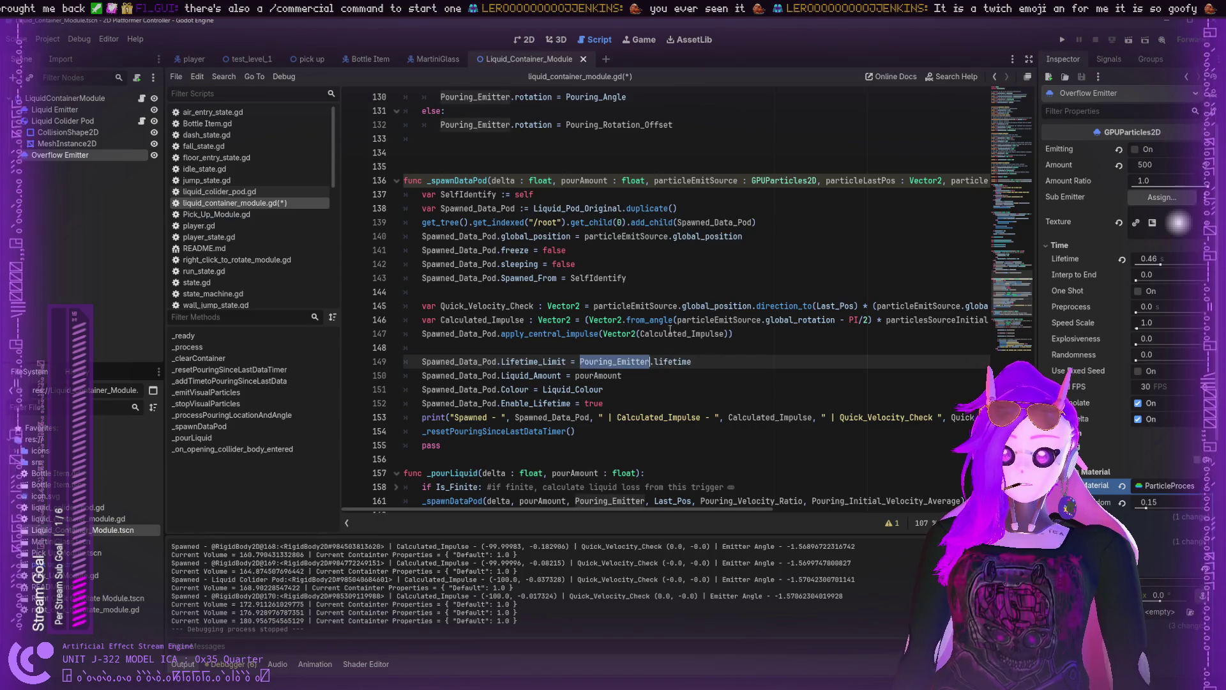
pyautogui.doubleClick(629, 306)
pyautogui.hotkey('ctrl', 'c')
pyautogui.doubleClick(629, 361)
pyautogui.hotkey('ctrl', 'v')
# - Review the pod's Liquid_Amount, Liquid_Colour and Enable_Lifetime assignments and the line 153 debug print
pyautogui.doubleClick(601, 375)
pyautogui.doubleClick(573, 389)
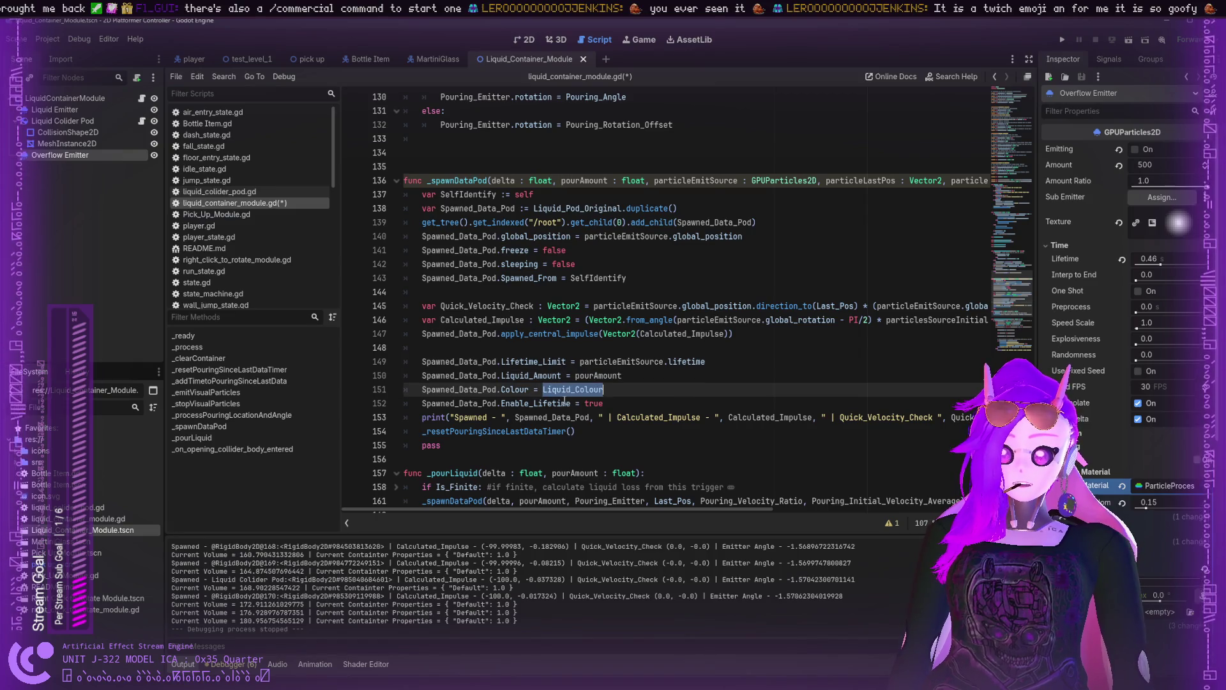
pyautogui.doubleClick(558, 403)
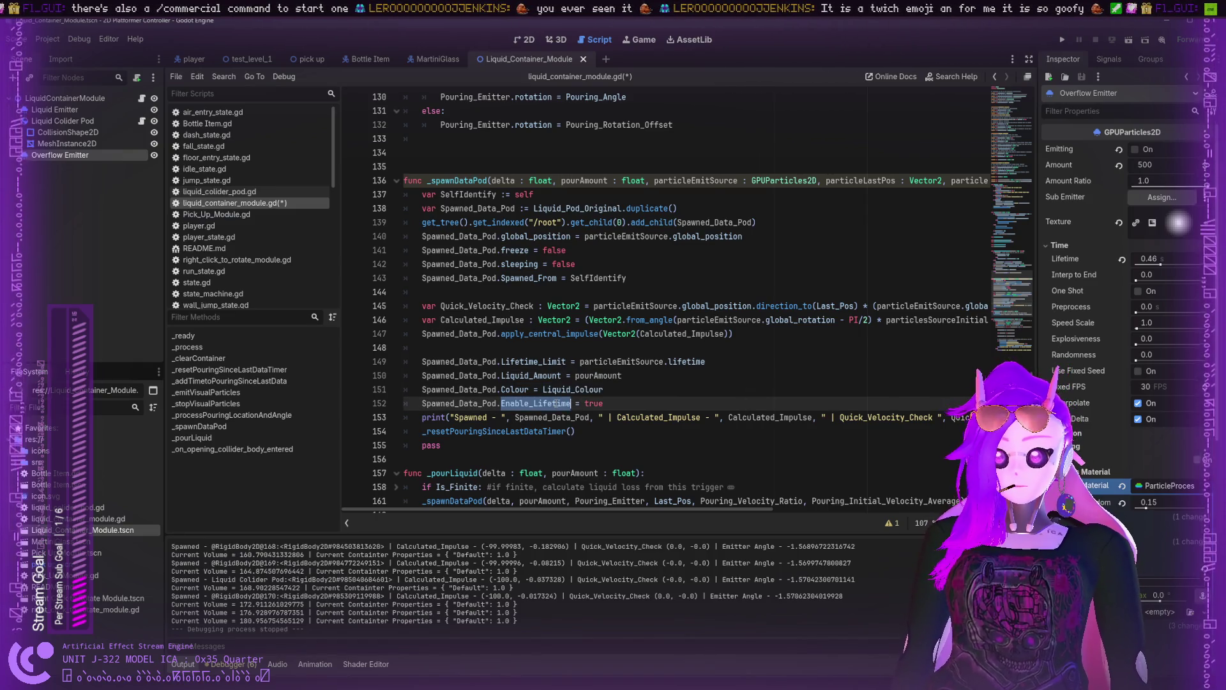
pyautogui.doubleClick(540, 417)
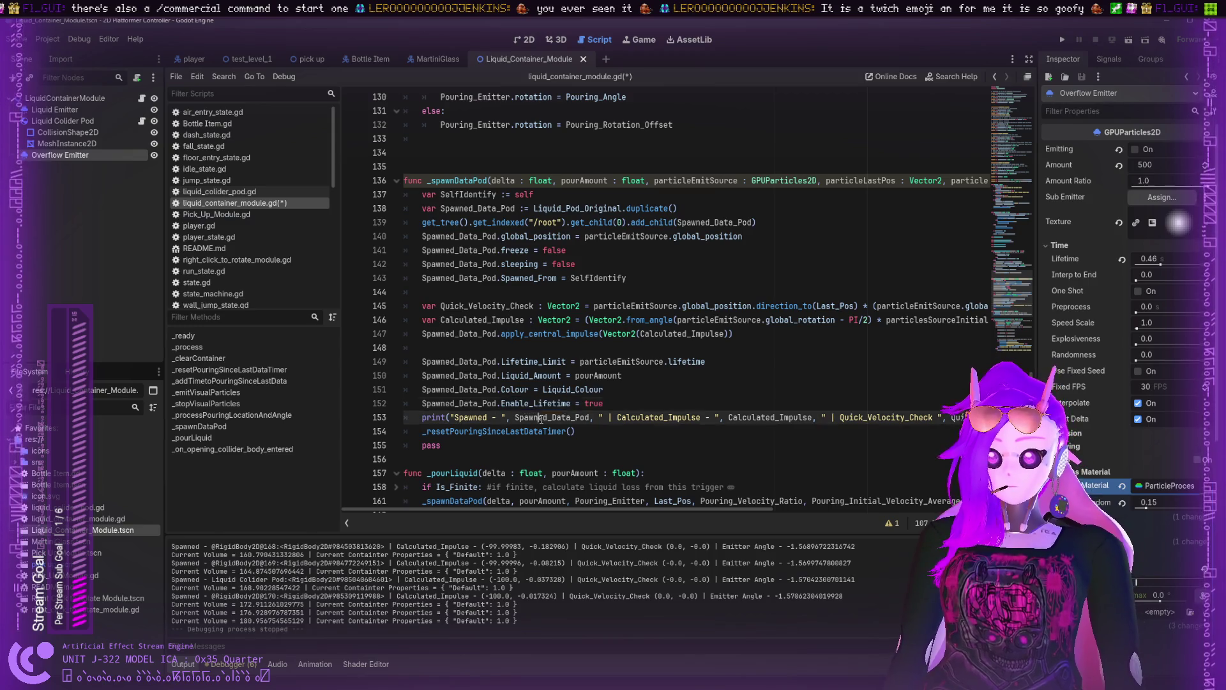
pyautogui.moveTo(547, 508)
pyautogui.mouseDown()
pyautogui.moveTo(655, 508)
pyautogui.moveTo(548, 497)
pyautogui.moveTo(649, 507)
pyautogui.mouseUp()
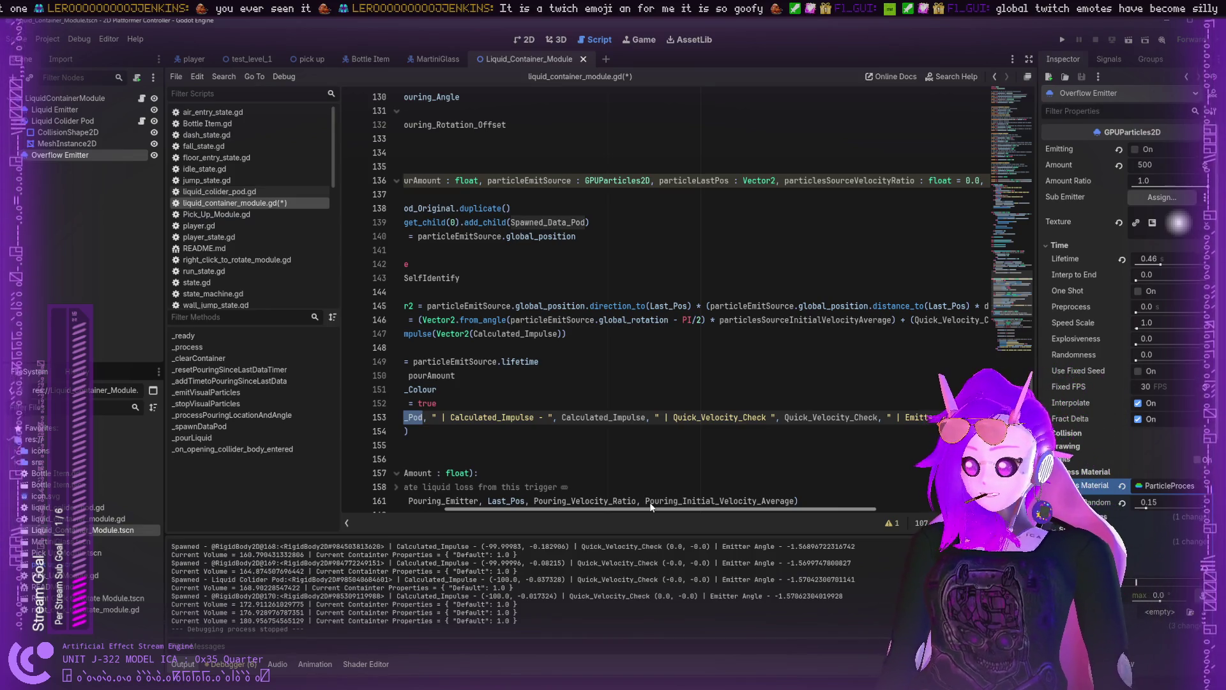
pyautogui.moveTo(650, 502)
pyautogui.mouseDown()
pyautogui.moveTo(705, 505)
pyautogui.moveTo(631, 503)
pyautogui.moveTo(793, 506)
pyautogui.mouseUp()
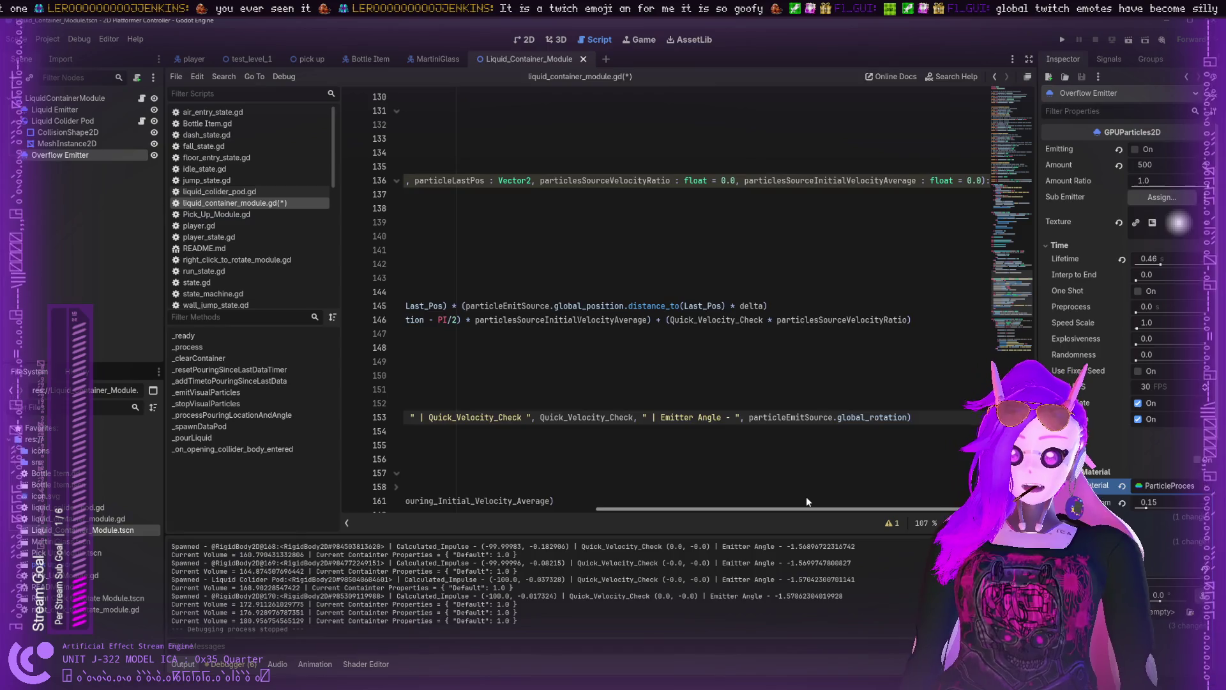
pyautogui.doubleClick(551, 417)
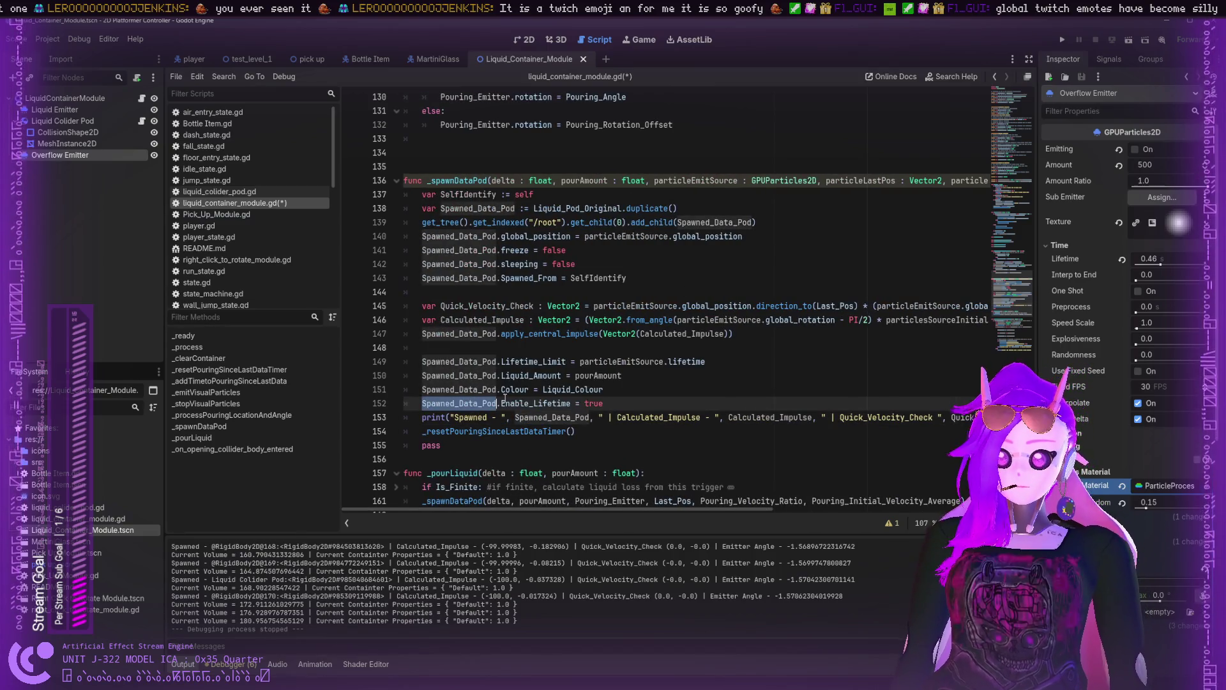
pyautogui.doubleClick(537, 374)
pyautogui.doubleClick(568, 388)
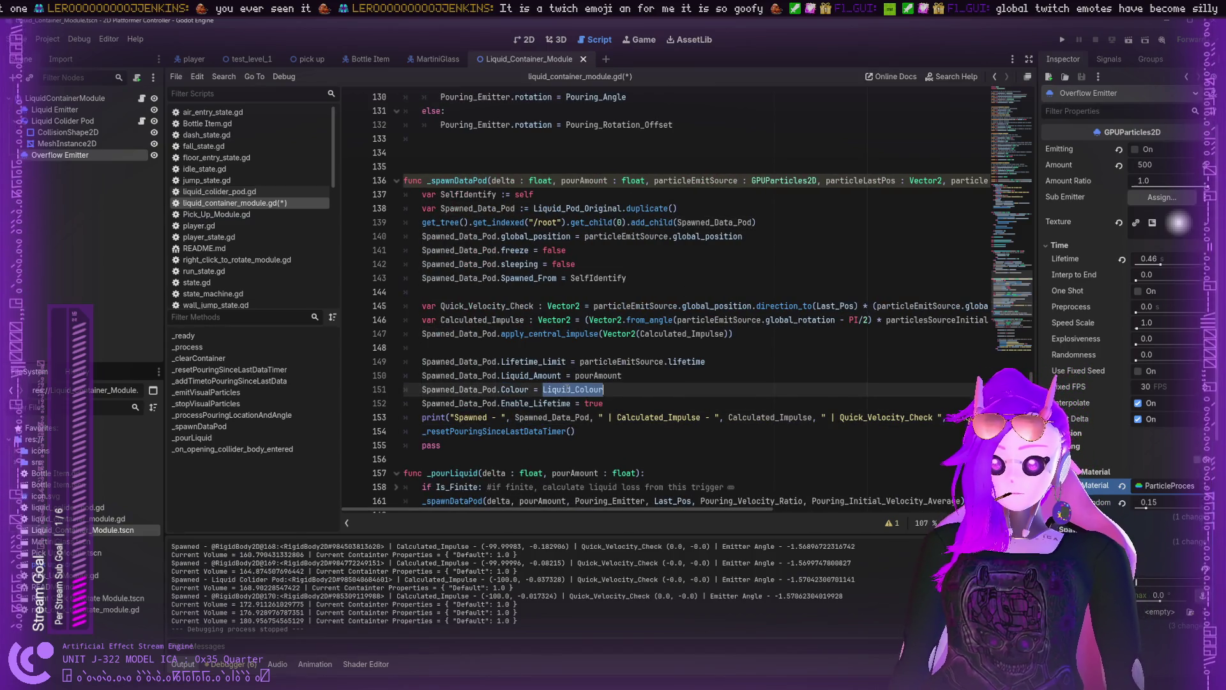
pyautogui.doubleClick(539, 404)
pyautogui.doubleClick(537, 417)
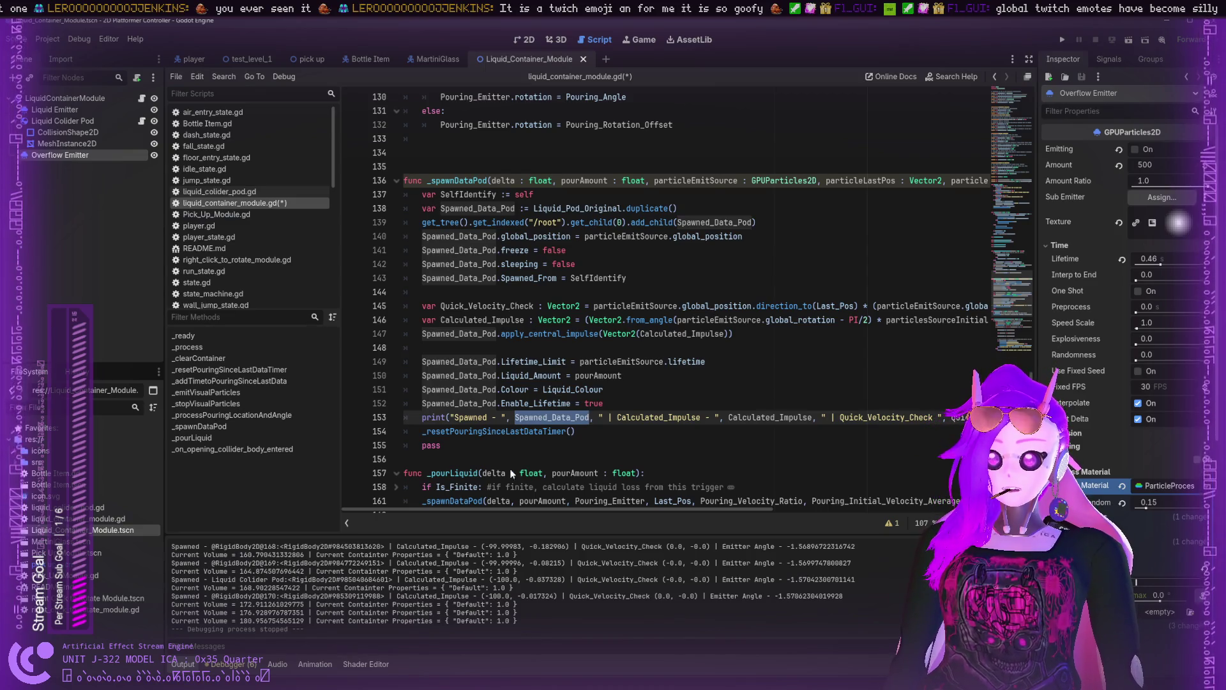
pyautogui.click(410, 445)
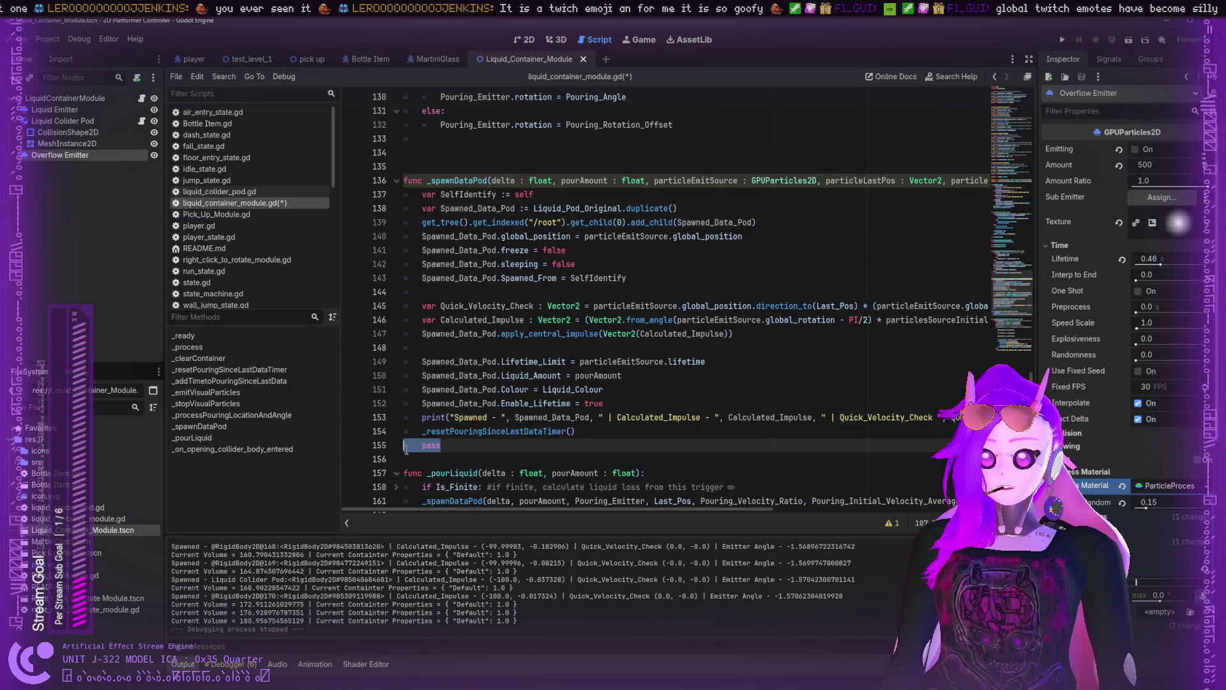
# - Delete the leftover pass line and review where SelfIdentify and particleEmitSource are used
pyautogui.hotkey('ctrl', 'shift', 'k')
pyautogui.scroll(1, 511, 421)
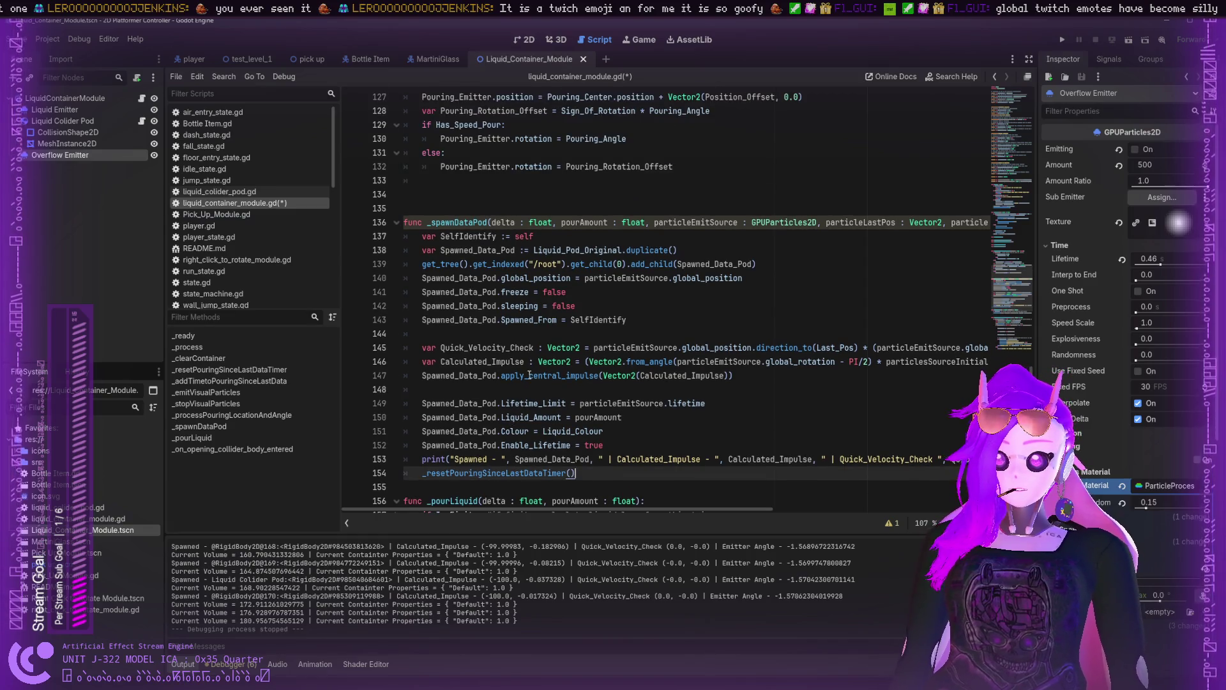
pyautogui.doubleClick(556, 250)
pyautogui.doubleClick(480, 236)
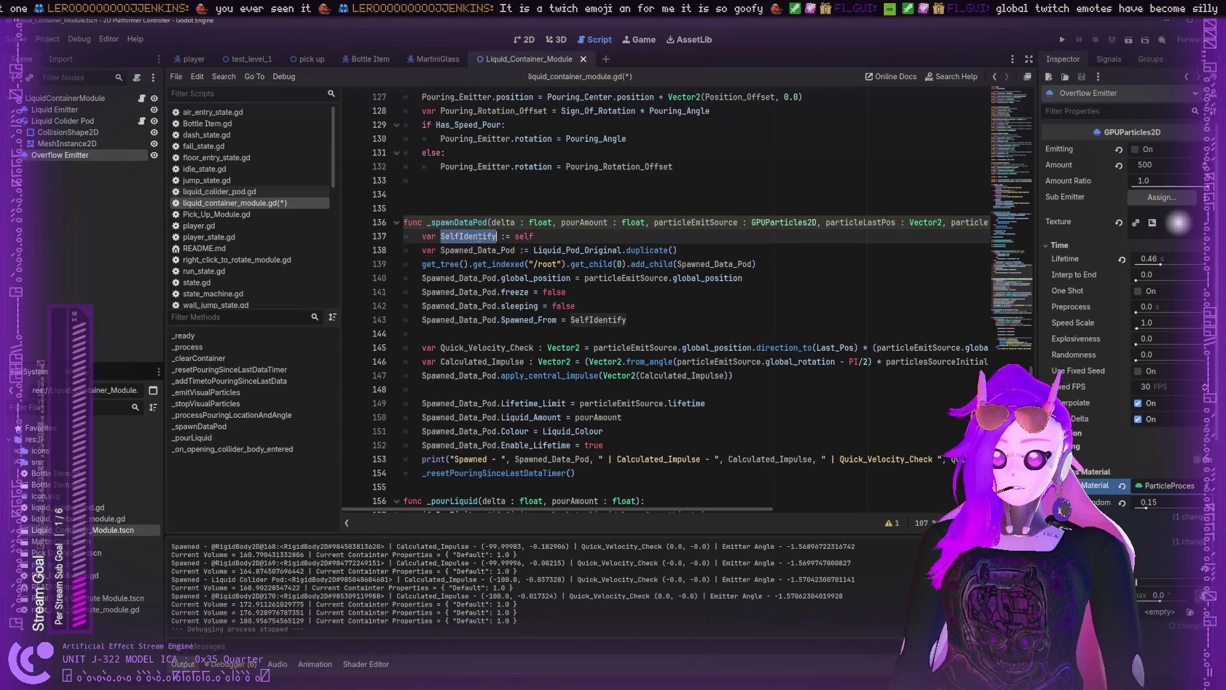
pyautogui.click(644, 264)
pyautogui.doubleClick(616, 278)
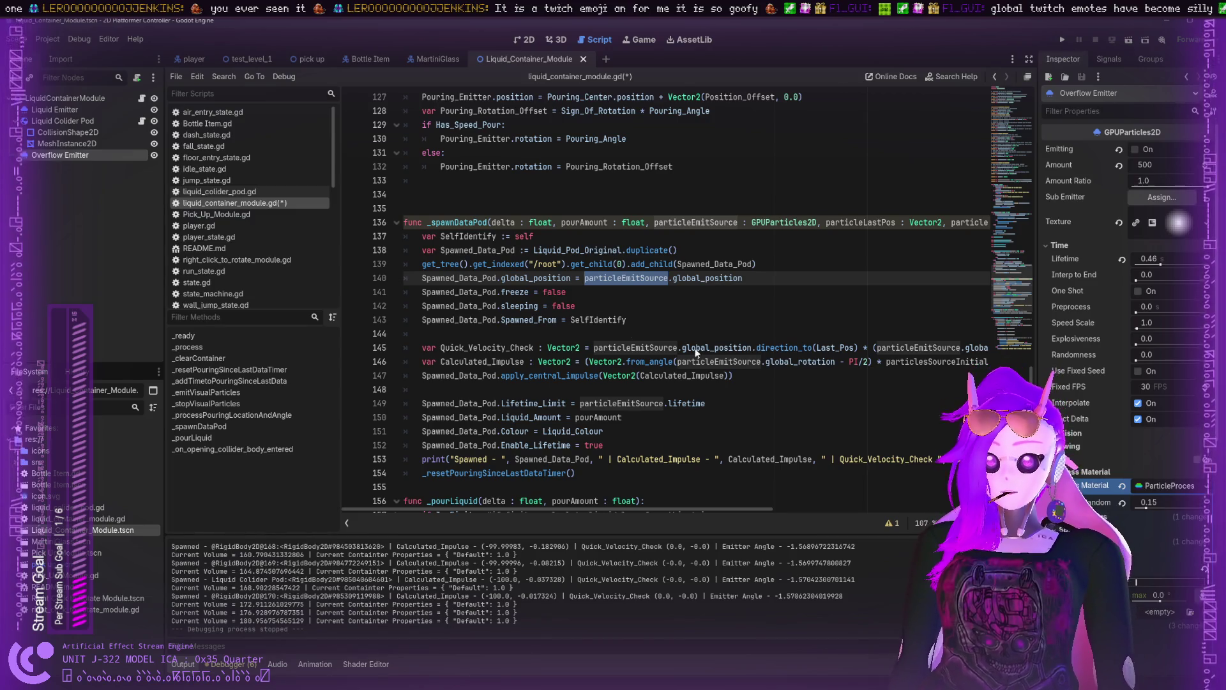
pyautogui.hscroll(2, 562, 510)
pyautogui.moveTo(569, 507); pyautogui.dragTo(737, 498)
# - Replace Last_Pos on line 145 with the particleLastPos parameter name
pyautogui.click(806, 208)
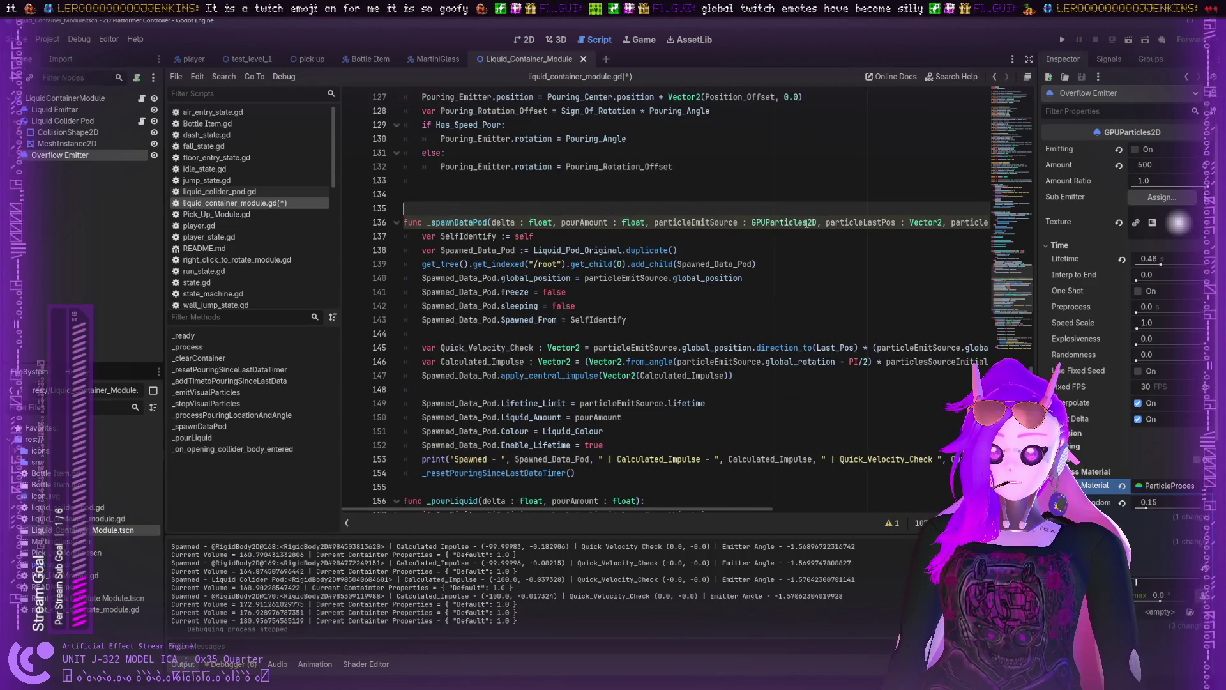
pyautogui.doubleClick(860, 222)
pyautogui.hotkey('ctrl', 'c')
pyautogui.moveTo(719, 511); pyautogui.dragTo(866, 509)
pyautogui.doubleClick(723, 348)
pyautogui.hotkey('ctrl', 'v')
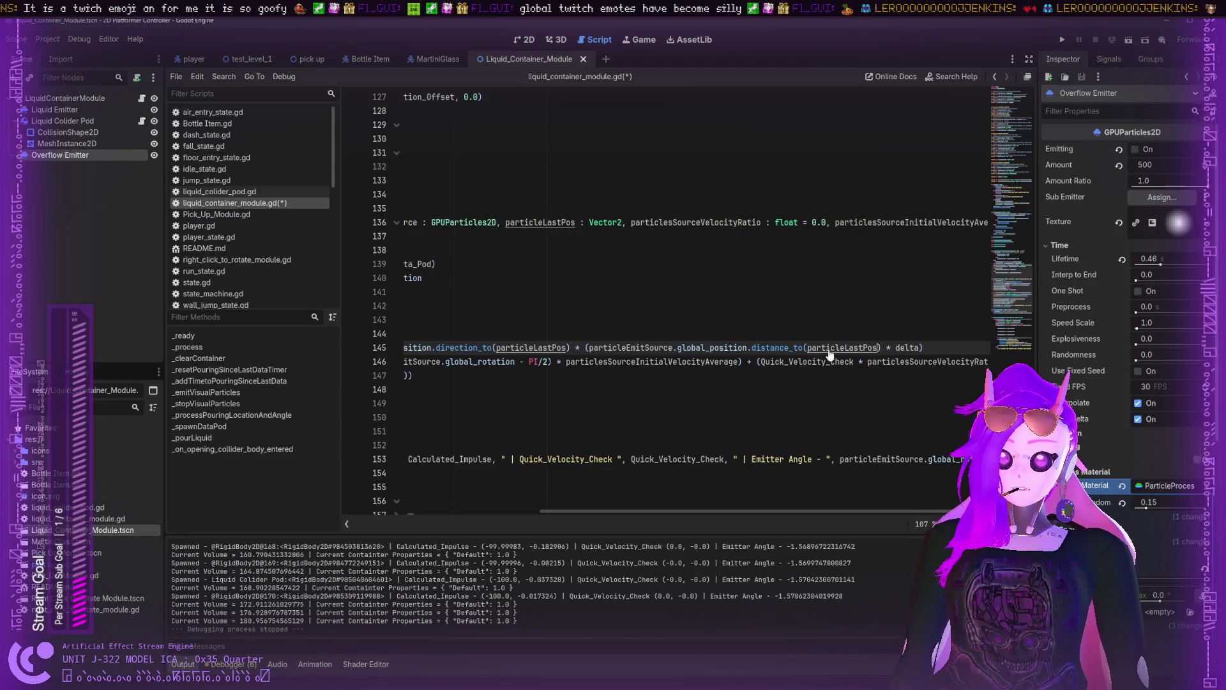
pyautogui.moveTo(772, 511); pyautogui.dragTo(574, 516)
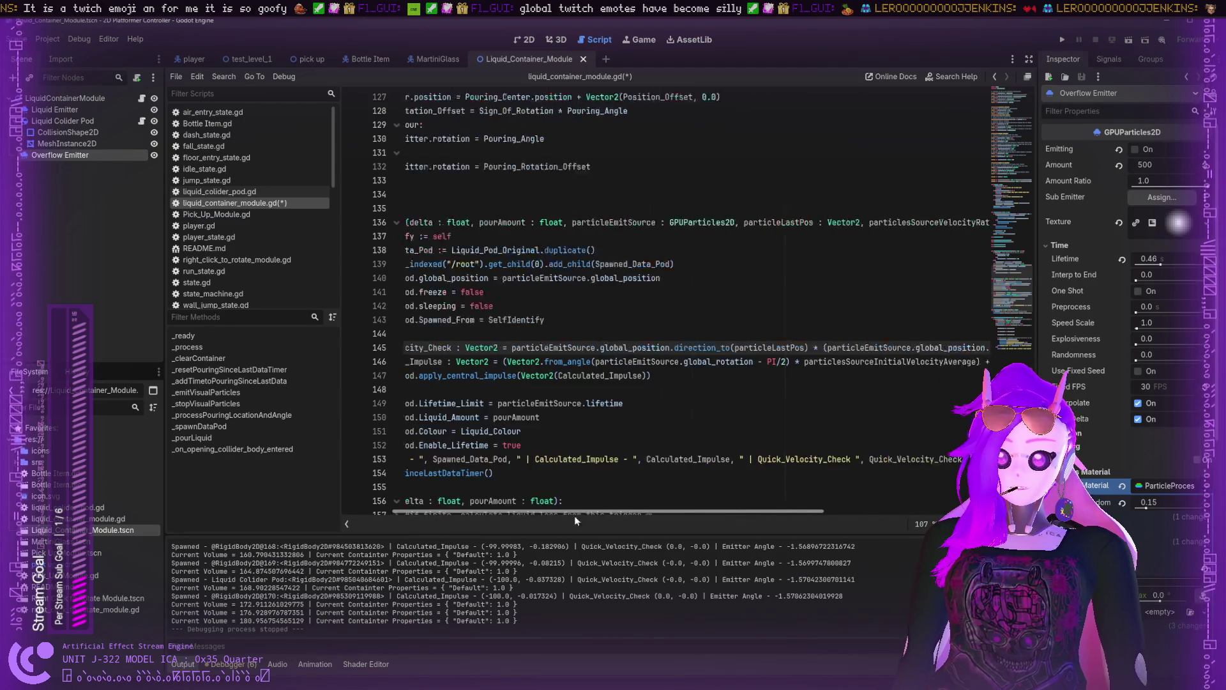
# - On a new line, write the condition if particleLastPos == particleEmitSource.global_position
pyautogui.click(480, 332)
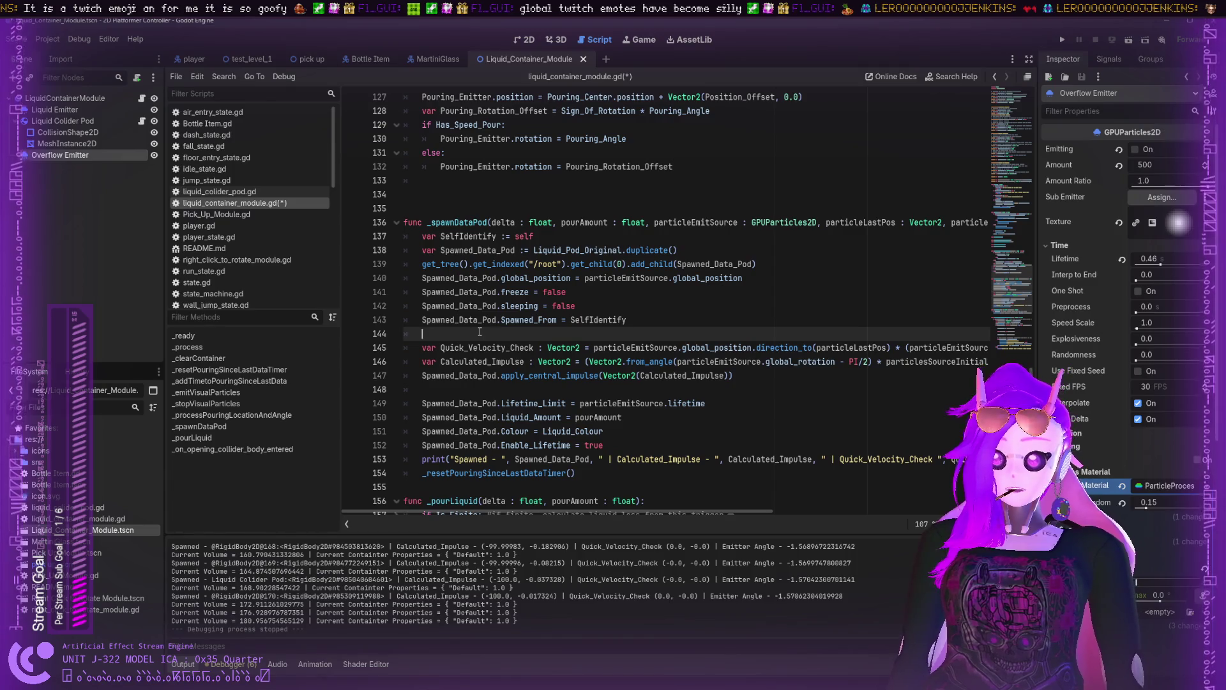
pyautogui.press('Return')
pyautogui.write('if')
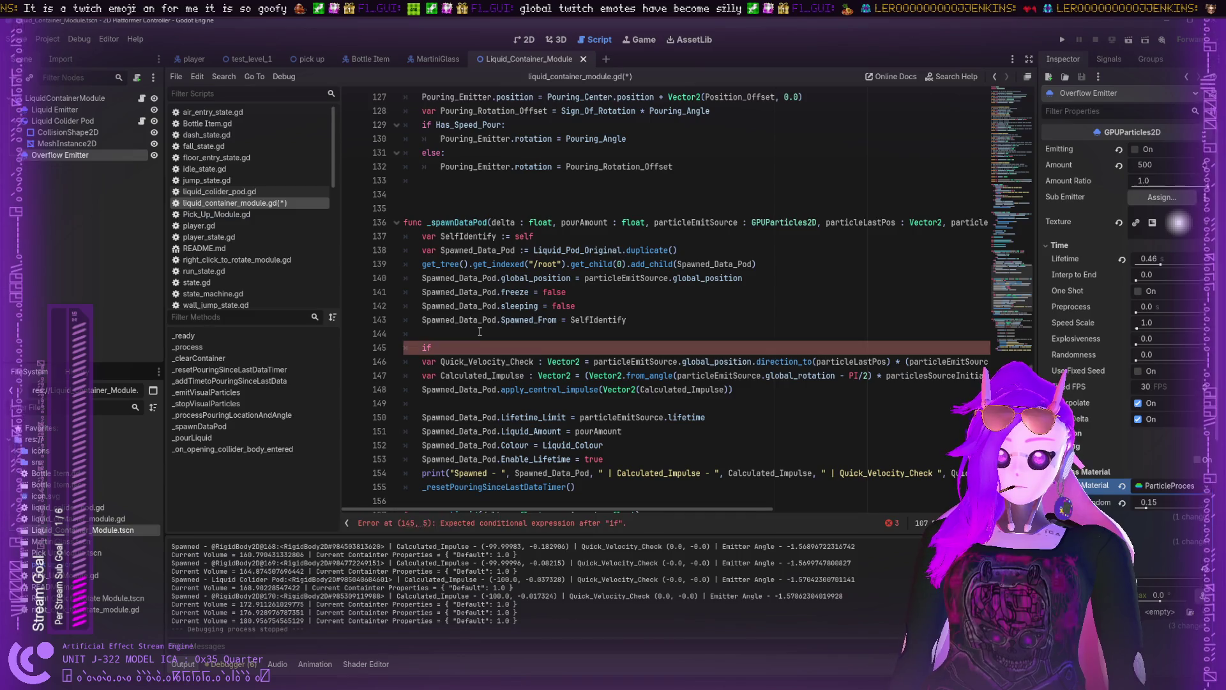
pyautogui.doubleClick(861, 222)
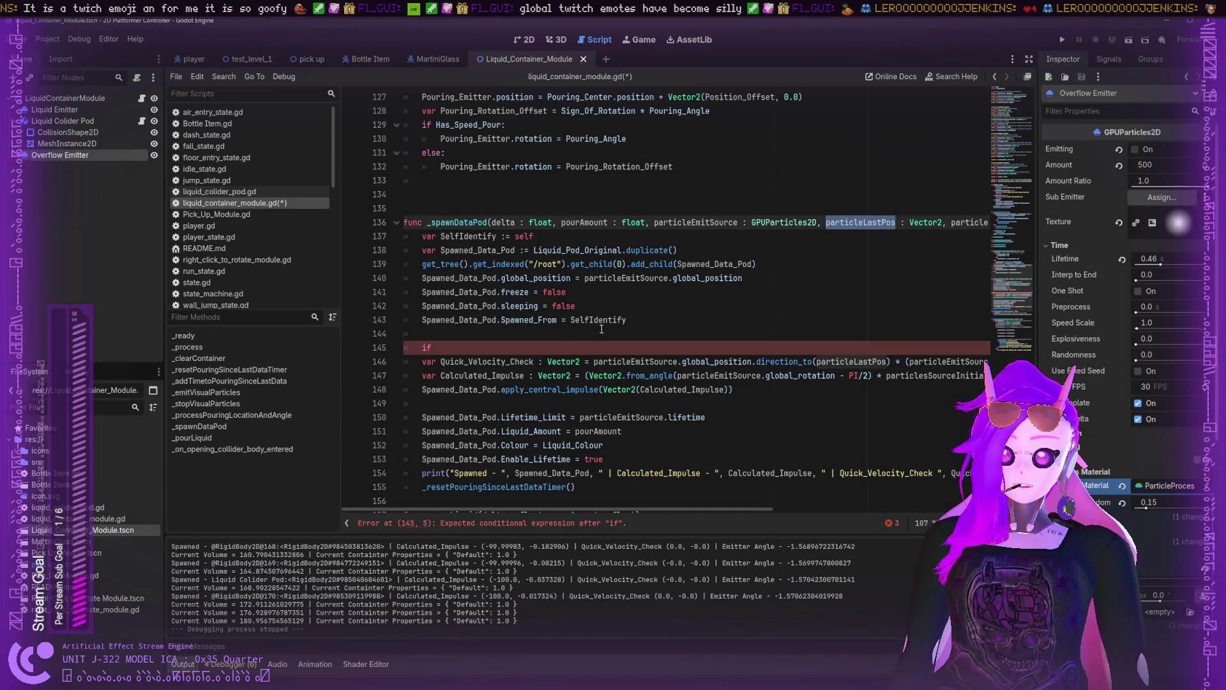
pyautogui.click(505, 347)
pyautogui.hotkey('ctrl', 'v')
pyautogui.write('==')
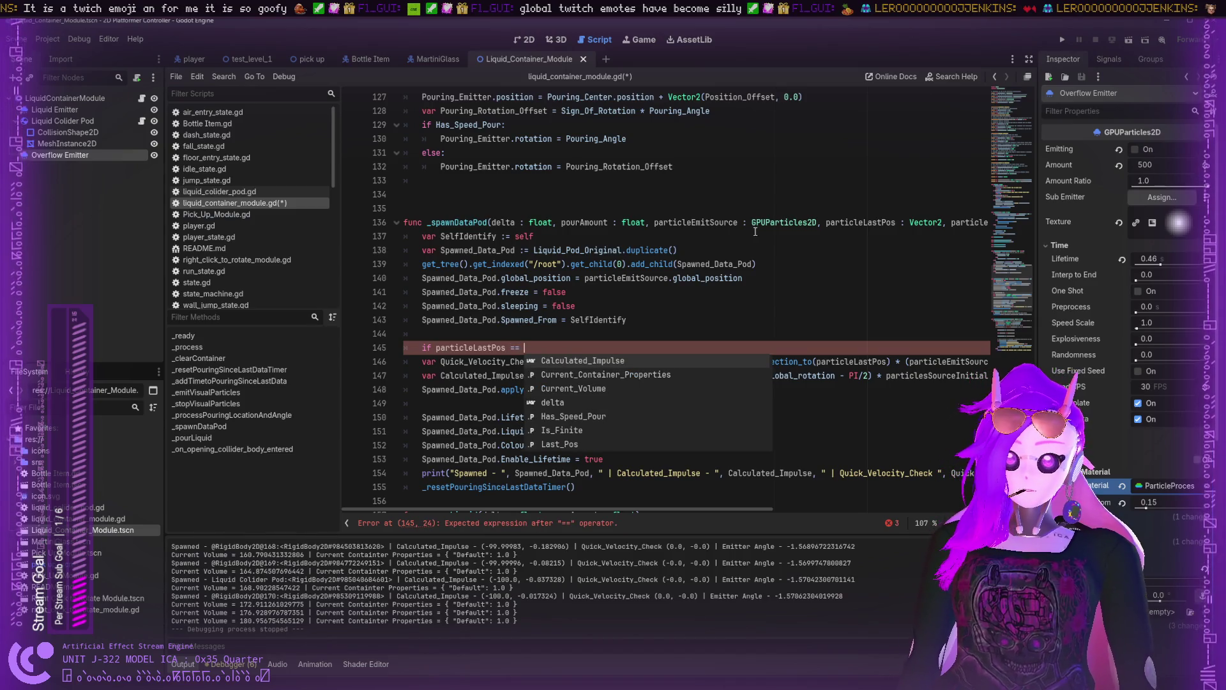
pyautogui.doubleClick(716, 222)
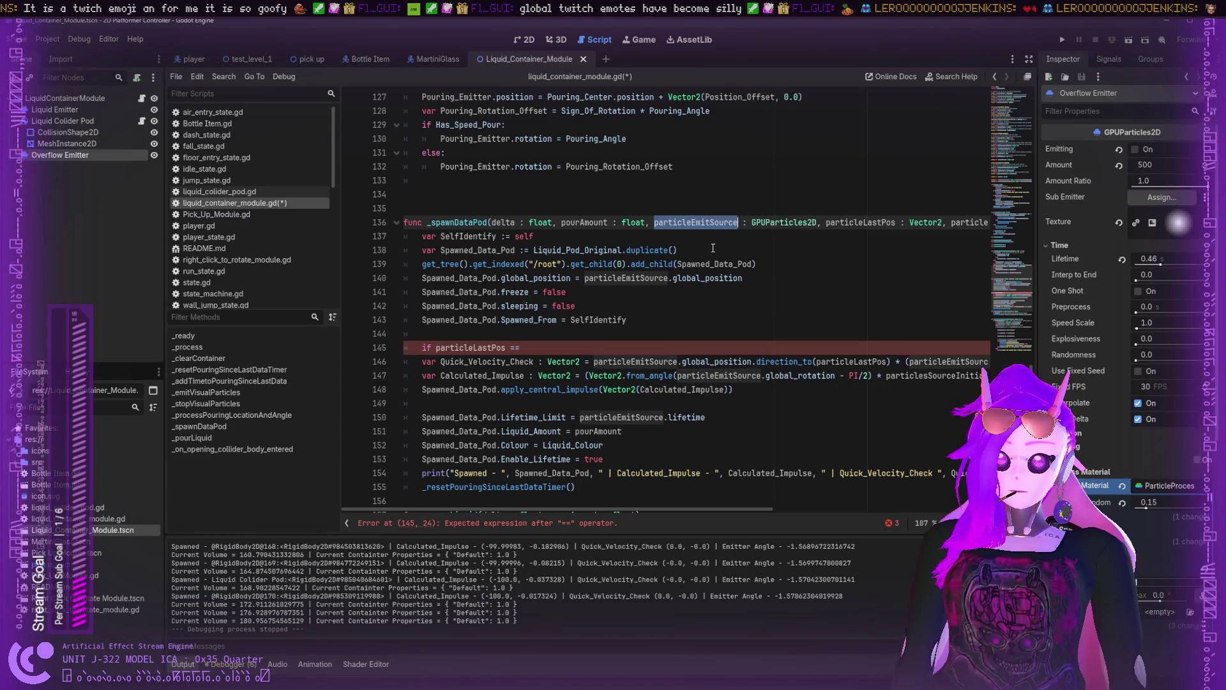
pyautogui.click(562, 345)
pyautogui.hotkey('ctrl', 'v')
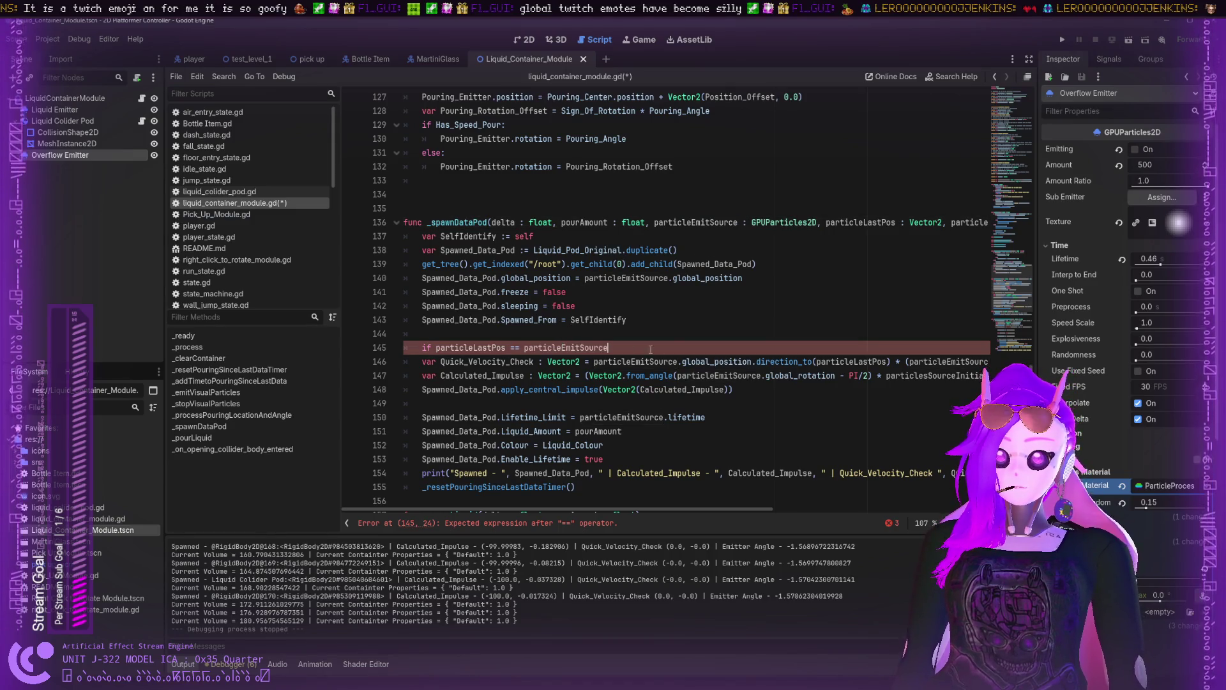
pyautogui.write('.')
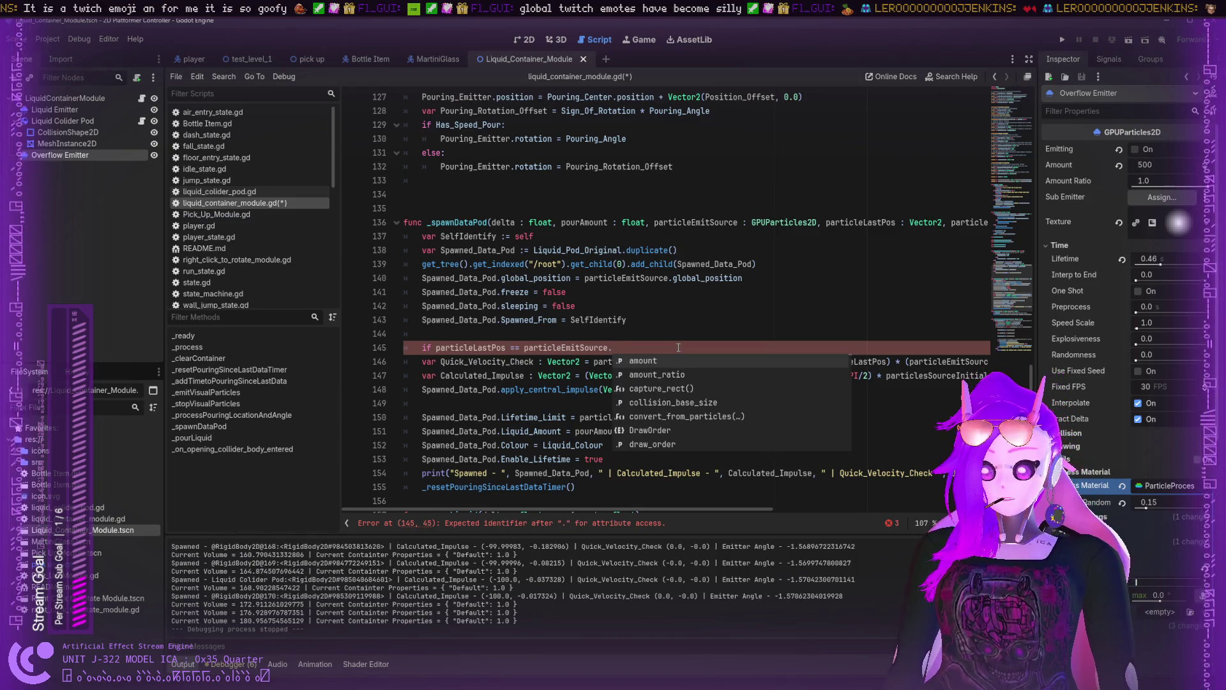
pyautogui.write('glob')
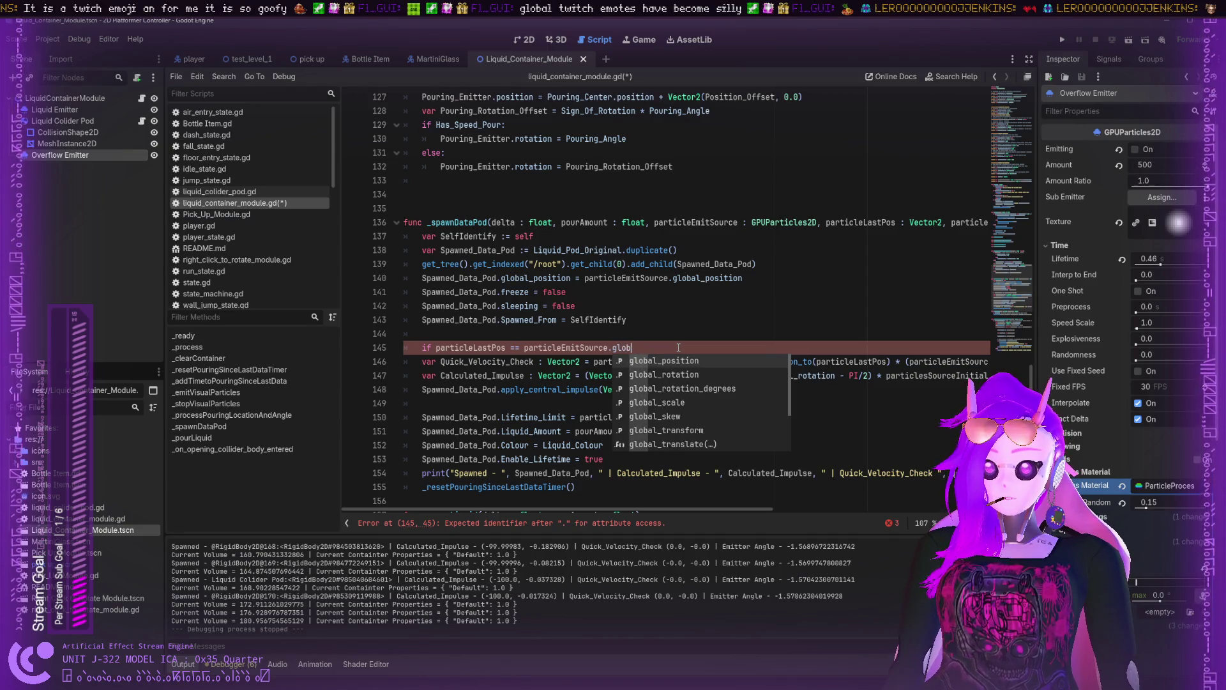
pyautogui.press('Return')
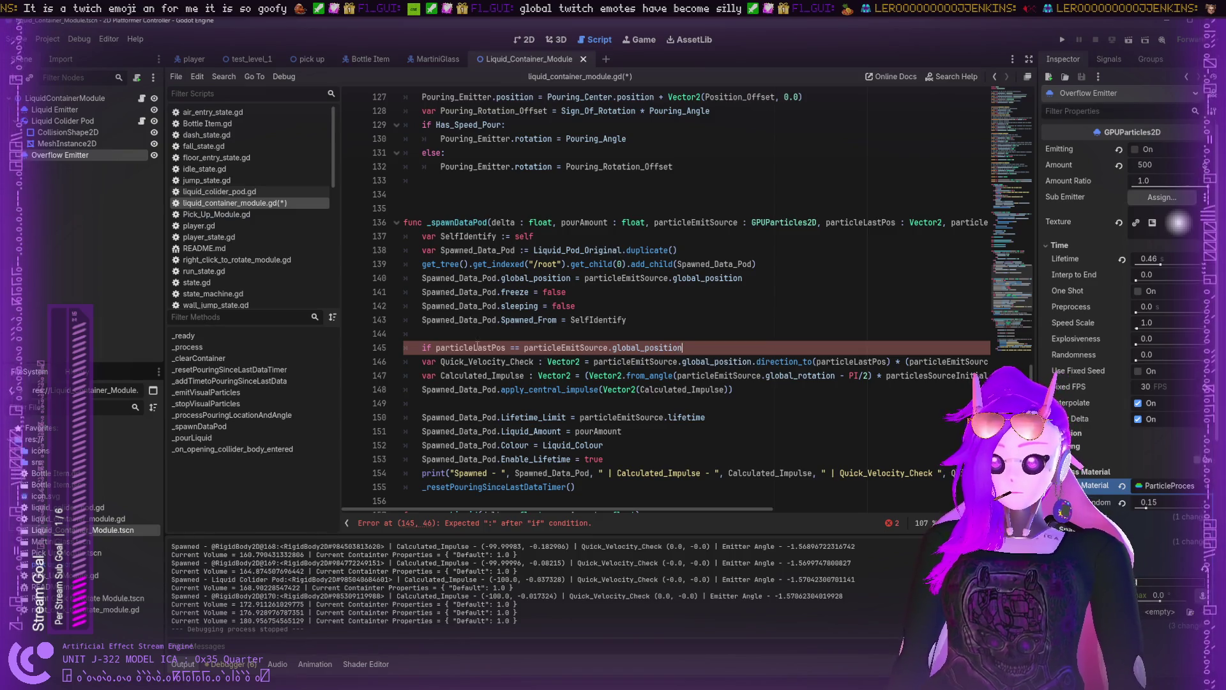
# - Keep the comparison as ==, end the if with a colon, and add an else: branch
pyautogui.click(511, 347)
pyautogui.write('!')
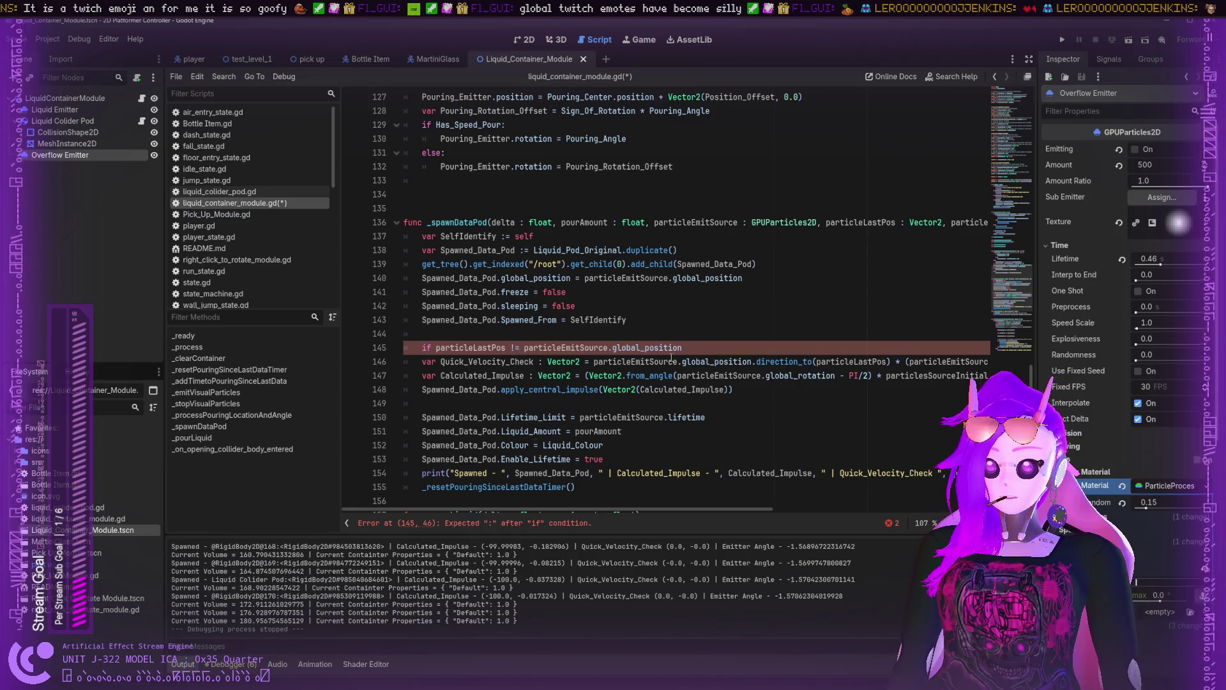
pyautogui.click(695, 350)
pyautogui.click(515, 348)
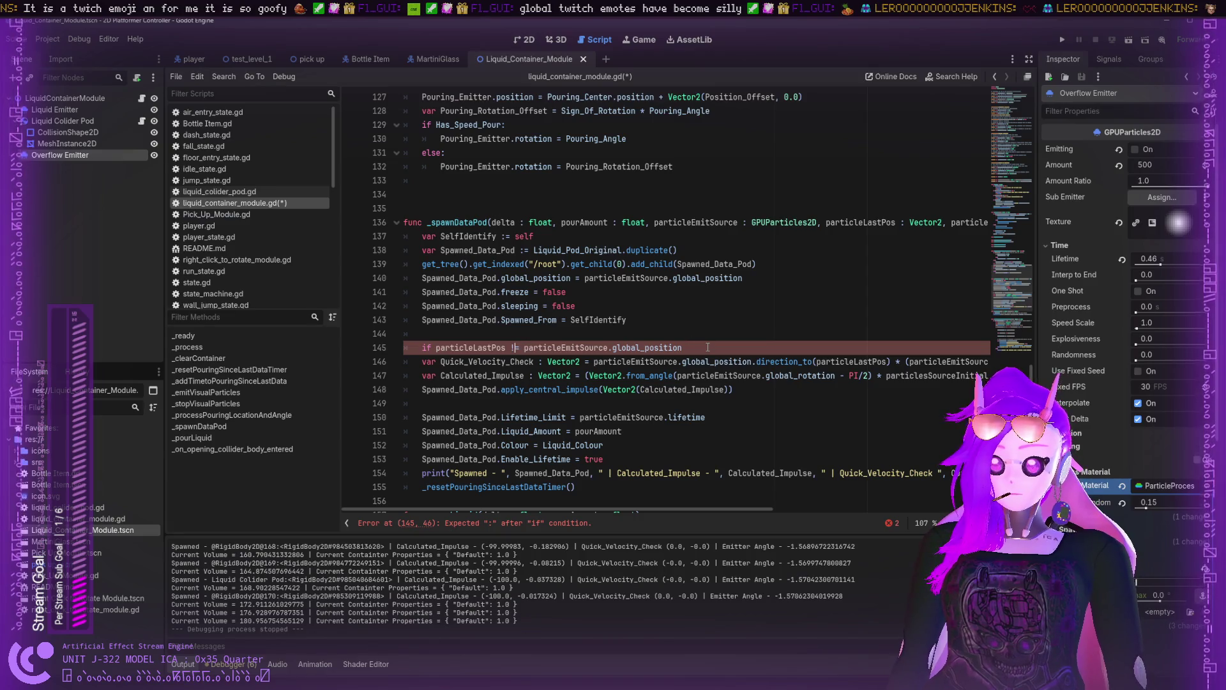
pyautogui.press('BackSpace')
pyautogui.write('=')
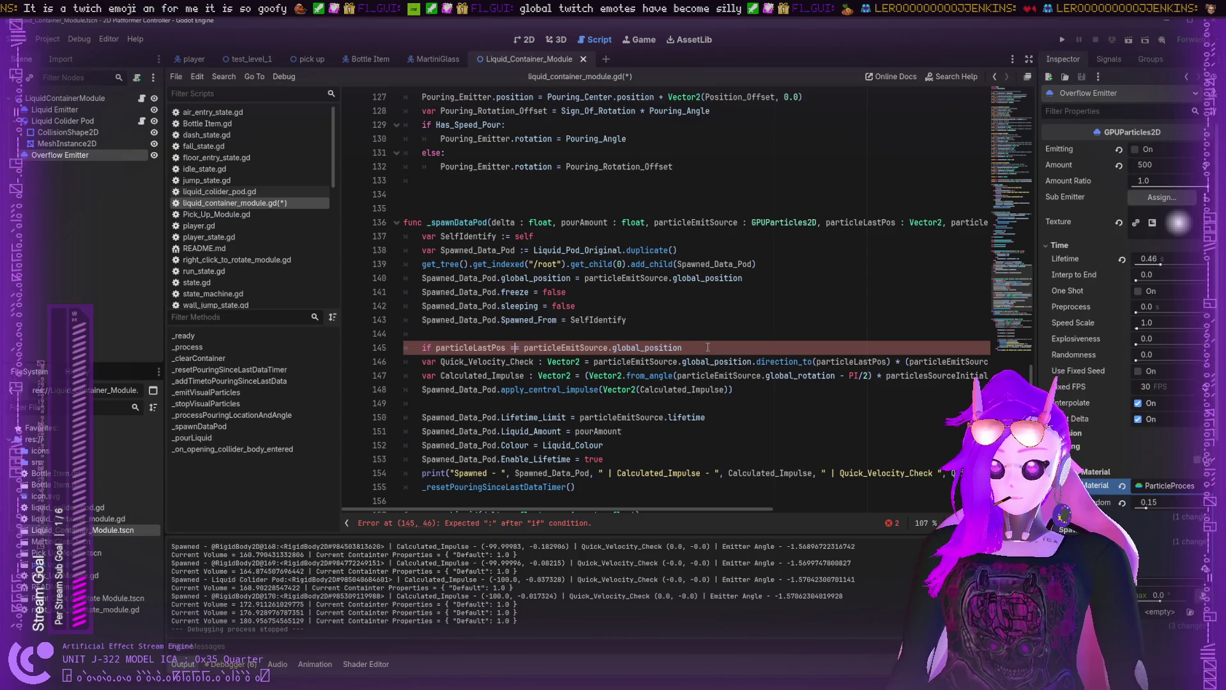
pyautogui.click(692, 347)
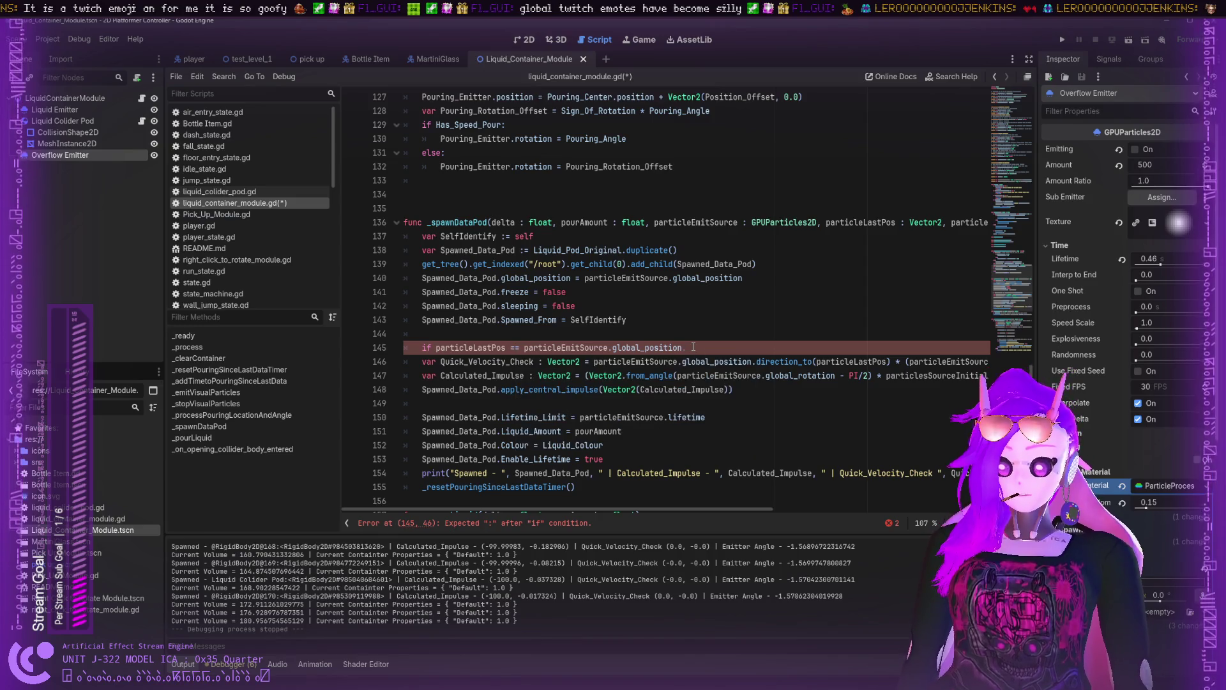
pyautogui.write(':')
pyautogui.press('Return')
pyautogui.press('Return')
pyautogui.press('BackSpace')
pyautogui.write('else:')
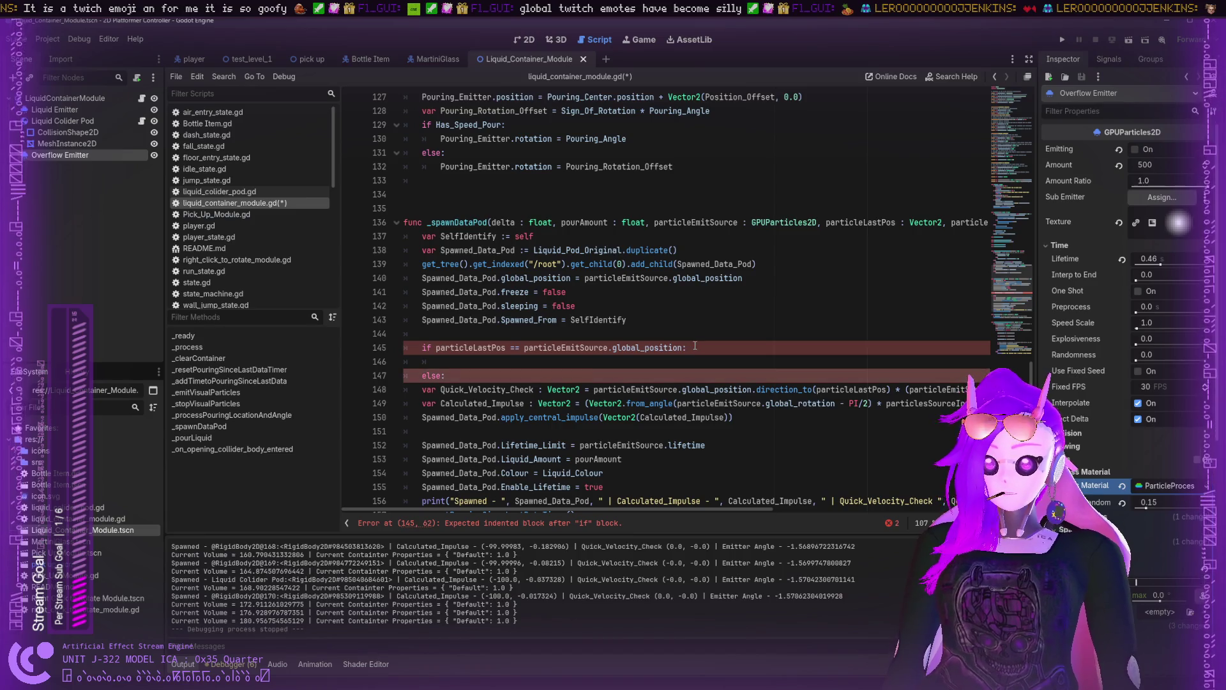
# - Indent the Quick_Velocity_Check calculation line under else:
pyautogui.moveTo(421, 390); pyautogui.dragTo(965, 403)
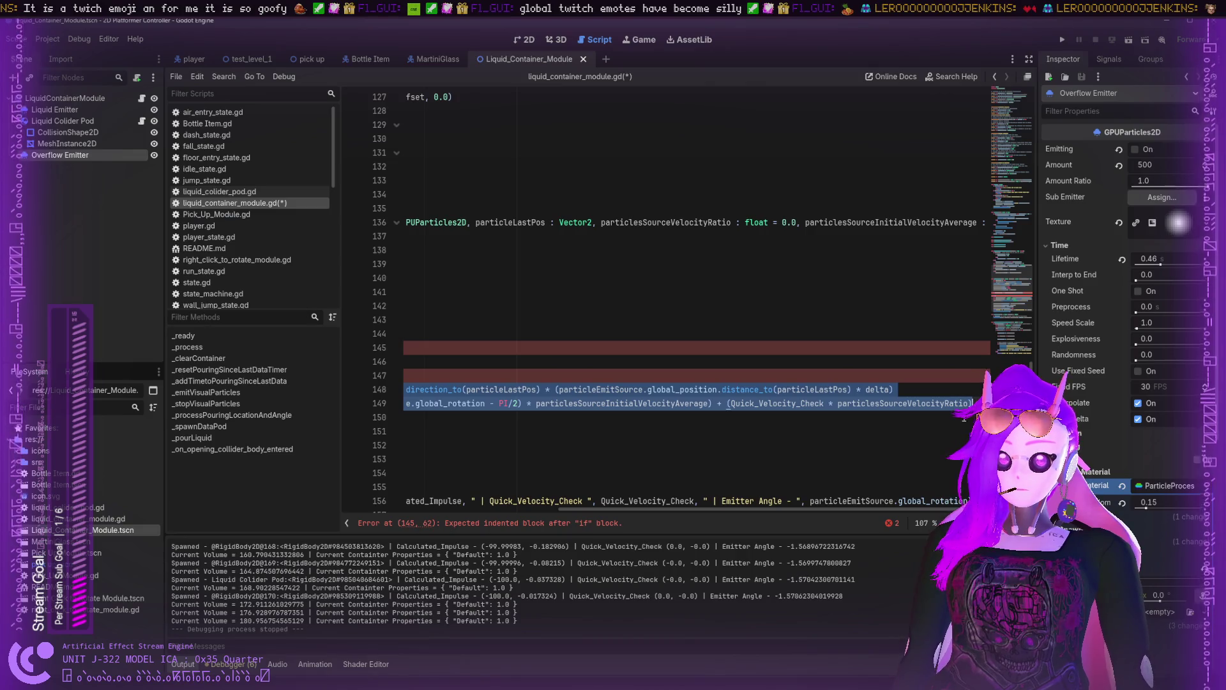
pyautogui.moveTo(852, 507); pyautogui.dragTo(608, 501)
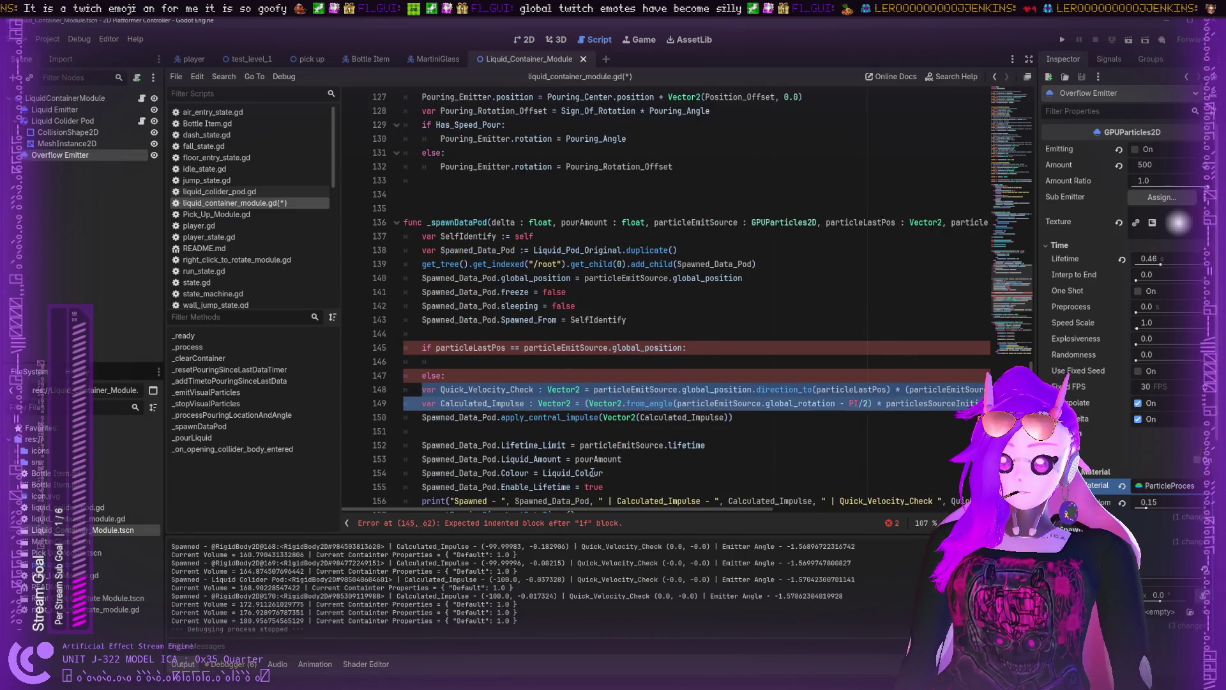
pyautogui.moveTo(422, 389); pyautogui.dragTo(977, 404)
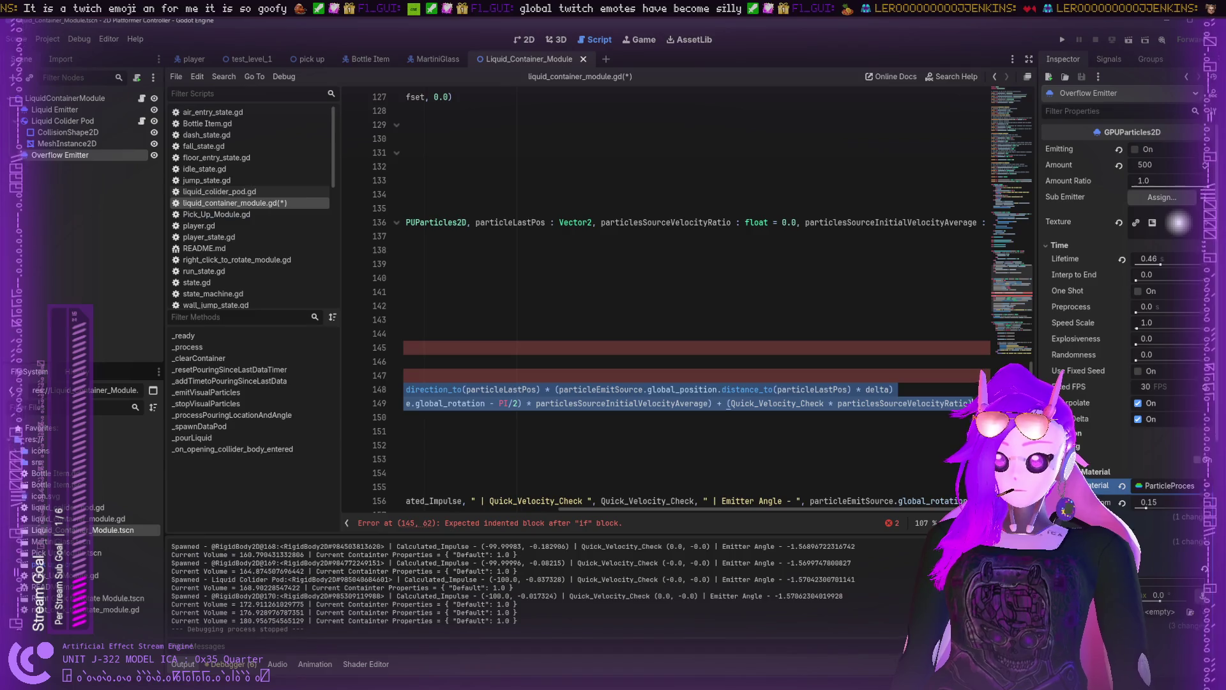
pyautogui.moveTo(942, 508)
pyautogui.mouseDown()
pyautogui.moveTo(456, 511)
pyautogui.moveTo(772, 499)
pyautogui.moveTo(516, 505)
pyautogui.mouseUp()
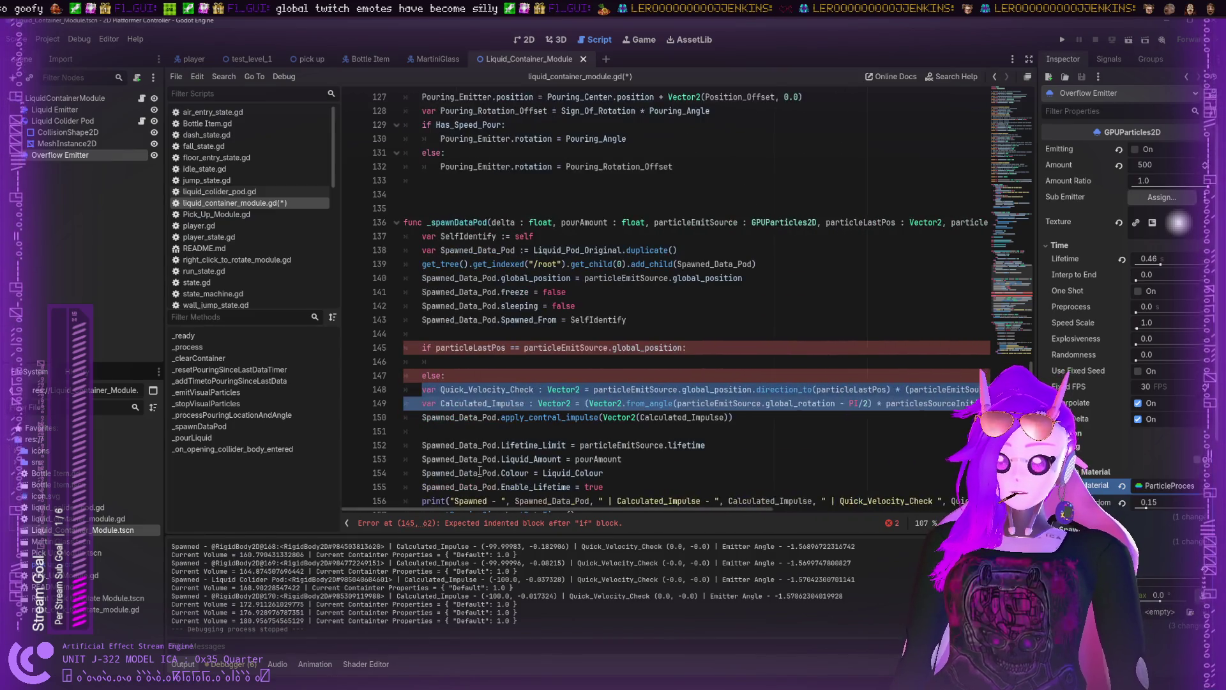
pyautogui.click(424, 391)
pyautogui.press('Tab')
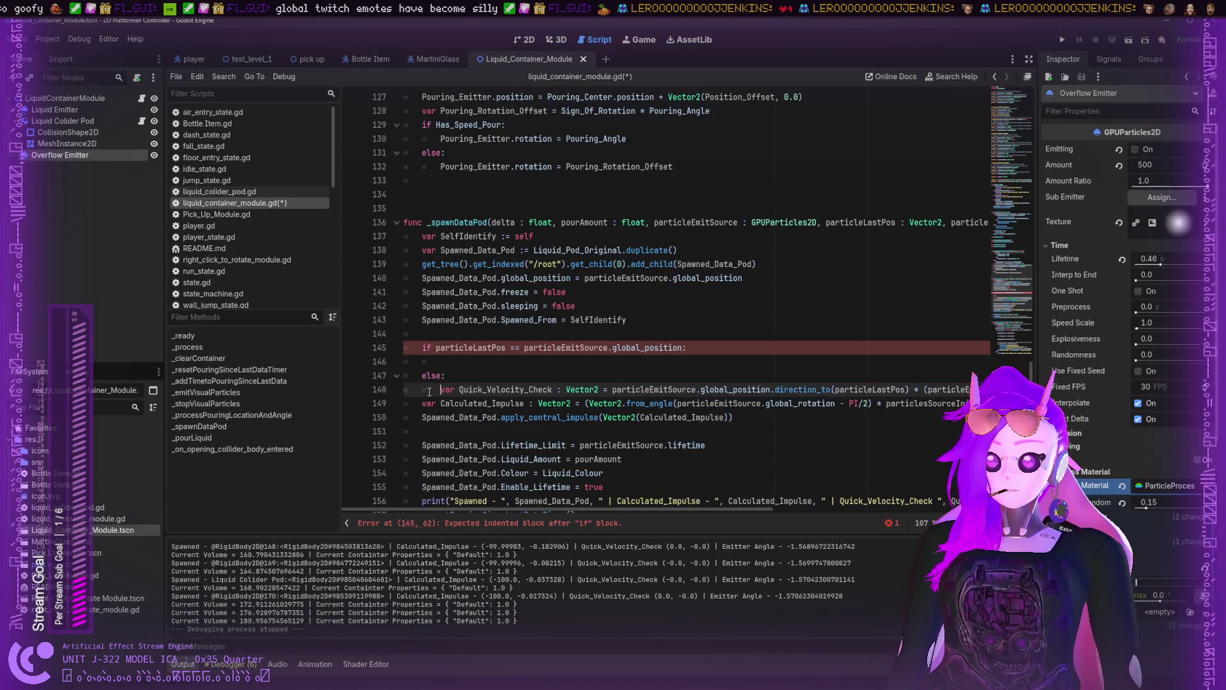
# - Copy the Quick_Velocity_Check declaration into the empty if body
pyautogui.moveTo(440, 390); pyautogui.dragTo(610, 390)
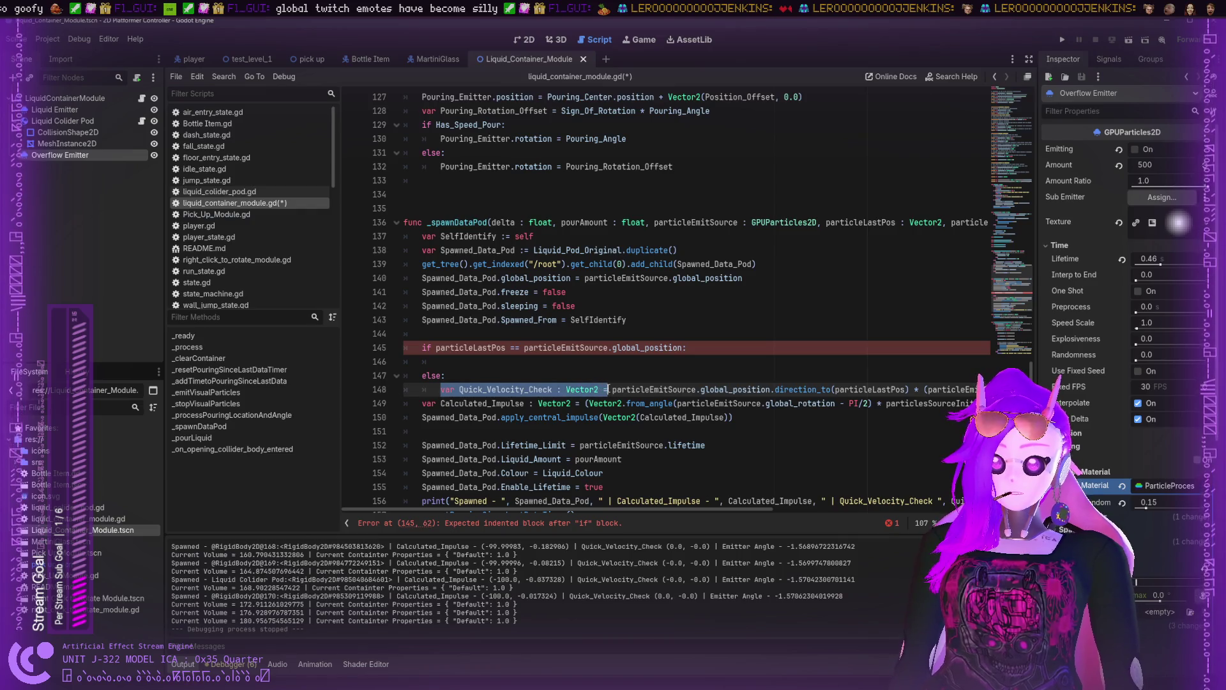
pyautogui.hotkey('ctrl', 'c')
pyautogui.click(551, 367)
pyautogui.hotkey('ctrl', 'v')
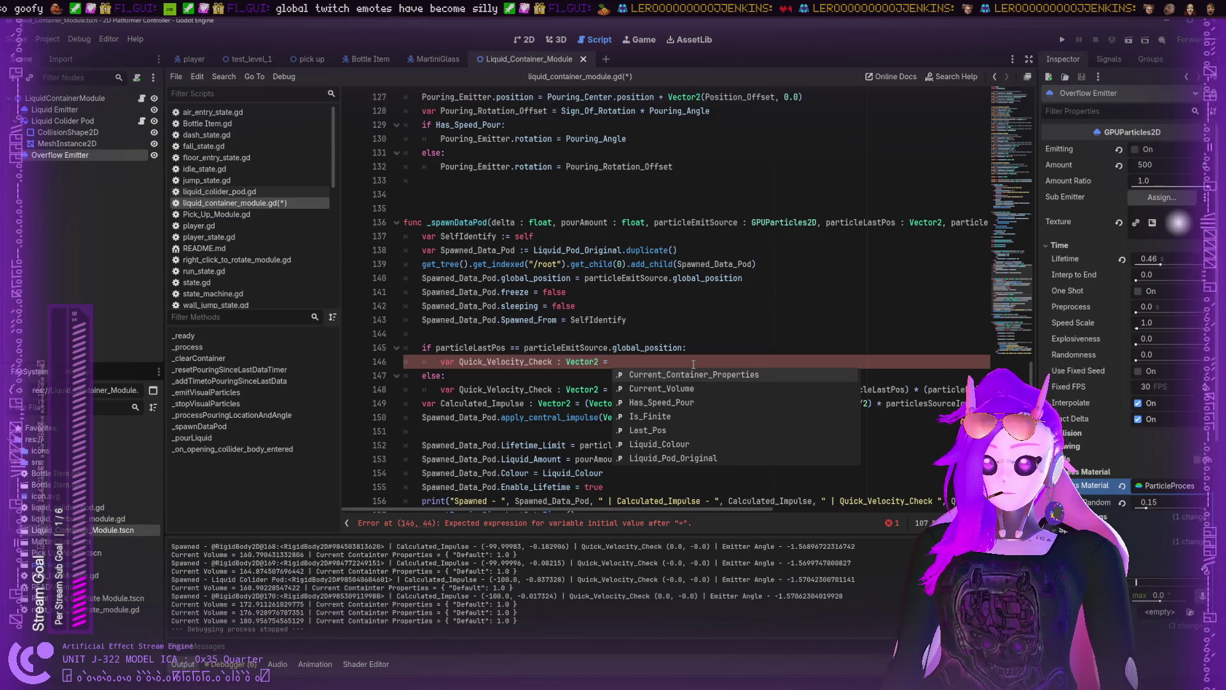
# - Complete the if-branch declaration with the value Vector2(0,0)
pyautogui.write('Vector2')
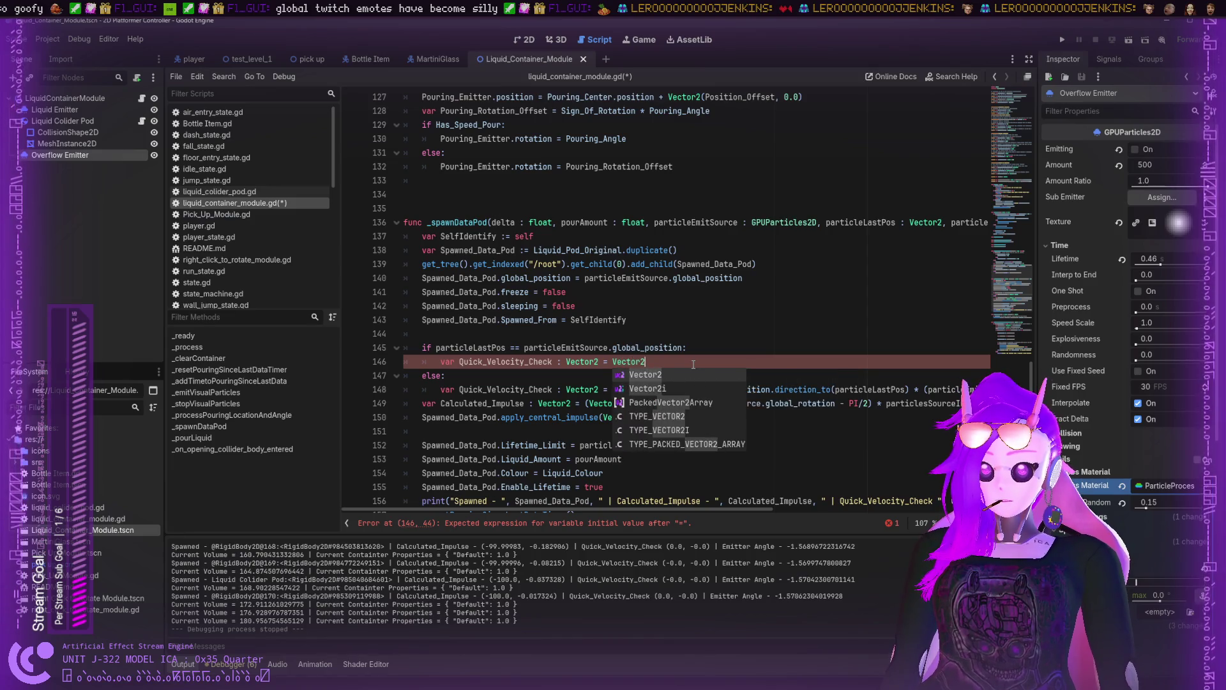
pyautogui.press('Return')
pyautogui.write('0,0')
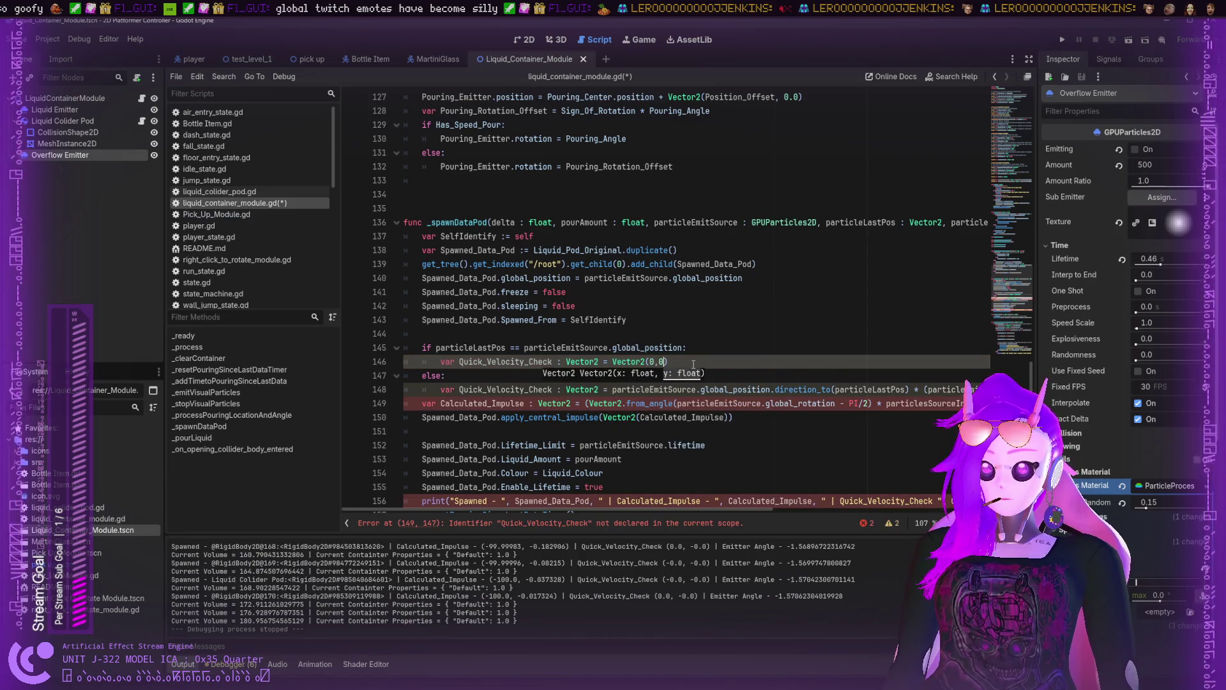
pyautogui.click(726, 371)
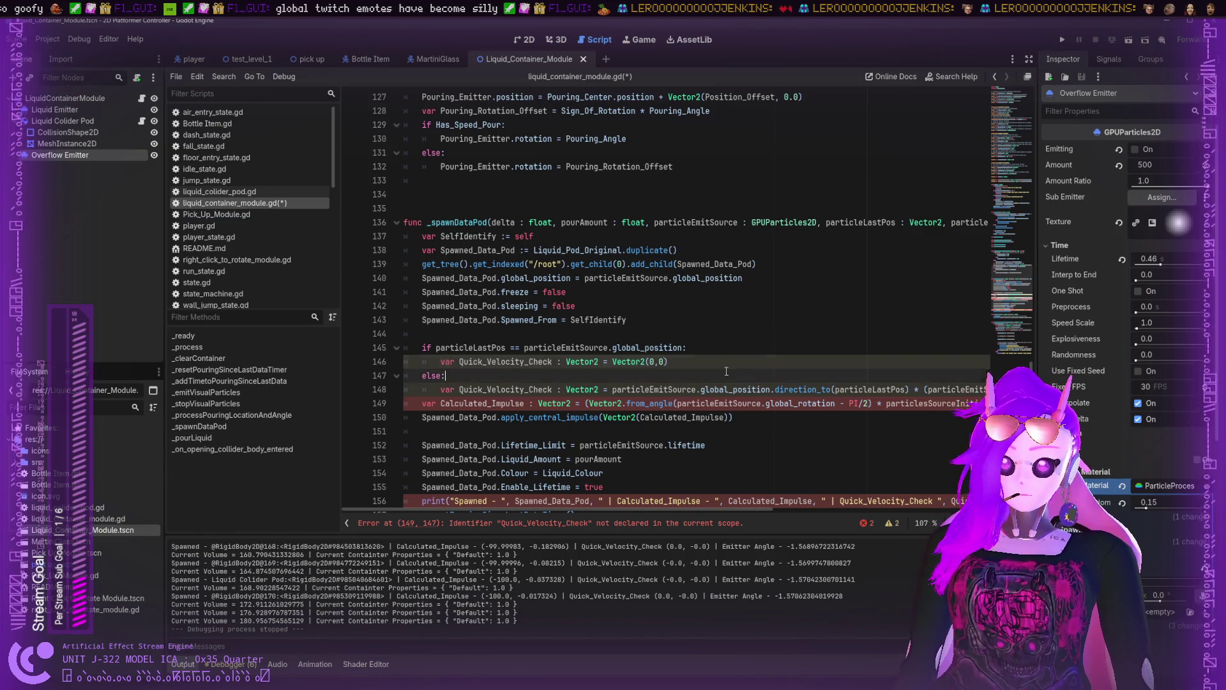
pyautogui.click(488, 362)
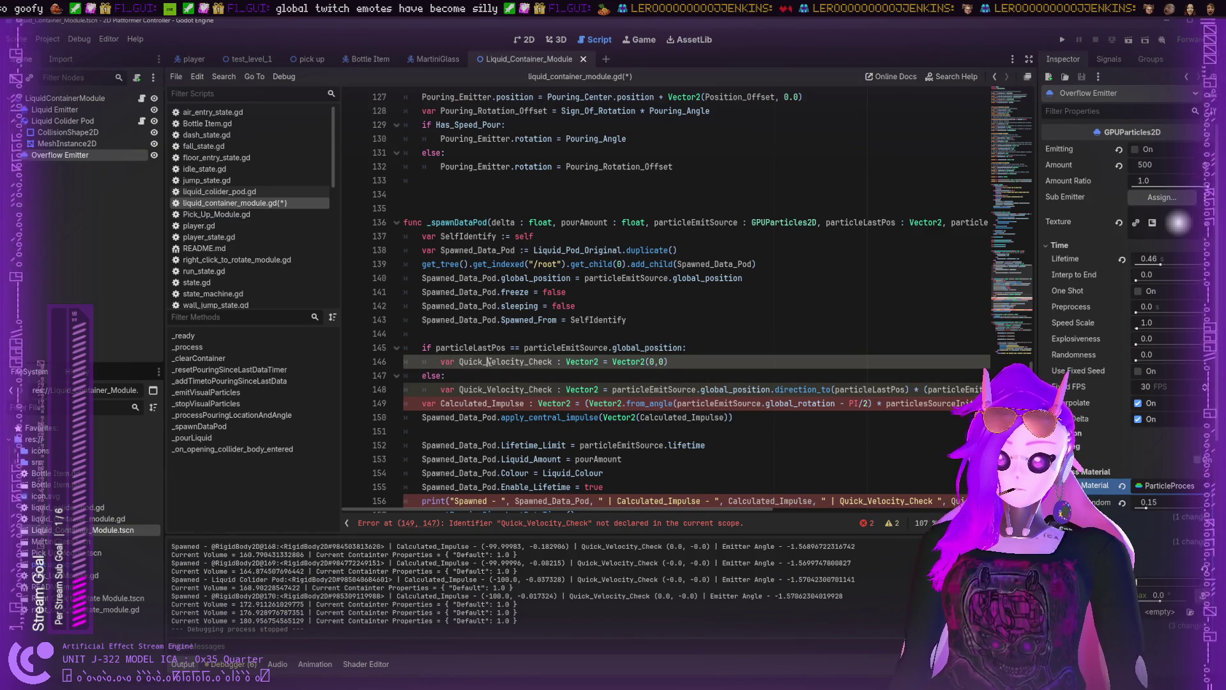
# - Check the uses of Calculated_Impulse and particleEmitSource, and select the Quick_Velocity_Check declaration
pyautogui.click(487, 403)
pyautogui.doubleClick(487, 403)
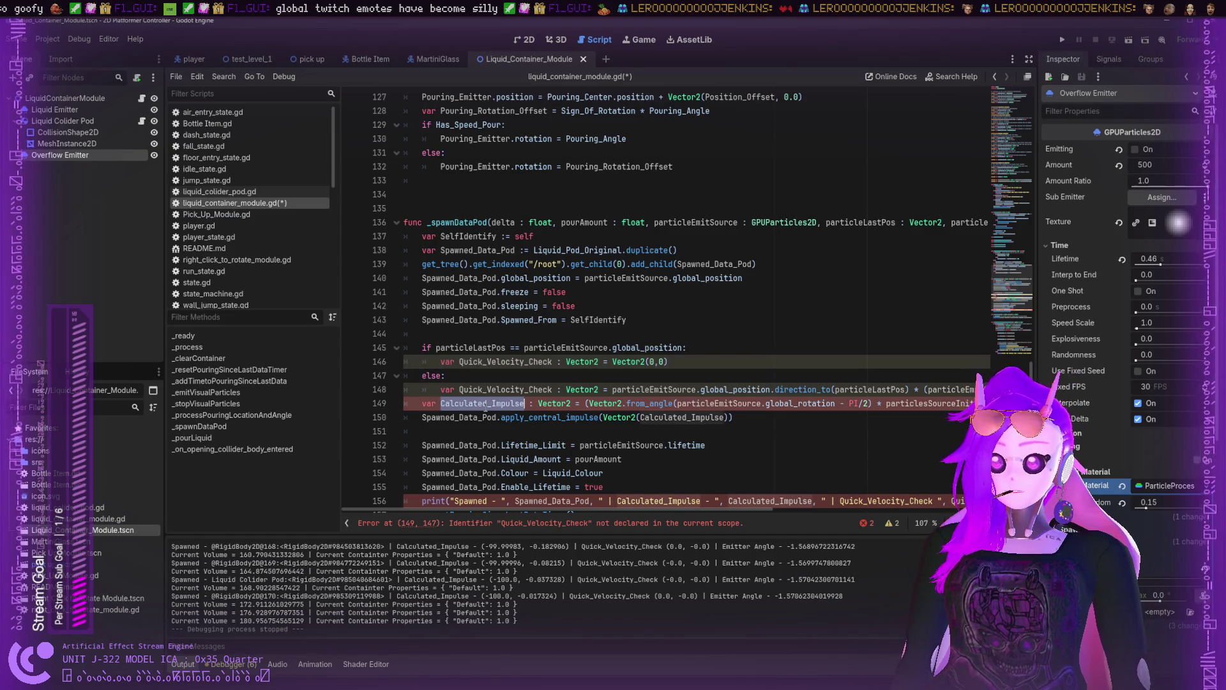
pyautogui.doubleClick(750, 403)
pyautogui.doubleClick(470, 362)
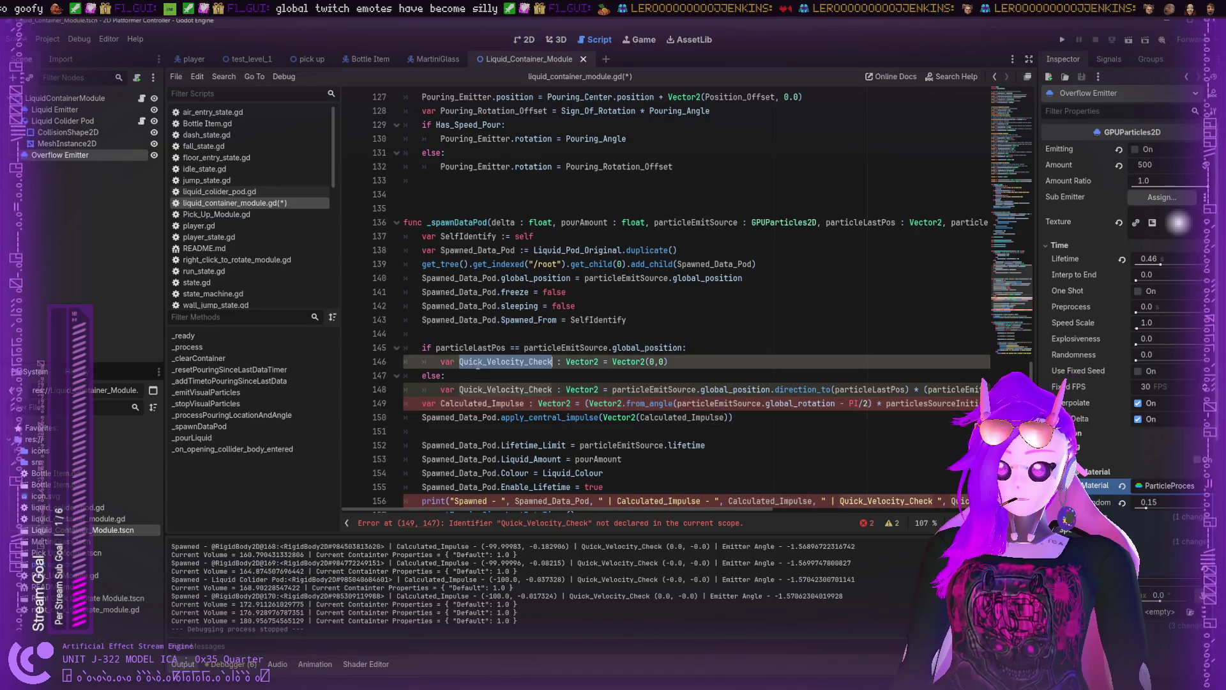
pyautogui.moveTo(597, 362); pyautogui.dragTo(440, 365)
pyautogui.click(445, 333)
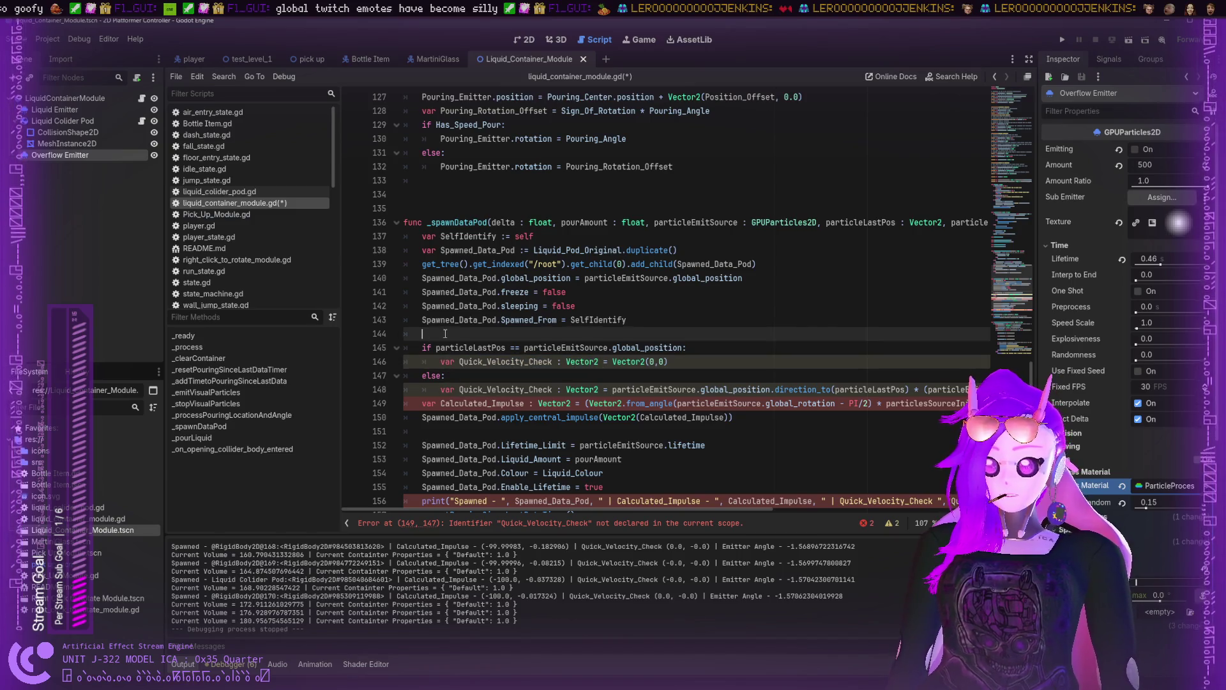
# - Declare Quick_Velocity_Check above the if and remove var and Vector2 types from both branch assignments
pyautogui.press('Return')
pyautogui.hotkey('ctrl', 'v')
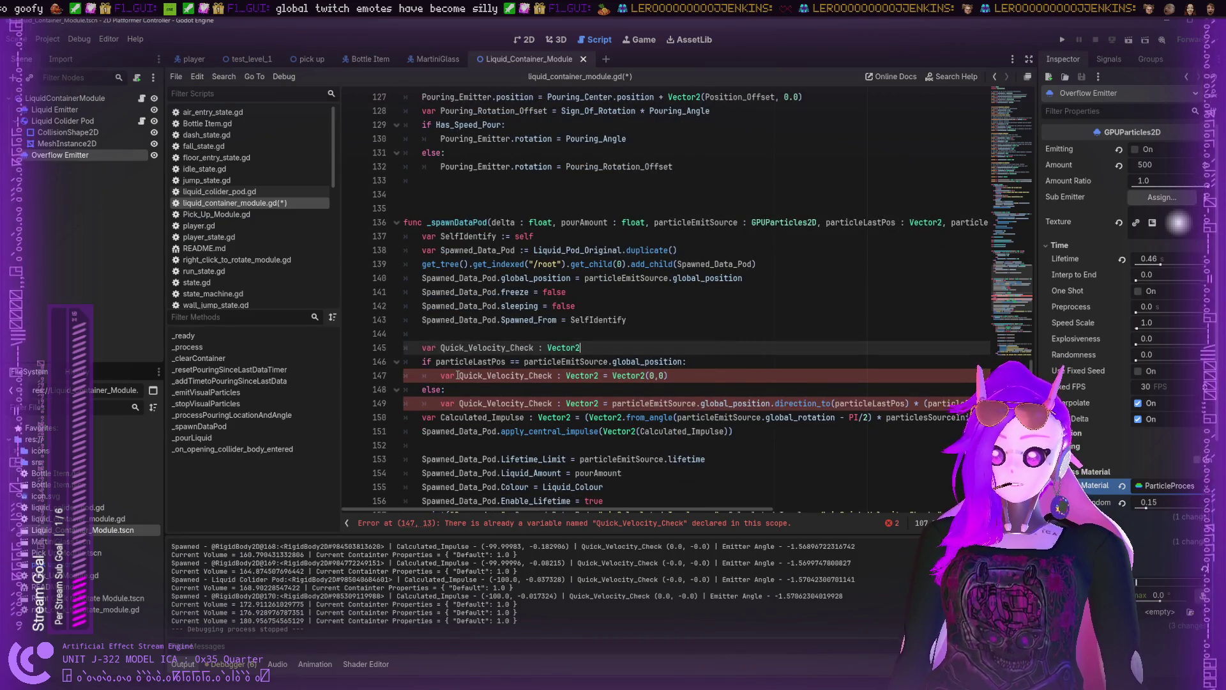
pyautogui.doubleClick(447, 376)
pyautogui.press('BackSpace')
pyautogui.press('Delete')
pyautogui.doubleClick(448, 403)
pyautogui.press('BackSpace')
pyautogui.press('Delete')
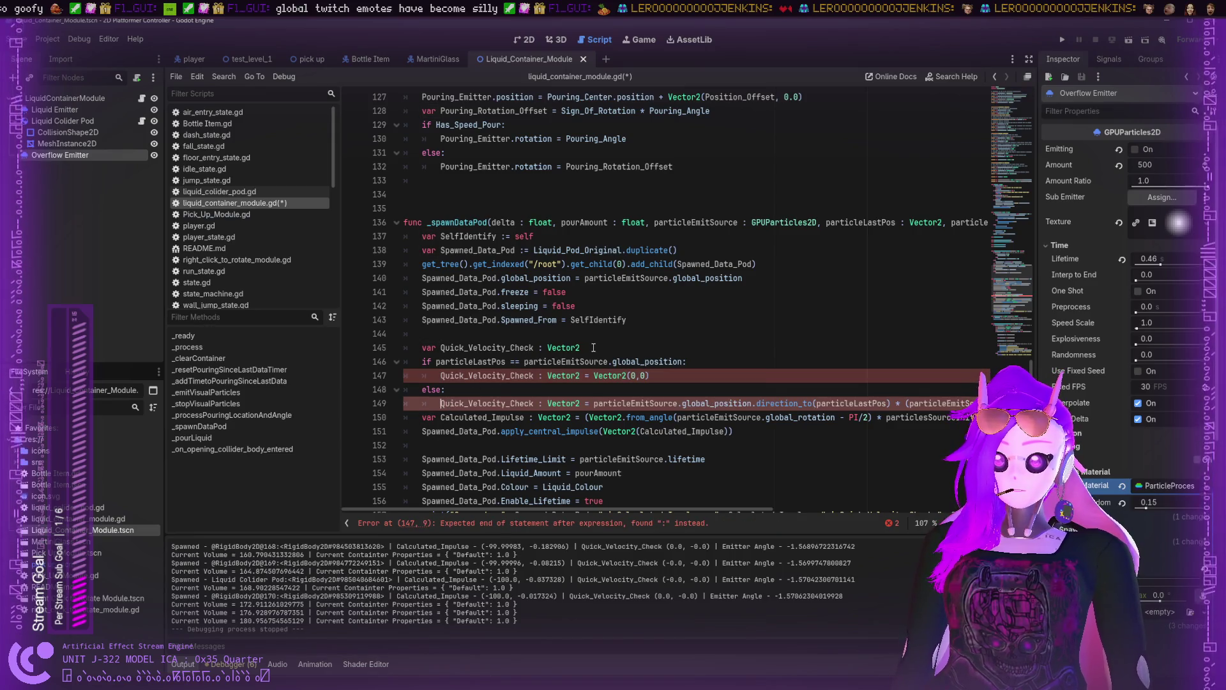
pyautogui.click(594, 347)
pyautogui.moveTo(538, 375)
pyautogui.mouseDown()
pyautogui.moveTo(582, 375)
pyautogui.moveTo(555, 403)
pyautogui.moveTo(581, 403)
pyautogui.mouseUp()
pyautogui.press('BackSpace')
pyautogui.press('BackSpace')
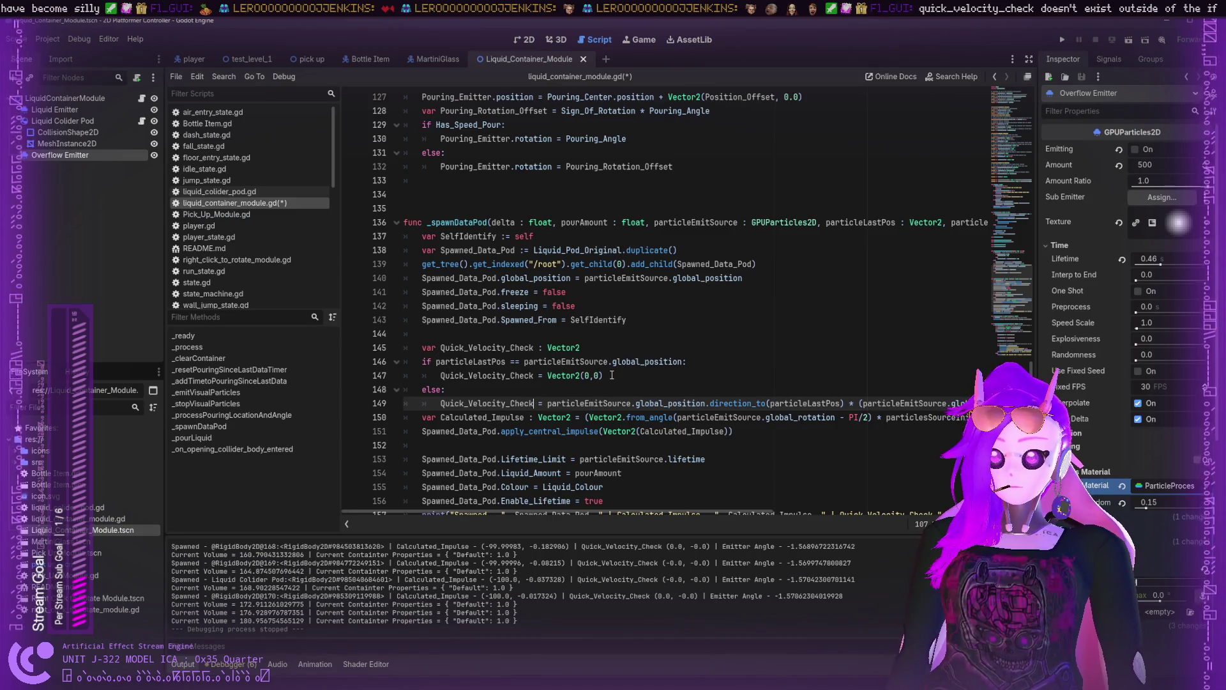
# - Make the shared declaration var Quick_Velocity_Check := Vector2(0.0,0.0)
pyautogui.click(583, 345)
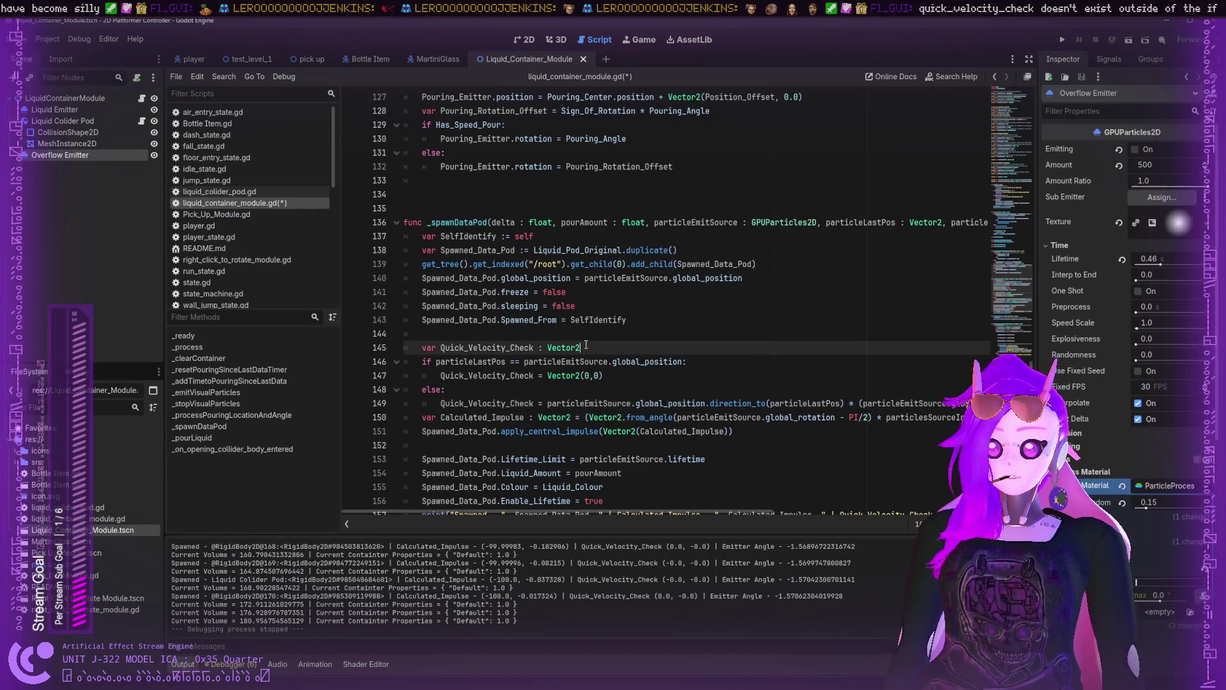
pyautogui.moveTo(603, 375)
pyautogui.mouseDown()
pyautogui.moveTo(441, 376)
pyautogui.moveTo(548, 376)
pyautogui.mouseUp()
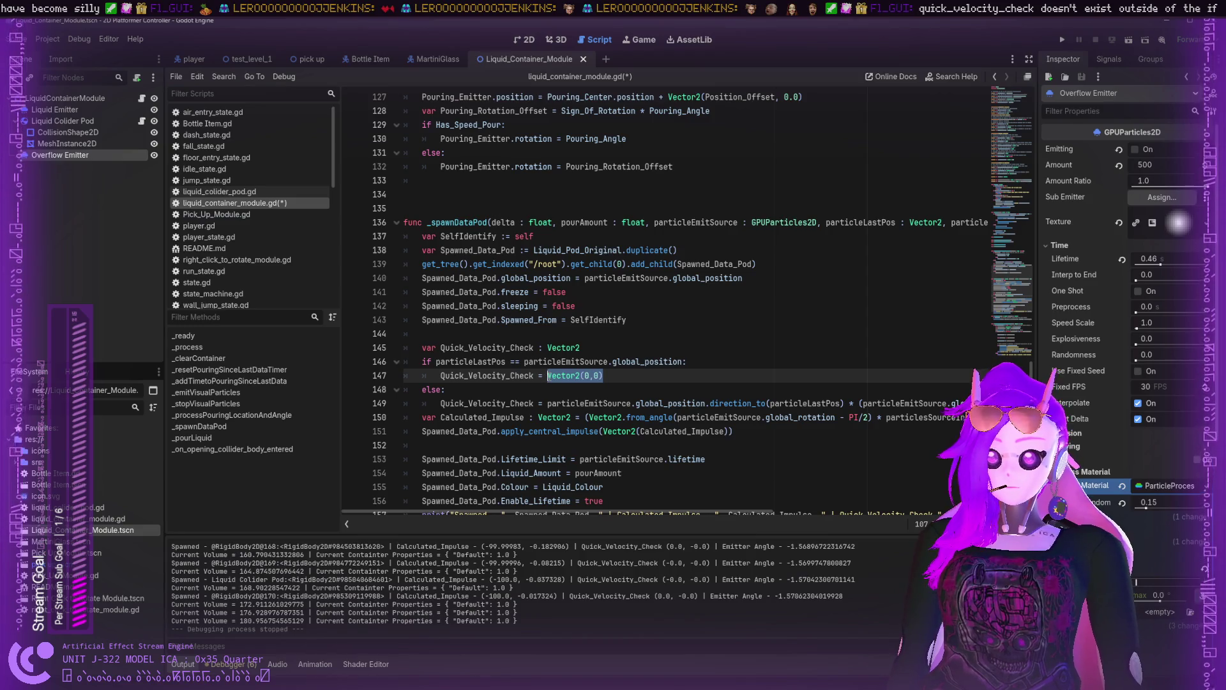
pyautogui.click(587, 351)
pyautogui.click(570, 347)
pyautogui.click(543, 347)
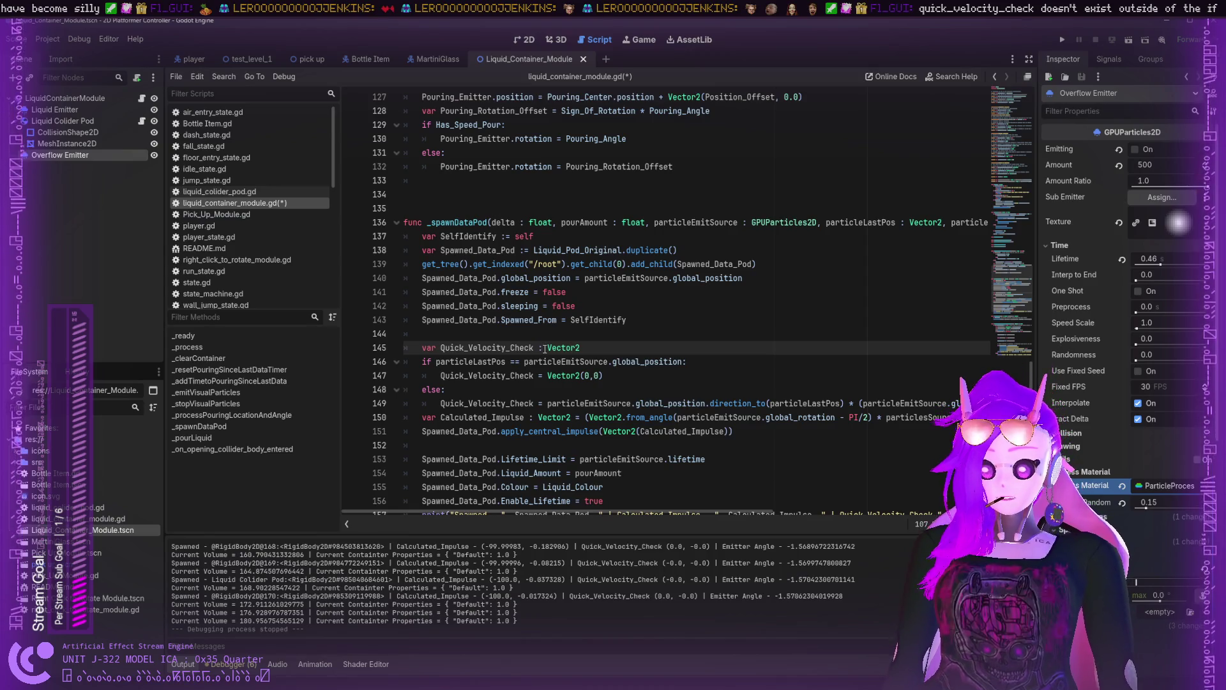
pyautogui.press('Escape')
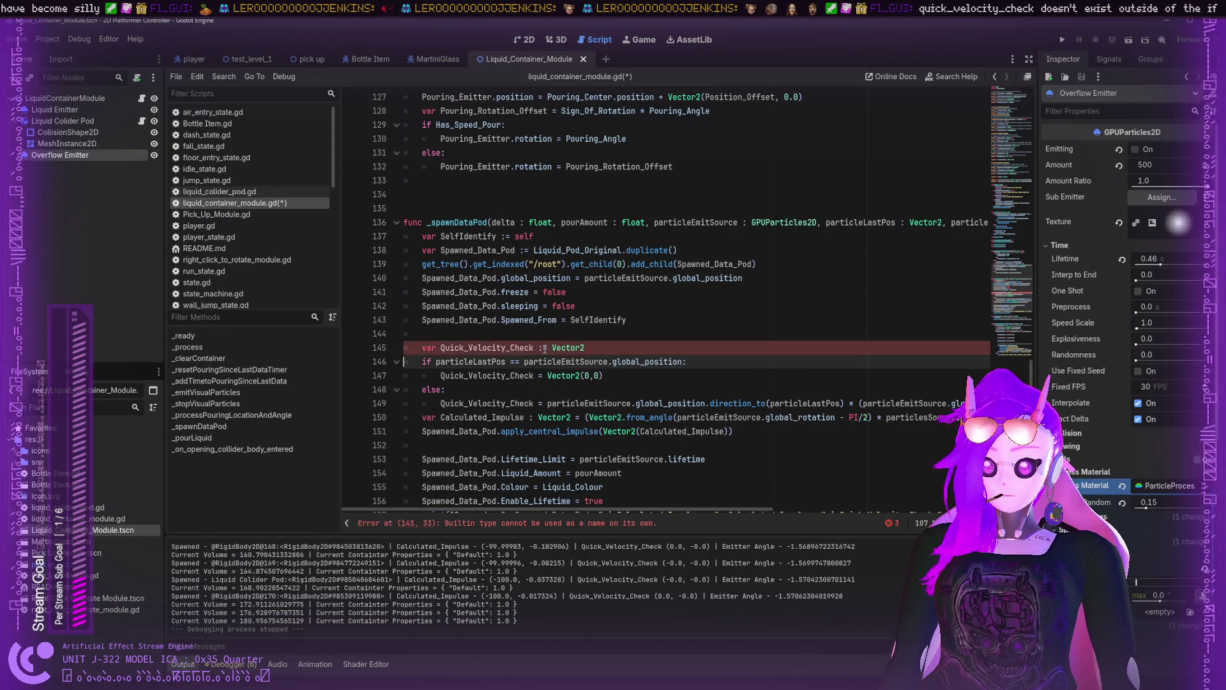
pyautogui.write('(0.0')
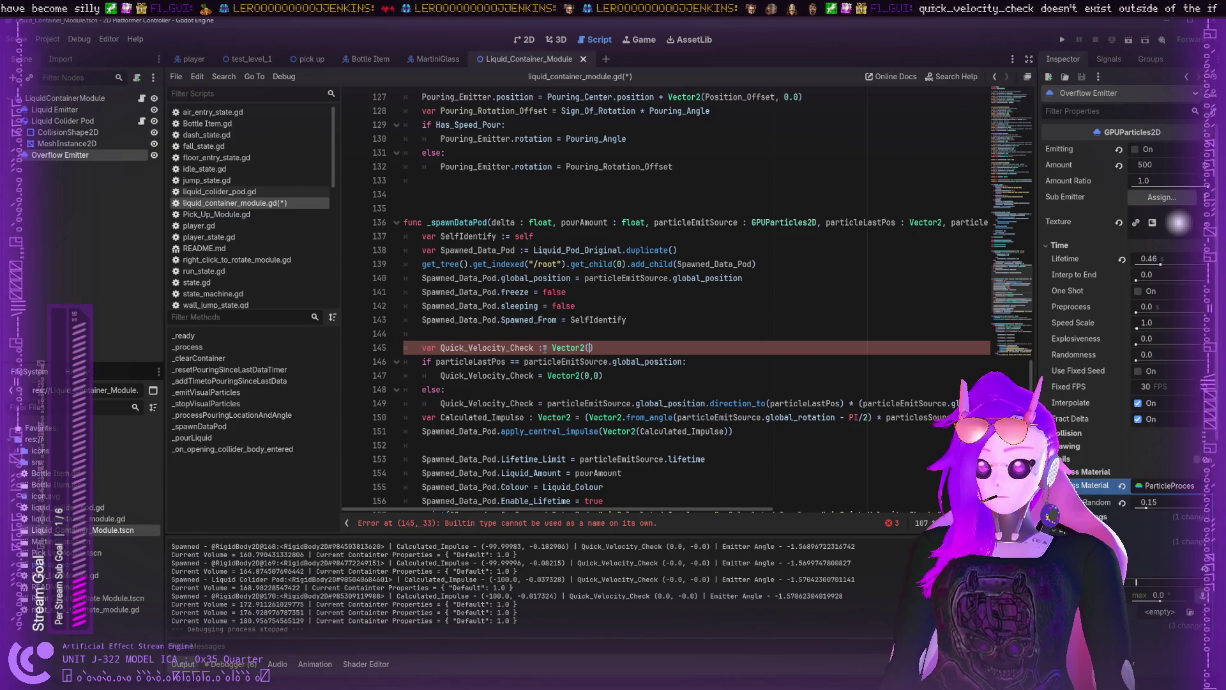
pyautogui.write(',0.0')
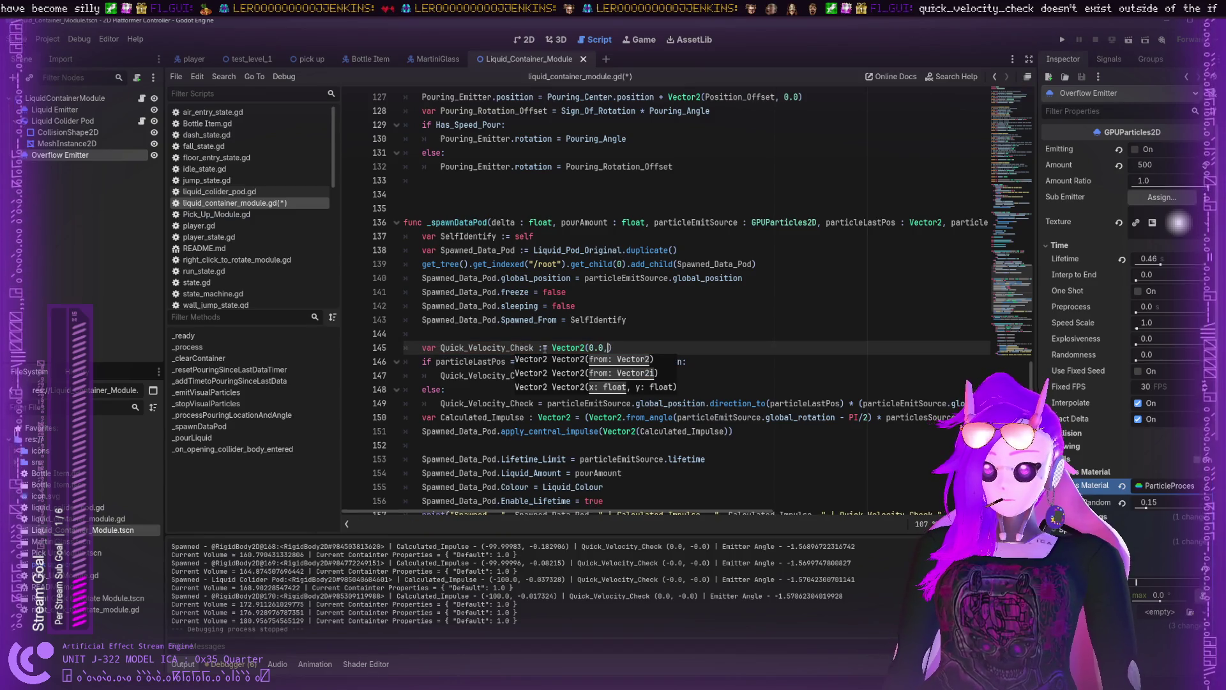
# - Change == to != in the condition and delete the zero-vector assignment and else lines
pyautogui.click(441, 376)
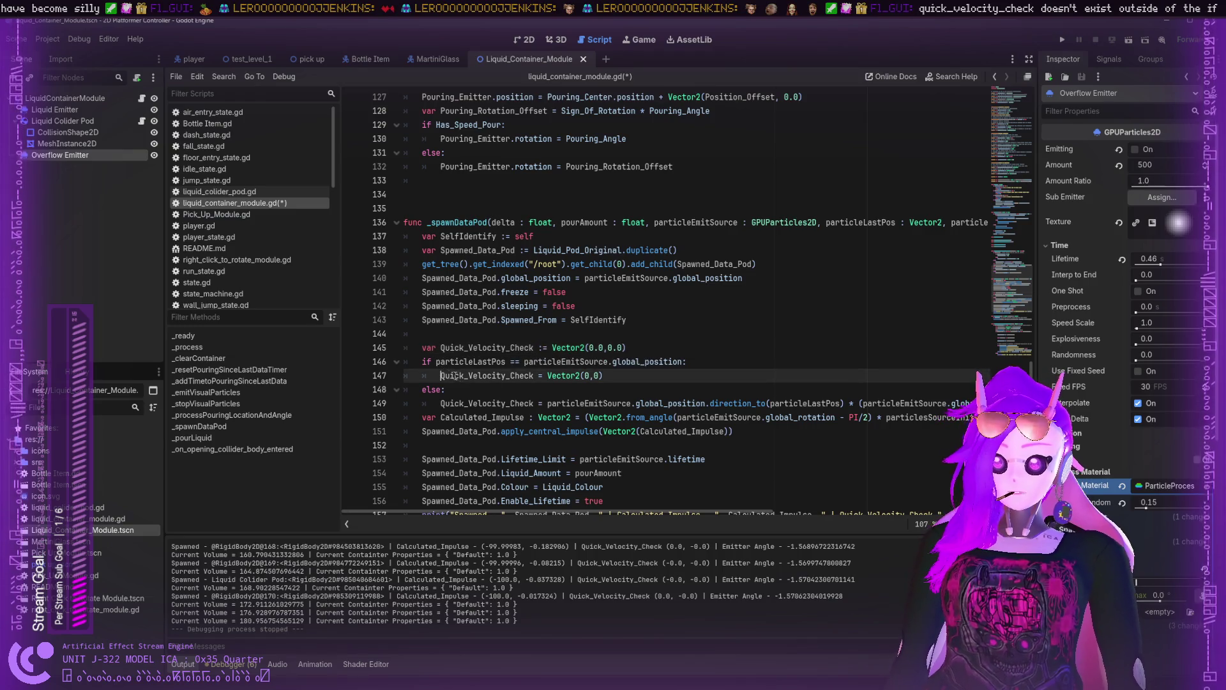
pyautogui.click(518, 361)
pyautogui.press('BackSpace')
pyautogui.write('!')
pyautogui.click(603, 375)
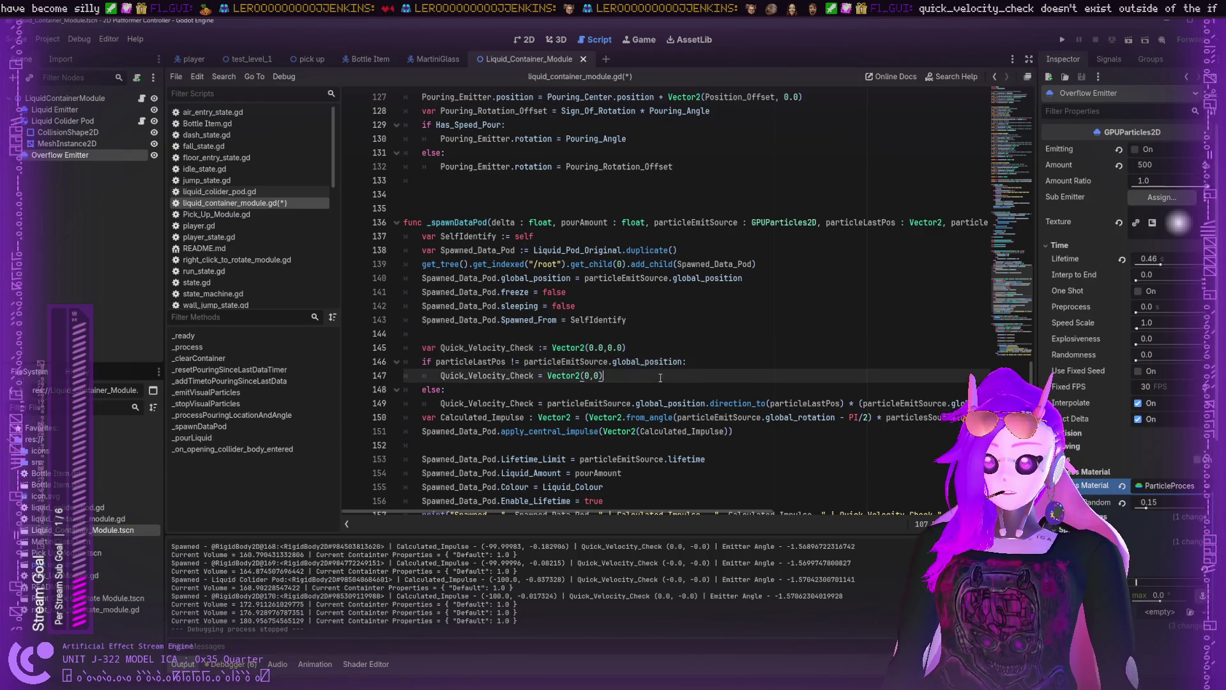
pyautogui.moveTo(484, 389); pyautogui.dragTo(374, 369)
pyautogui.press('BackSpace')
pyautogui.press('BackSpace')
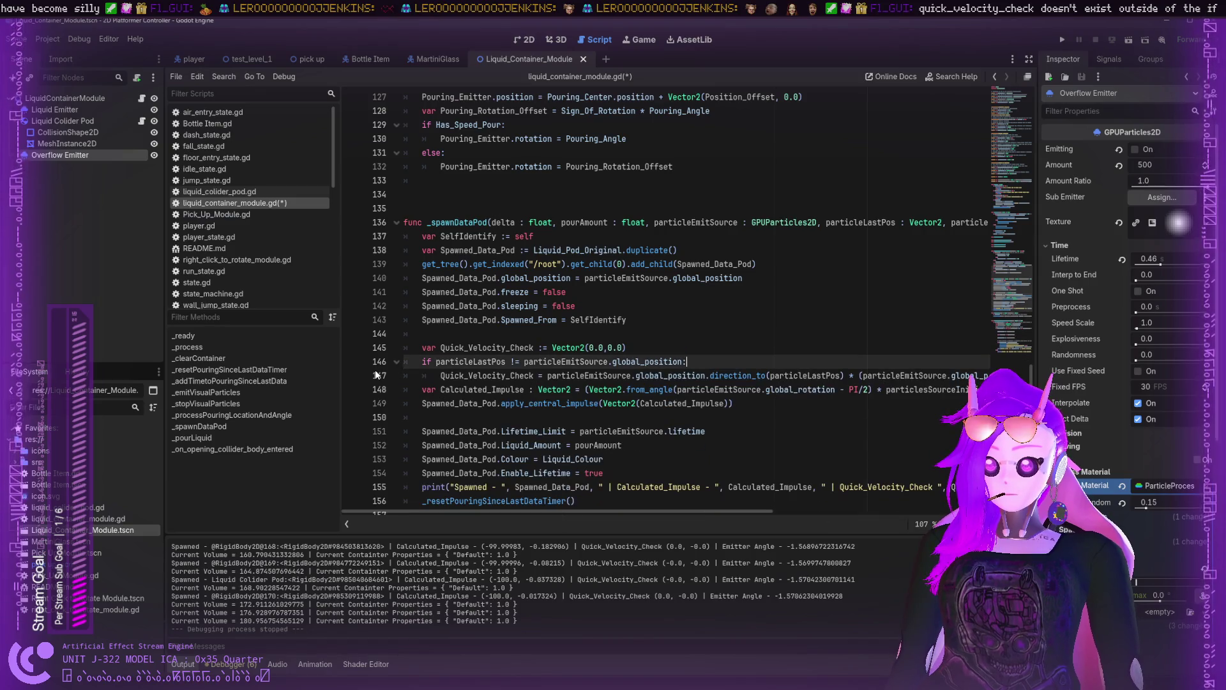
pyautogui.click(520, 376)
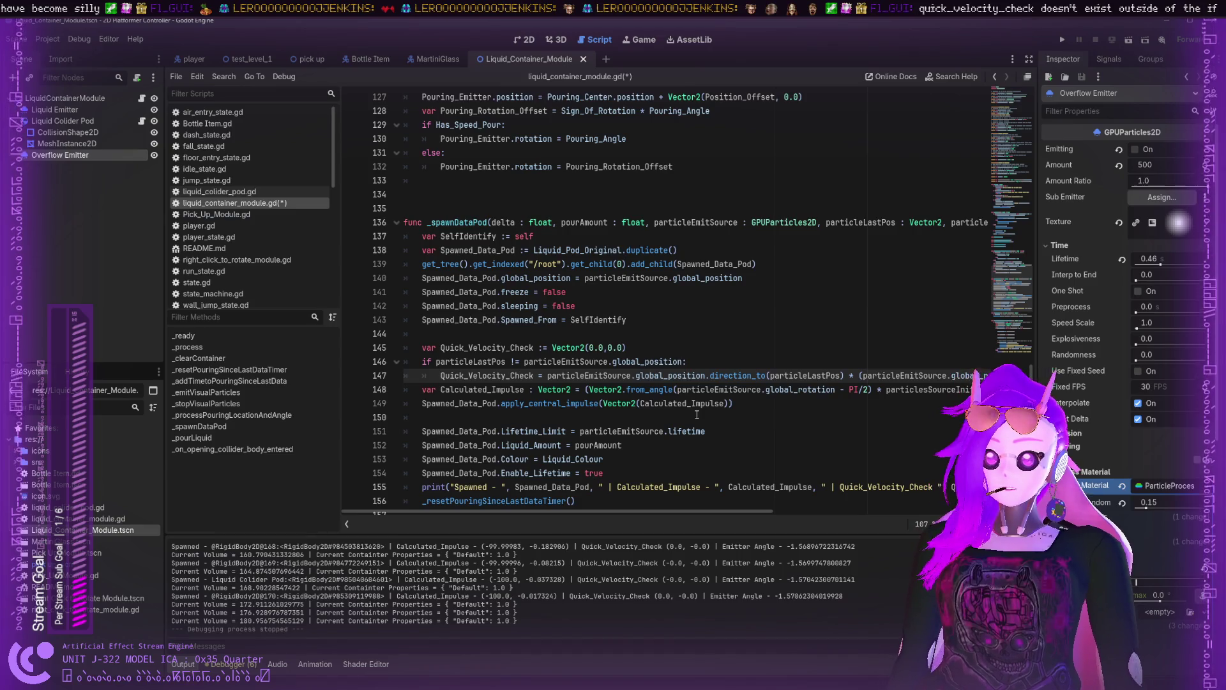
# - Fold the particleLastPos if block and add a trailing # comment explaining it skips the calculation when unchanged
pyautogui.doubleClick(530, 377)
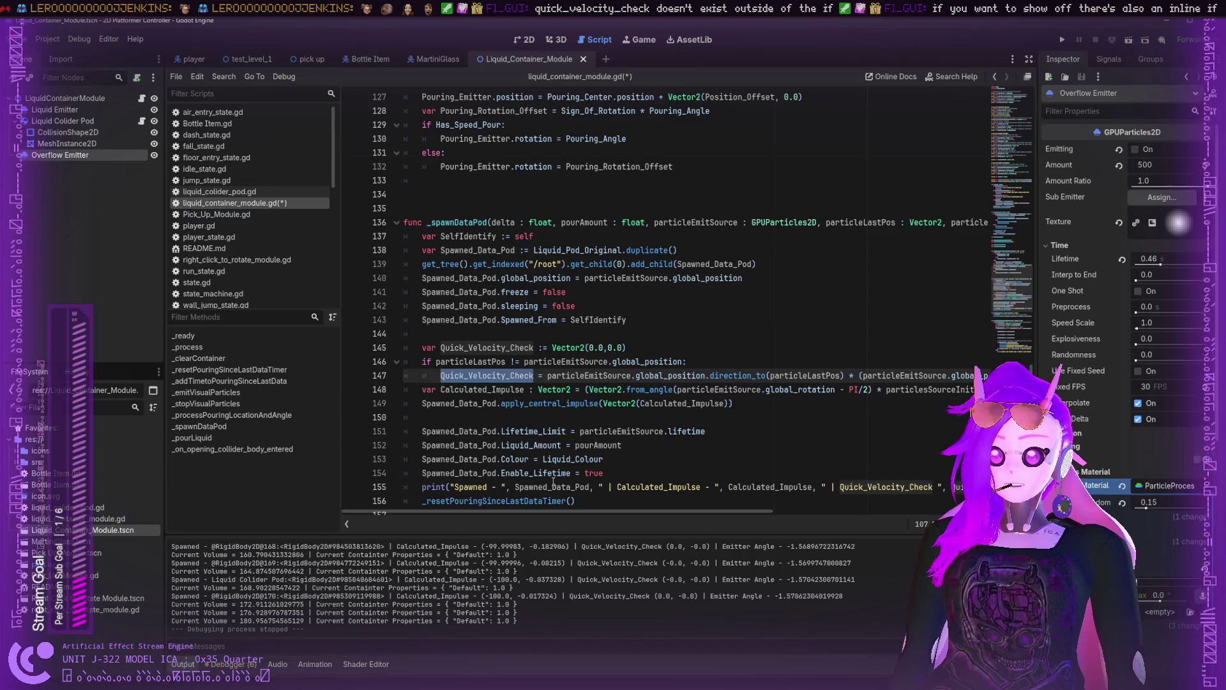
pyautogui.doubleClick(440, 363)
pyautogui.click(396, 361)
pyautogui.click(736, 362)
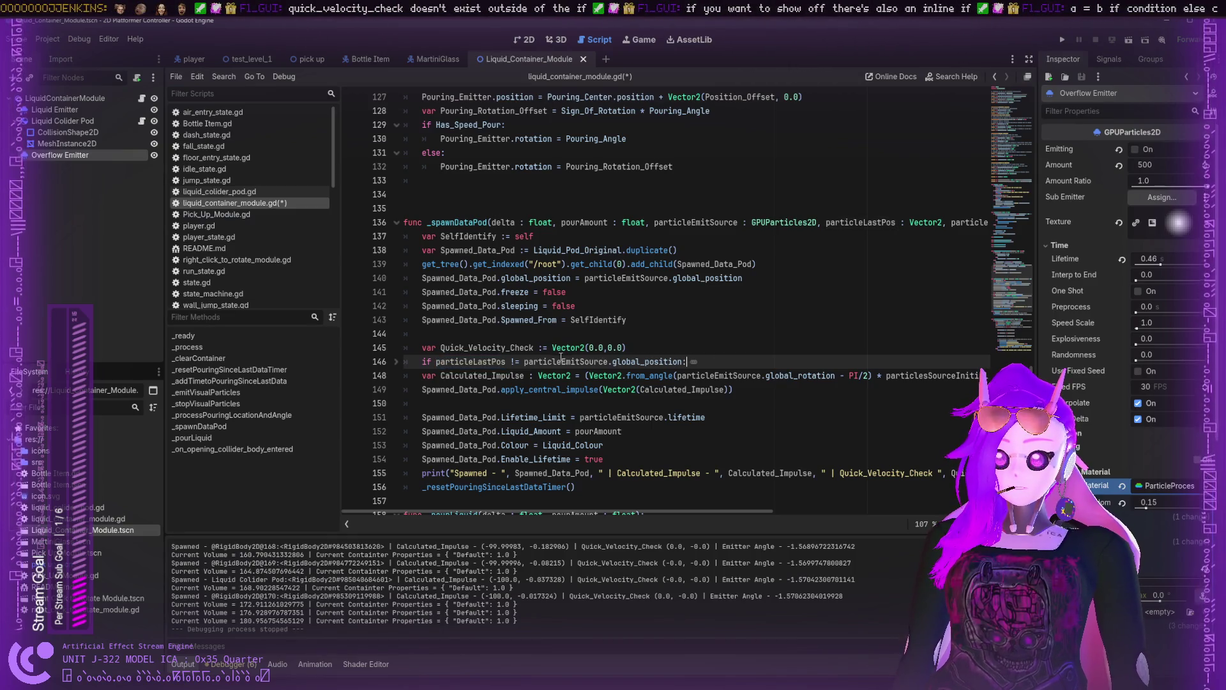
pyautogui.write('#')
pyautogui.write('quick s')
pyautogui.write('hing so that it d')
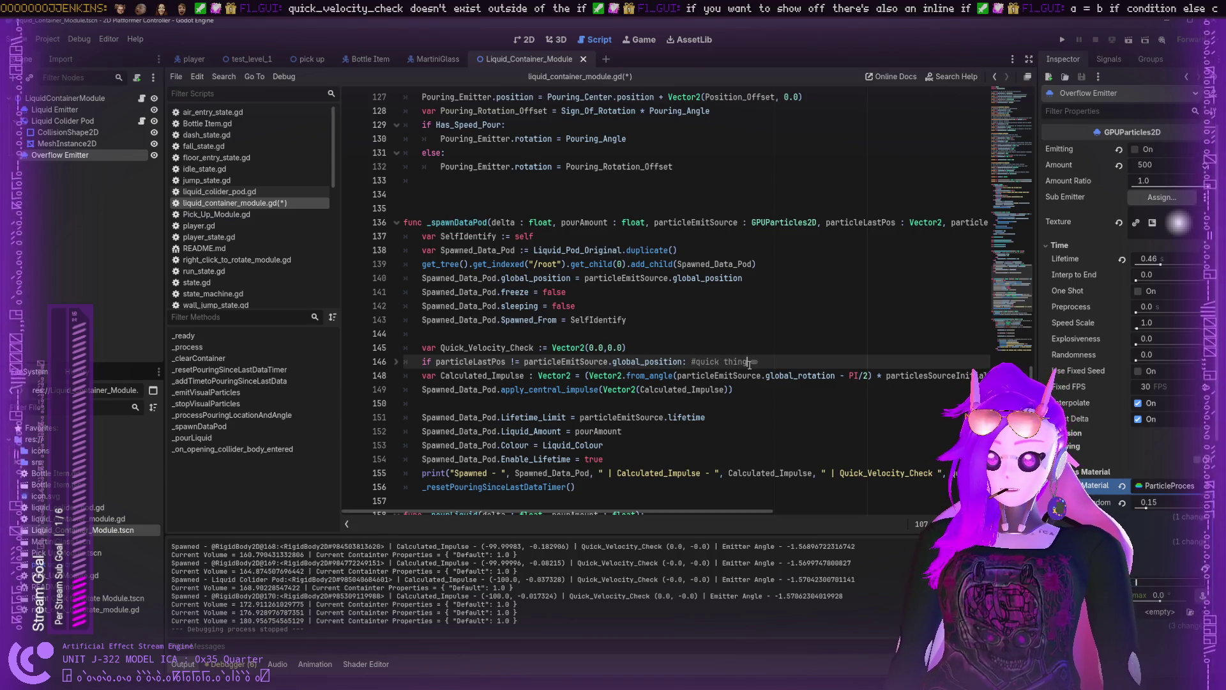
pyautogui.write('oesnt do this ')
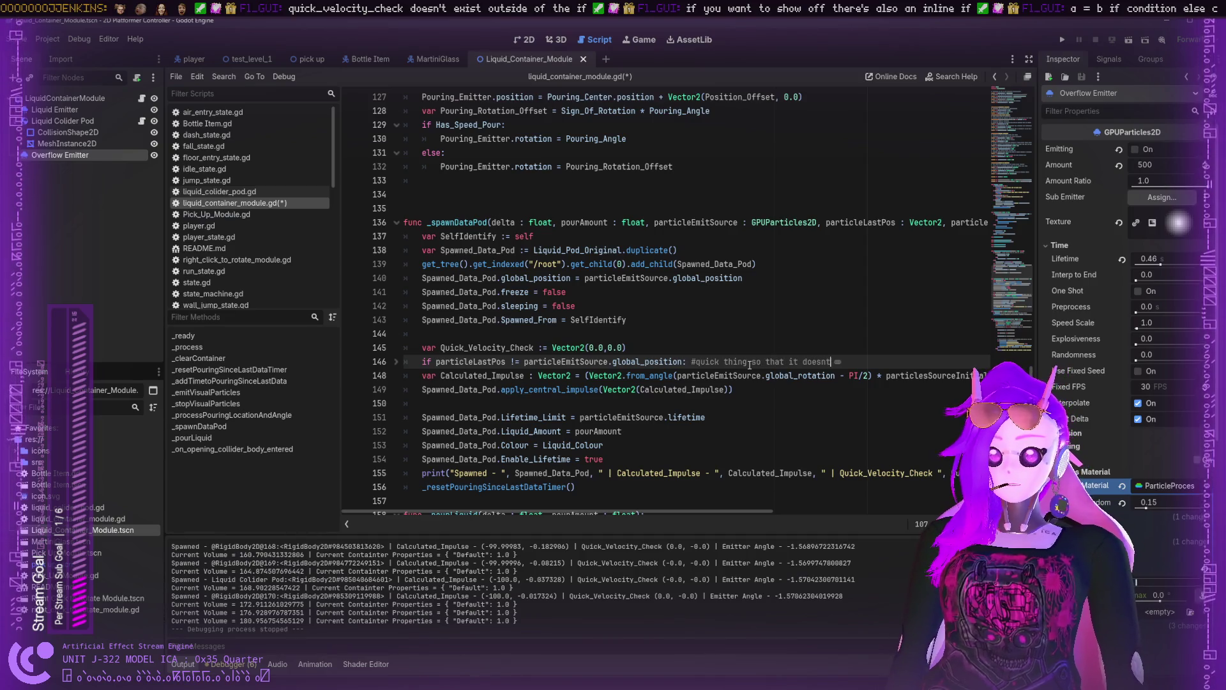
pyautogui.write('calculation if')
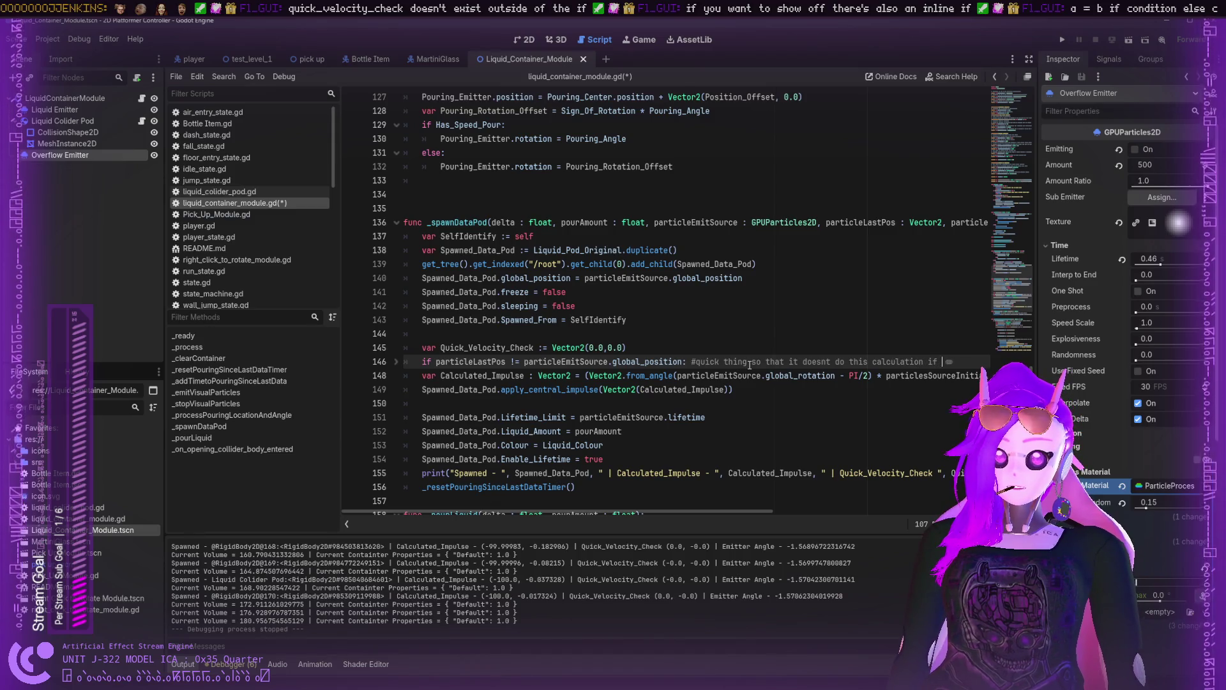
pyautogui.write('is no difference.')
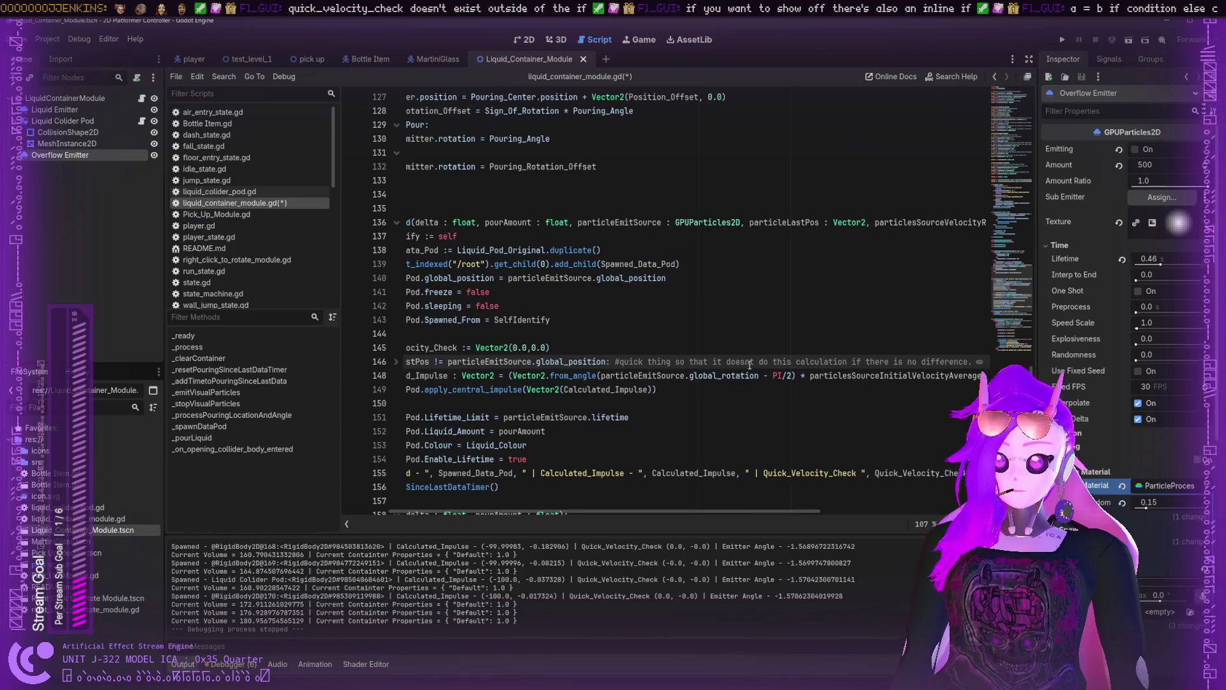
pyautogui.moveTo(696, 511); pyautogui.dragTo(627, 513)
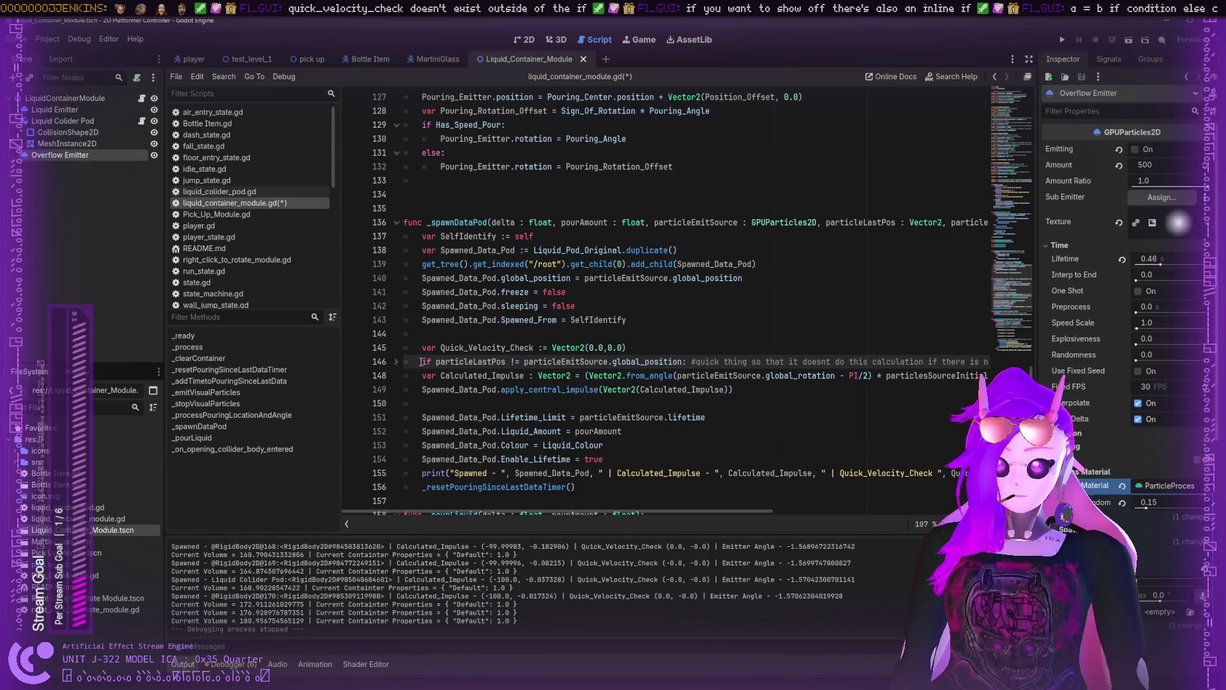
pyautogui.click(629, 376)
pyautogui.moveTo(422, 376); pyautogui.dragTo(608, 375)
pyautogui.click(608, 376)
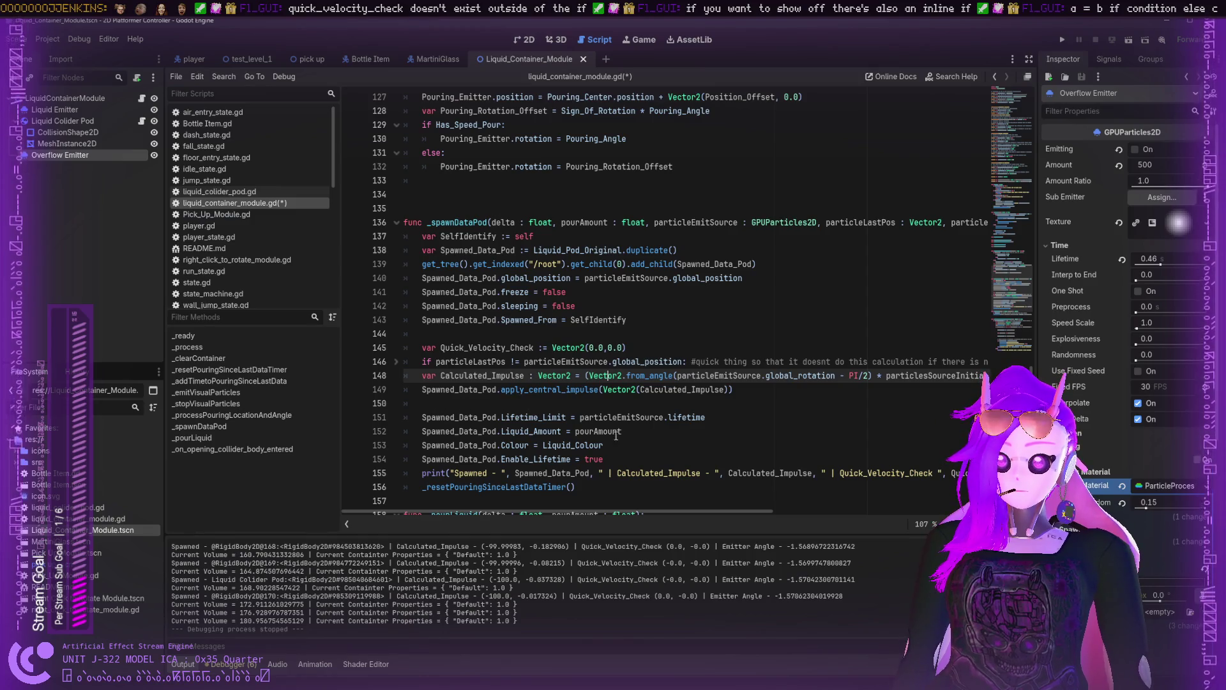
pyautogui.moveTo(586, 511)
pyautogui.mouseDown()
pyautogui.moveTo(606, 510)
pyautogui.moveTo(504, 496)
pyautogui.mouseUp()
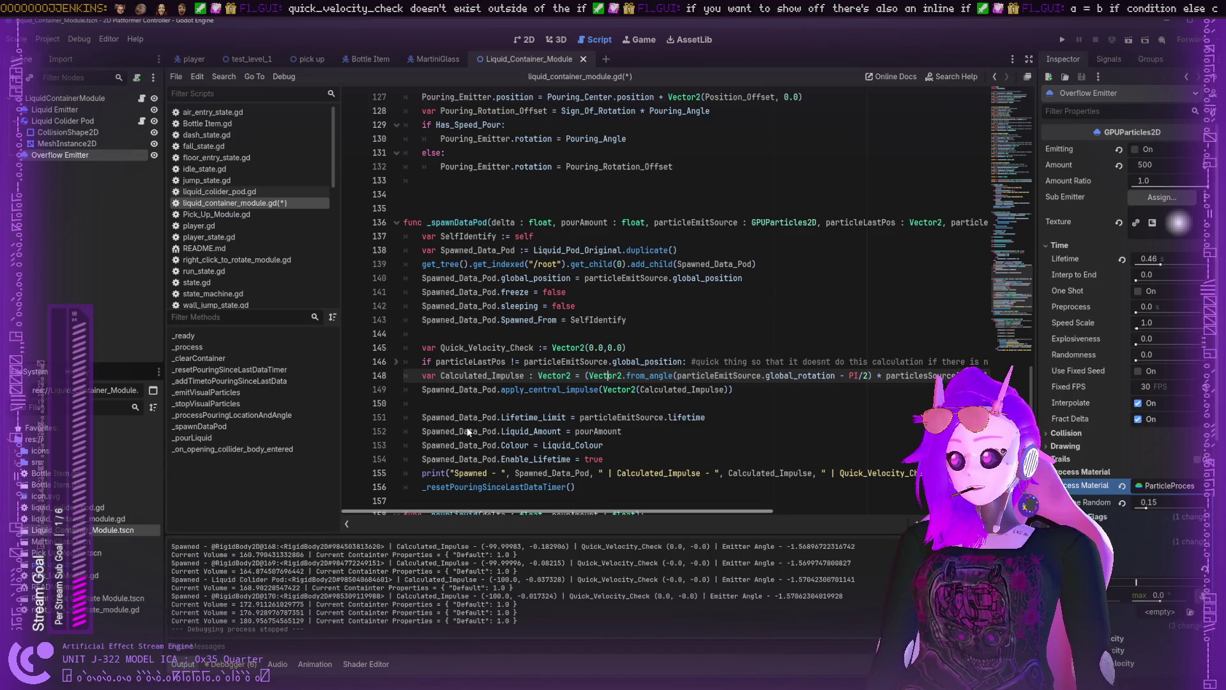
pyautogui.hscroll(5, 675, 438)
pyautogui.hscroll(-5, 533, 438)
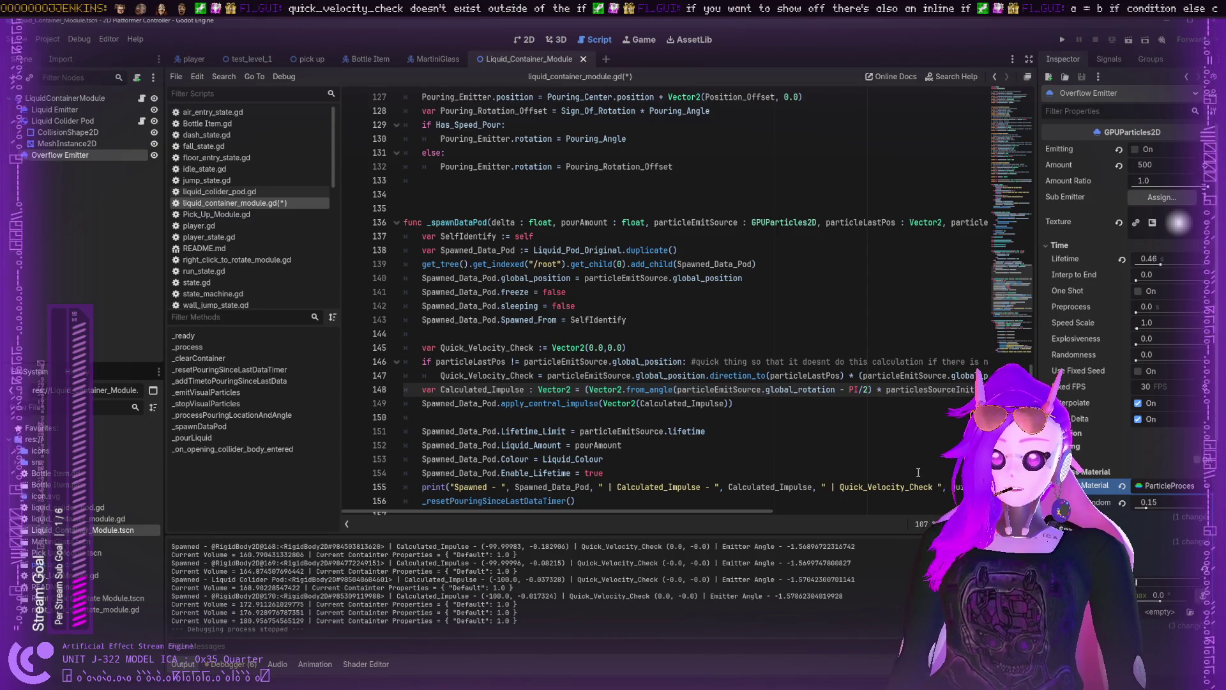
pyautogui.moveTo(768, 510)
pyautogui.mouseDown()
pyautogui.moveTo(995, 512)
pyautogui.moveTo(765, 492)
pyautogui.mouseUp()
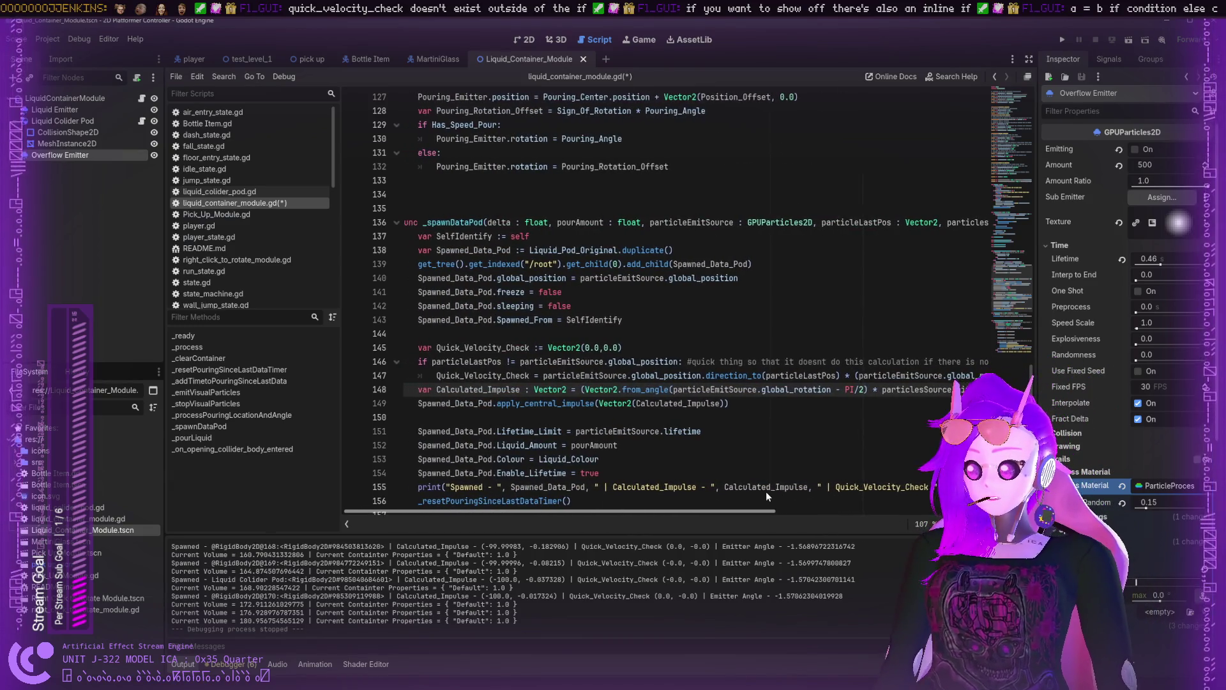
pyautogui.click(396, 363)
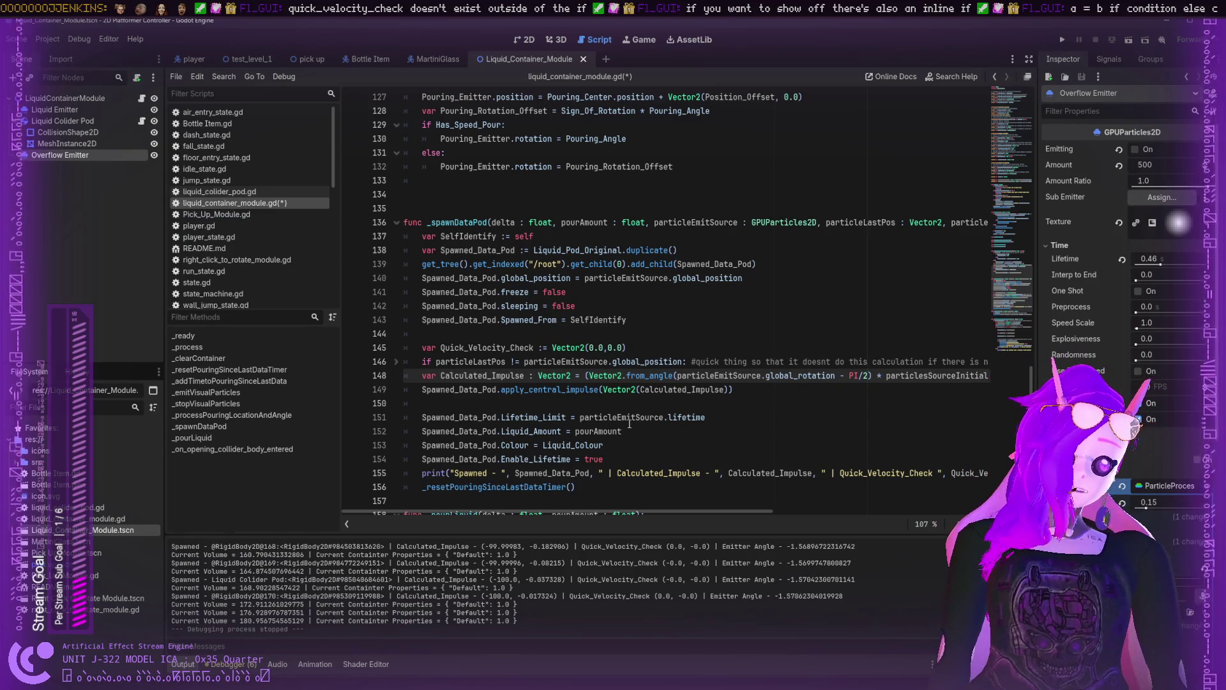
pyautogui.click(408, 361)
pyautogui.scroll(-2, 441, 348)
pyautogui.click(471, 333)
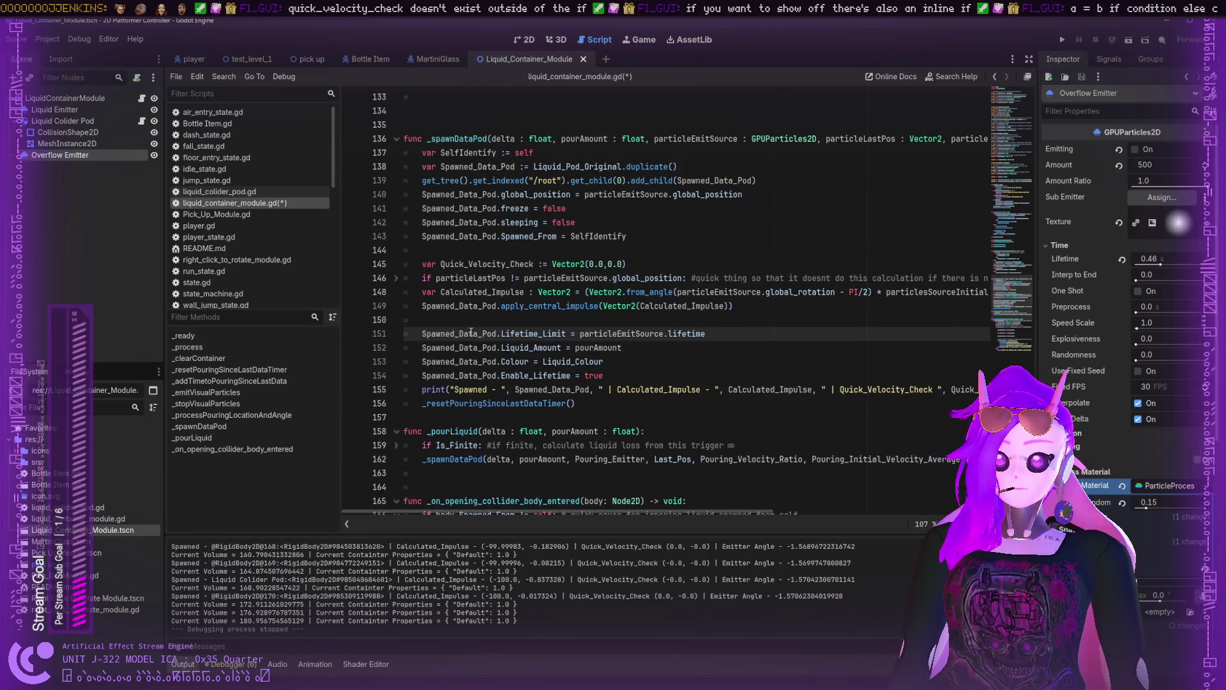
pyautogui.doubleClick(471, 333)
pyautogui.doubleClick(533, 333)
pyautogui.doubleClick(601, 333)
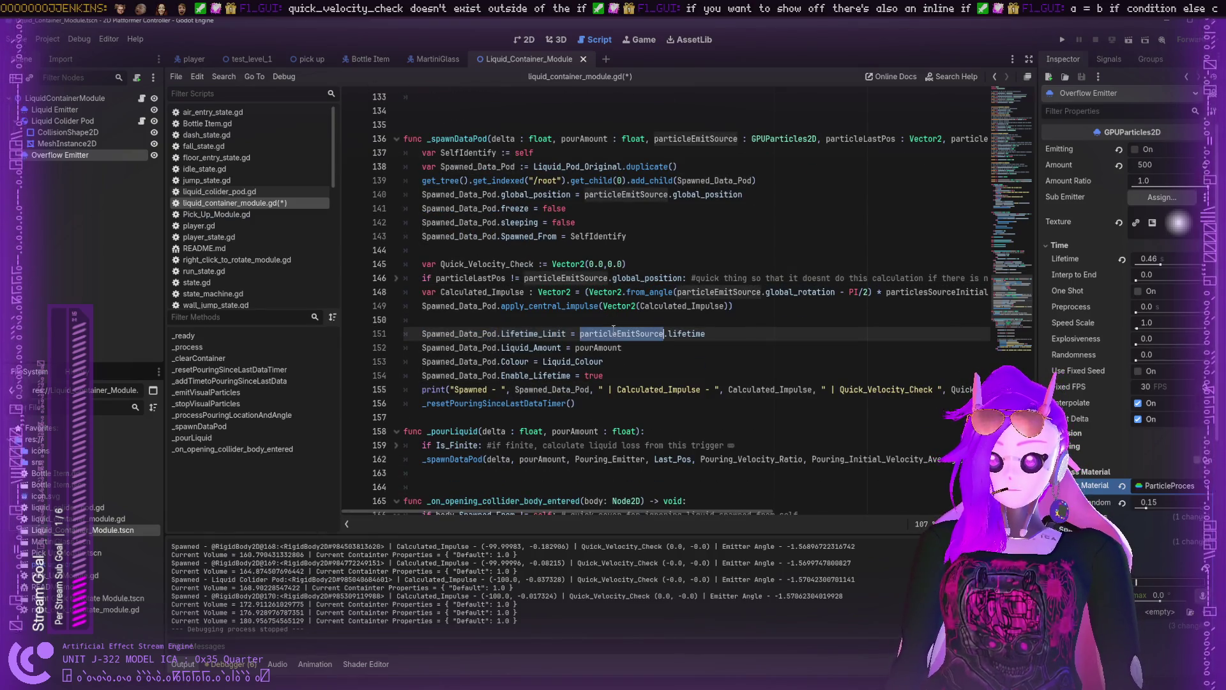
pyautogui.doubleClick(686, 334)
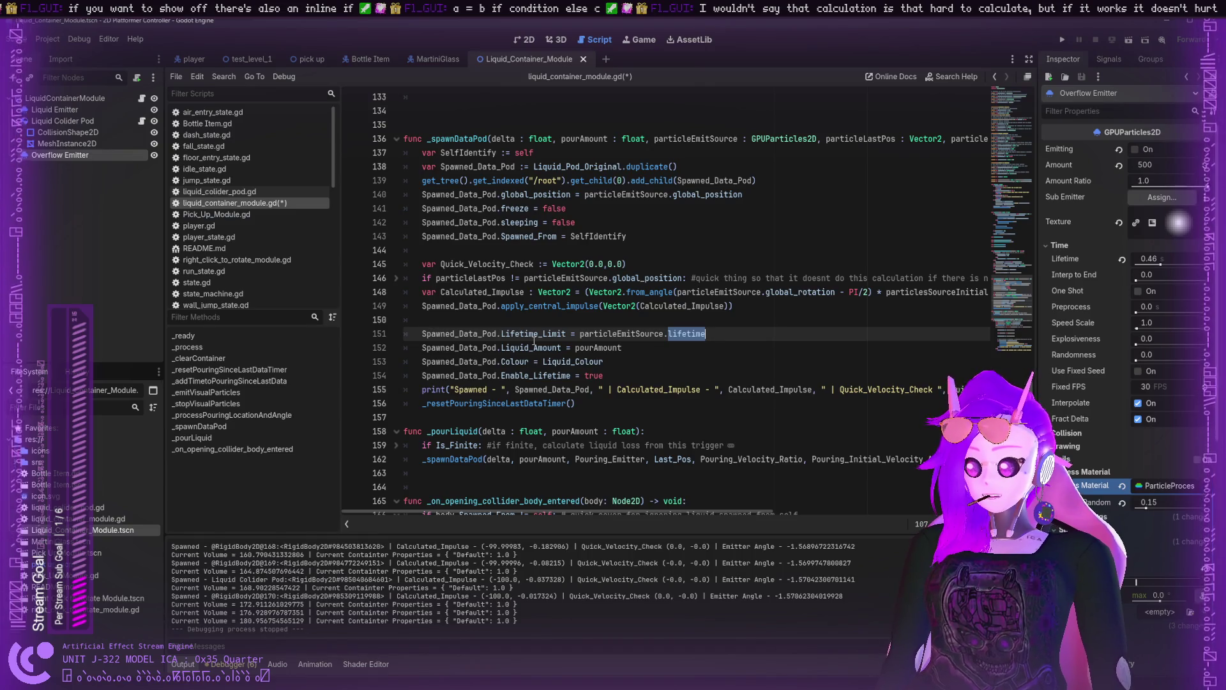
pyautogui.doubleClick(543, 333)
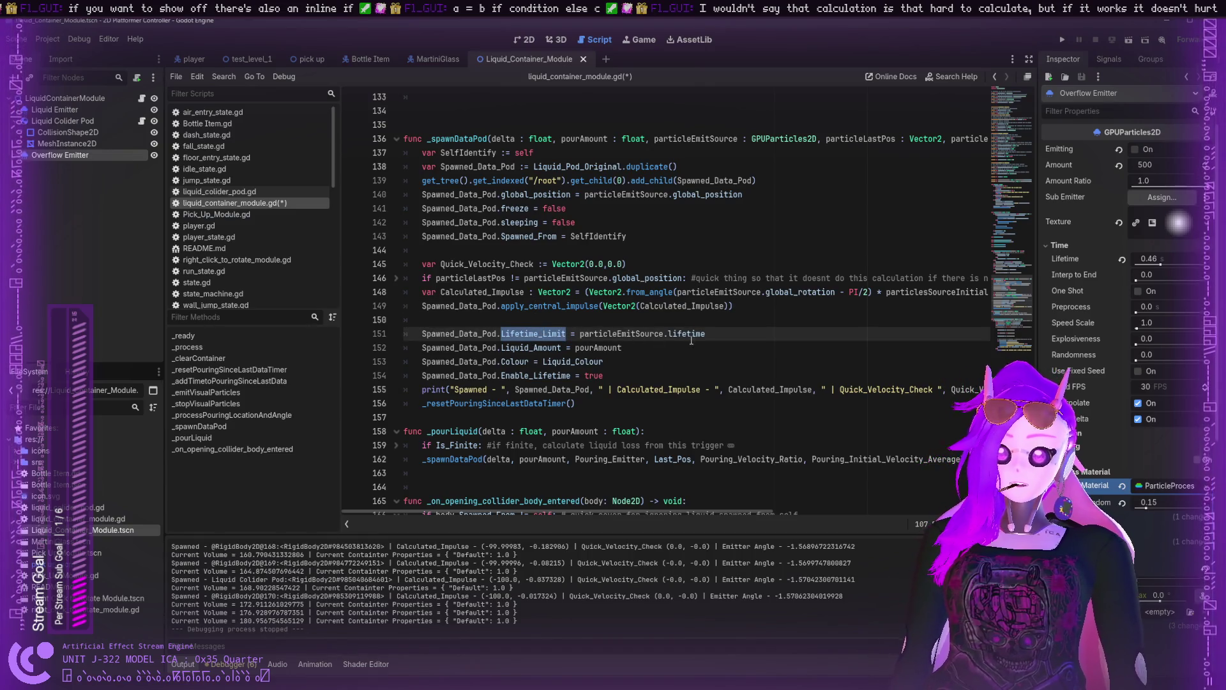
pyautogui.doubleClick(598, 347)
pyautogui.doubleClick(570, 305)
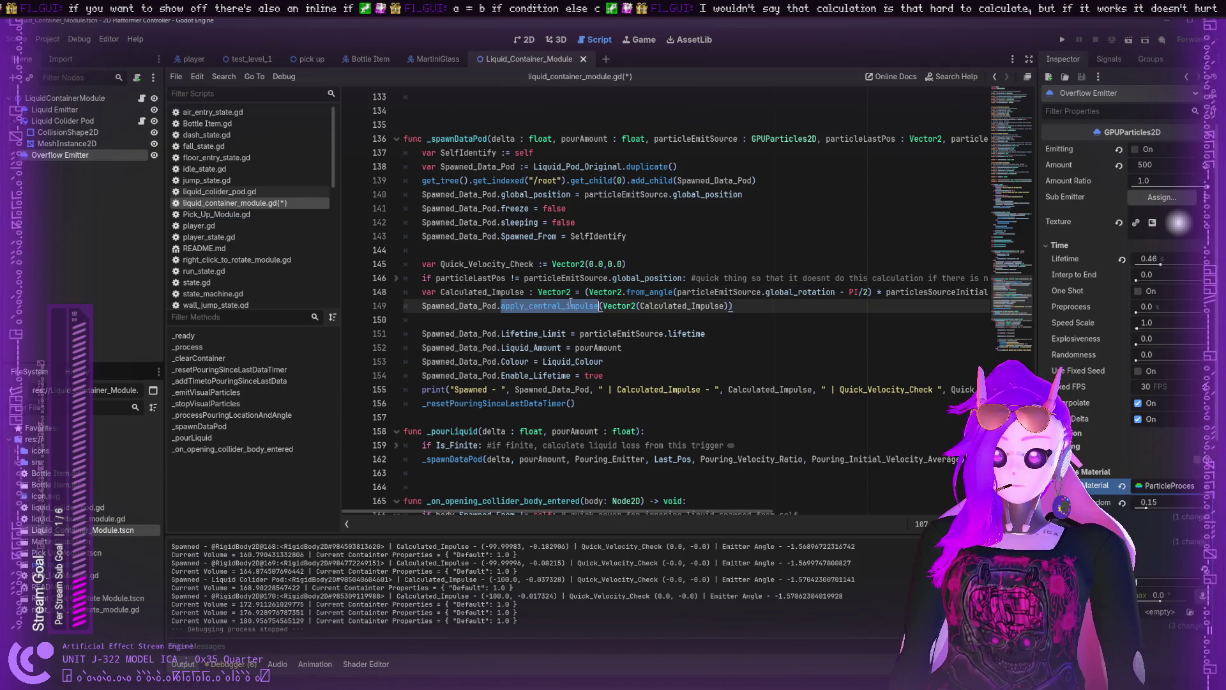
pyautogui.click(497, 321)
pyautogui.doubleClick(466, 333)
pyautogui.doubleClick(466, 347)
pyautogui.doubleClick(471, 361)
pyautogui.doubleClick(473, 376)
pyautogui.scroll(3, 454, 332)
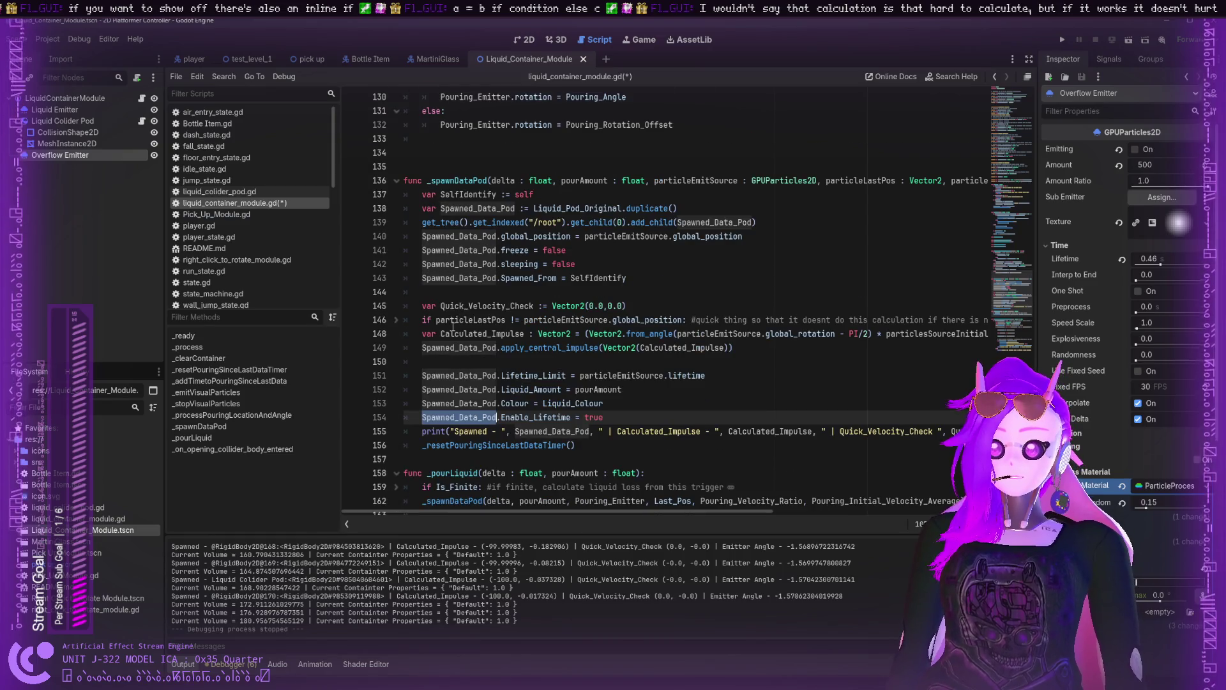
pyautogui.moveTo(627, 361)
pyautogui.mouseDown()
pyautogui.moveTo(449, 330)
pyautogui.moveTo(405, 305)
pyautogui.moveTo(404, 277)
pyautogui.mouseUp()
pyautogui.click(565, 275)
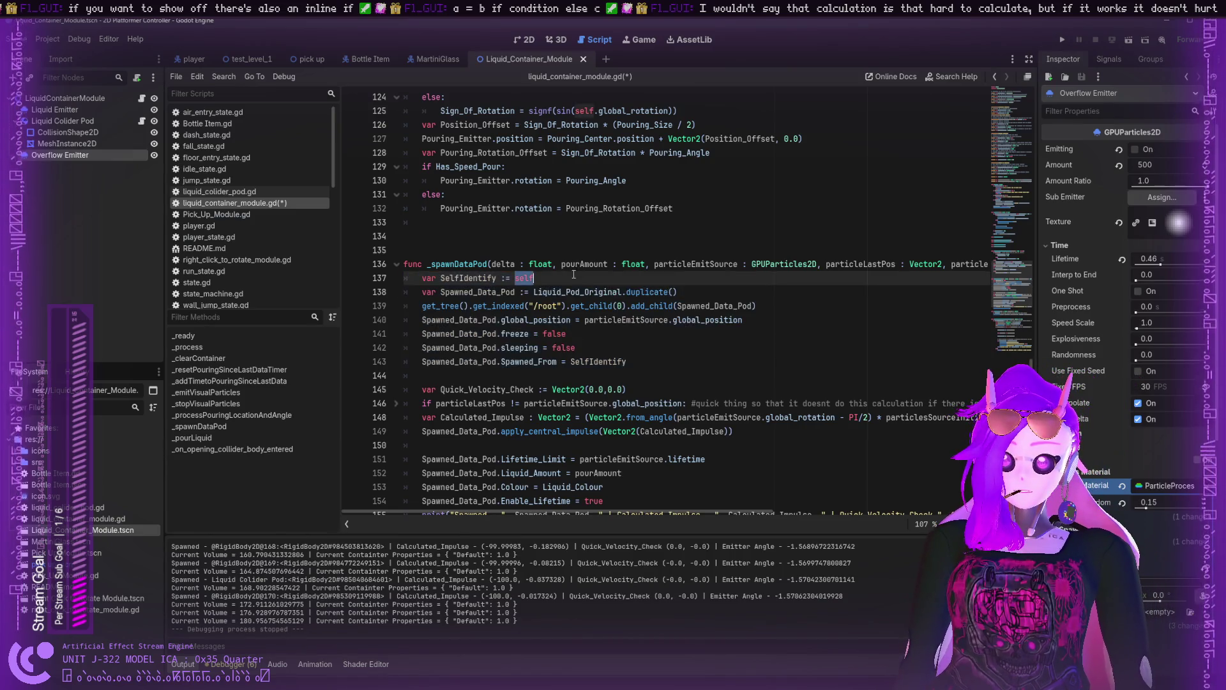
# - Review the _spawnDataPod call and its arguments inside _pourLiquid
pyautogui.click(661, 347)
pyautogui.doubleClick(490, 261)
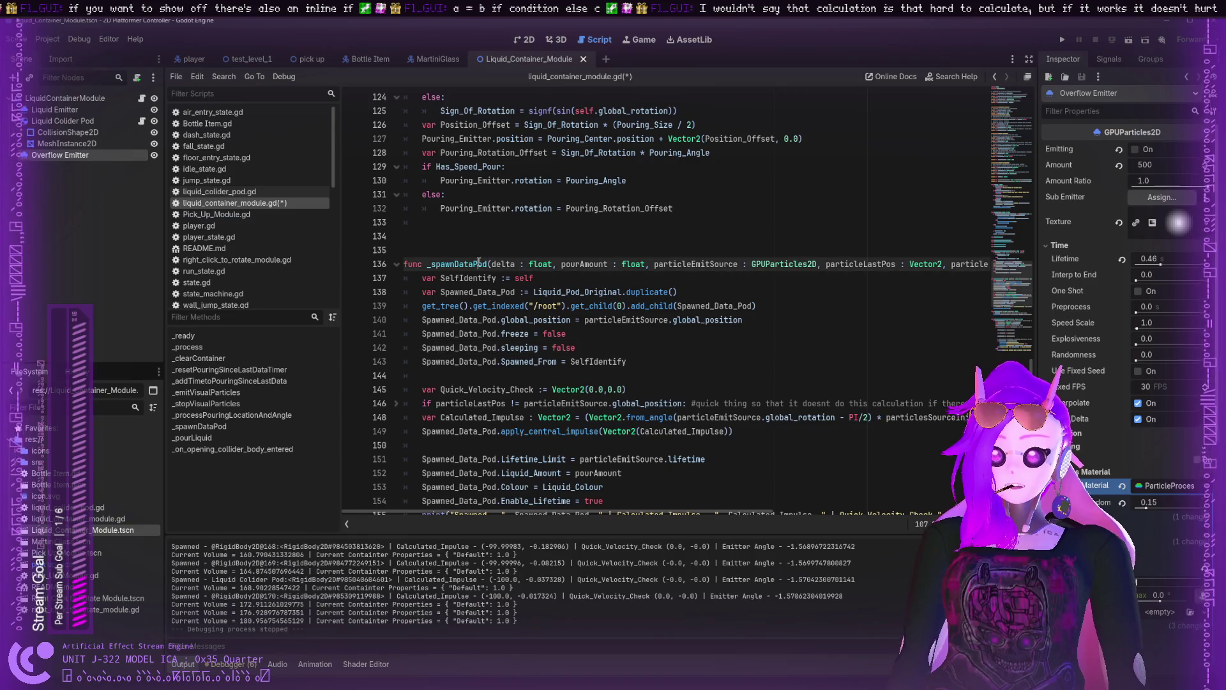
pyautogui.scroll(-1, 773, 287)
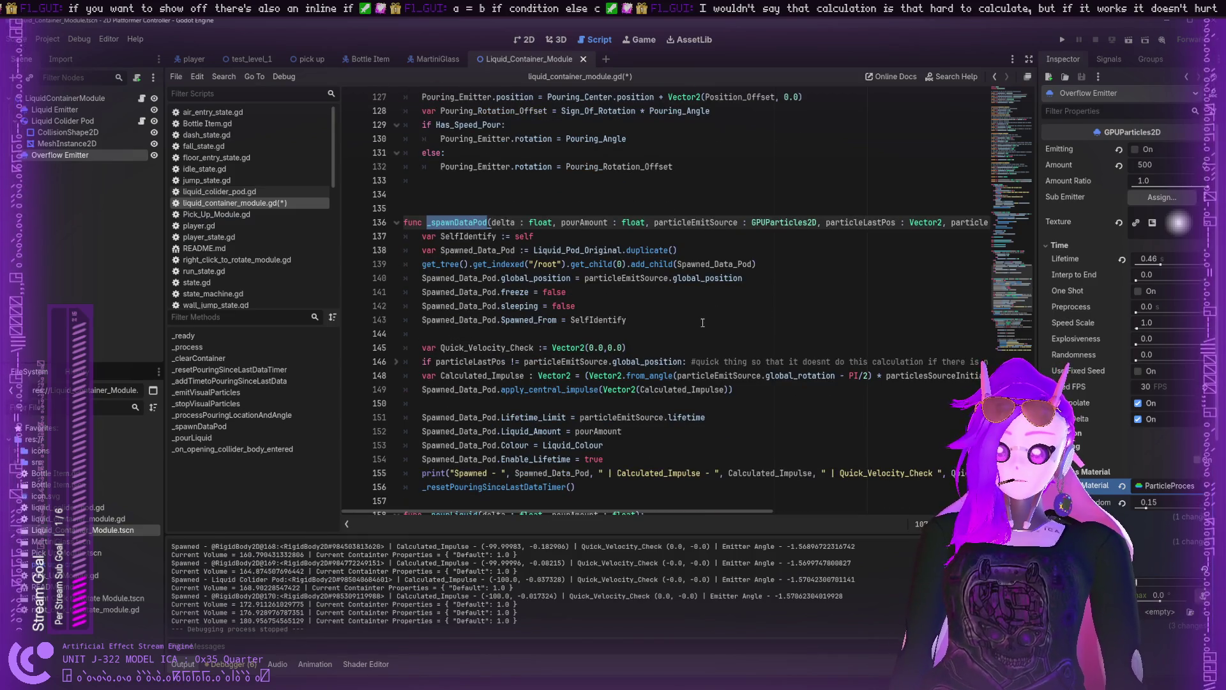
pyautogui.scroll(-2, 702, 322)
pyautogui.scroll(-3, 589, 351)
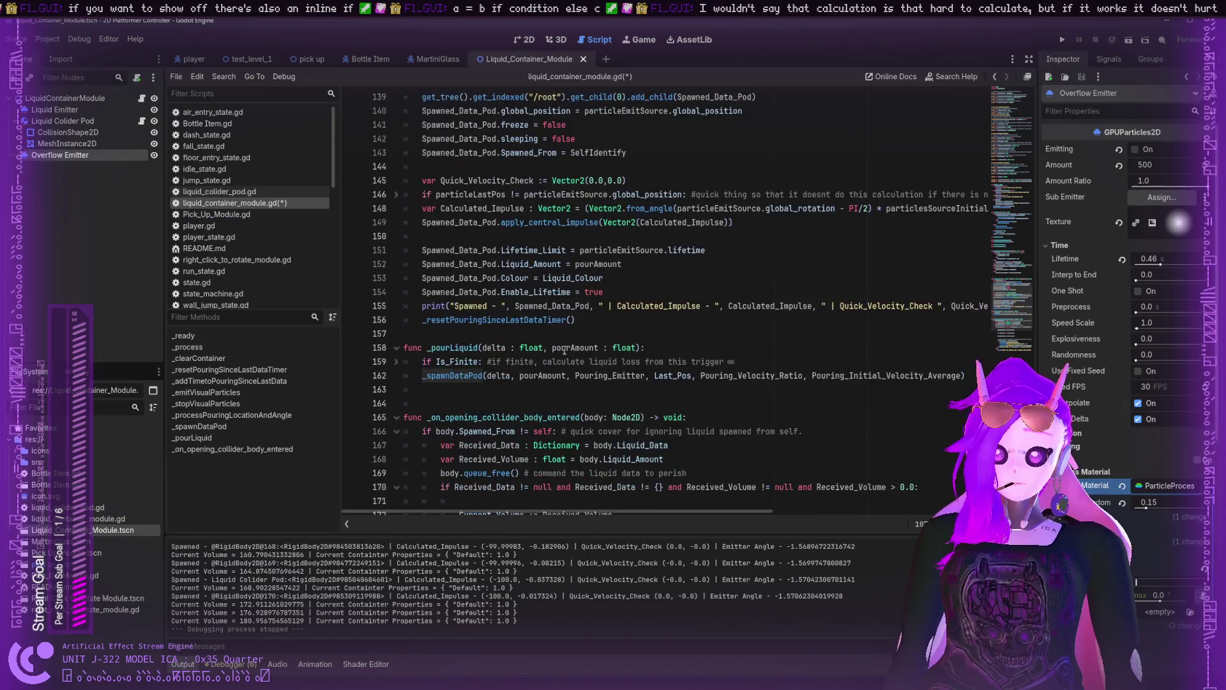
pyautogui.doubleClick(481, 333)
pyautogui.moveTo(986, 336)
pyautogui.mouseDown()
pyautogui.moveTo(409, 320)
pyautogui.moveTo(409, 334)
pyautogui.moveTo(542, 334)
pyautogui.moveTo(405, 333)
pyautogui.moveTo(428, 334)
pyautogui.moveTo(419, 335)
pyautogui.mouseUp()
pyautogui.click(443, 350)
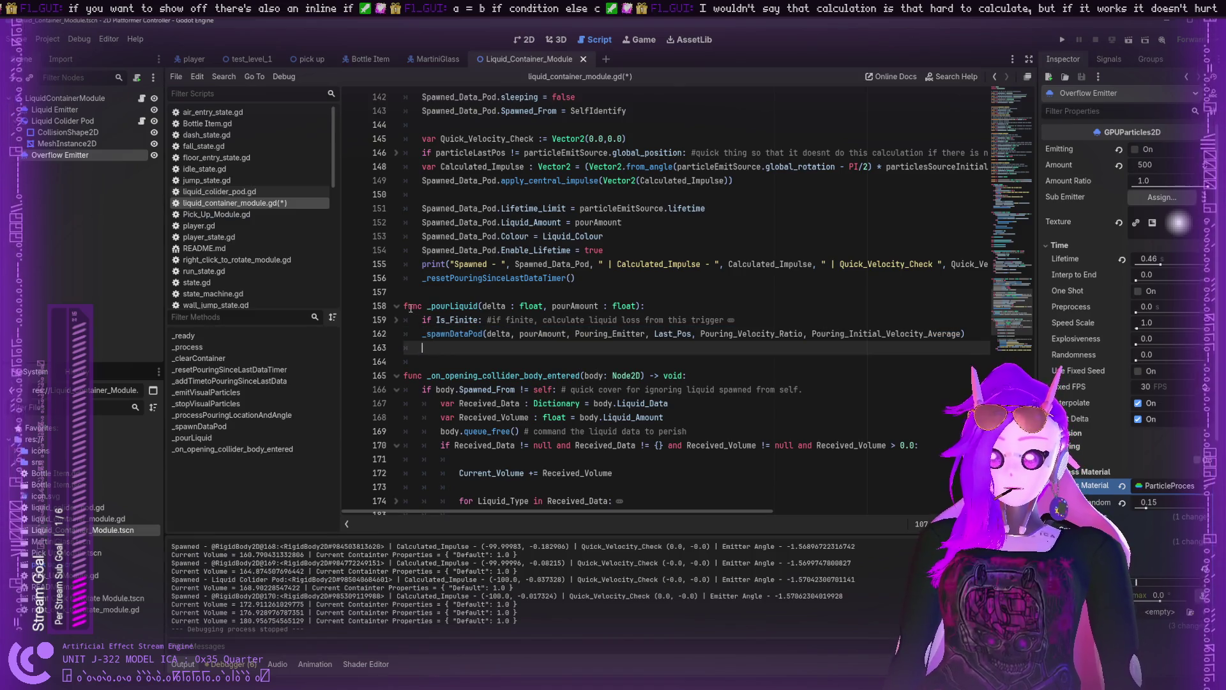
# - Fold the _pourLiquid and _spawnDataPod functions
pyautogui.click(407, 306)
pyautogui.click(395, 305)
pyautogui.moveTo(682, 306); pyautogui.dragTo(397, 301)
pyautogui.click(397, 302)
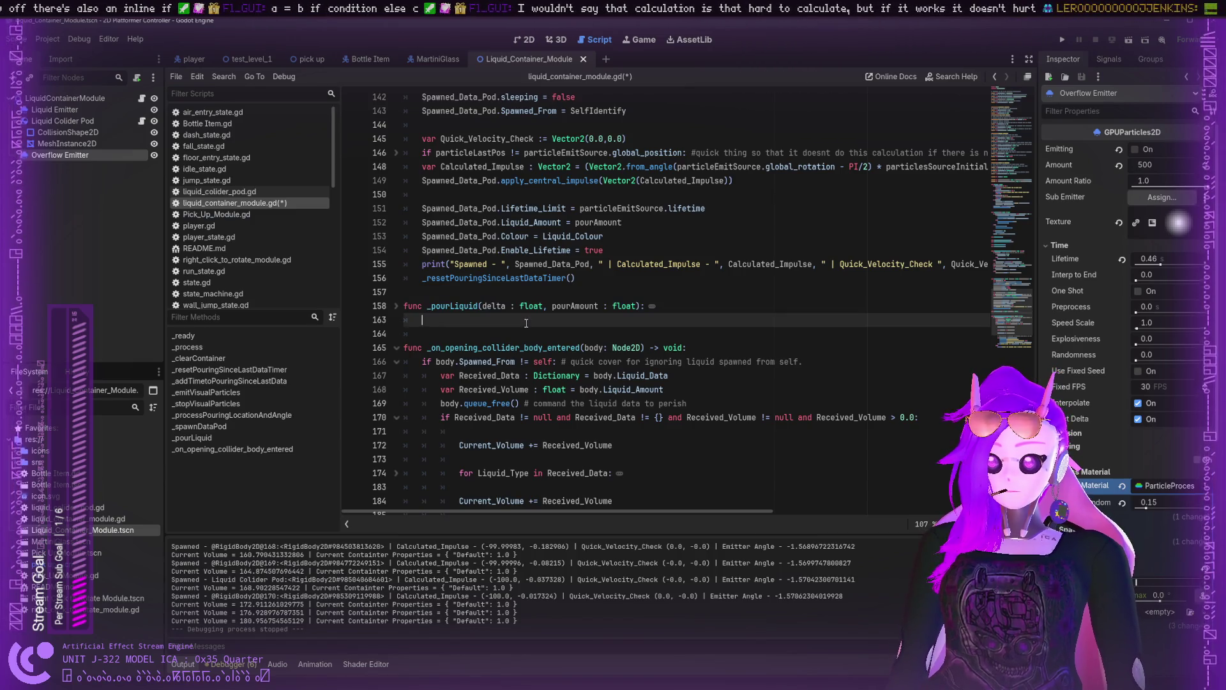
pyautogui.scroll(5, 411, 234)
pyautogui.click(396, 222)
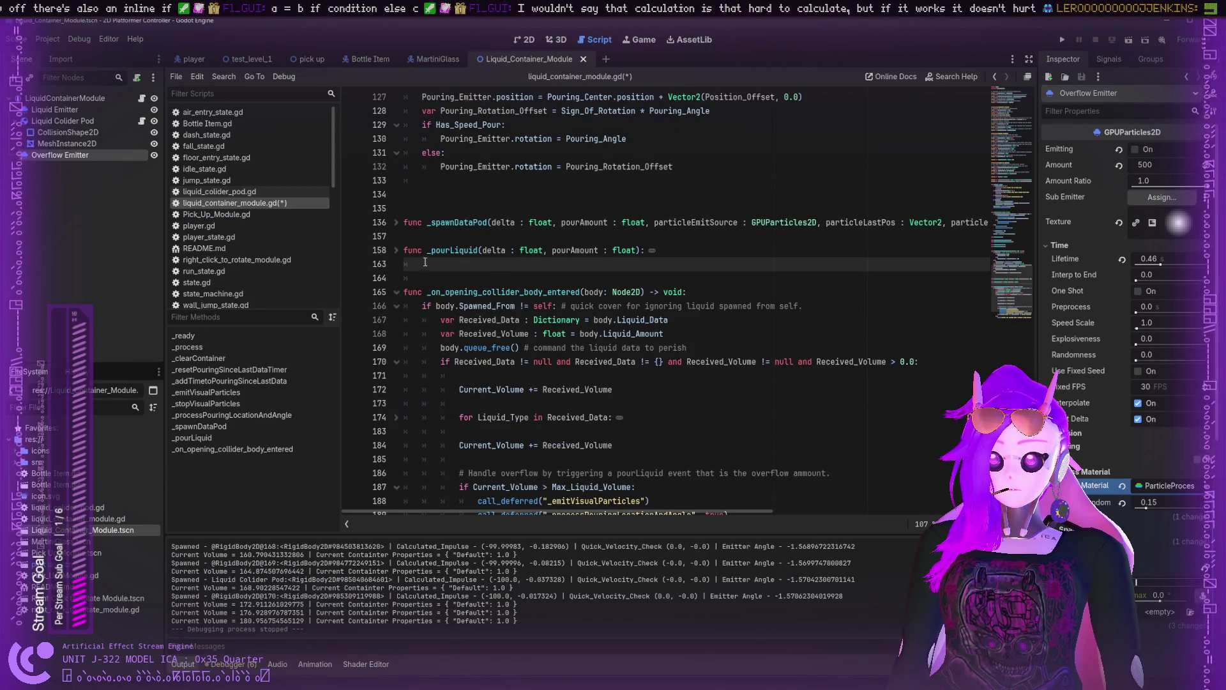
# - Unfold _pourLiquid and inspect the _emitVisualParticles call in the collider handler's overflow branch
pyautogui.click(395, 250)
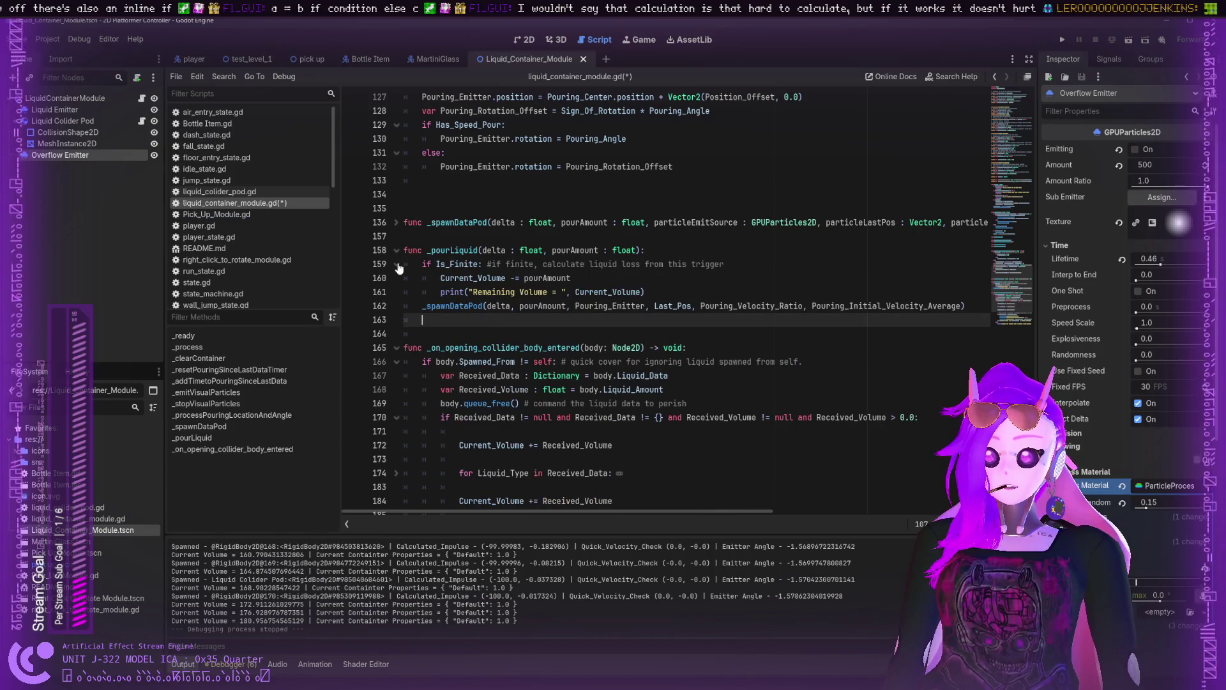
pyautogui.scroll(6, 398, 269)
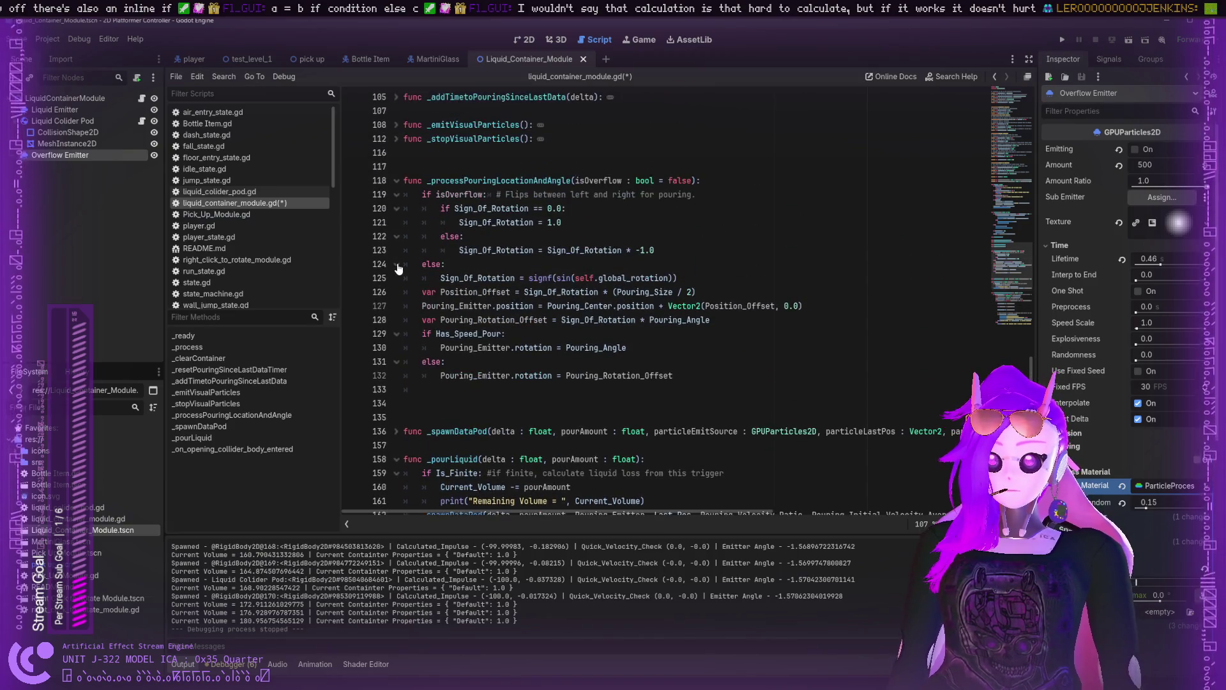
pyautogui.scroll(-4, 399, 269)
pyautogui.scroll(-5, 484, 313)
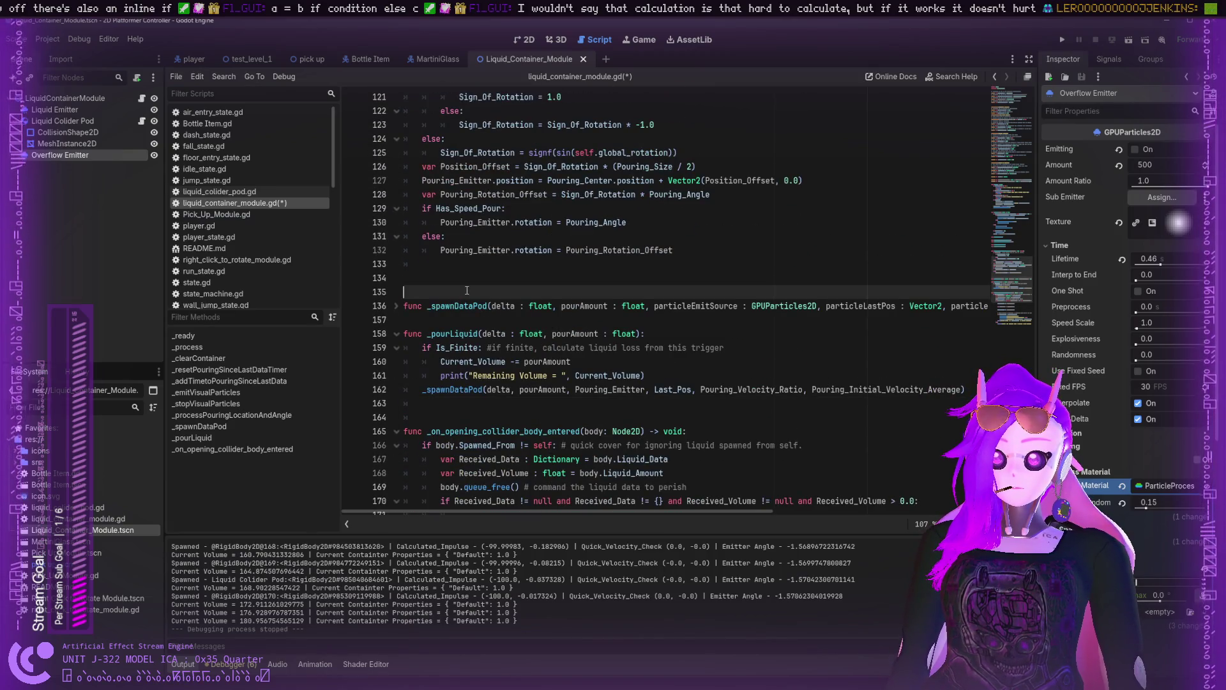
pyautogui.scroll(4, 466, 290)
pyautogui.scroll(-5, 601, 320)
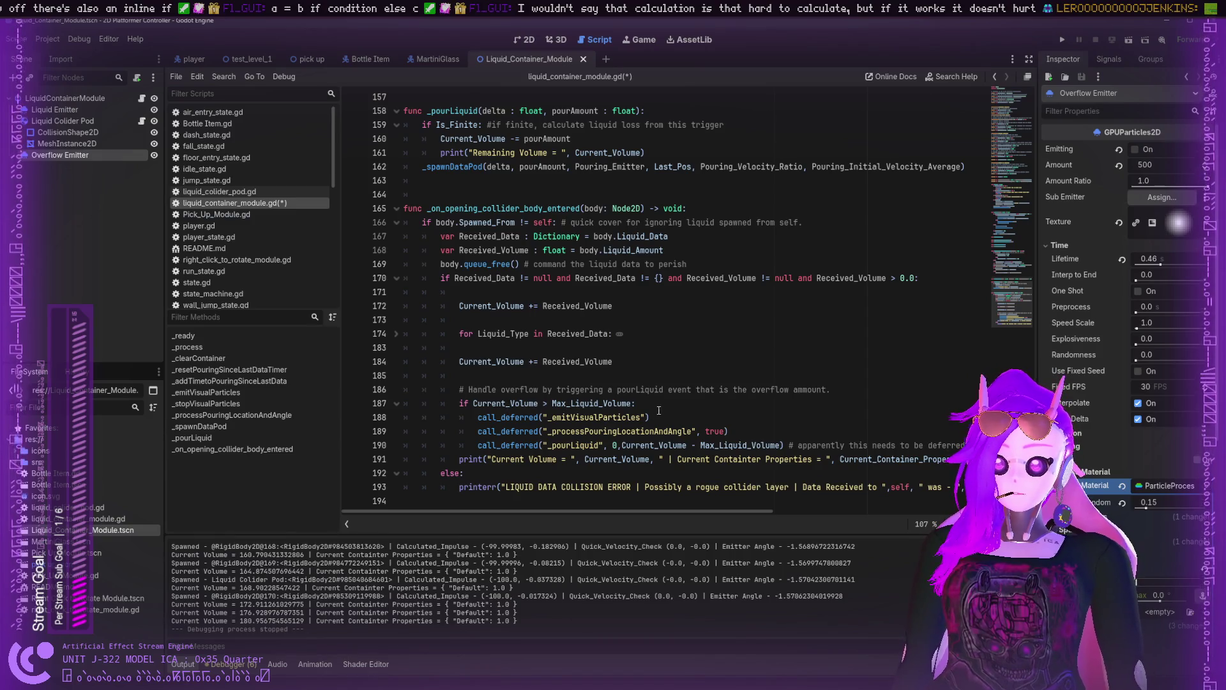
pyautogui.click(637, 403)
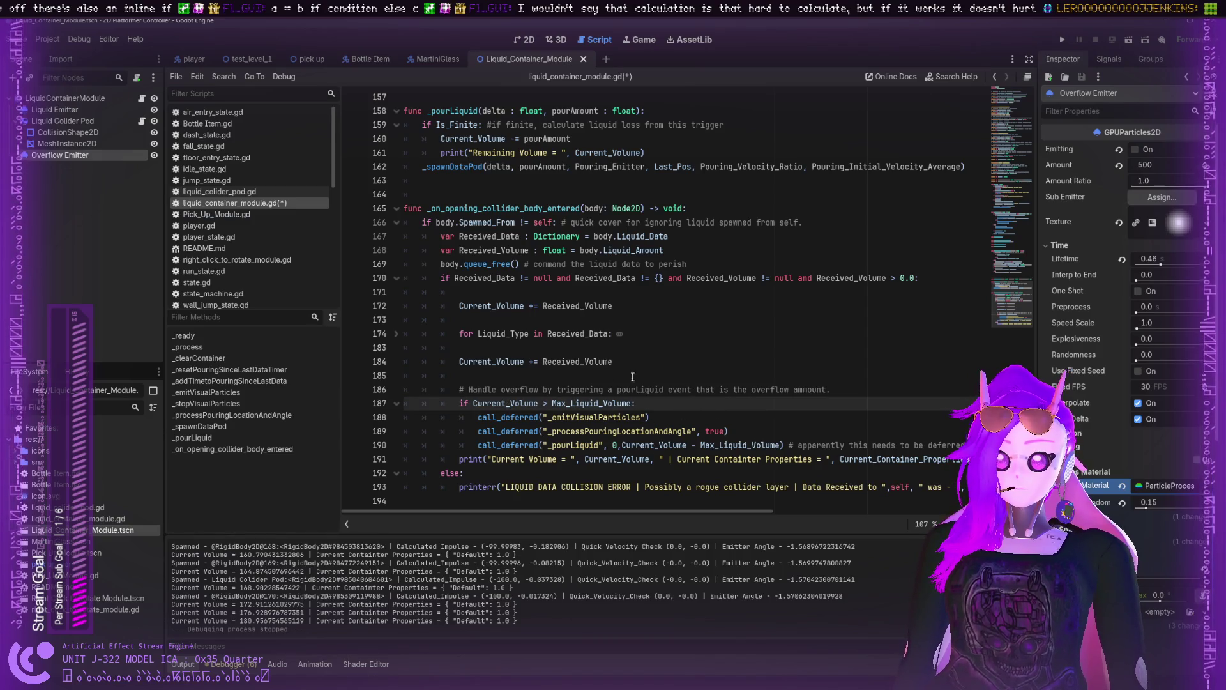
pyautogui.moveTo(674, 415)
pyautogui.mouseDown()
pyautogui.moveTo(459, 417)
pyautogui.moveTo(649, 417)
pyautogui.moveTo(408, 403)
pyautogui.moveTo(548, 426)
pyautogui.moveTo(476, 420)
pyautogui.mouseUp()
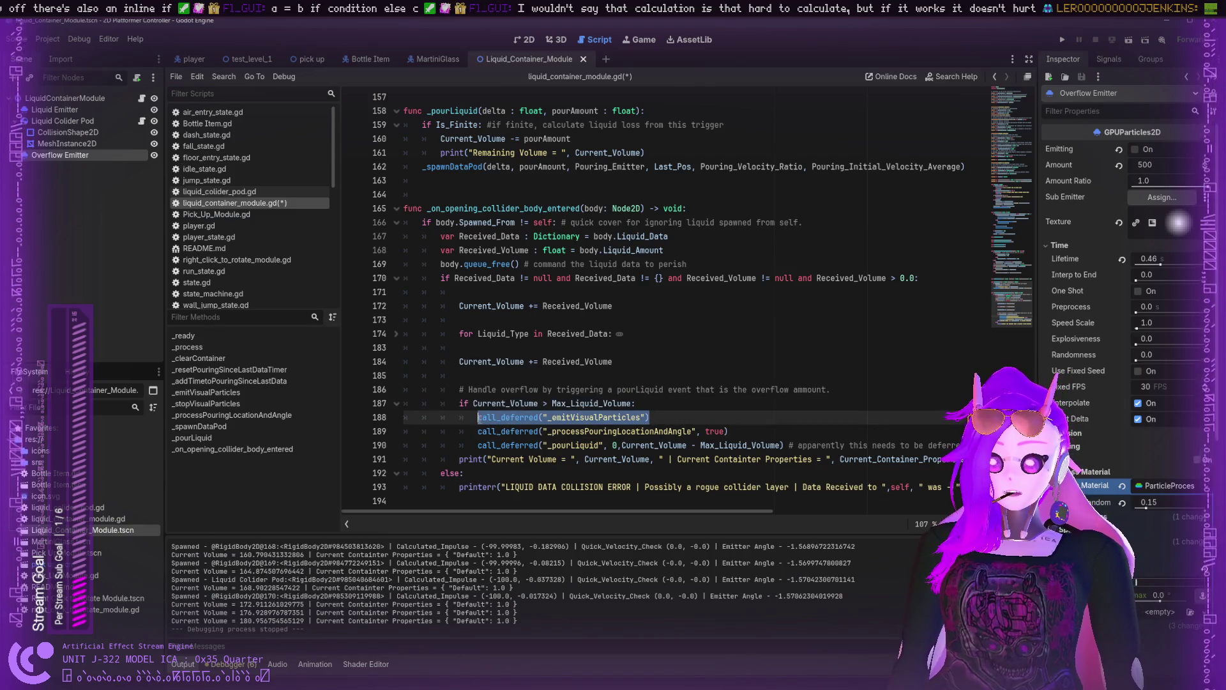
pyautogui.click(693, 420)
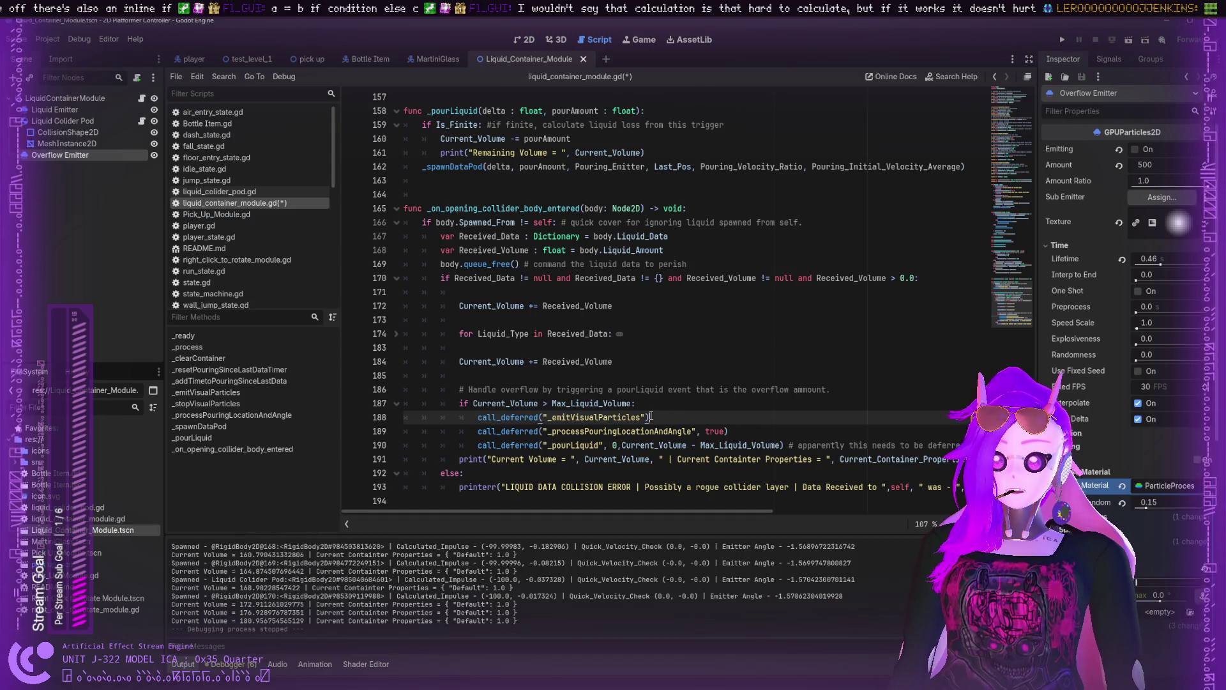
pyautogui.moveTo(642, 417); pyautogui.dragTo(562, 417)
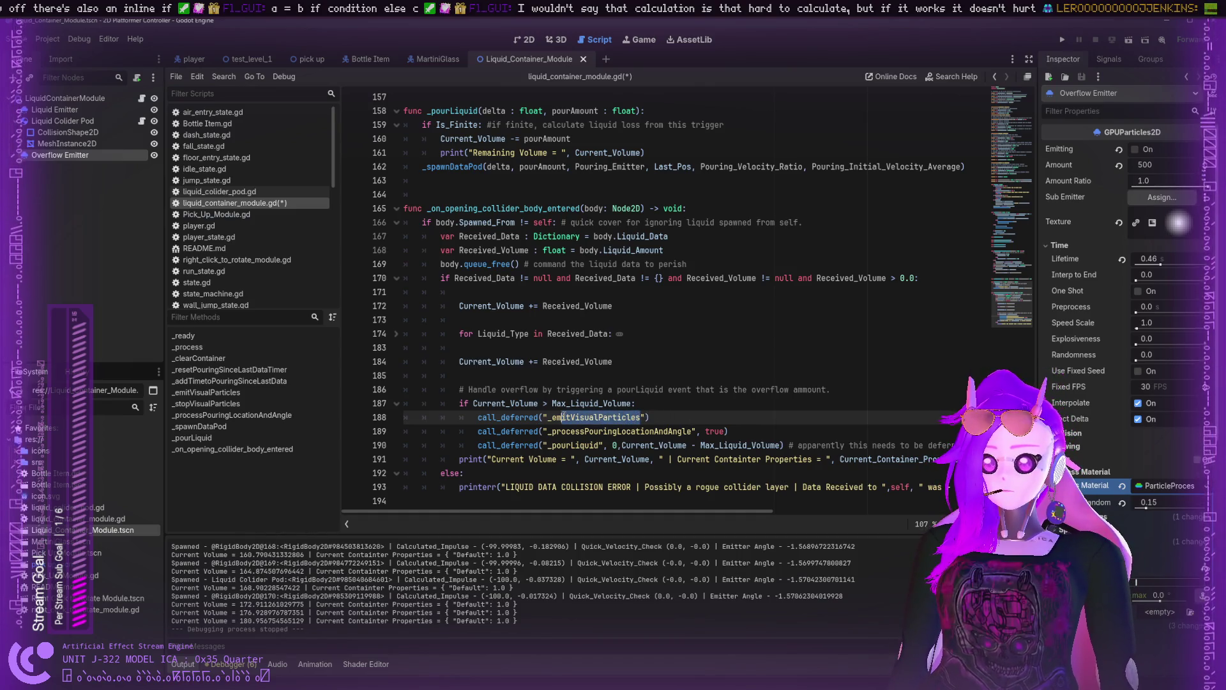
# - Place the caret on the line just below the end of _pourLiquid
pyautogui.scroll(15, 444, 317)
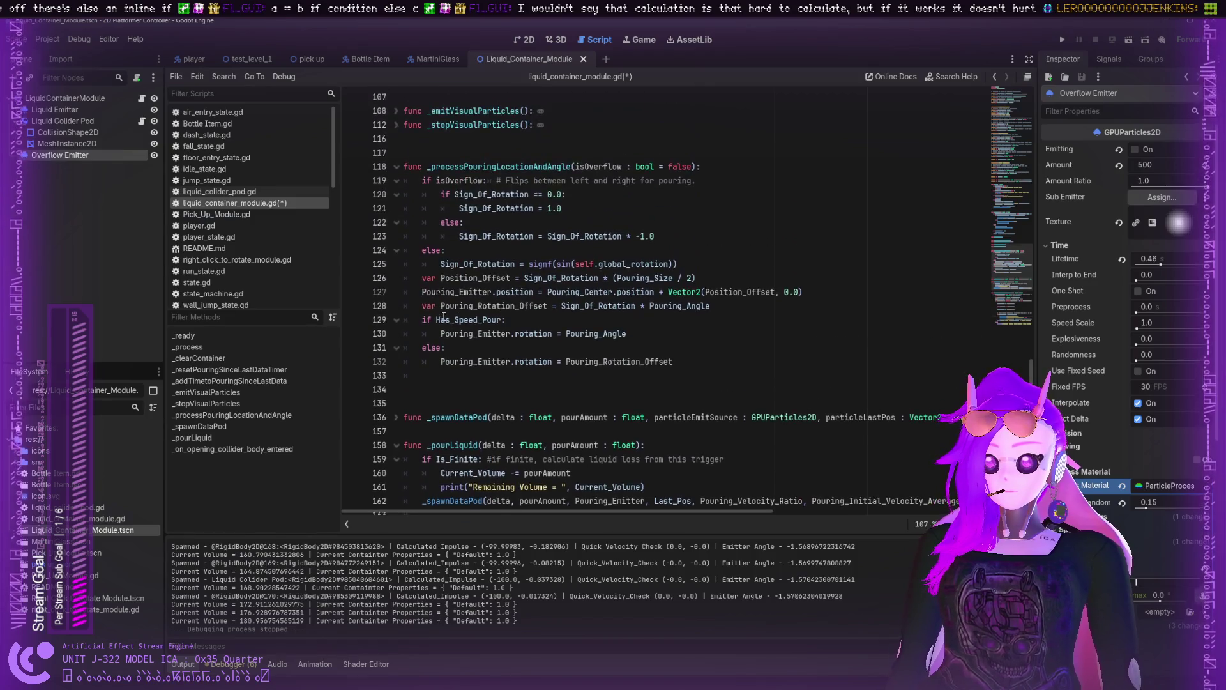
pyautogui.scroll(1, 444, 317)
pyautogui.scroll(-2, 441, 318)
pyautogui.click(432, 347)
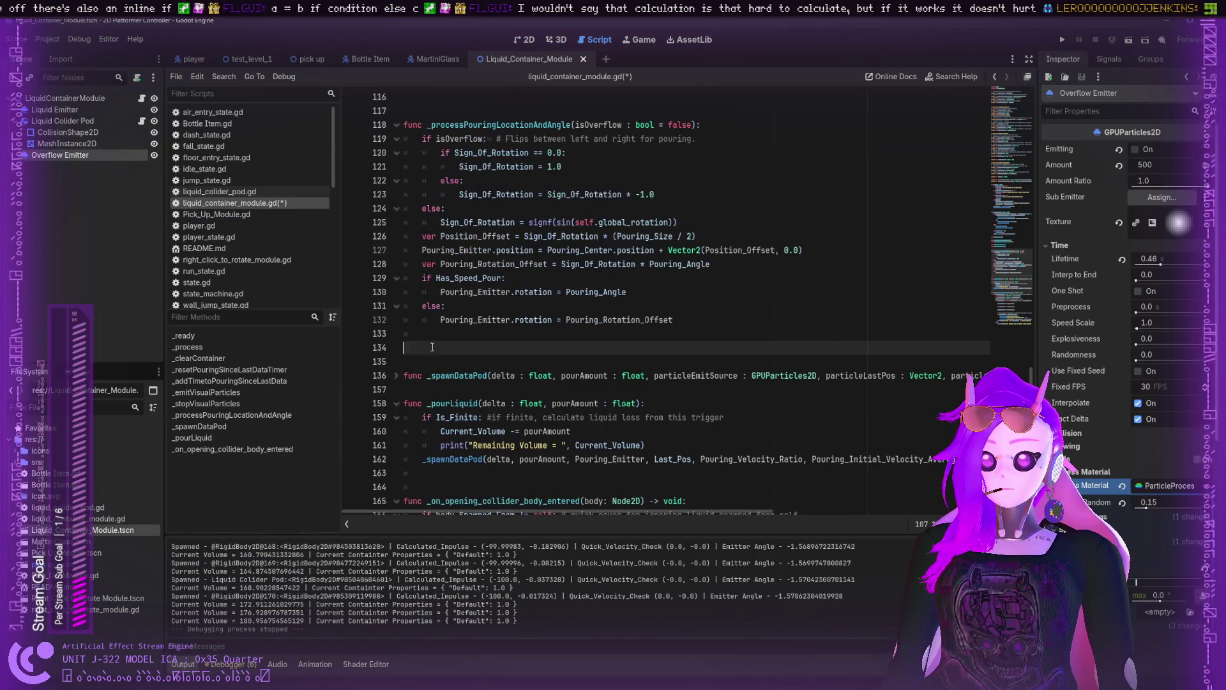
pyautogui.scroll(-1, 442, 350)
pyautogui.scroll(-1, 445, 326)
pyautogui.click(445, 305)
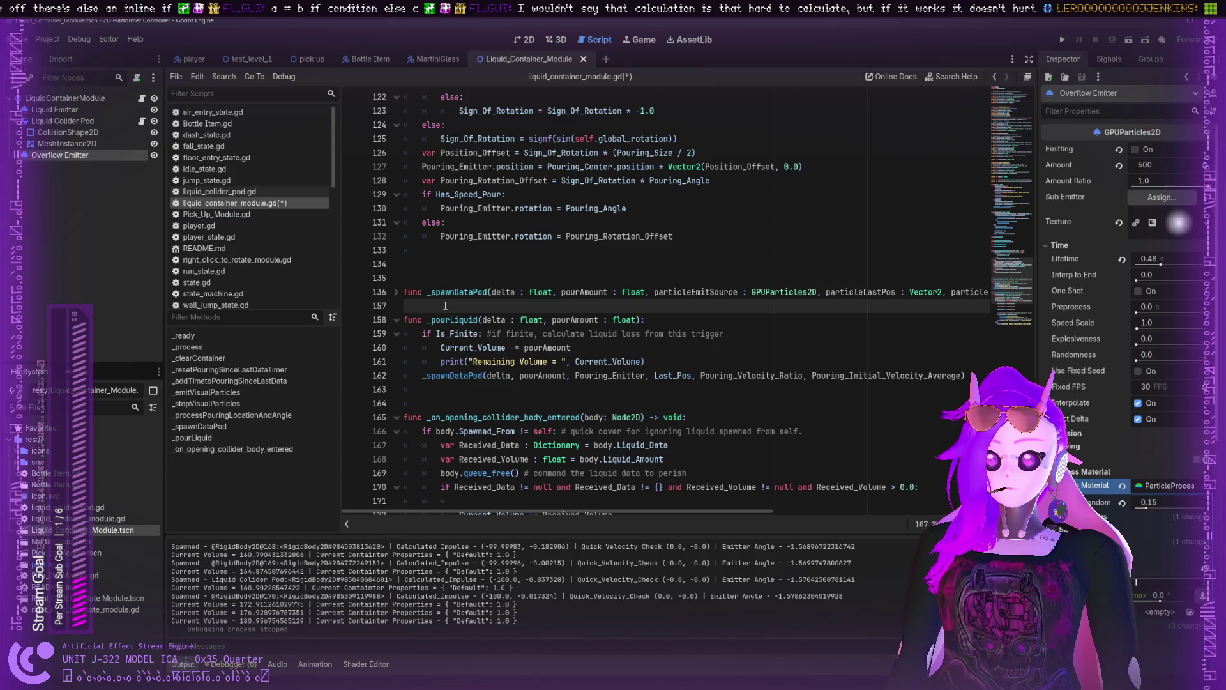
pyautogui.click(462, 398)
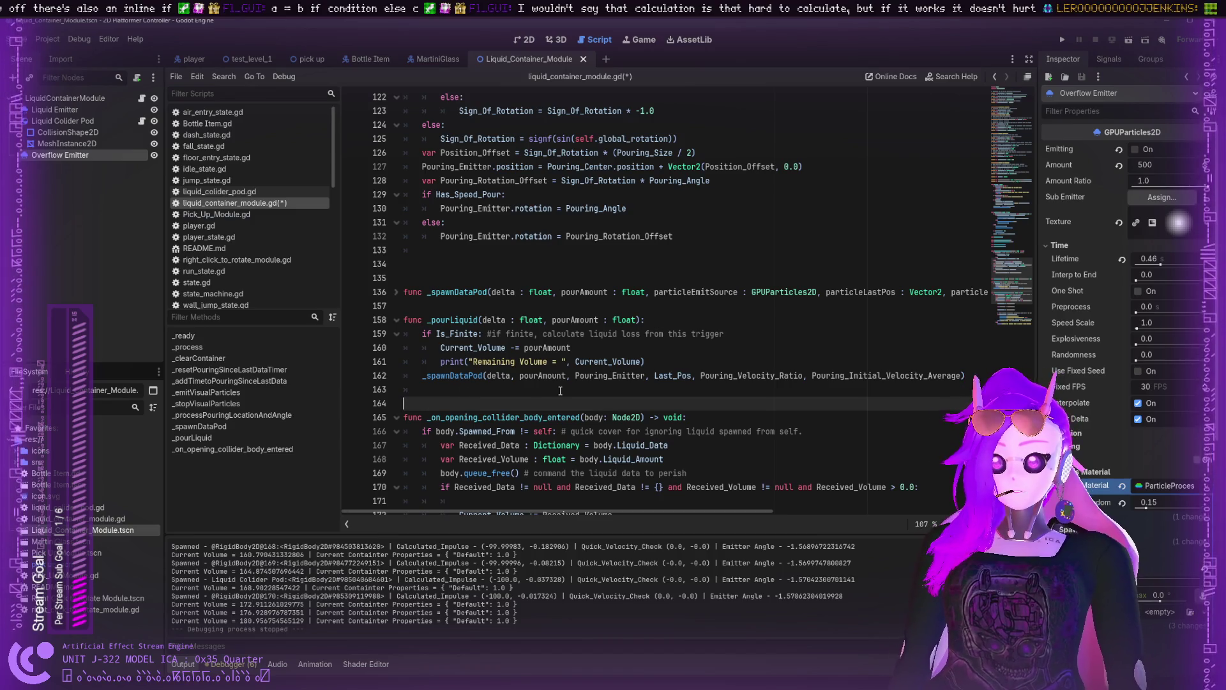
# - Write func _overflowLiquid(delta : float, pourAmount : float): after _pourLiquid with a pass body
pyautogui.press('Return')
pyautogui.press('Return')
pyautogui.press('Up')
pyautogui.write('func')
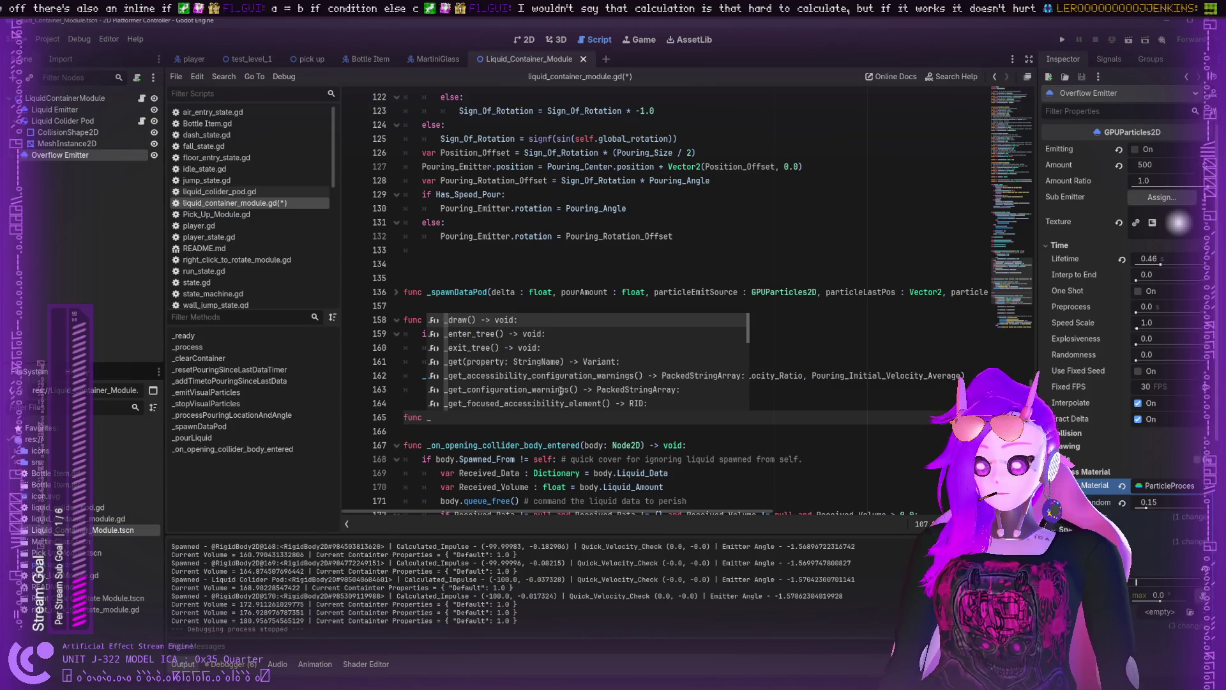
pyautogui.write('overfllowLiquid')
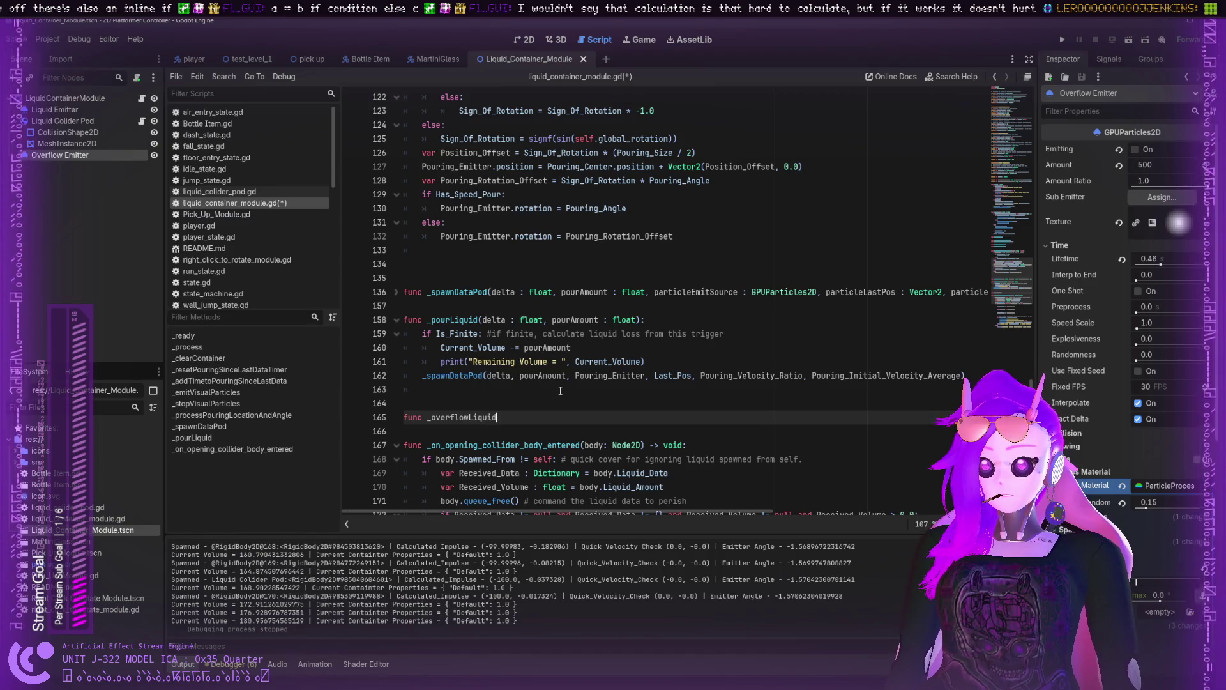
pyautogui.press('BackSpace')
pyautogui.write('(')
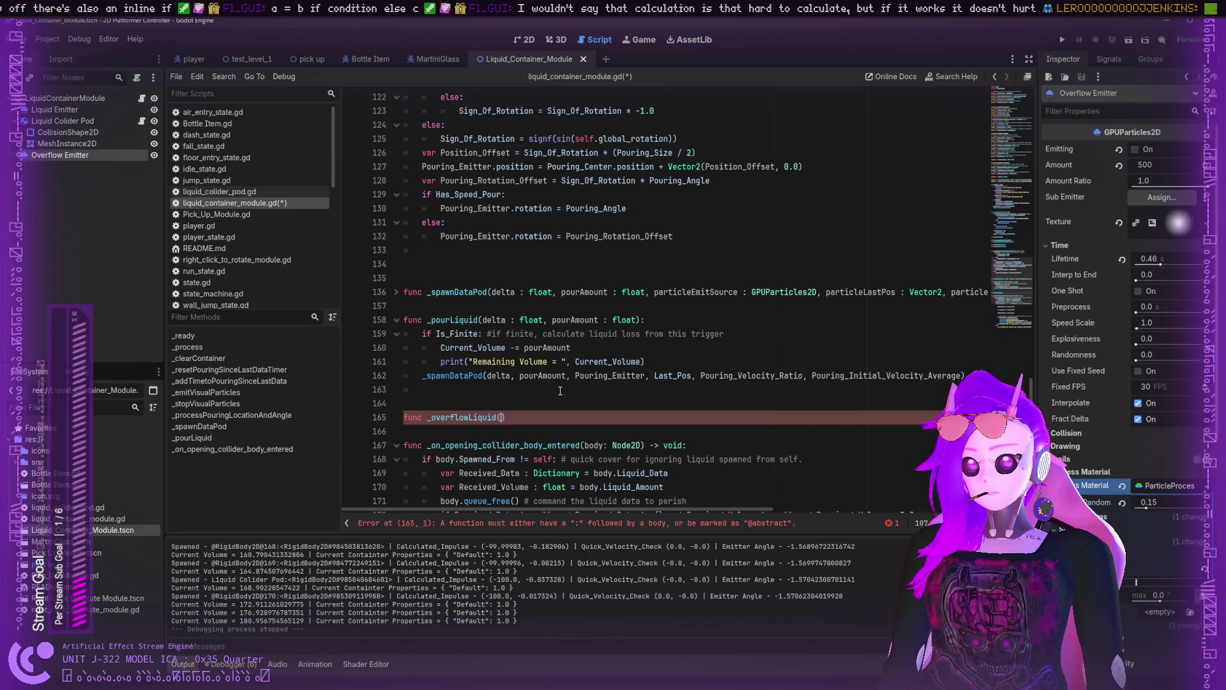
pyautogui.write('delta : fla')
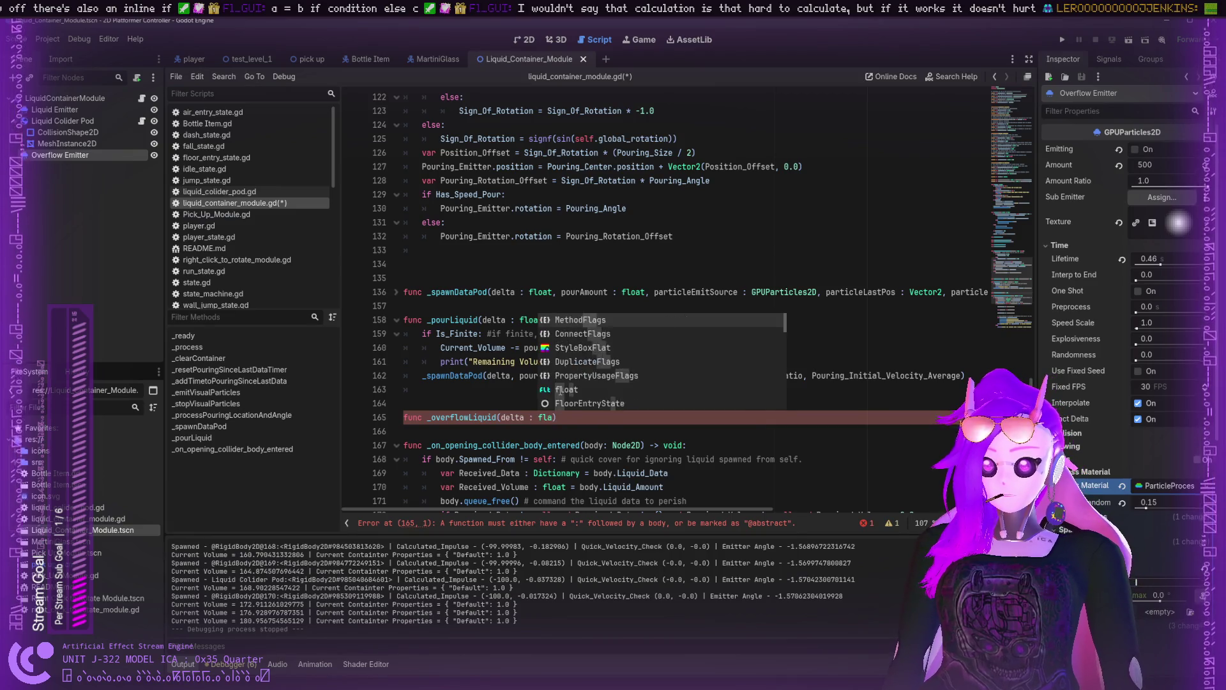
pyautogui.write('ot')
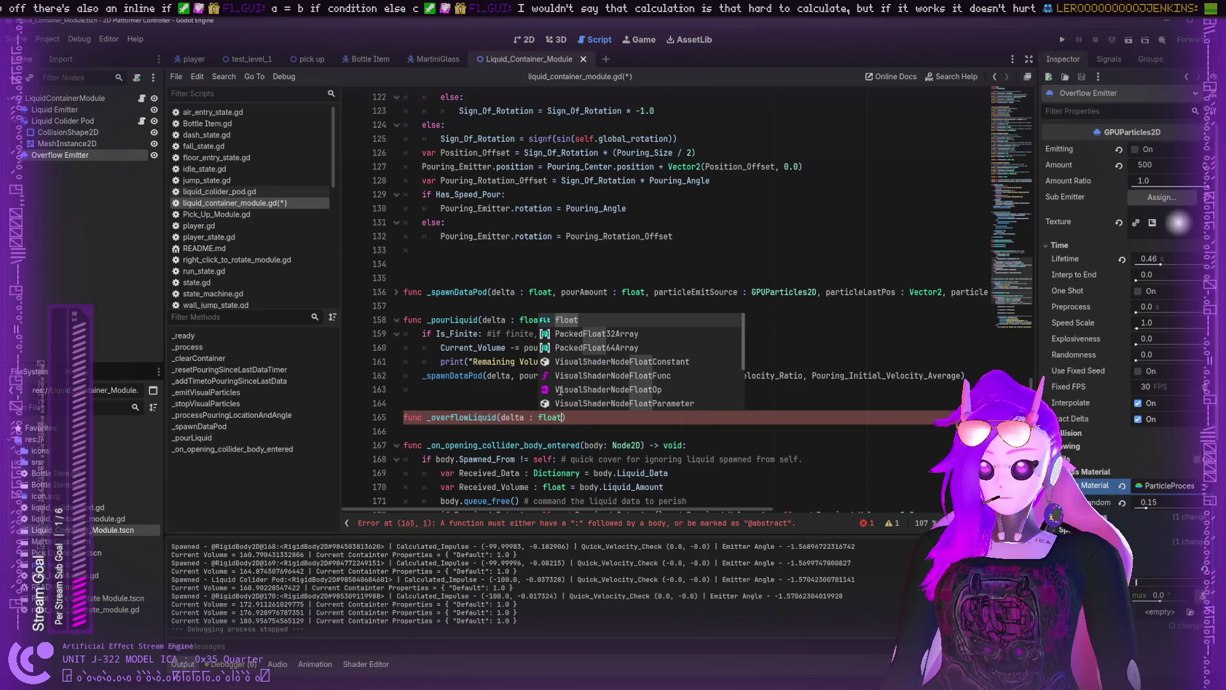
pyautogui.write(', ')
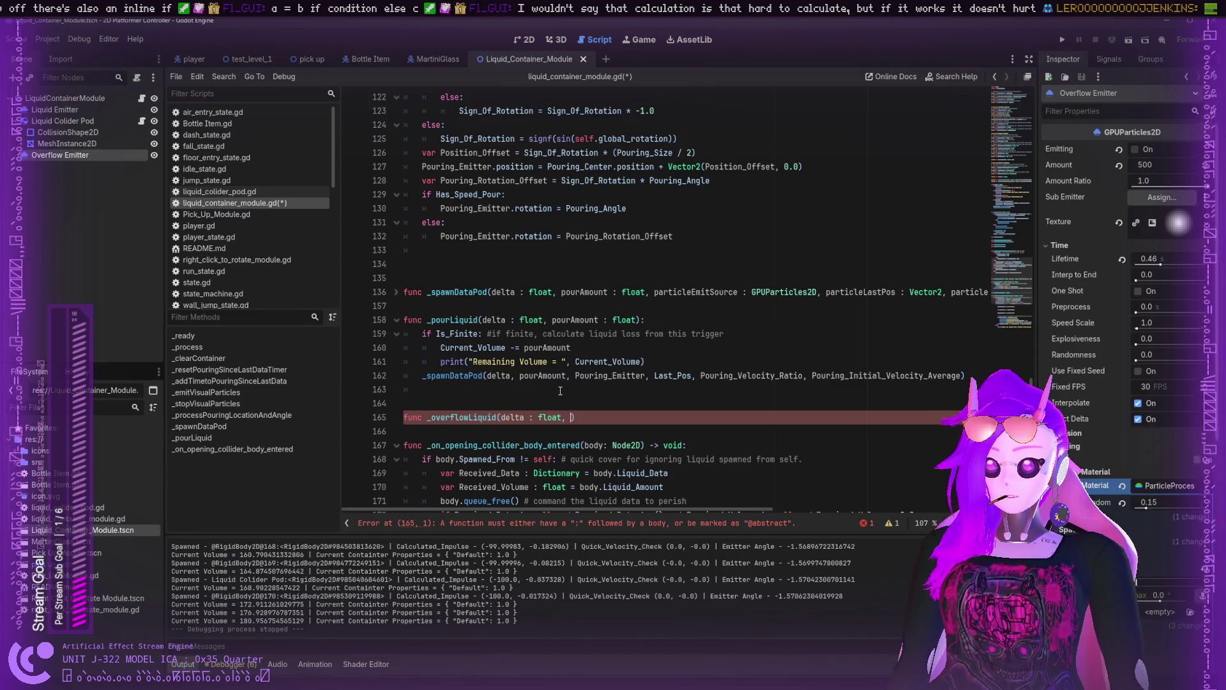
pyautogui.write('pour')
pyautogui.write('Amount')
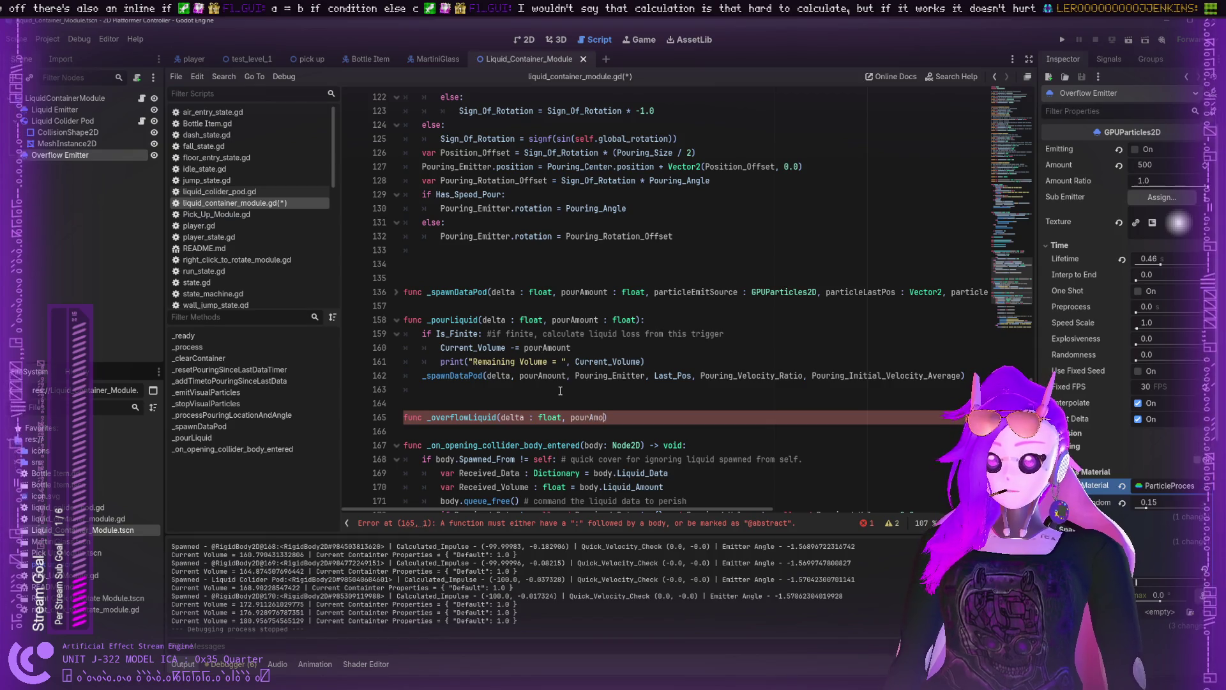
pyautogui.write('float):')
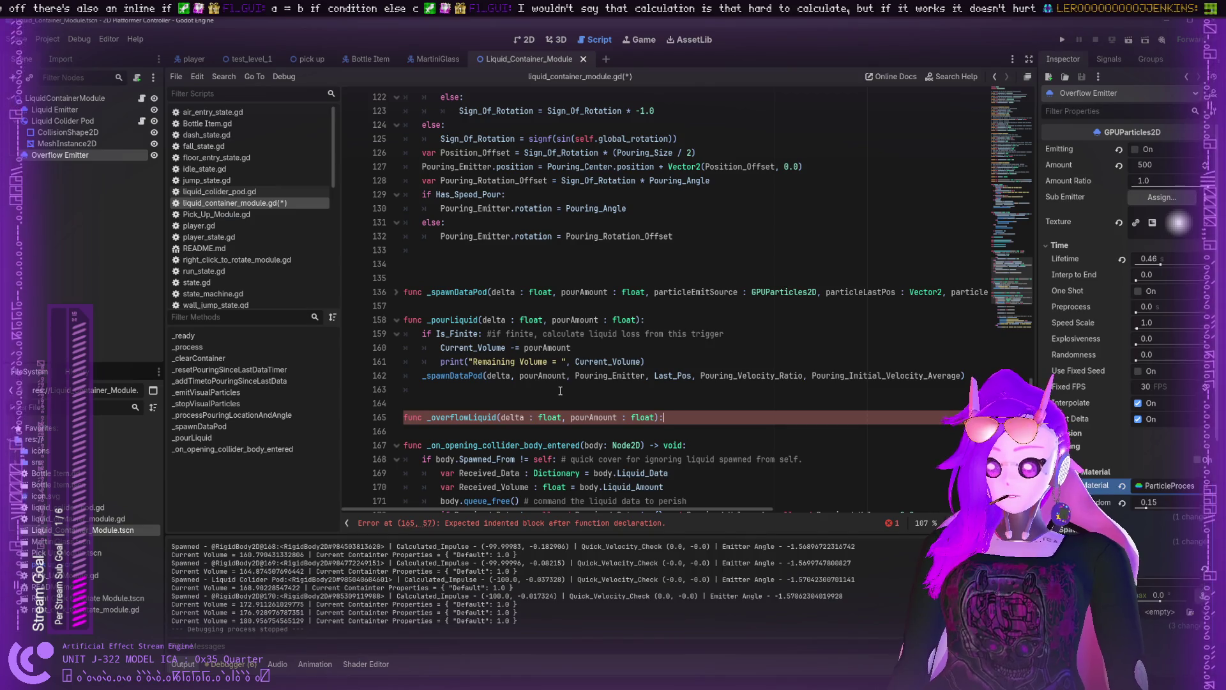
pyautogui.press('Return')
pyautogui.write('pass')
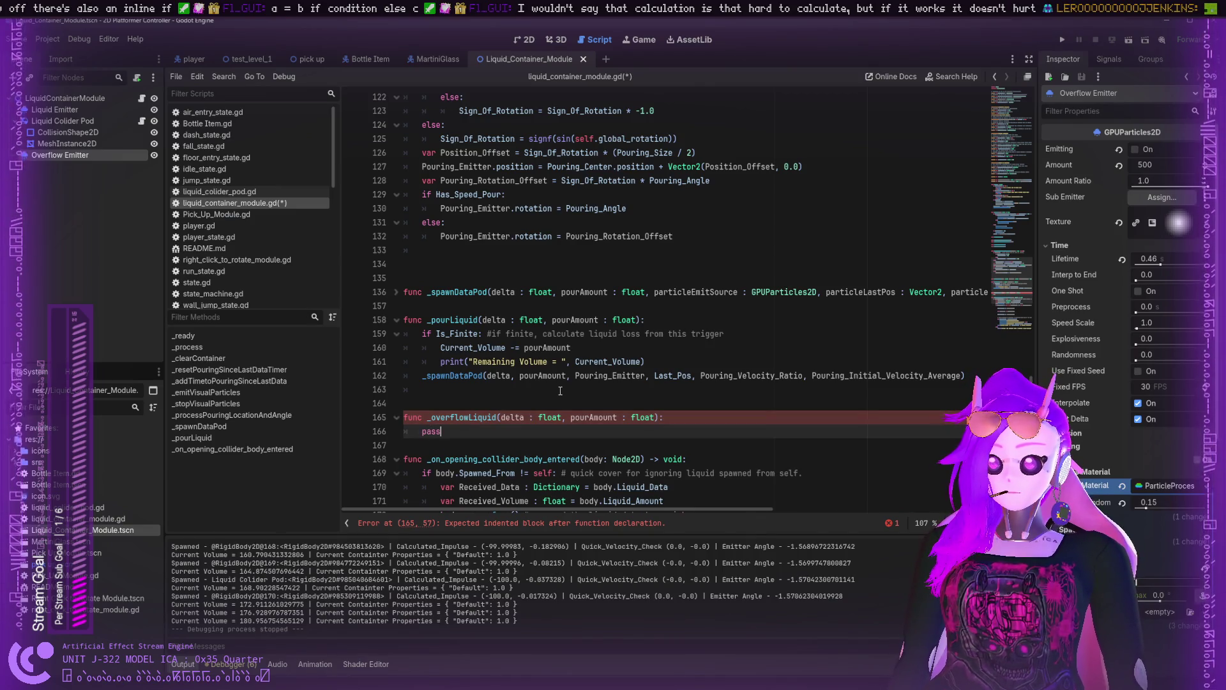
pyautogui.press('Return')
# - Copy the finite-volume check, volume decrement and Remaining Volume print from _pourLiquid into _overflowLiquid
pyautogui.press('Up')
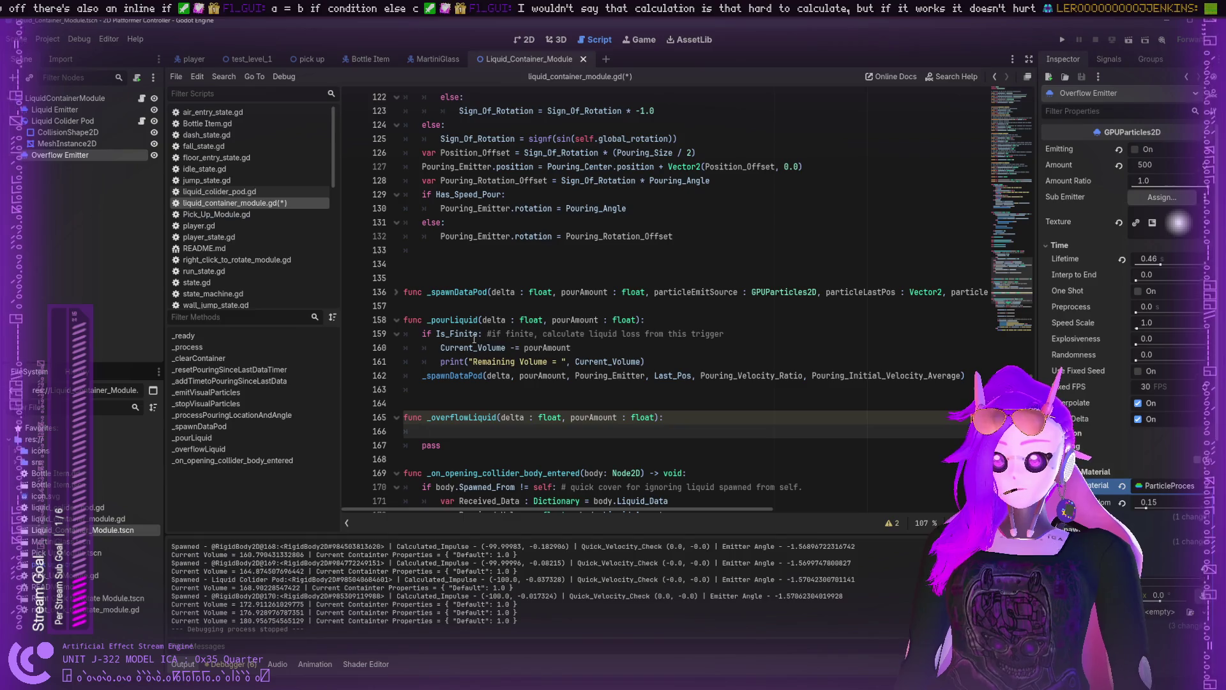
pyautogui.moveTo(422, 334); pyautogui.dragTo(607, 345)
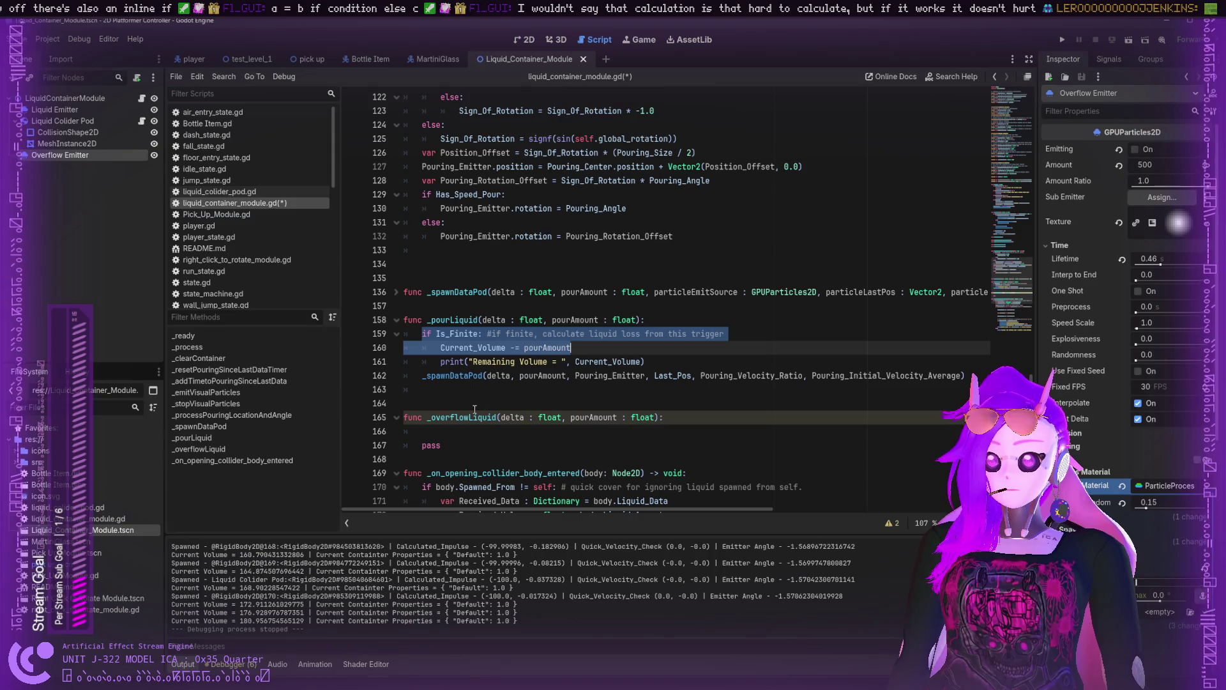
pyautogui.click(451, 432)
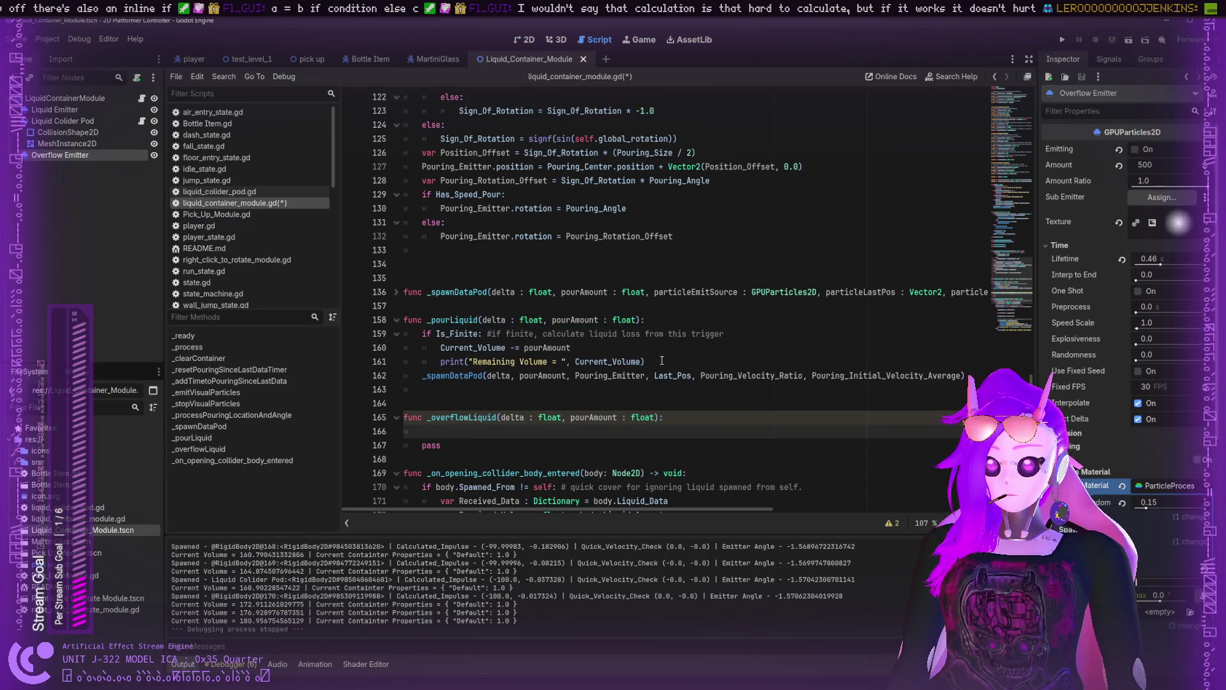
pyautogui.moveTo(662, 361); pyautogui.dragTo(422, 334)
pyautogui.click(459, 435)
pyautogui.write('if Is_Finite: #if finite, calculate liquid loss from this trigger \t\tCurrent_Volume -= pourAmount \t\tprint("Remaining Volume = ", Current_Volume)')
pyautogui.scroll(-1, 662, 413)
# - Duplicate _pourLiquid's _spawnDataPod call into _overflowLiquid below the print, selecting its pourAmount and Pouring_Emitter arguments
pyautogui.press('Return')
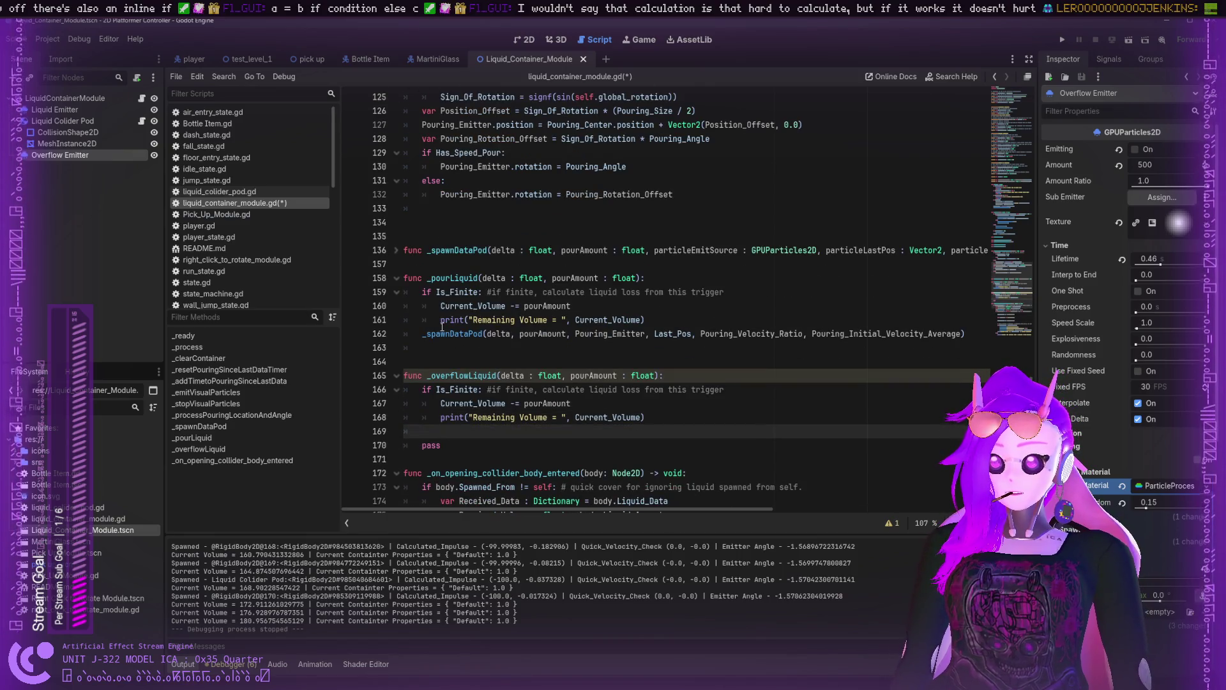
pyautogui.moveTo(426, 335); pyautogui.dragTo(986, 331)
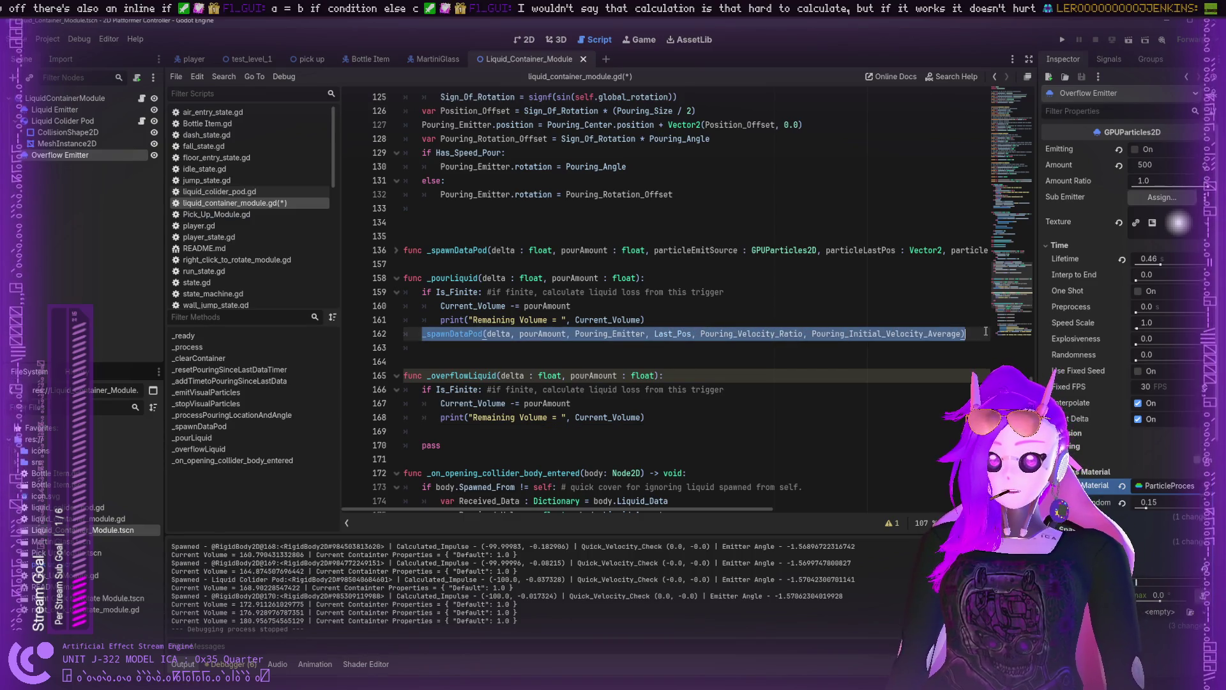
pyautogui.hotkey('ctrl', 'c')
pyautogui.click(448, 430)
pyautogui.hotkey('ctrl', 'v')
pyautogui.doubleClick(553, 431)
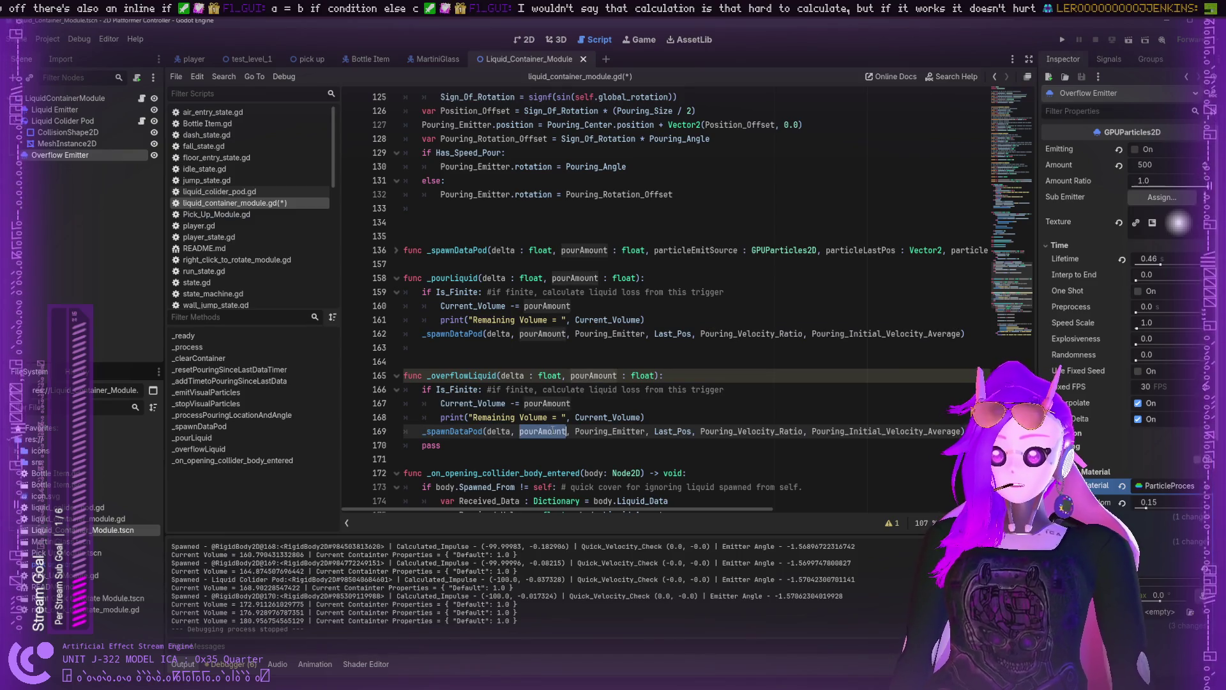
pyautogui.doubleClick(623, 430)
pyautogui.scroll(20, 649, 369)
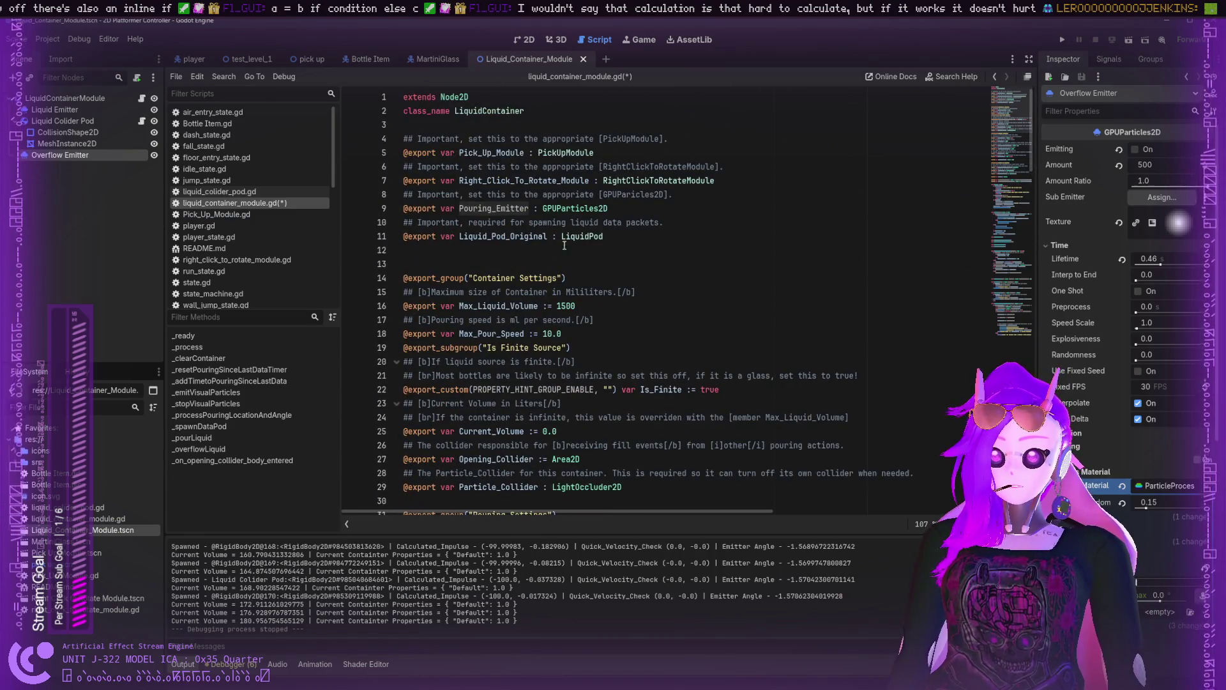
# - Move through the exported variable declarations to the end of the Particle_Collider line
pyautogui.click(615, 242)
pyautogui.scroll(-3, 612, 287)
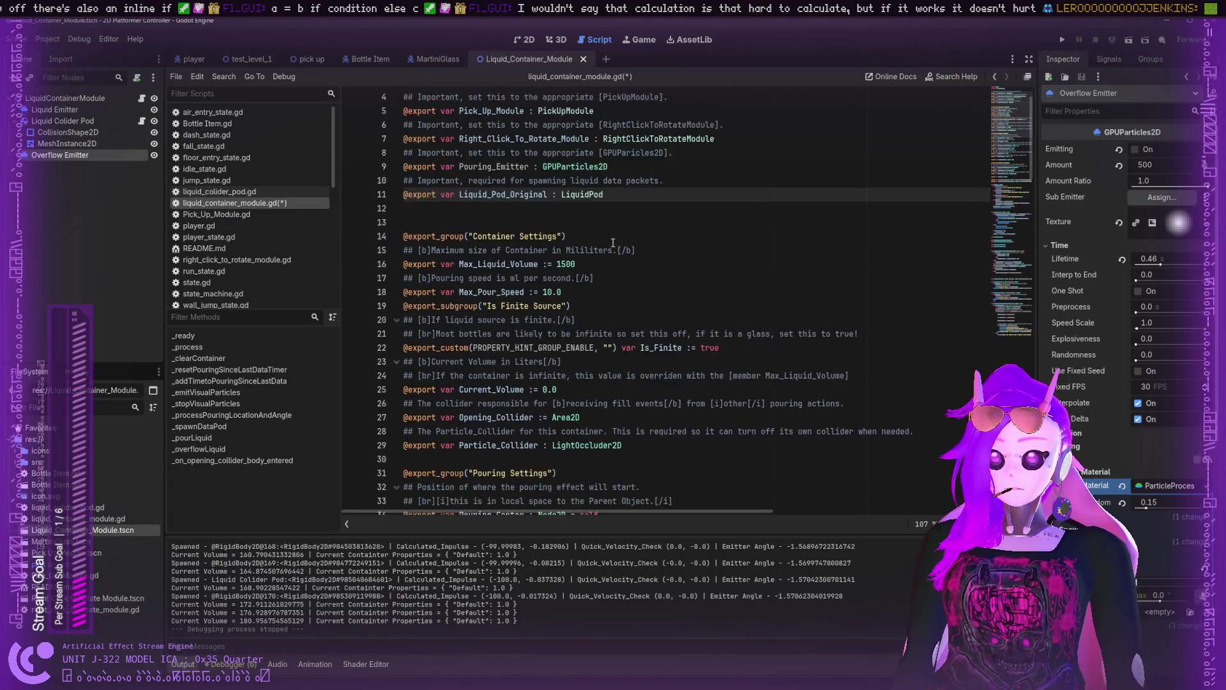
pyautogui.click(609, 335)
pyautogui.click(570, 292)
pyautogui.click(580, 284)
pyautogui.click(578, 307)
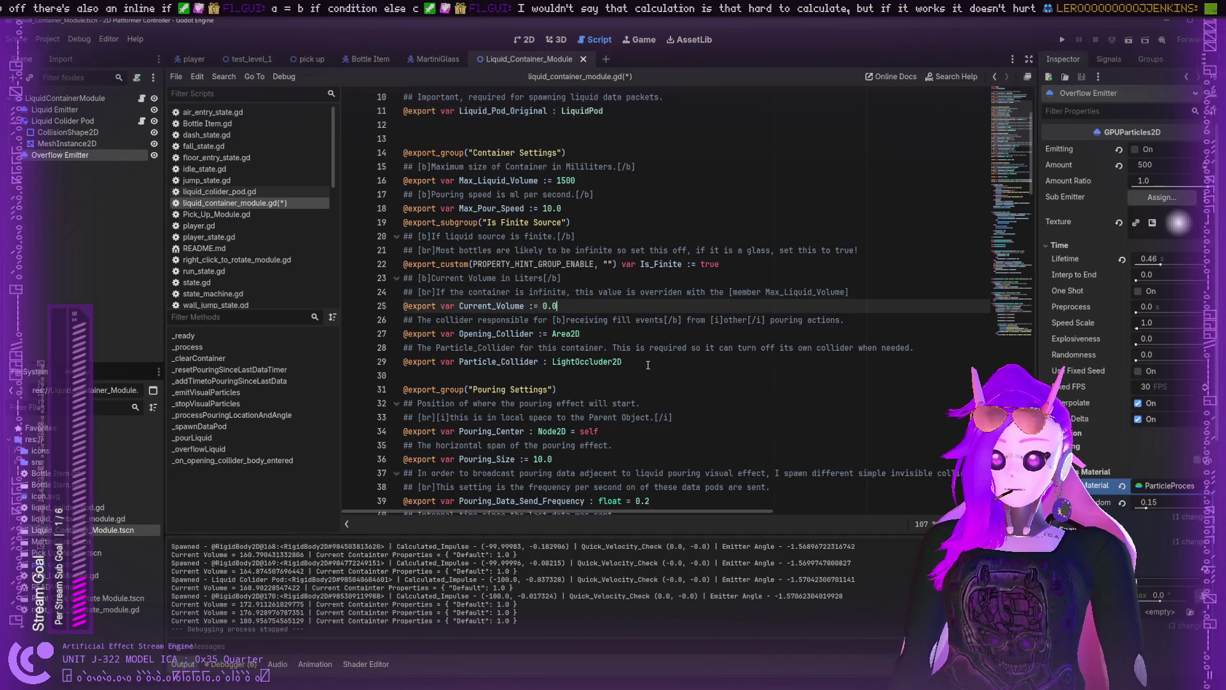
pyautogui.click(647, 362)
pyautogui.scroll(3, 613, 332)
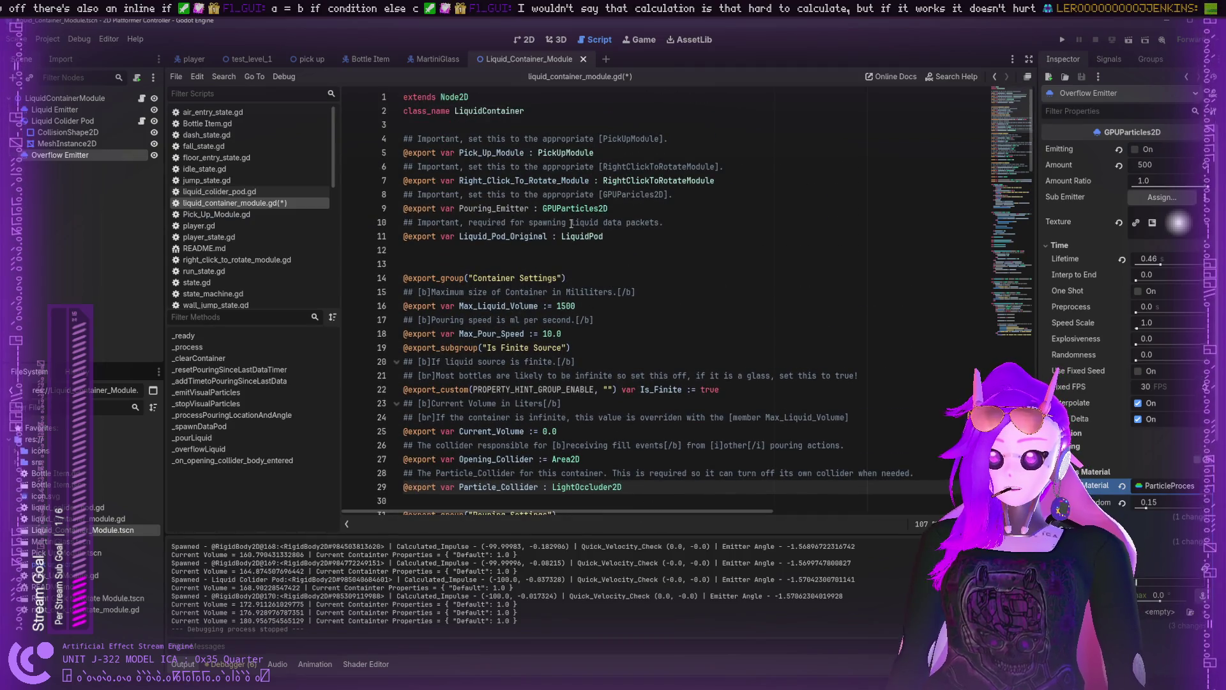
pyautogui.click(578, 375)
pyautogui.scroll(-1, 596, 360)
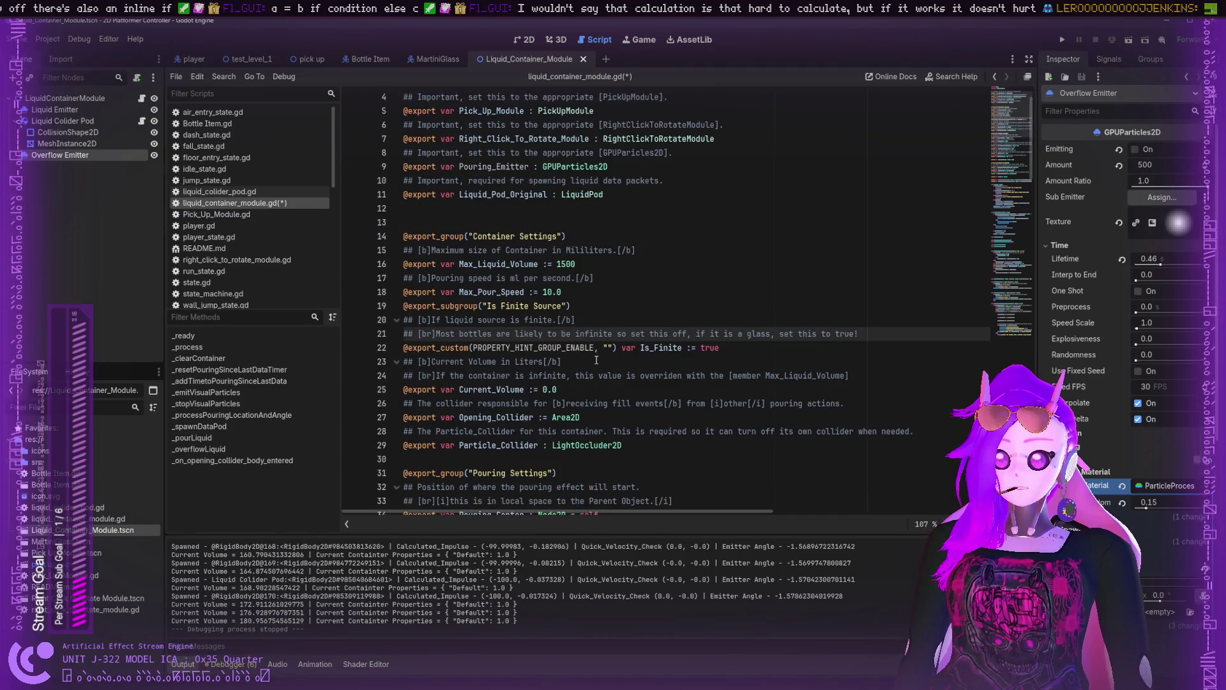
pyautogui.click(638, 437)
pyautogui.click(668, 440)
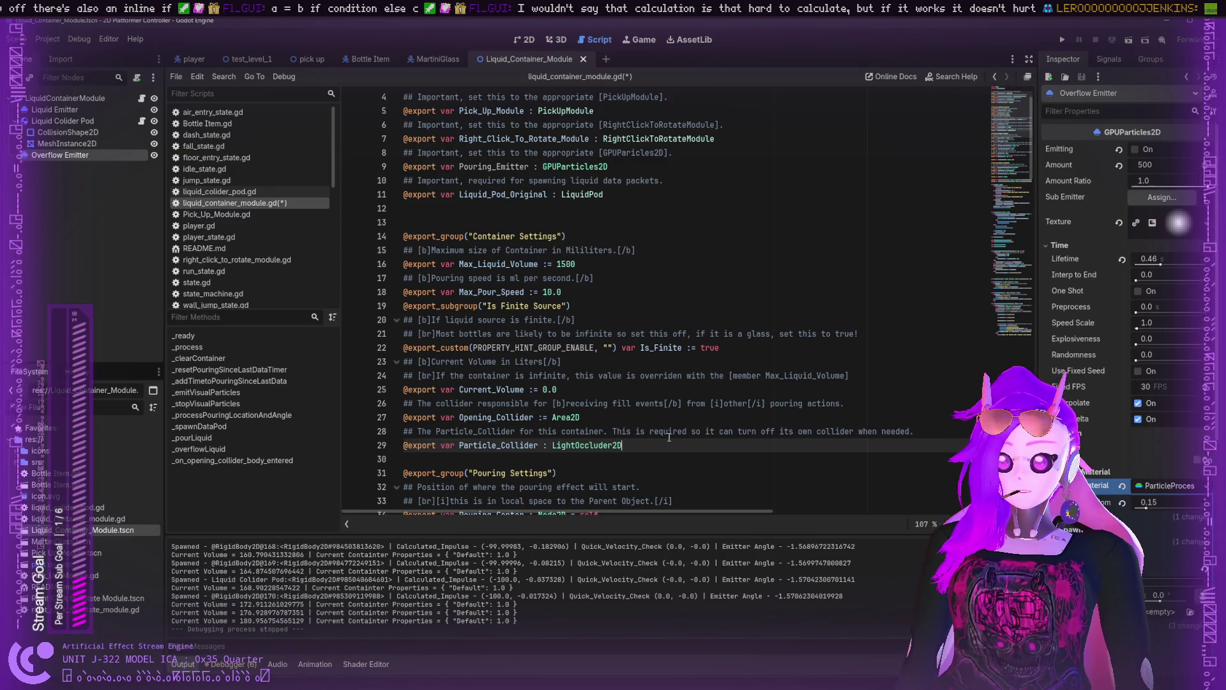
pyautogui.press('Return')
pyautogui.press('Return')
pyautogui.write('@expor')
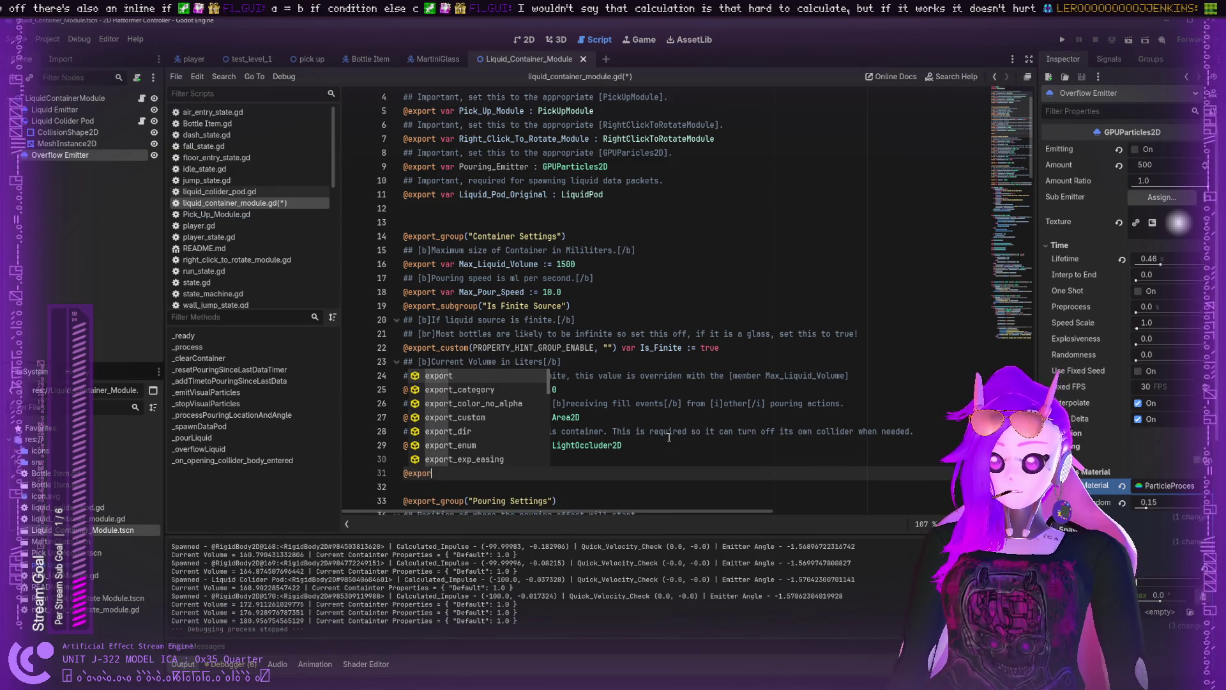
pyautogui.write('t var ')
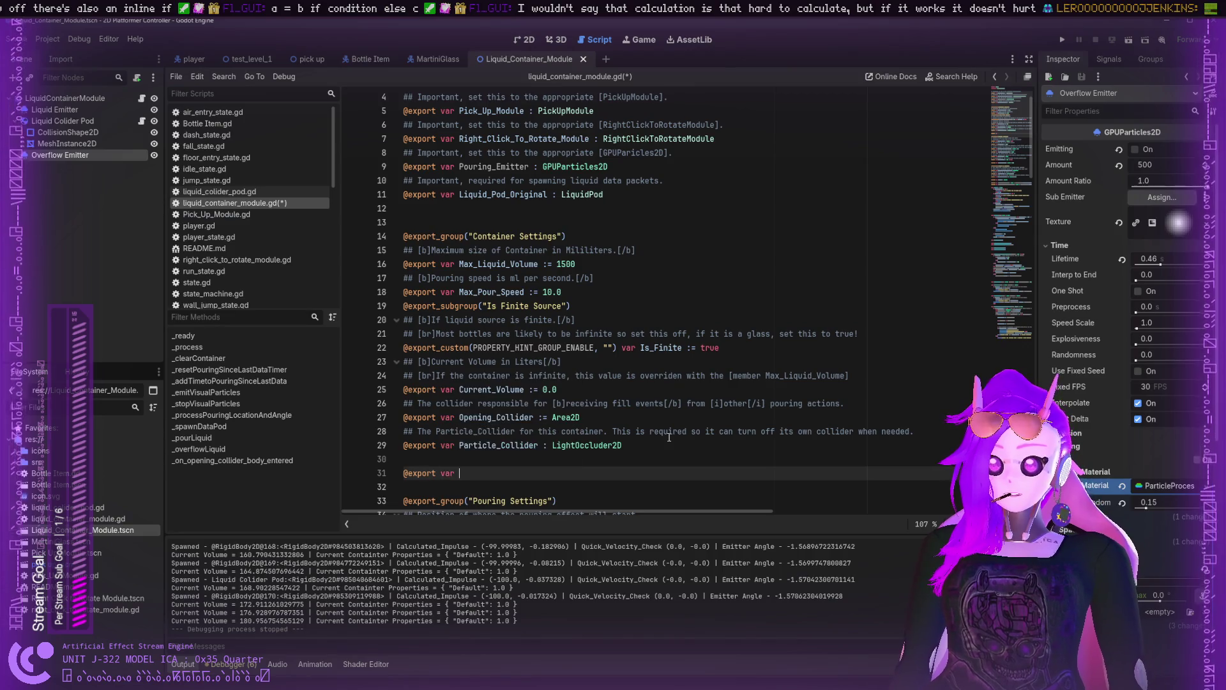
pyautogui.write('Particle')
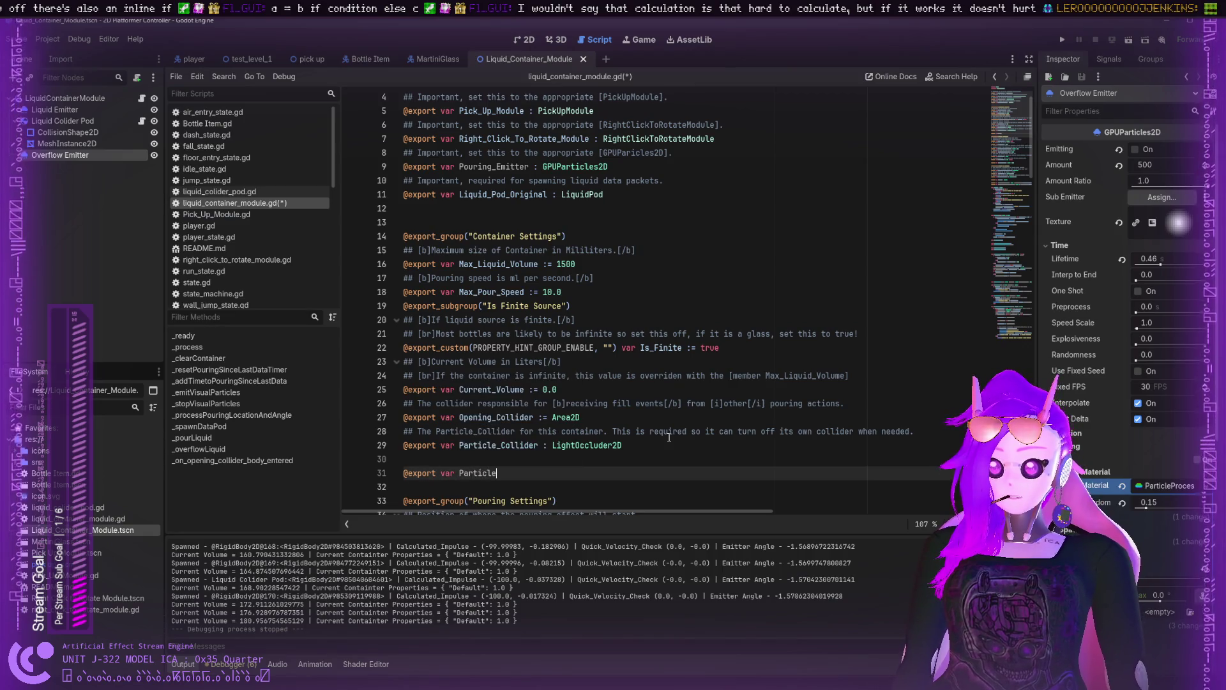
pyautogui.press('BackSpace')
pyautogui.press('BackSpace')
pyautogui.press('BackSpace')
pyautogui.press('BackSpace')
pyautogui.press('BackSpace')
pyautogui.press('BackSpace')
pyautogui.write('Over')
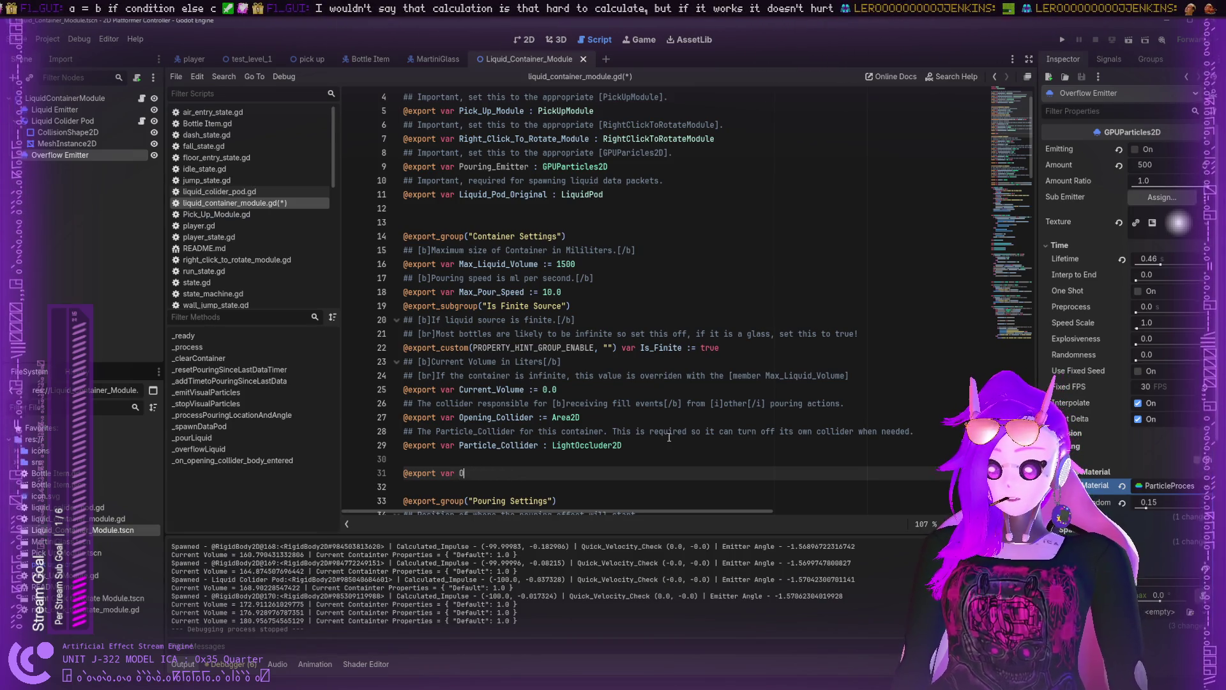
pyautogui.write('Paricl')
pyautogui.press('BackSpace')
pyautogui.press('BackSpace')
pyautogui.press('BackSpace')
pyautogui.write('Emitter')
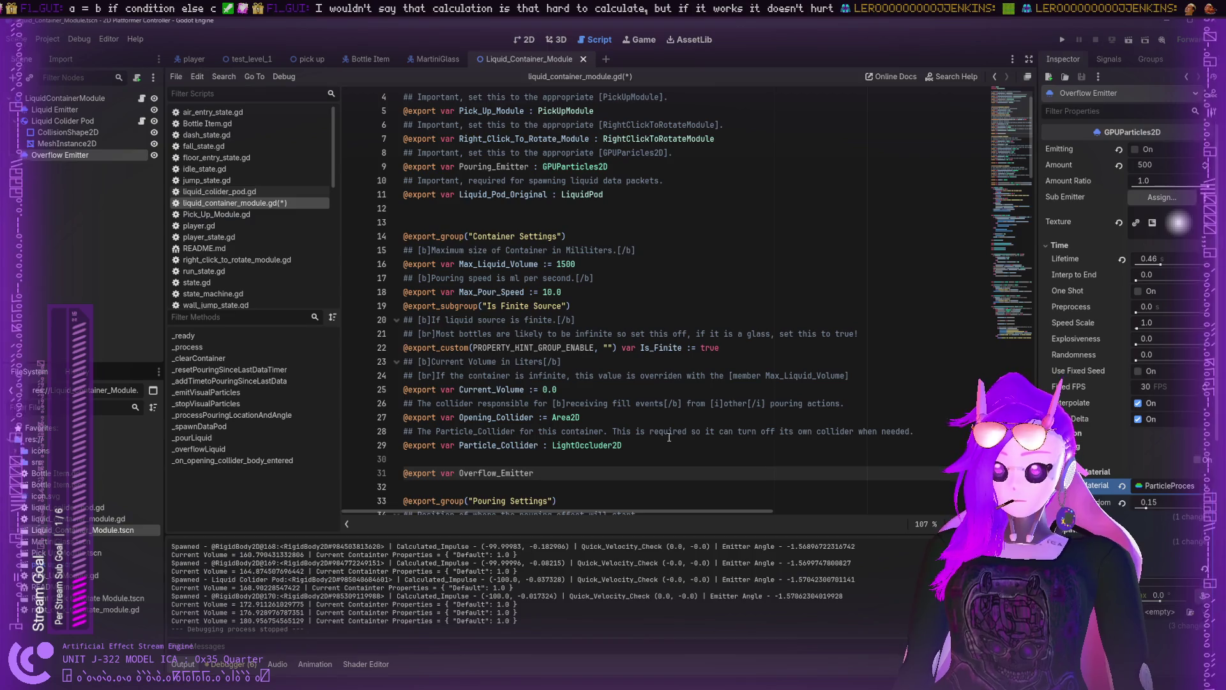
pyautogui.press('BackSpace')
pyautogui.write('GPU')
pyautogui.press('Return')
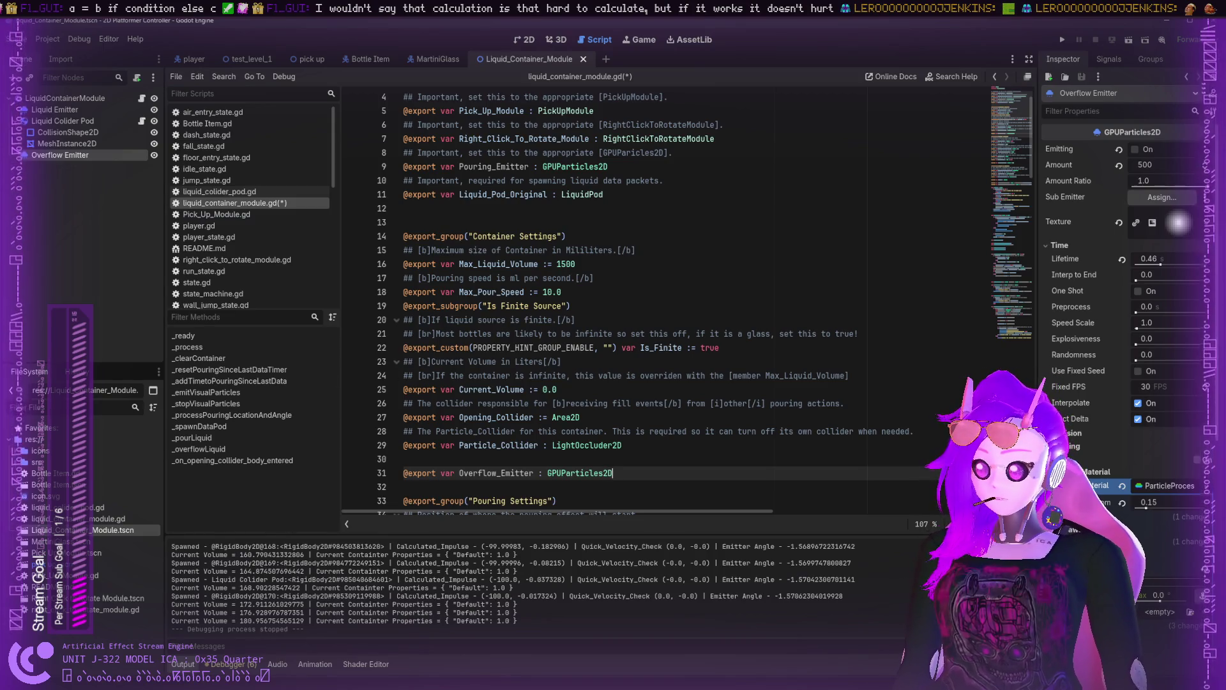
# - Write a '## Overflow Emitter' doc comment on blank line 30 above Overflow_Emitter
pyautogui.click(451, 457)
pyautogui.write('##')
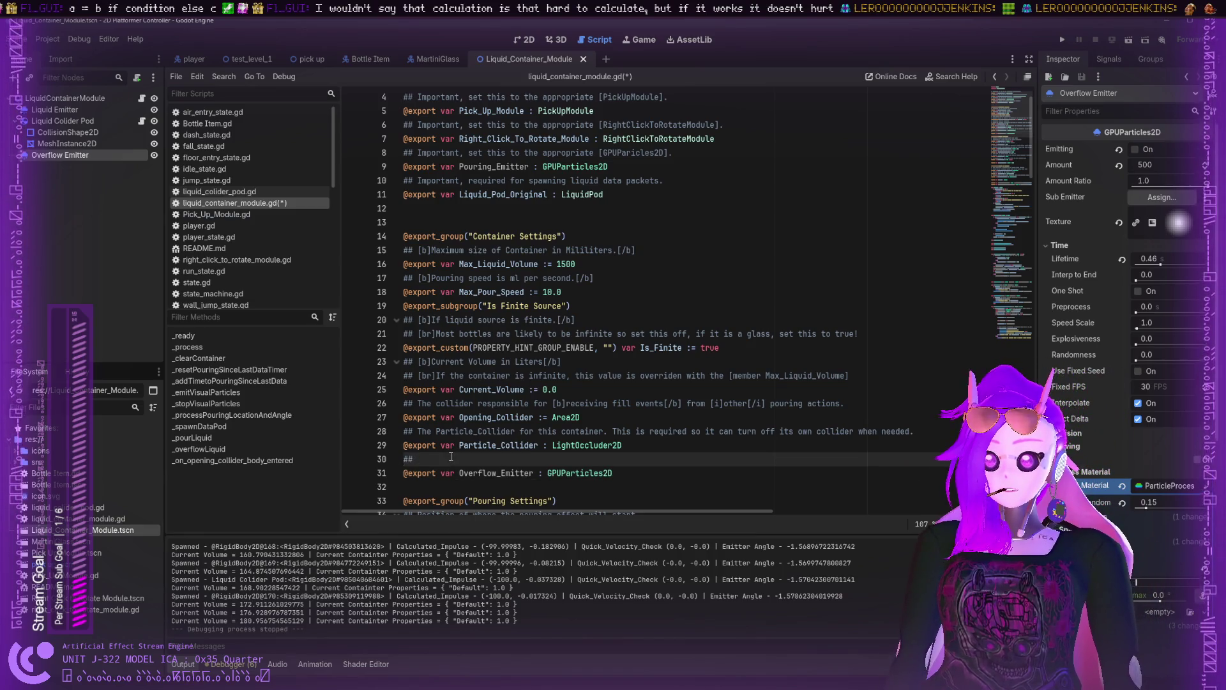
pyautogui.write(' Ov')
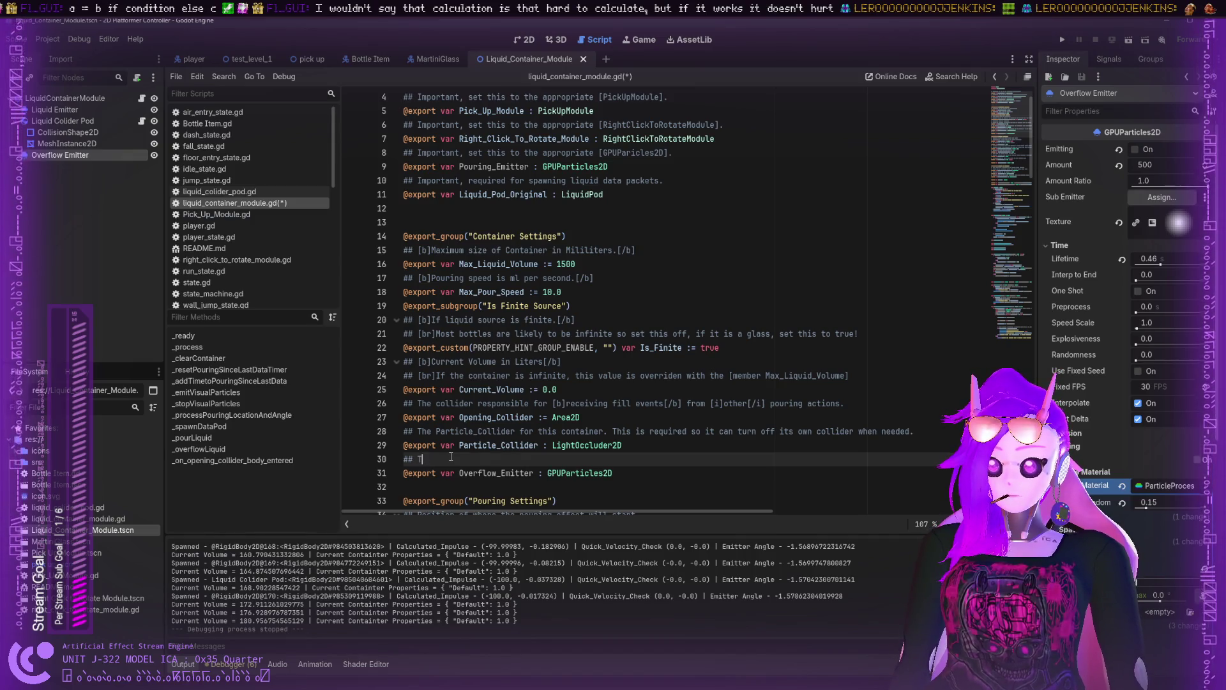
pyautogui.write('erflow')
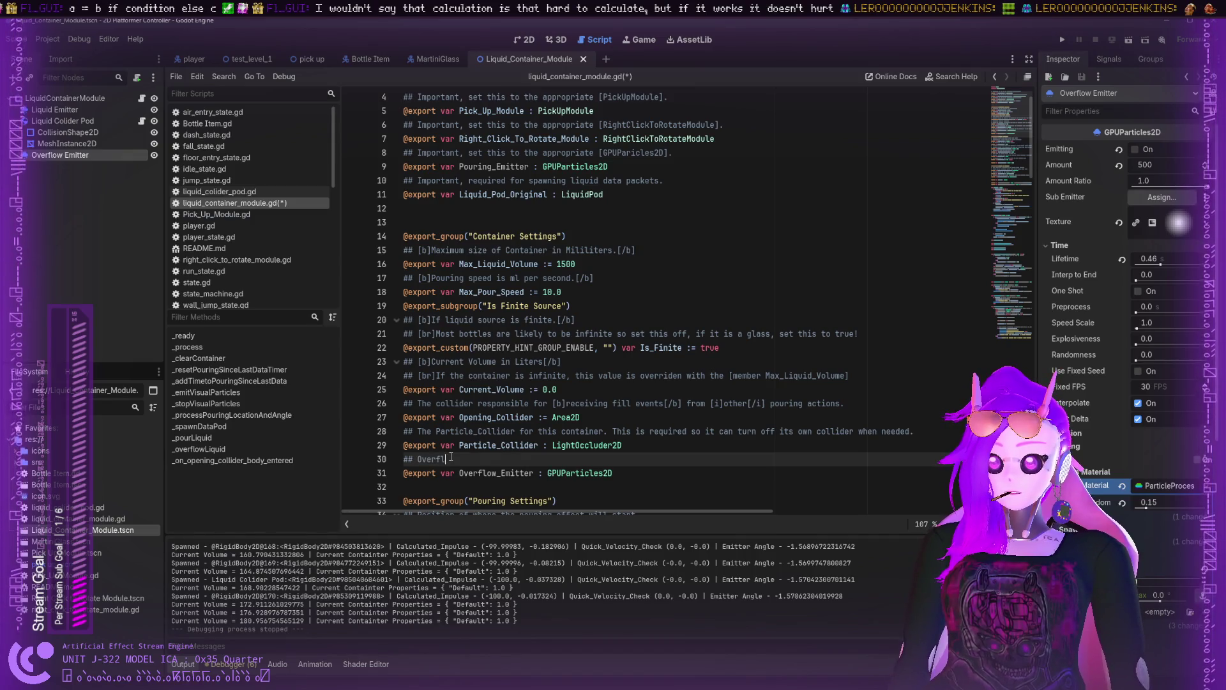
pyautogui.press('BackSpace')
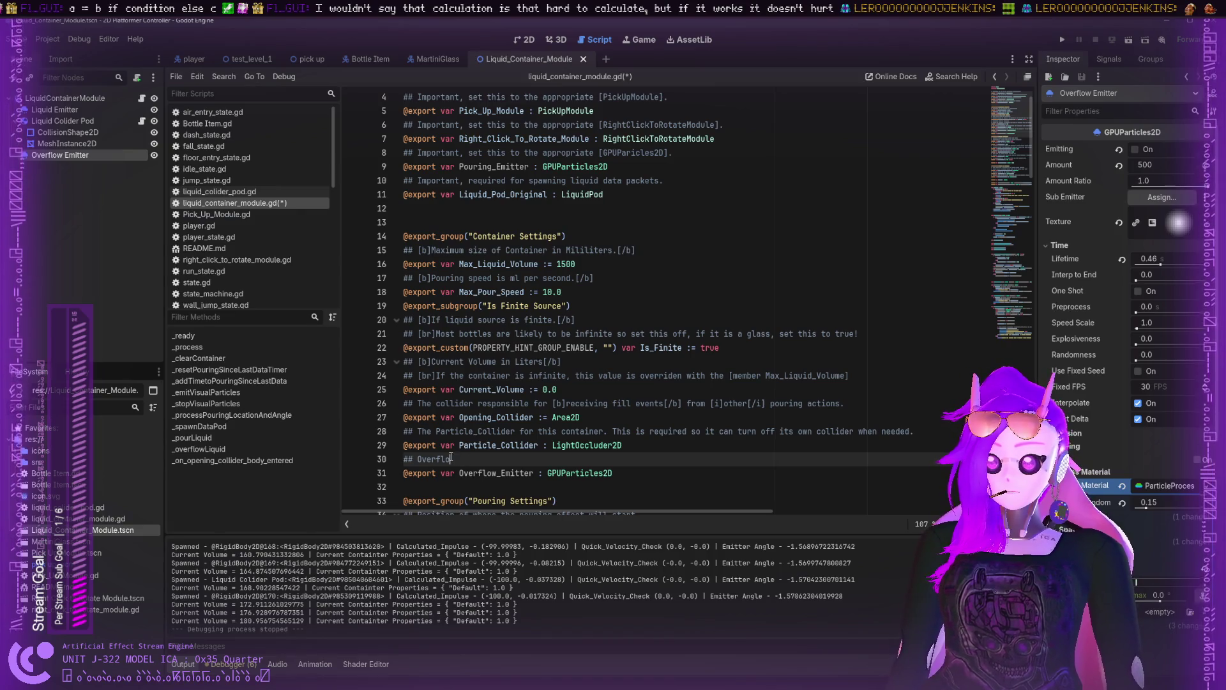
pyautogui.write('w Emitter')
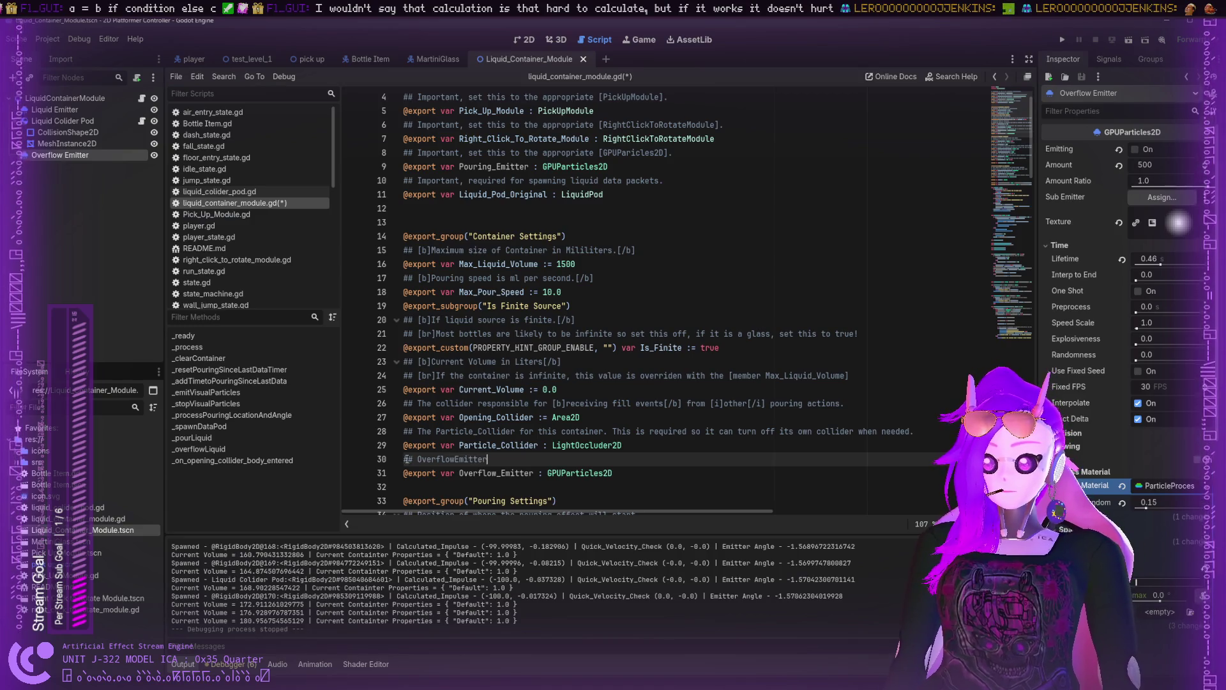
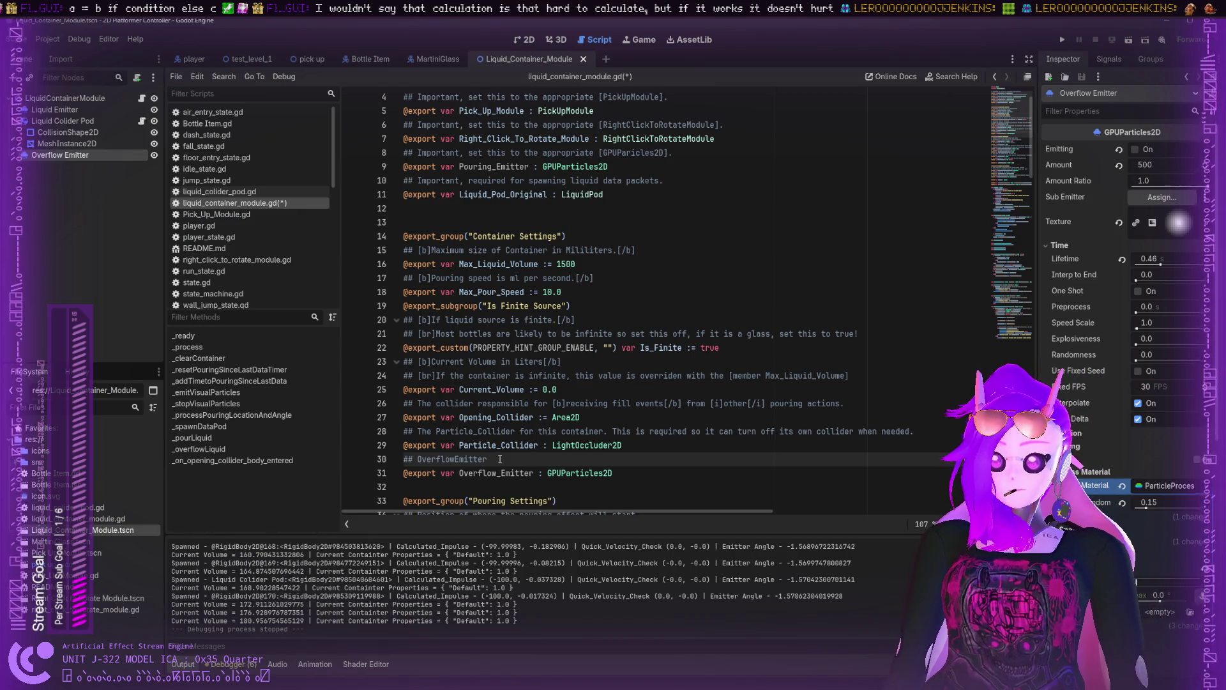
# - Copy line 10's 'Important, required for spawning' comment onto line 30, ending it 'overflow effects for this finite source!'
pyautogui.write('r')
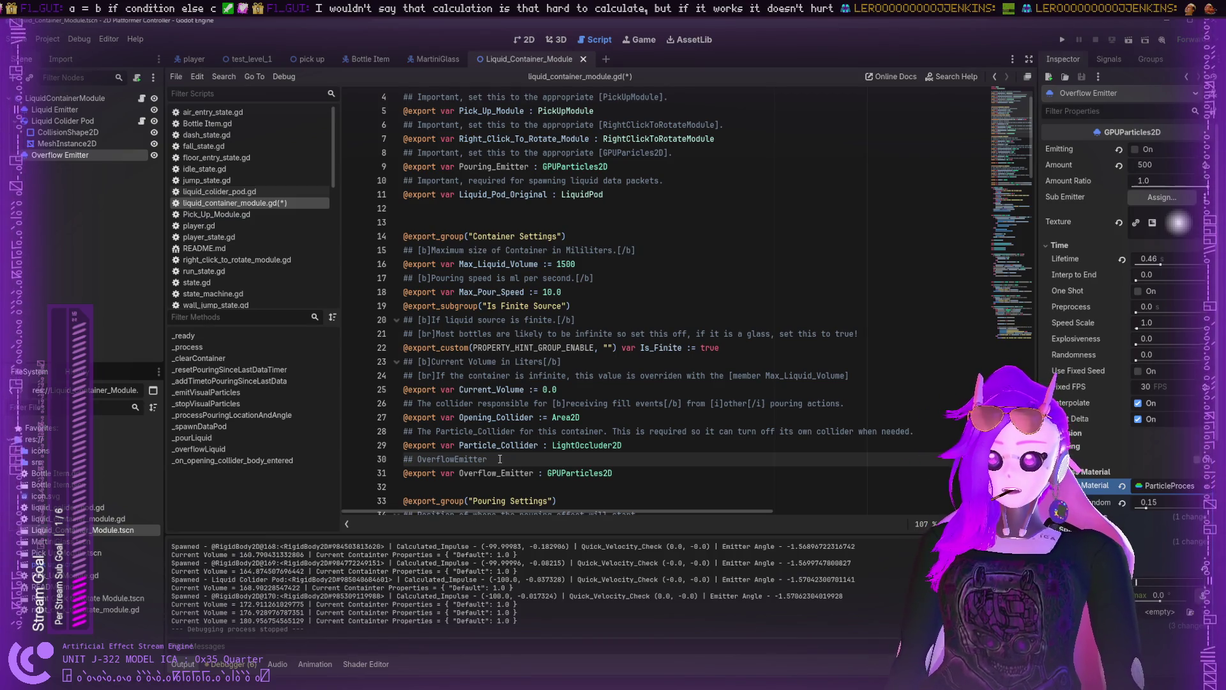
pyautogui.moveTo(663, 181); pyautogui.dragTo(417, 181)
pyautogui.hotkey('ctrl', 'c')
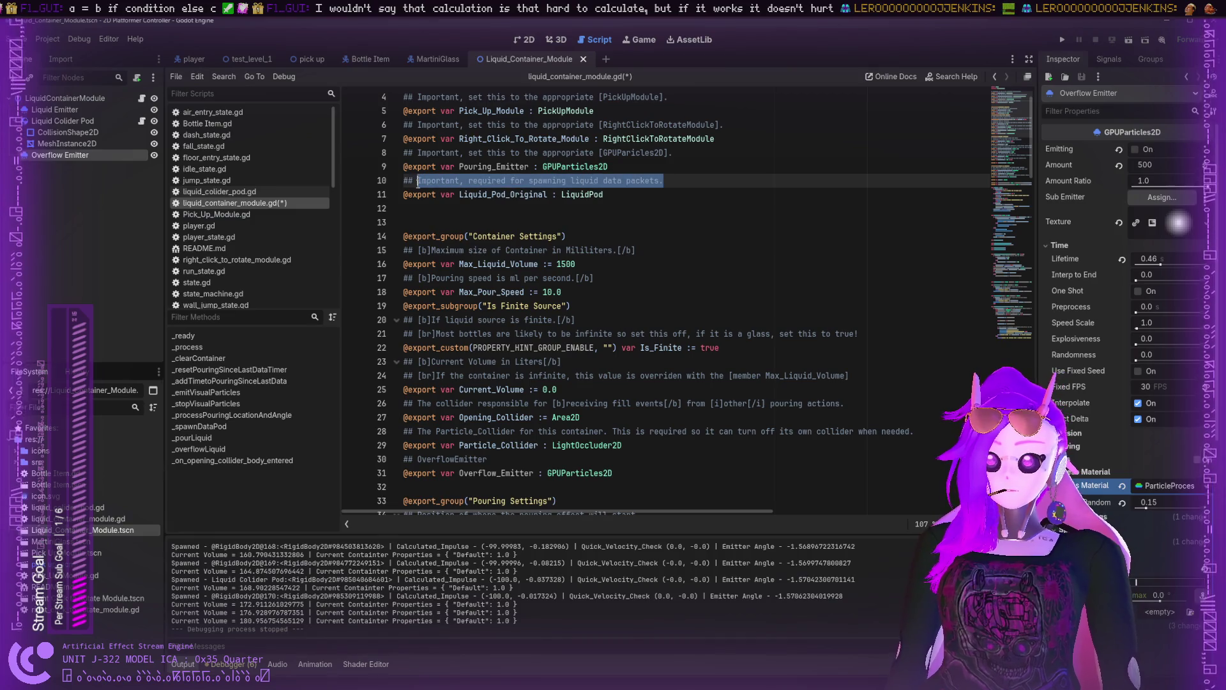
pyautogui.moveTo(489, 459)
pyautogui.mouseDown()
pyautogui.moveTo(416, 462)
pyautogui.moveTo(567, 460)
pyautogui.mouseUp()
pyautogui.hotkey('ctrl', 'v')
pyautogui.click(580, 460)
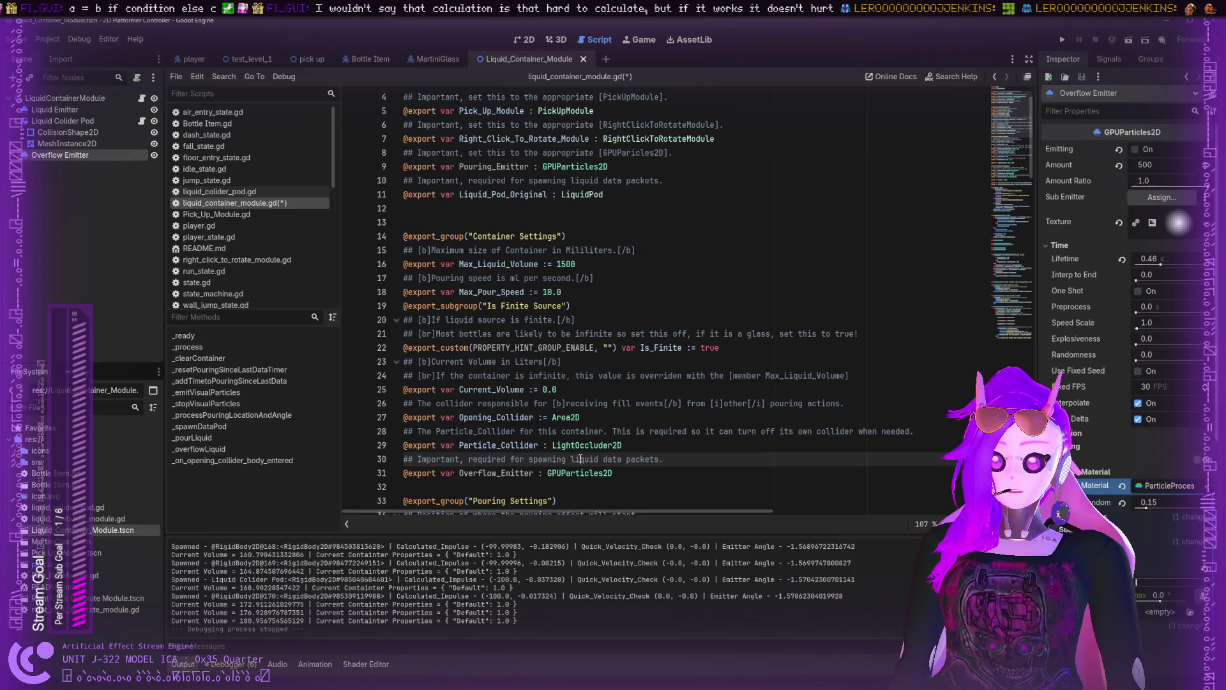
pyautogui.moveTo(664, 459); pyautogui.dragTo(570, 455)
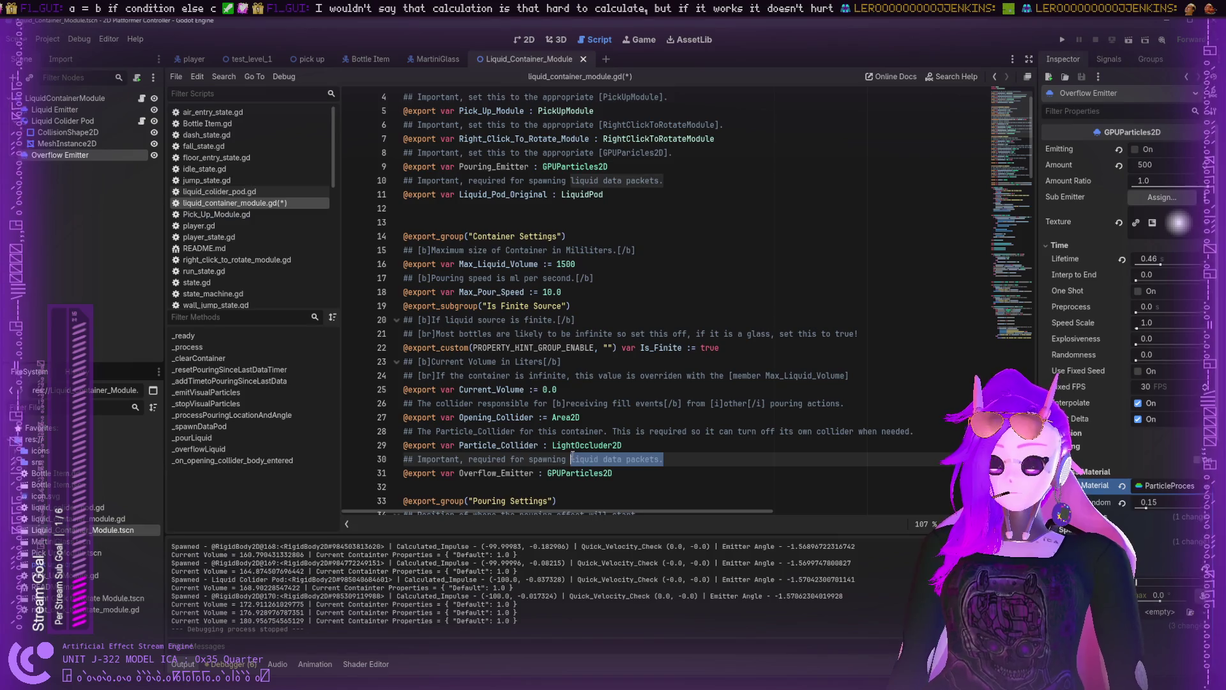
pyautogui.write('over')
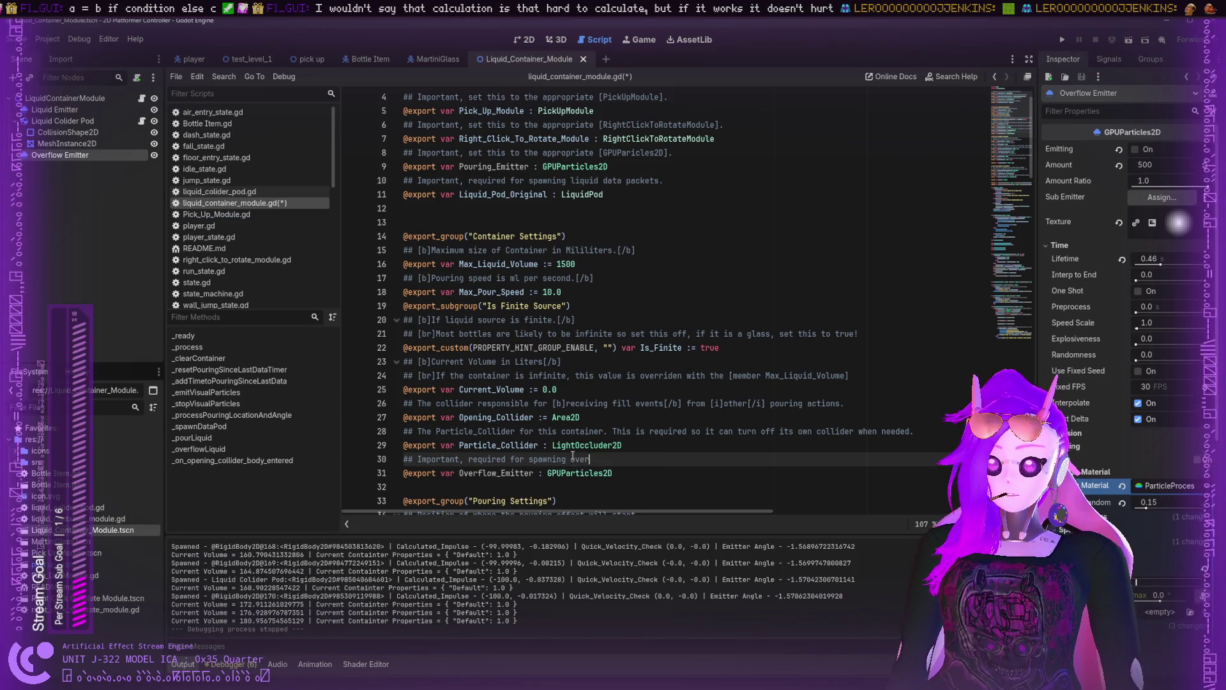
pyautogui.write('flow effec')
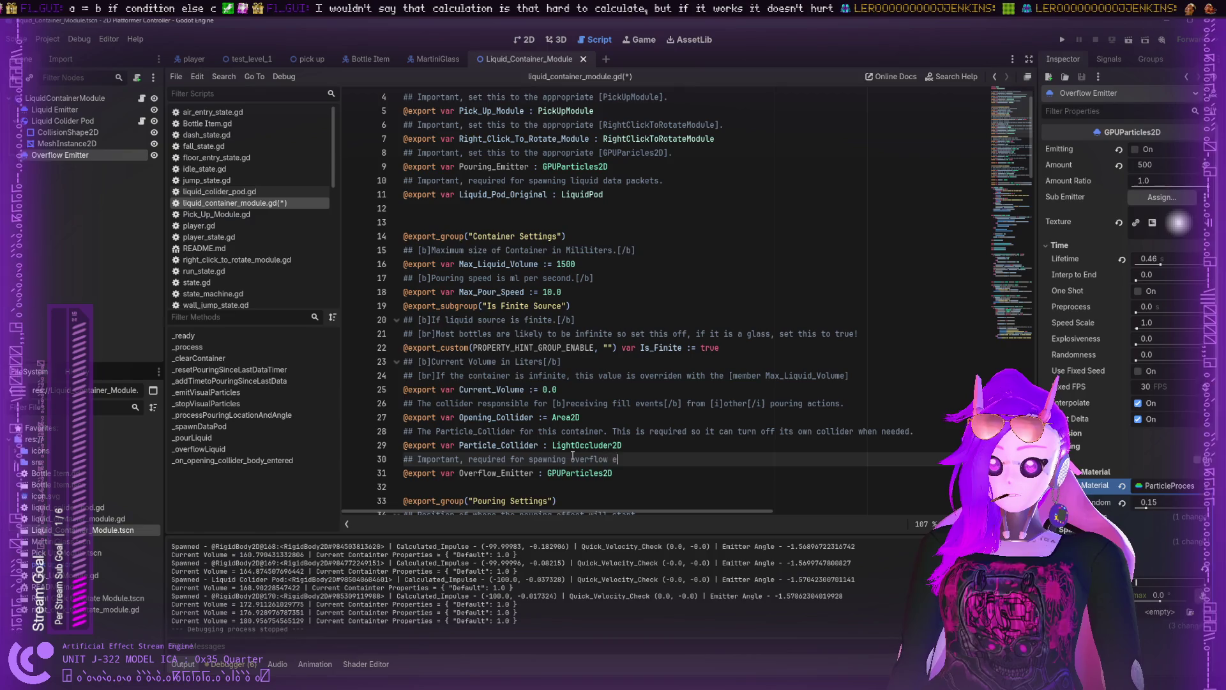
pyautogui.write('ts for this fi')
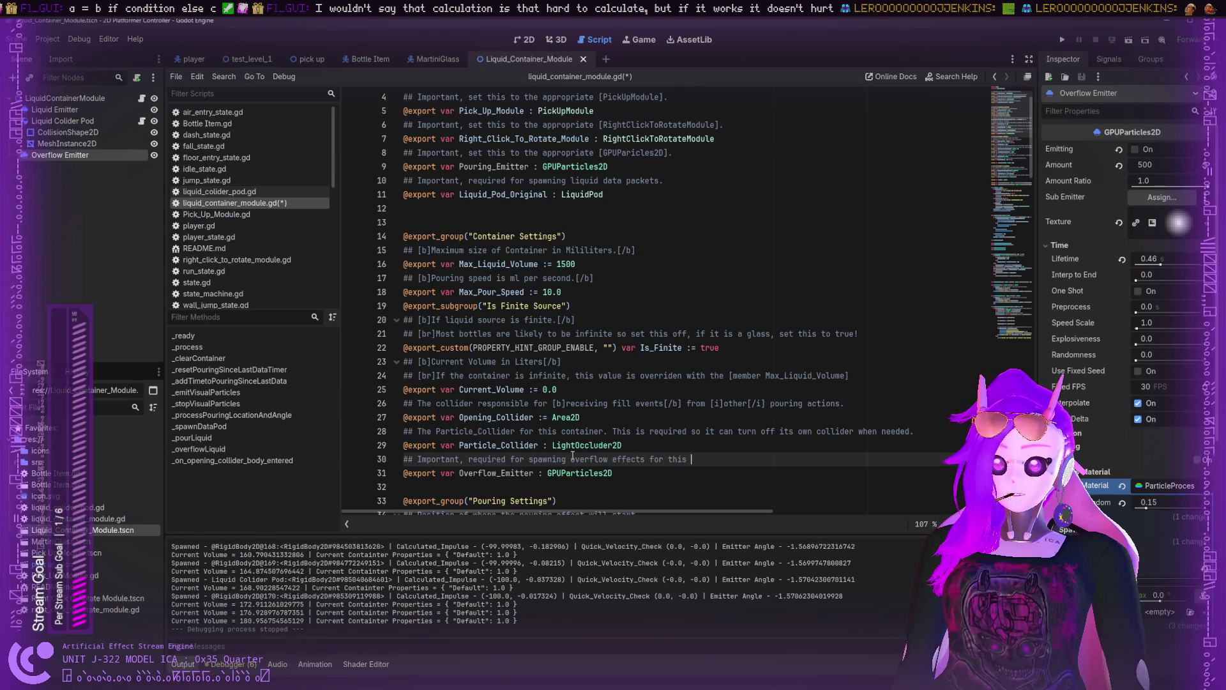
pyautogui.write('nite source!')
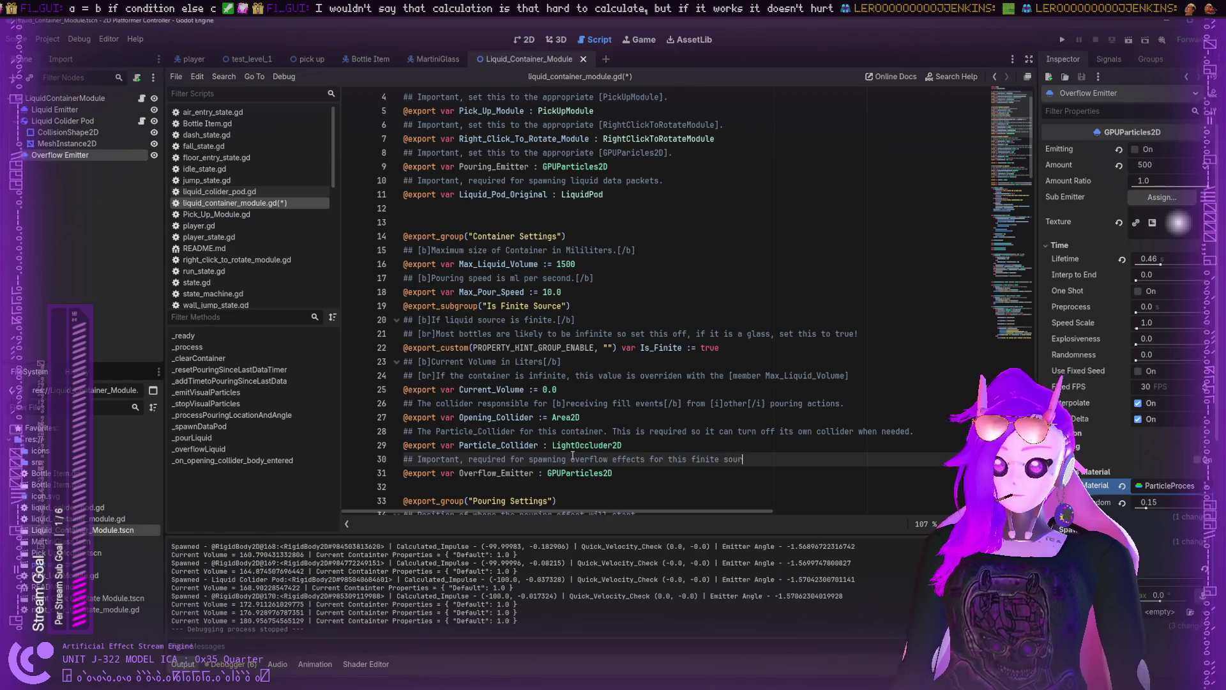
pyautogui.scroll(-1, 548, 454)
# - Duplicate the Pouring_Emitter null-check block after line 79 and fix its indentation
pyautogui.click(487, 433)
pyautogui.doubleClick(487, 433)
pyautogui.scroll(-17, 487, 438)
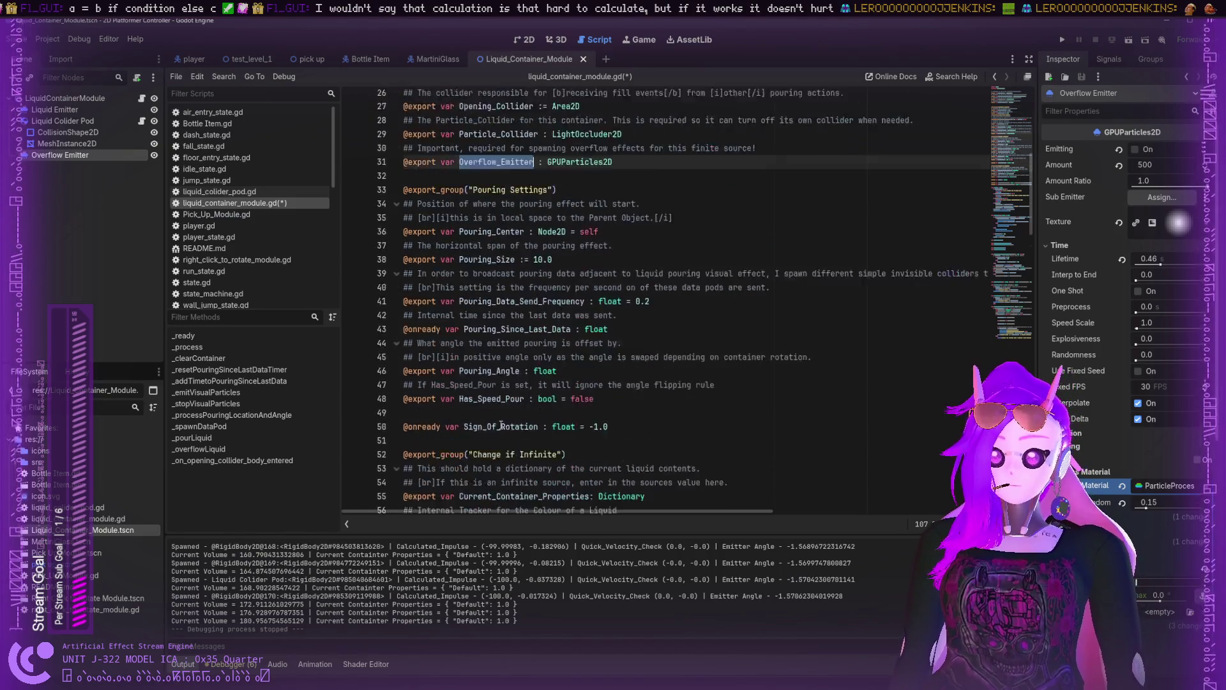
pyautogui.moveTo(736, 327)
pyautogui.mouseDown()
pyautogui.moveTo(447, 319)
pyautogui.moveTo(403, 306)
pyautogui.mouseUp()
pyautogui.hotkey('ctrl', 'c')
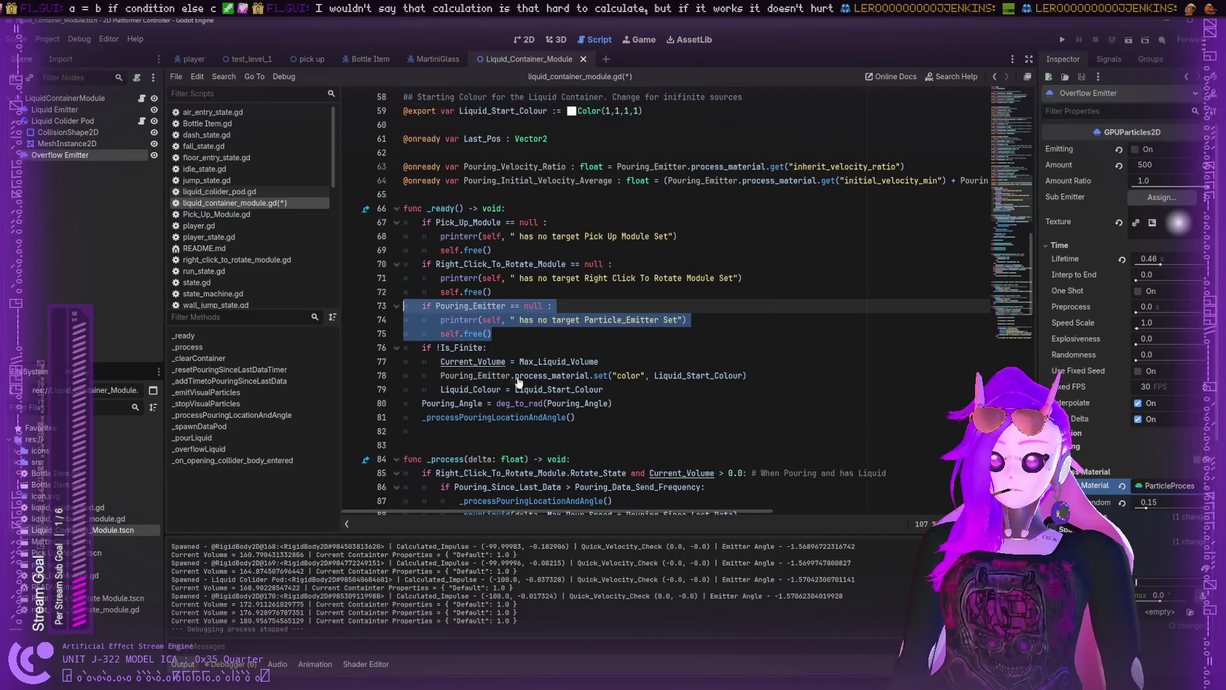
pyautogui.click(603, 390)
pyautogui.press('Return')
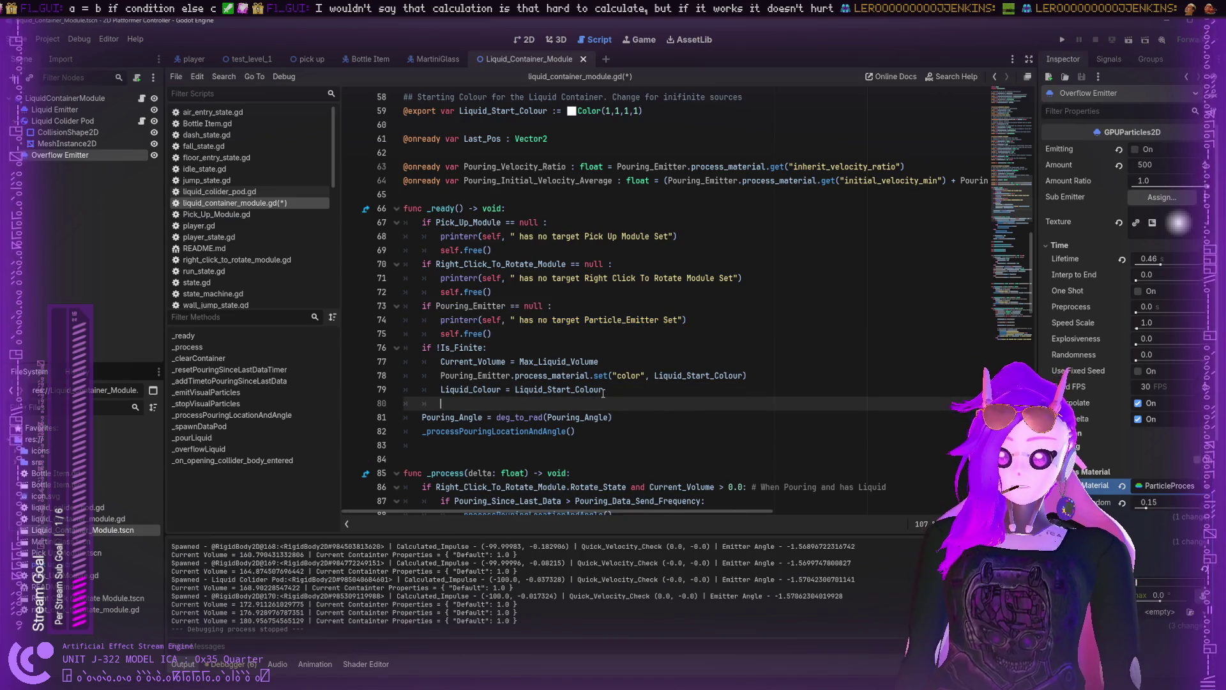
pyautogui.hotkey('ctrl', 'v')
pyautogui.click(453, 404)
pyautogui.hotkey('shift', 'Tab')
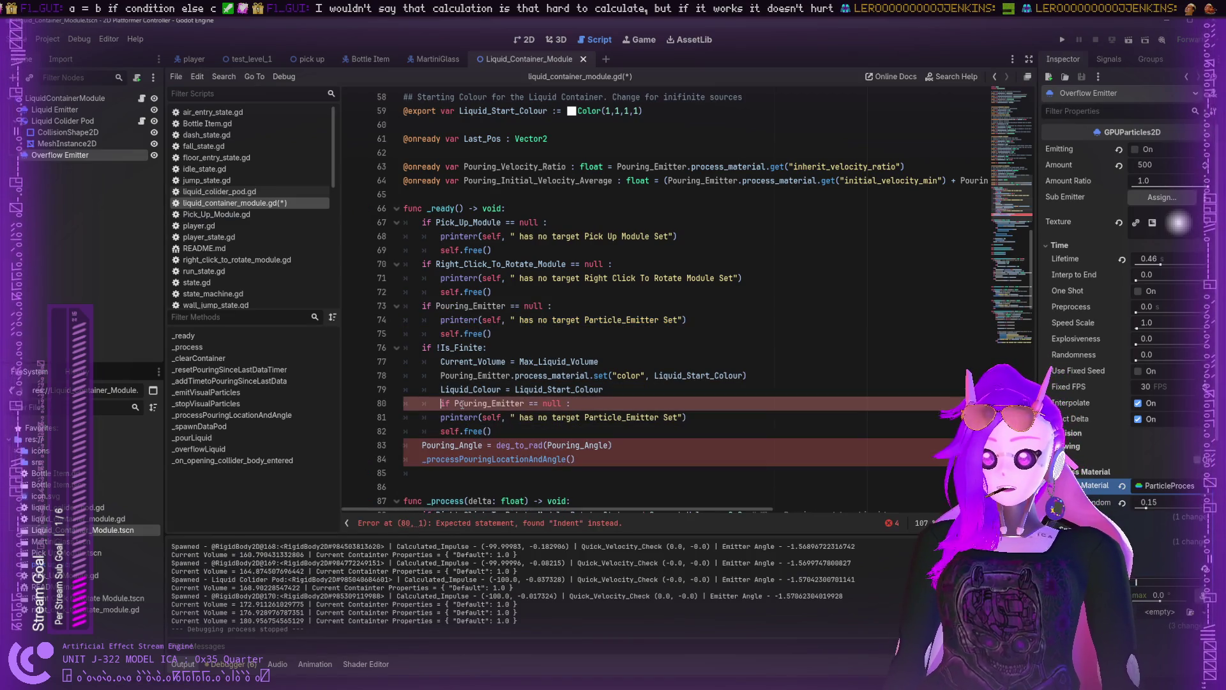
pyautogui.click(441, 417)
pyautogui.press('Tab')
pyautogui.click(441, 431)
pyautogui.press('Tab')
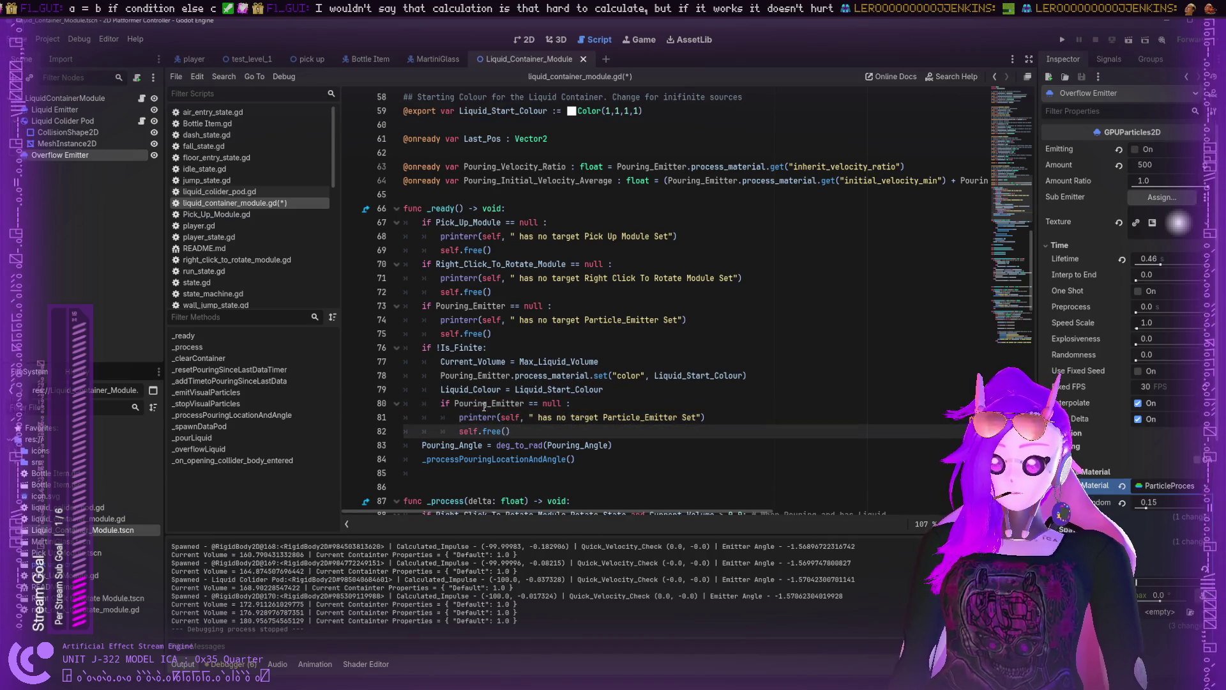
# - Change the duplicated check and its error message to refer to Overflow_Emitter
pyautogui.click(502, 403)
pyautogui.scroll(9, 505, 384)
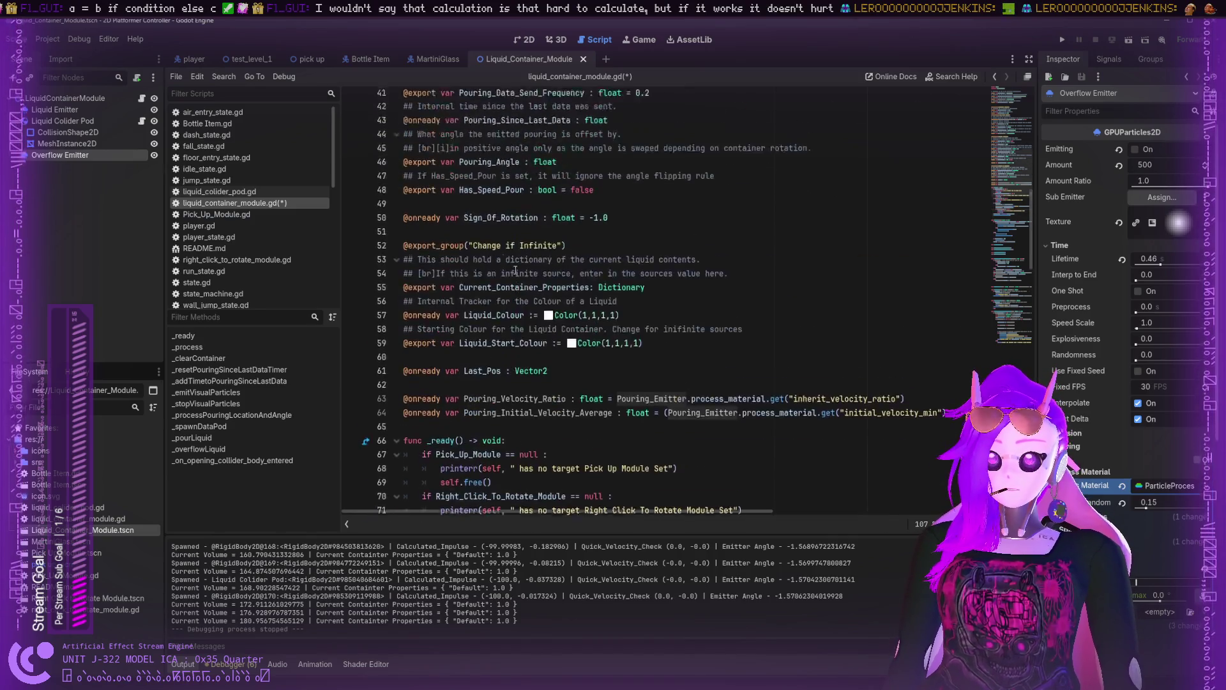
pyautogui.scroll(-11, 493, 324)
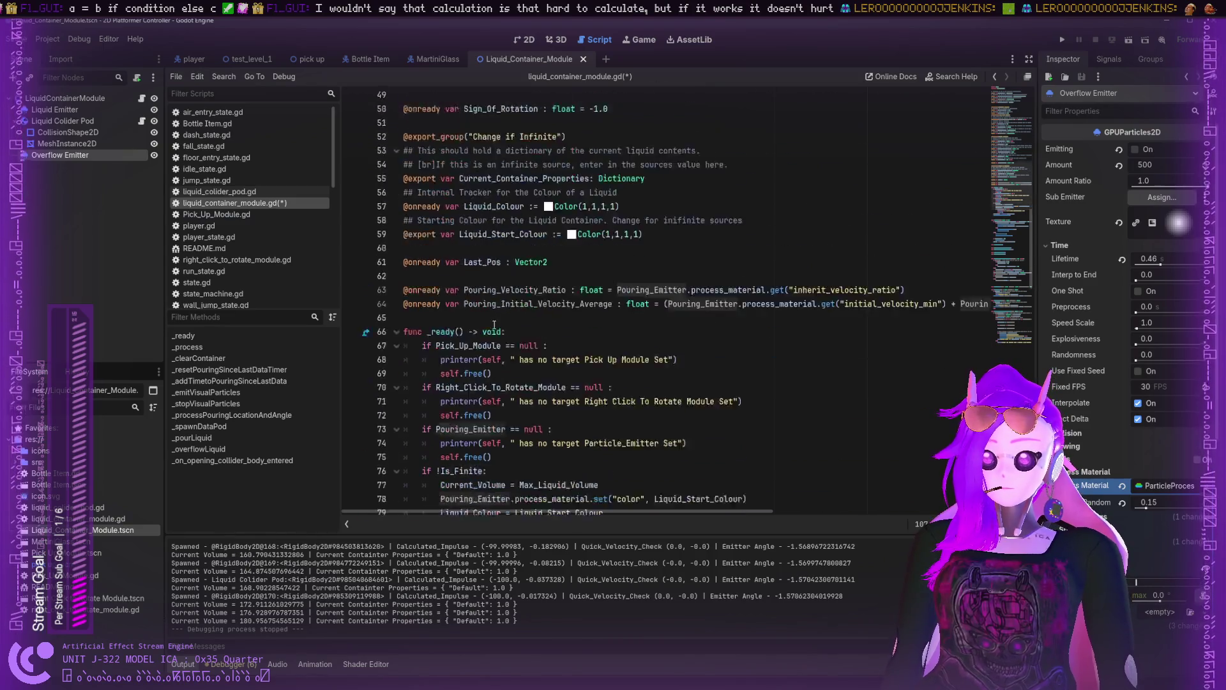
pyautogui.scroll(16, 495, 323)
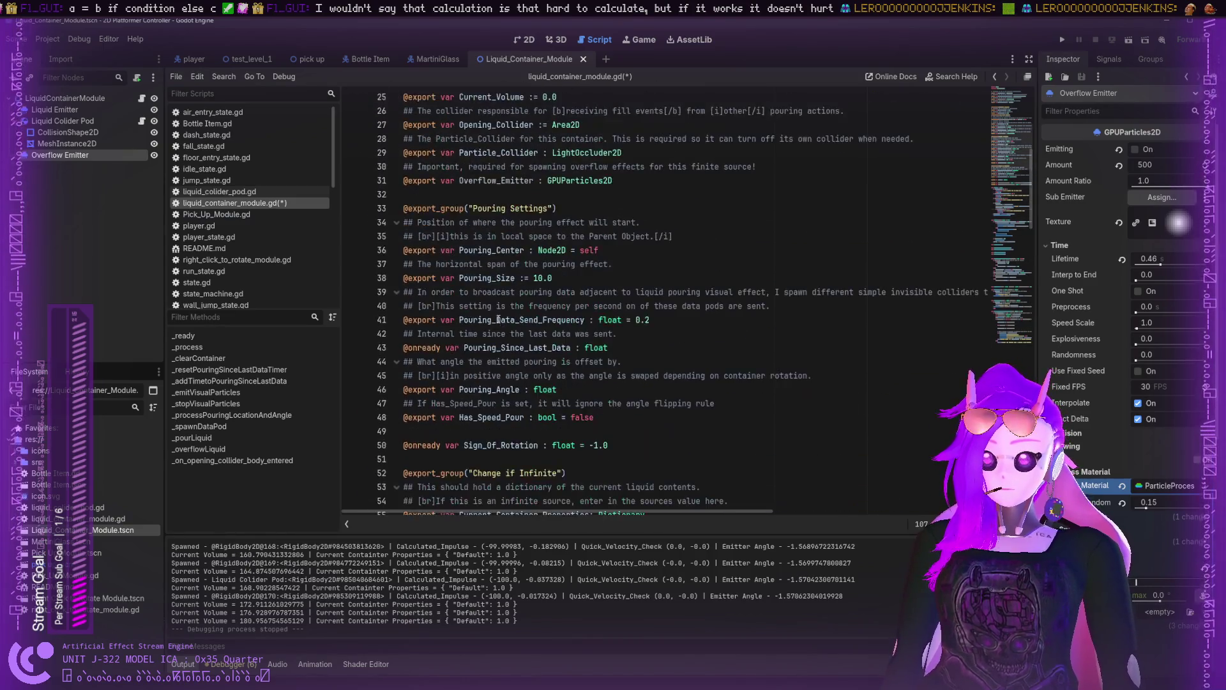
pyautogui.click(495, 301)
pyautogui.scroll(-13, 493, 316)
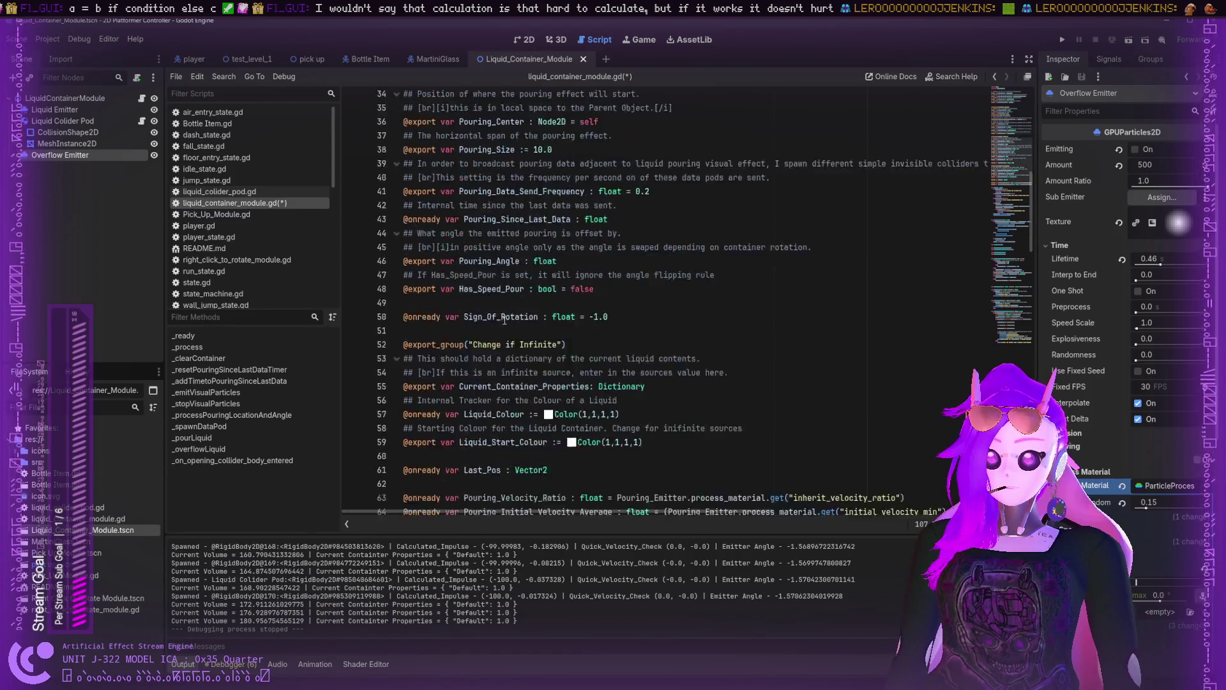
pyautogui.scroll(-1, 489, 333)
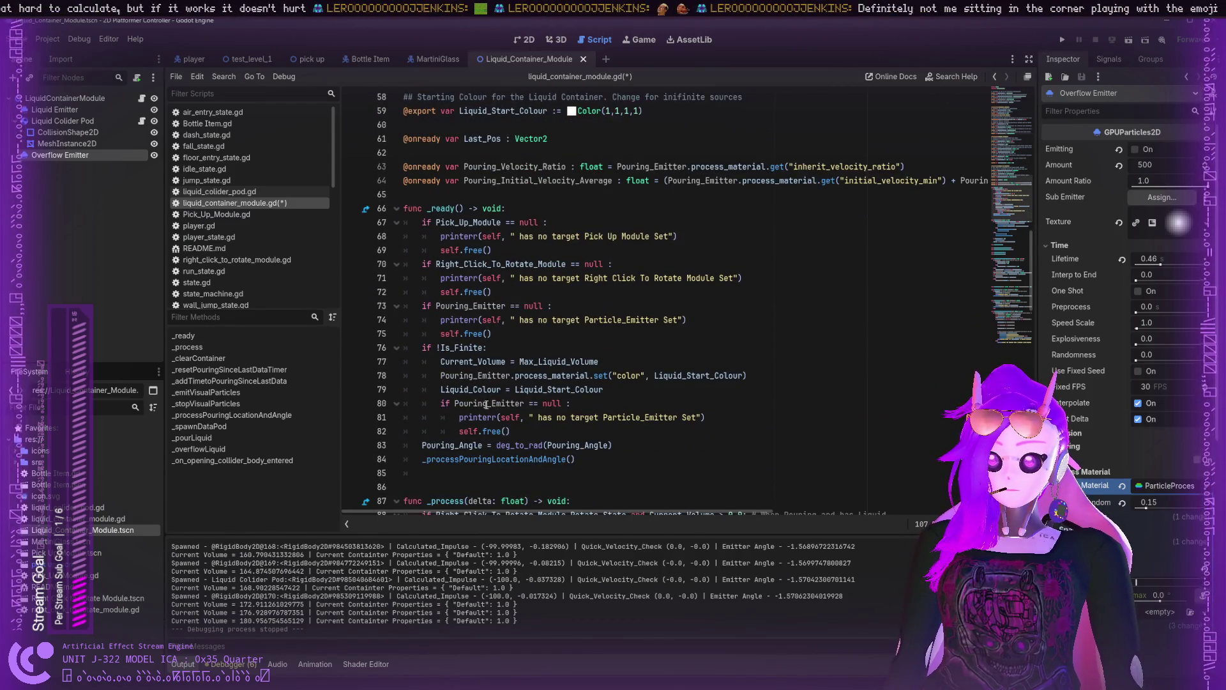
pyautogui.doubleClick(487, 403)
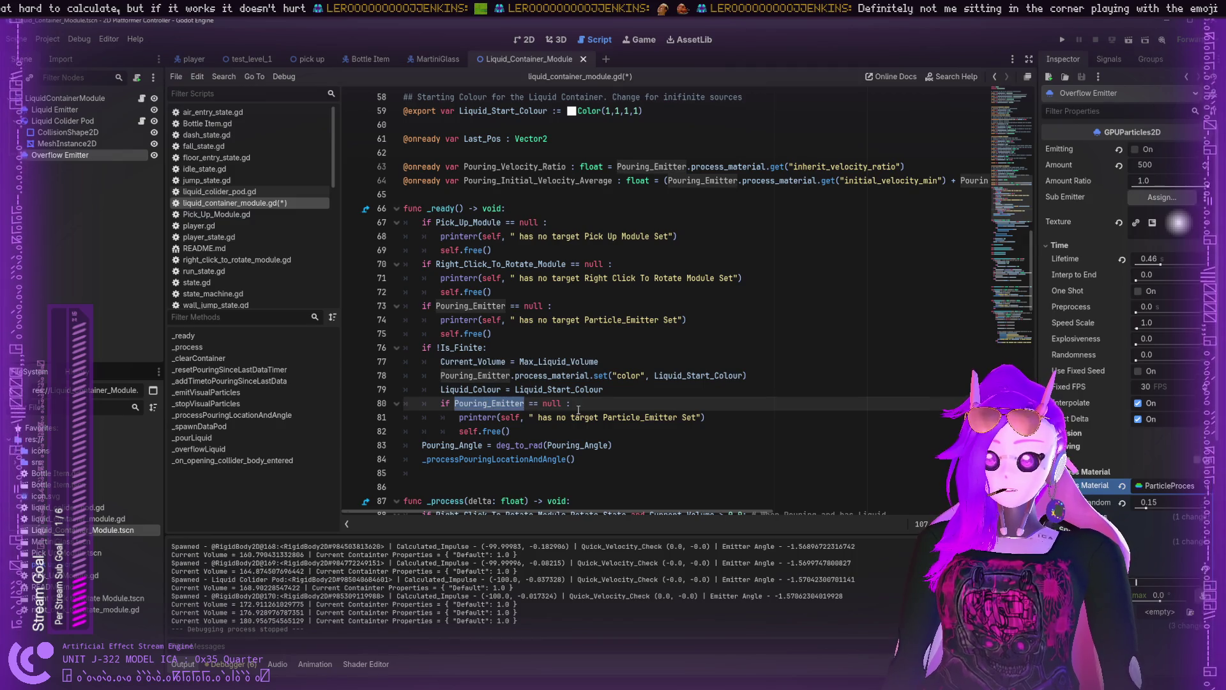
pyautogui.write('Overflow_Emitter')
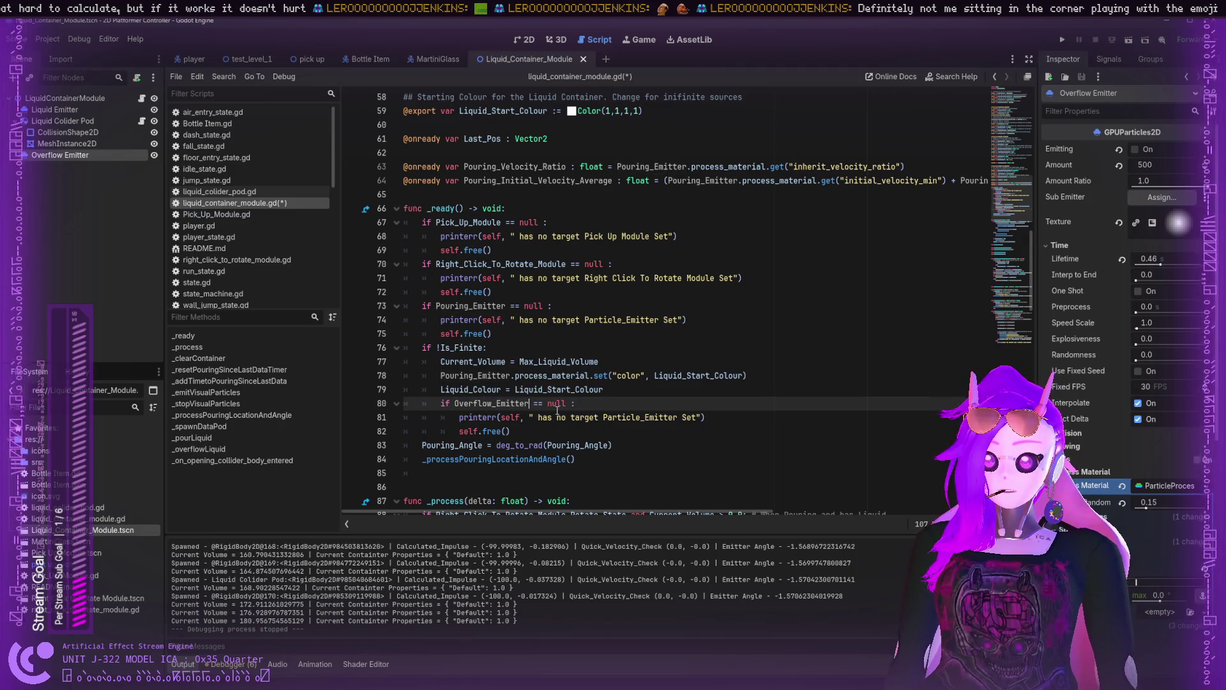
pyautogui.doubleClick(607, 417)
pyautogui.write('Overflow_Emitter')
# - Replace Particle_Emitter with Pouring_Emitter in line 74's error message
pyautogui.doubleClick(618, 320)
pyautogui.click(621, 320)
pyautogui.doubleClick(471, 306)
pyautogui.hotkey('ctrl', 'c')
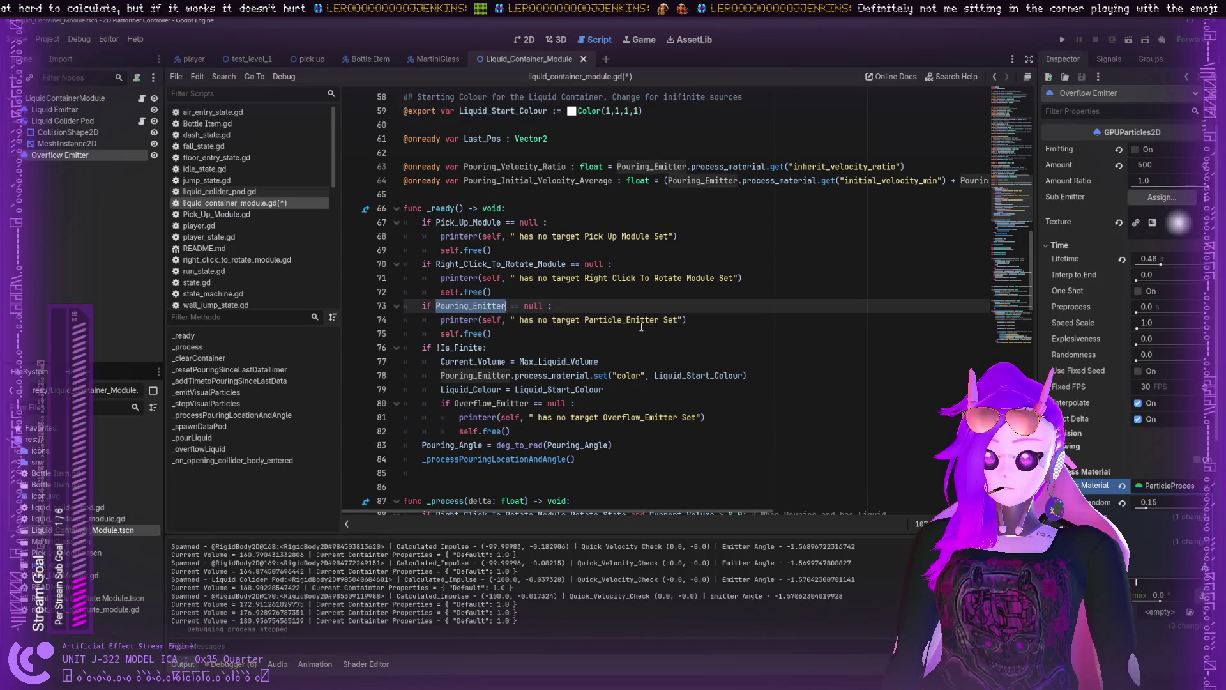
pyautogui.doubleClick(619, 320)
pyautogui.hotkey('ctrl', 'v')
pyautogui.click(641, 417)
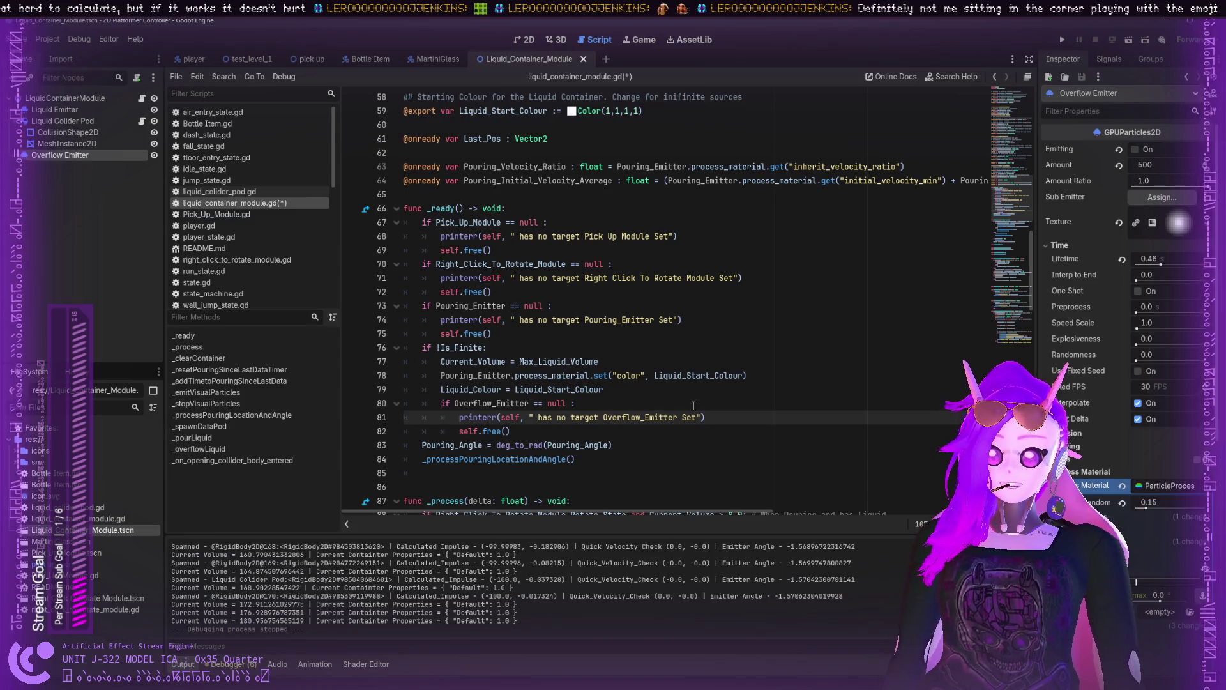
# - Review the new Overflow_Emitter null check in the finite-source block, folding and unfolding it
pyautogui.moveTo(706, 417); pyautogui.dragTo(447, 364)
pyautogui.moveTo(511, 431)
pyautogui.mouseDown()
pyautogui.moveTo(441, 361)
pyautogui.moveTo(441, 319)
pyautogui.moveTo(441, 403)
pyautogui.mouseUp()
pyautogui.click(420, 403)
pyautogui.click(396, 403)
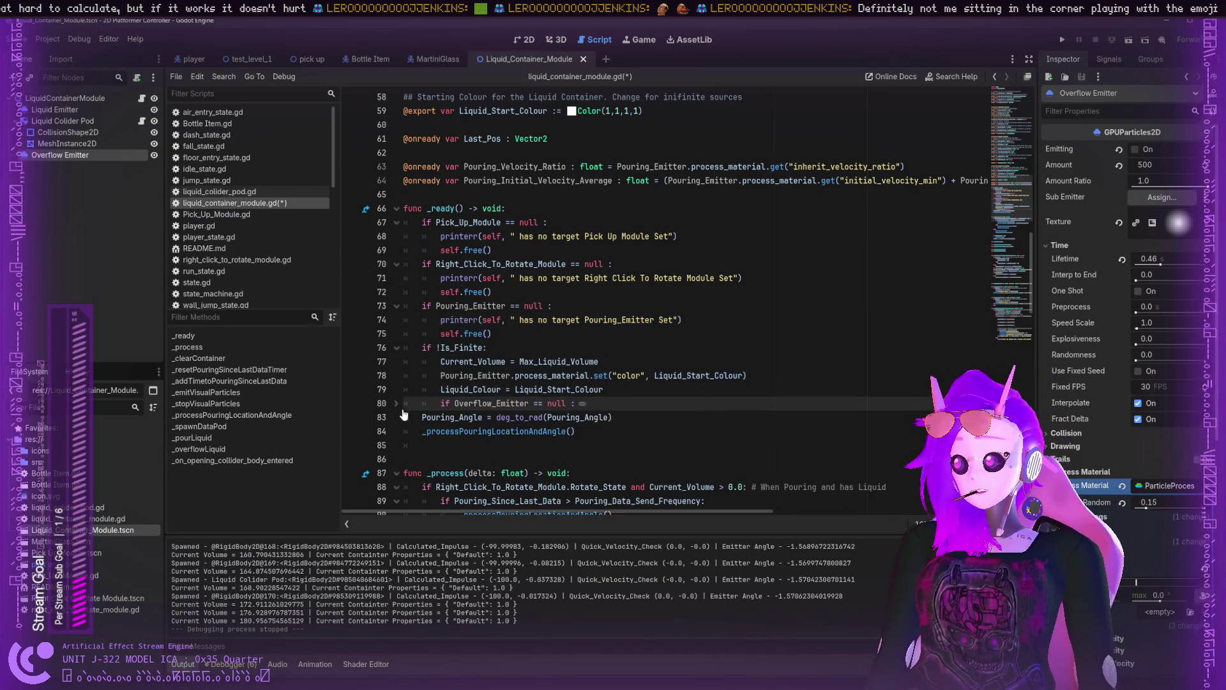
pyautogui.moveTo(610, 404)
pyautogui.mouseDown()
pyautogui.moveTo(508, 389)
pyautogui.moveTo(502, 353)
pyautogui.mouseUp()
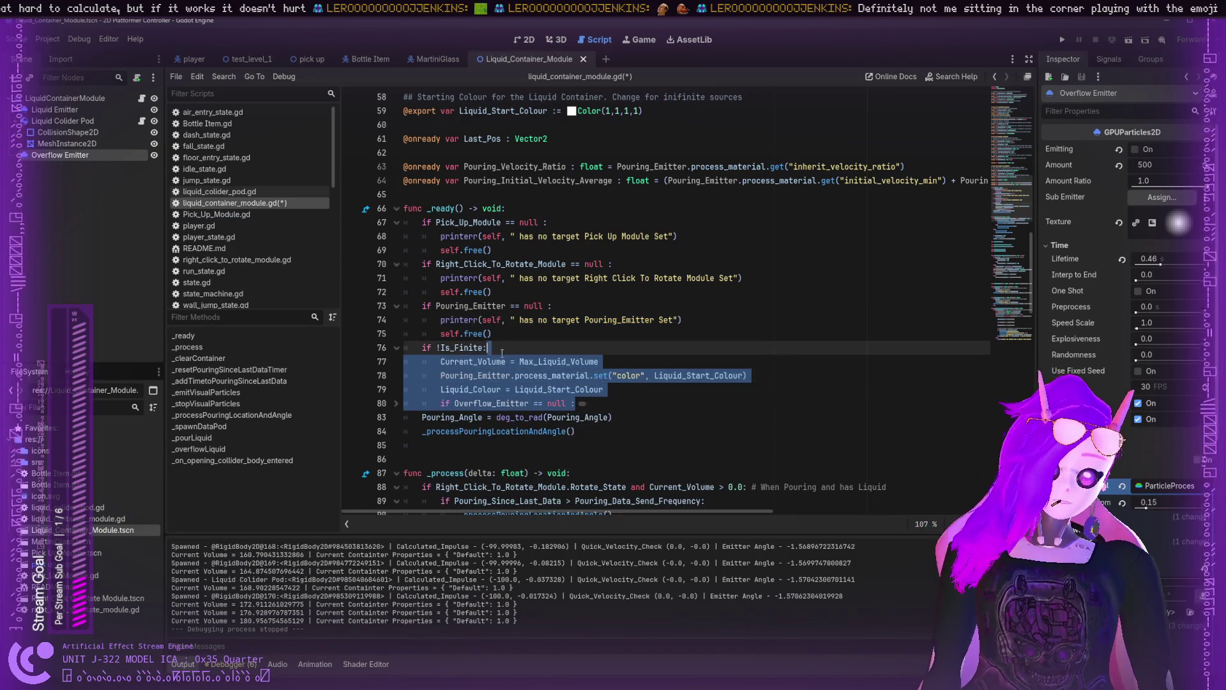
pyautogui.click(420, 403)
pyautogui.click(396, 403)
pyautogui.moveTo(511, 428)
pyautogui.mouseDown()
pyautogui.moveTo(421, 389)
pyautogui.moveTo(401, 404)
pyautogui.moveTo(447, 404)
pyautogui.moveTo(444, 417)
pyautogui.moveTo(439, 403)
pyautogui.mouseUp()
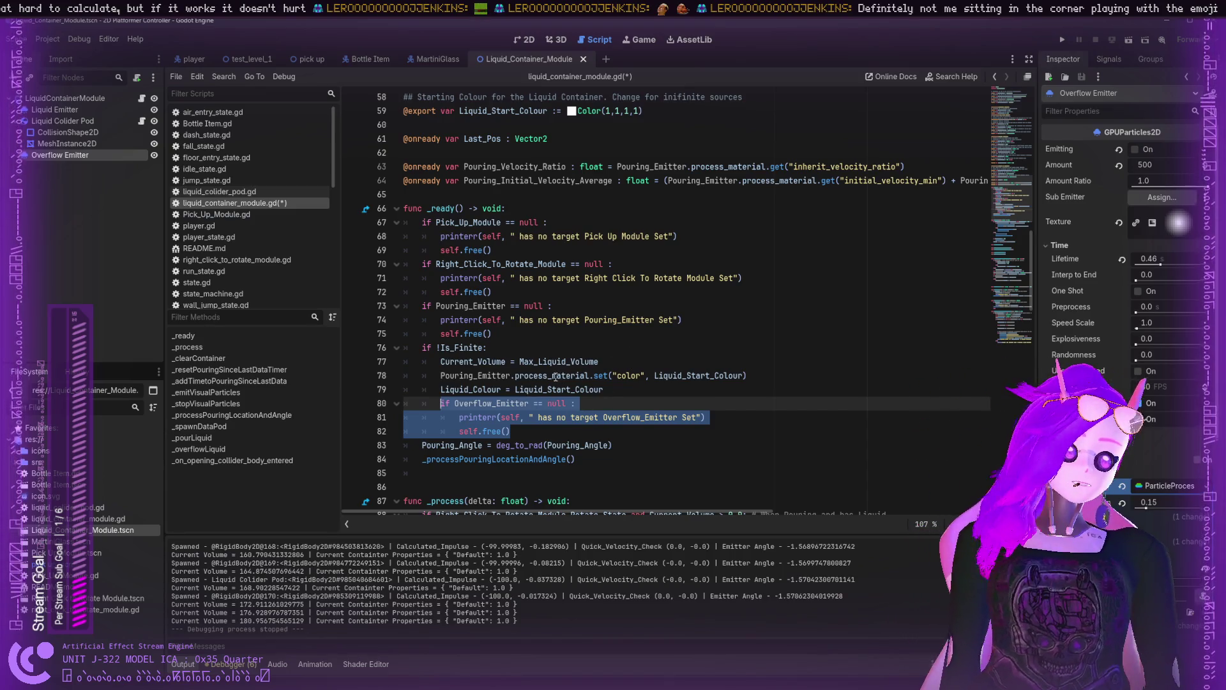
pyautogui.click(539, 434)
pyautogui.moveTo(603, 389); pyautogui.dragTo(519, 362)
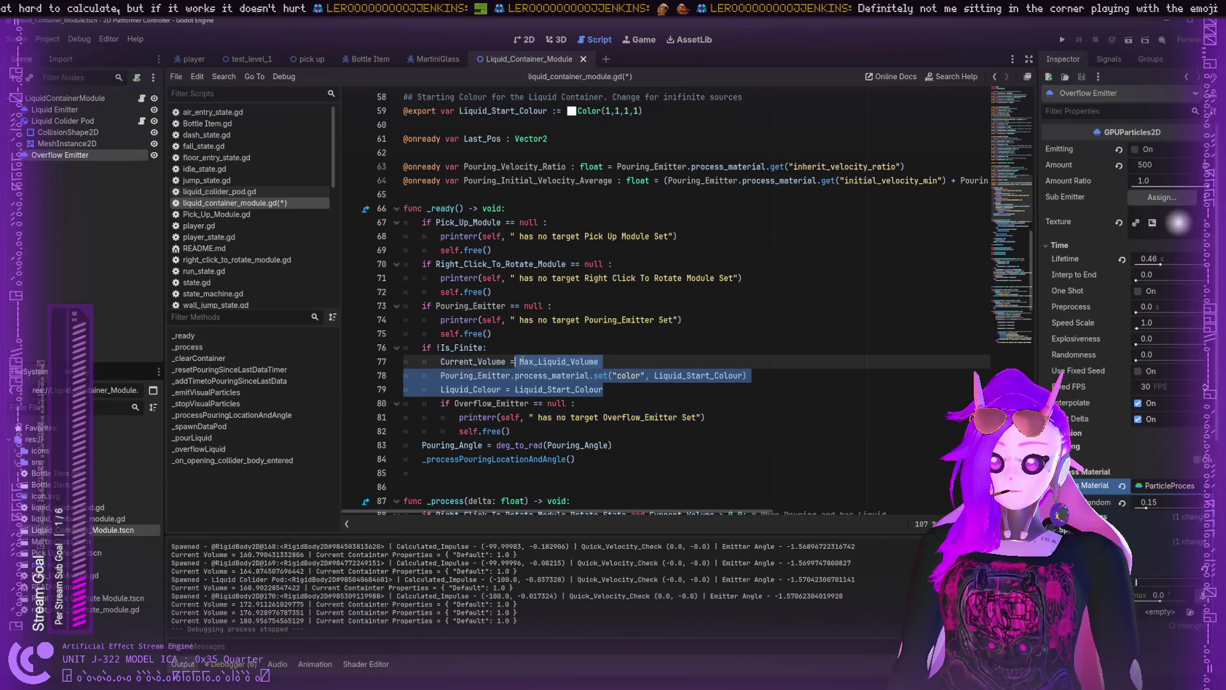
pyautogui.click(520, 362)
# - Inspect the finite-branch assignments and error message, then scroll down to _pourLiquid and _overflowLiquid
pyautogui.doubleClick(549, 362)
pyautogui.doubleClick(556, 376)
pyautogui.doubleClick(561, 389)
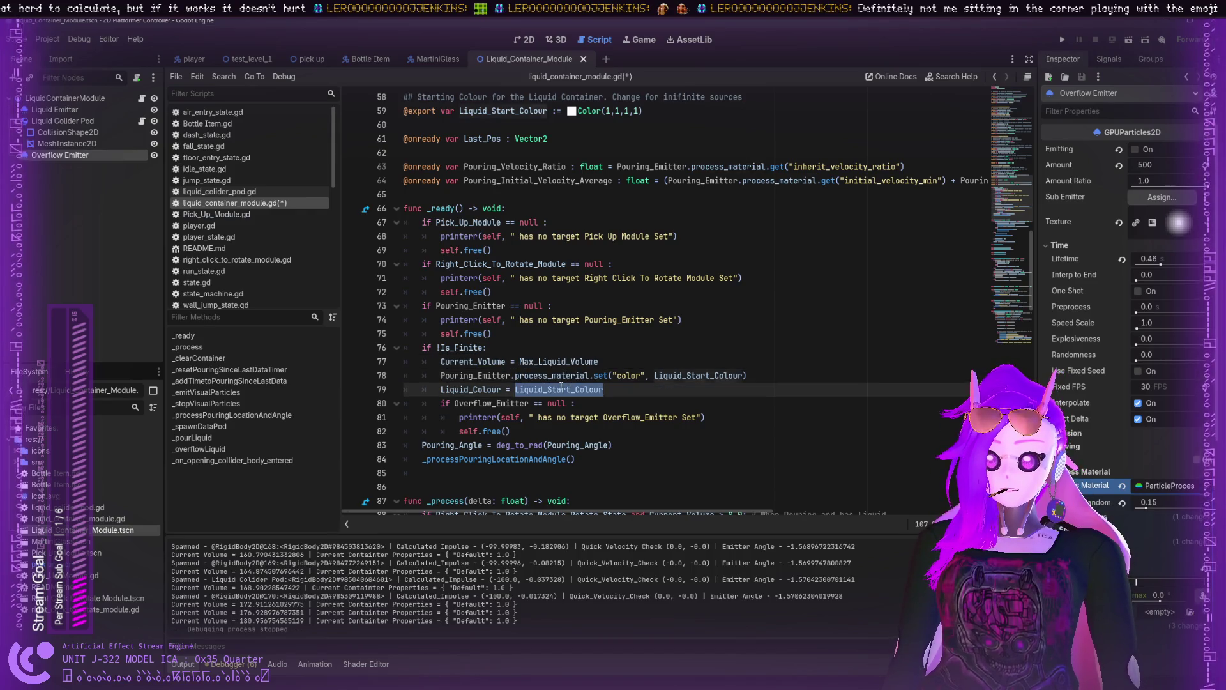
pyautogui.doubleClick(699, 376)
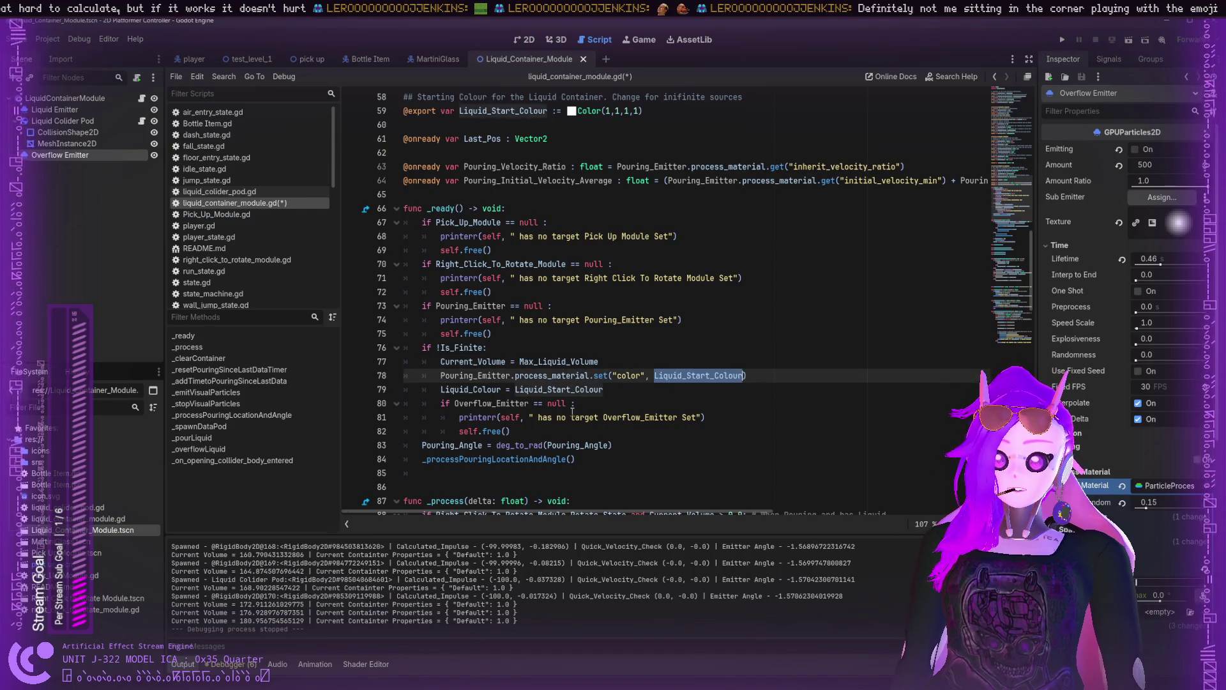
pyautogui.click(558, 417)
pyautogui.moveTo(539, 417)
pyautogui.mouseDown()
pyautogui.moveTo(702, 421)
pyautogui.moveTo(404, 417)
pyautogui.mouseUp()
pyautogui.click(697, 417)
pyautogui.click(521, 445)
pyautogui.scroll(-1, 466, 416)
pyautogui.doubleClick(490, 366)
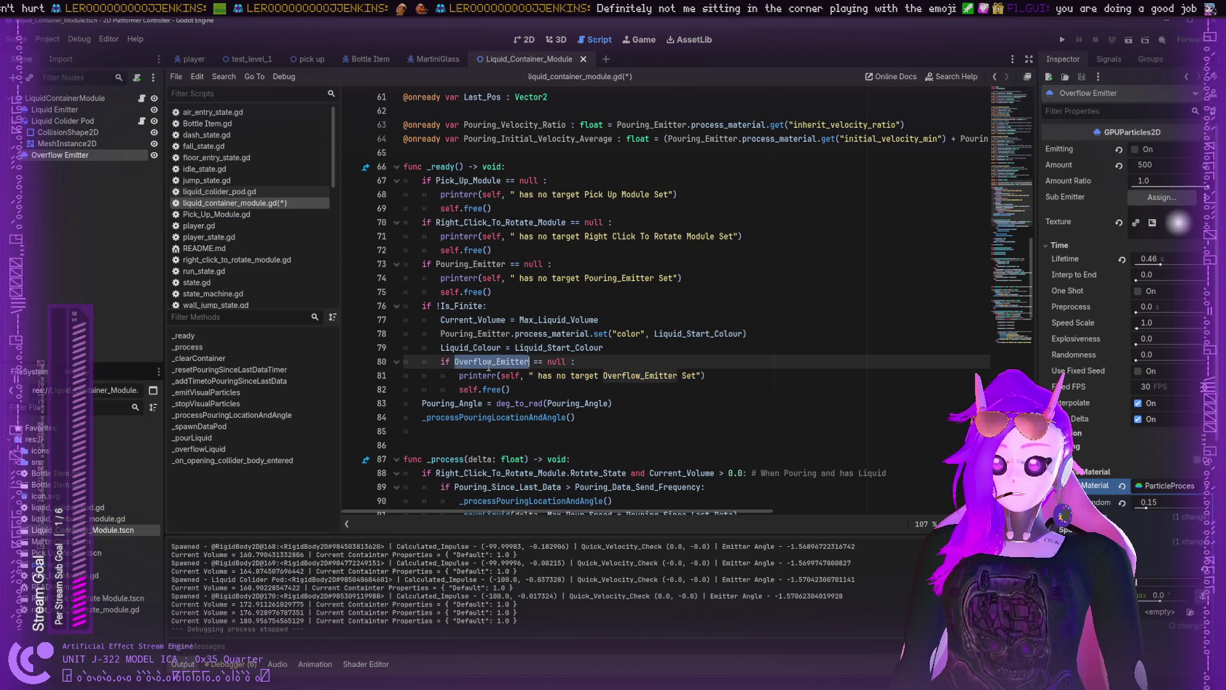
pyautogui.scroll(-4, 491, 368)
pyautogui.scroll(-15, 491, 368)
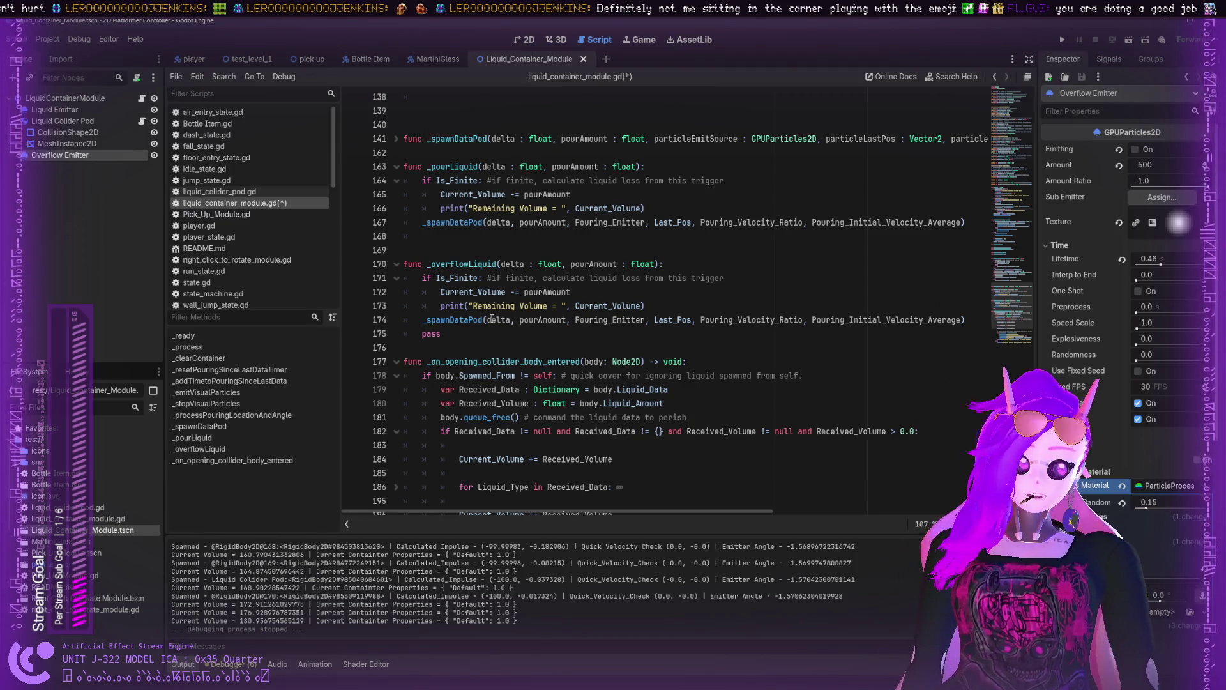
# - In line 174's _spawnDataPod call, use Overflow_Emitter and Overflow_Emitter.global_position instead of Pouring_Emitter and Last_Pos
pyautogui.click(548, 305)
pyautogui.click(696, 320)
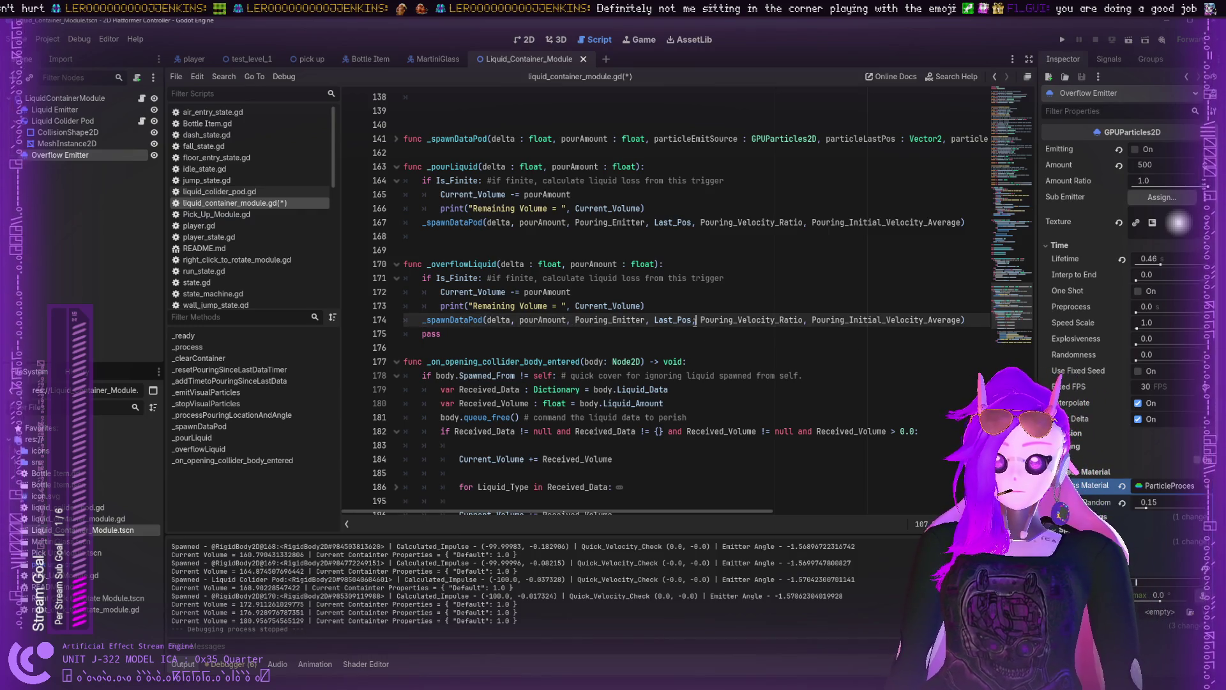
pyautogui.scroll(-3, 471, 315)
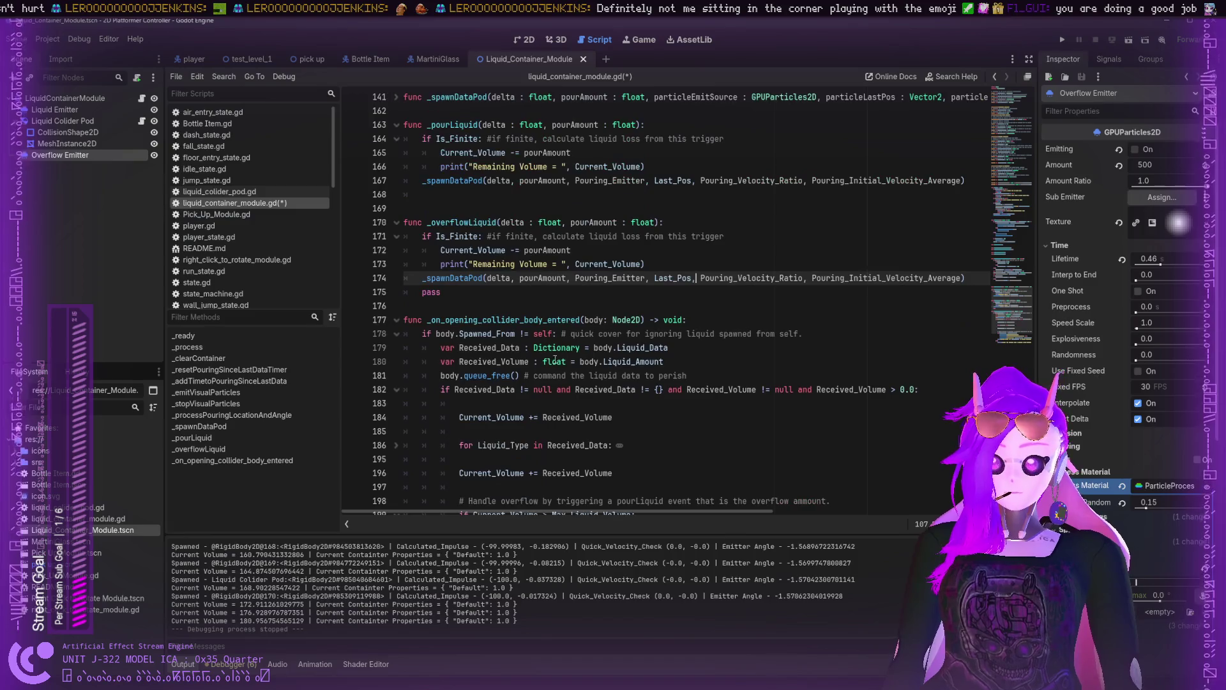
pyautogui.doubleClick(603, 278)
pyautogui.write('Overflow_Emitter')
pyautogui.doubleClick(675, 278)
pyautogui.hotkey('ctrl', 'v')
pyautogui.write('.')
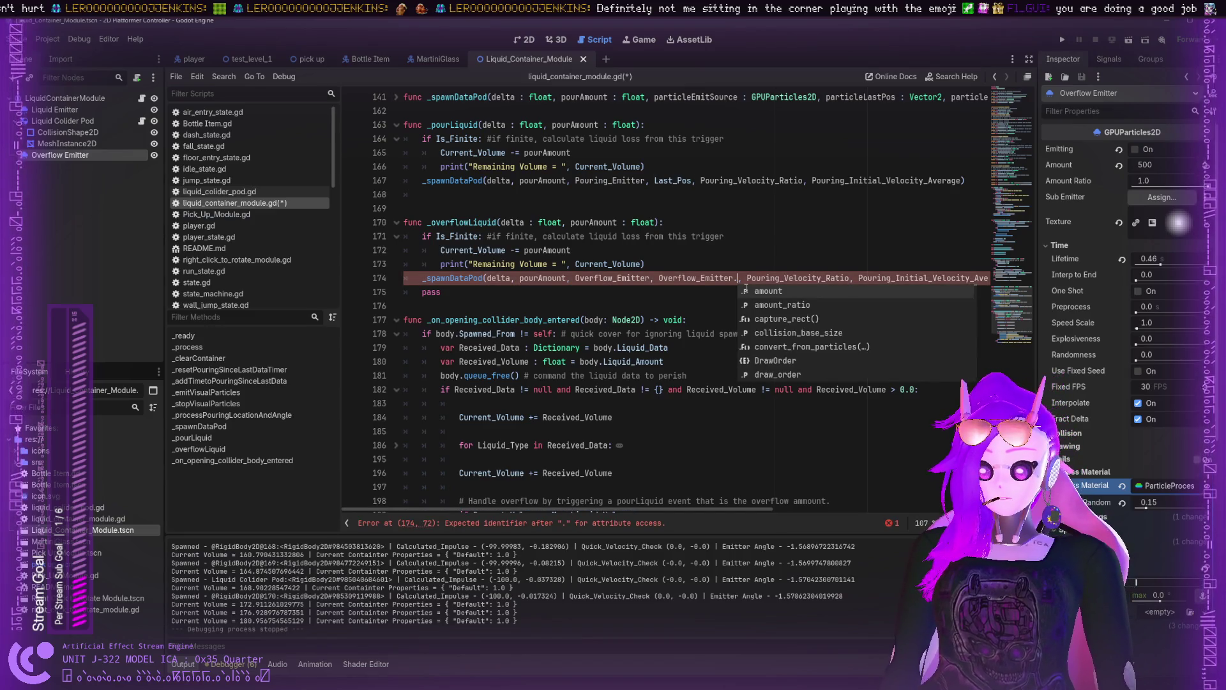
pyautogui.write('glob')
pyautogui.press('Return')
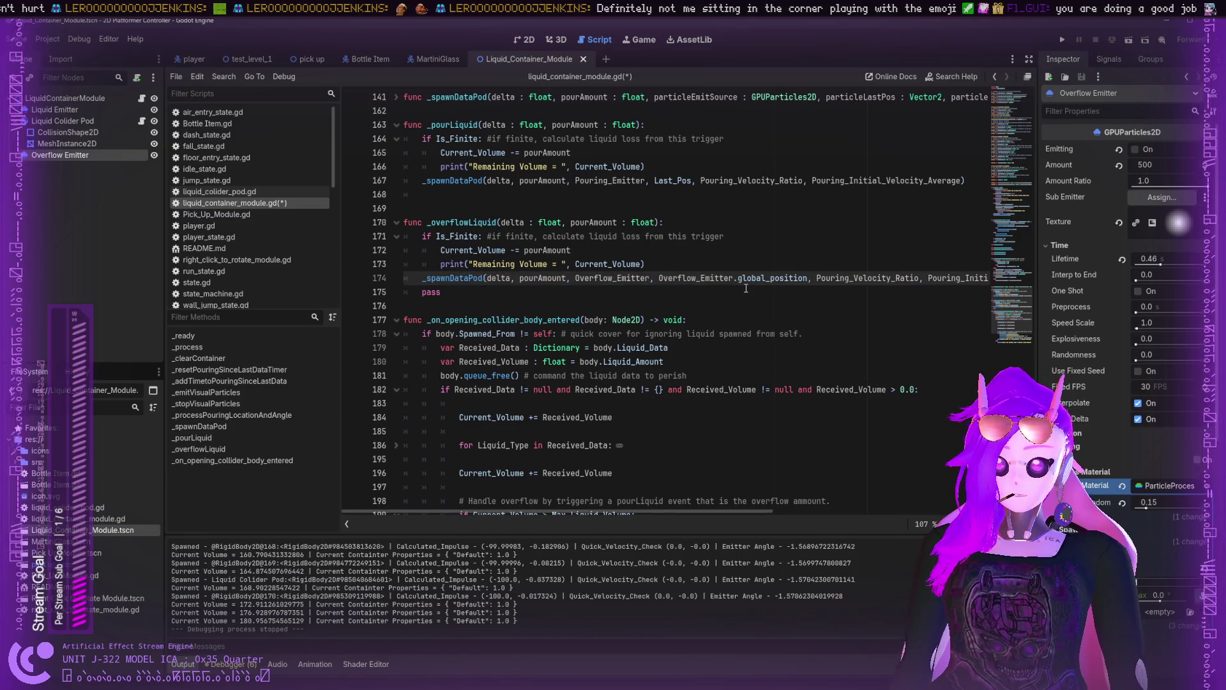
# - Set the call's Pouring_Velocity_Ratio and Pouring_Initial_Velocity_Average arguments to 0.0
pyautogui.scroll(1, 833, 326)
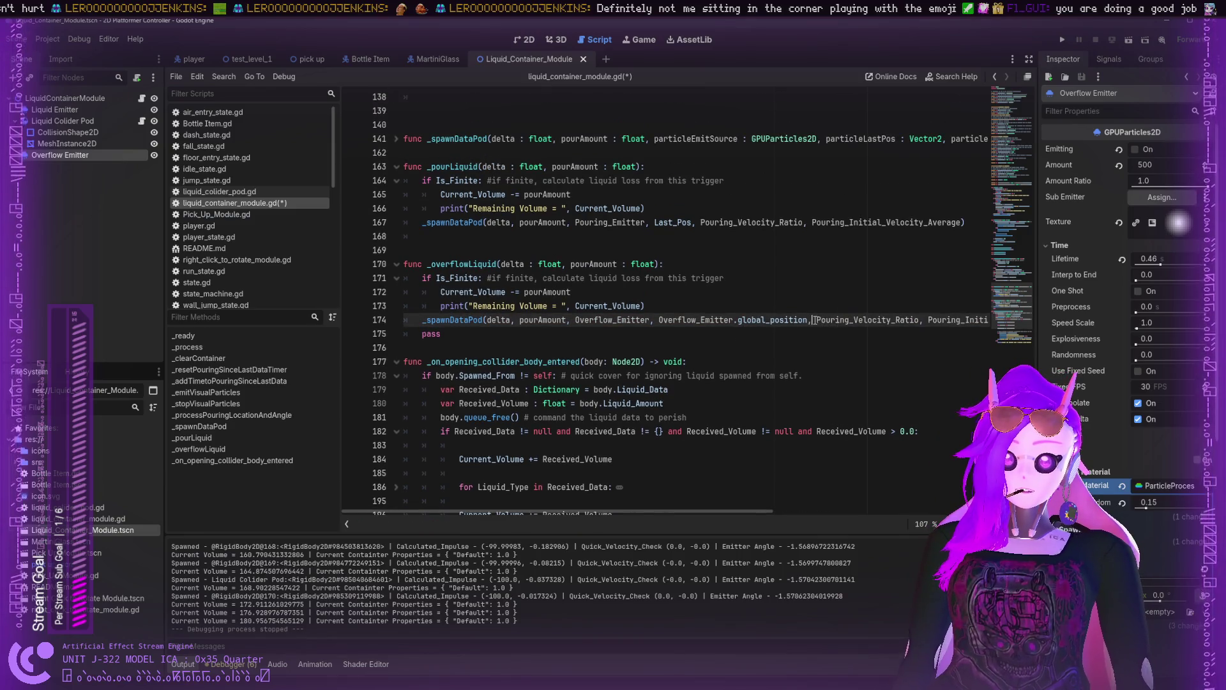
pyautogui.moveTo(751, 511); pyautogui.dragTo(871, 504)
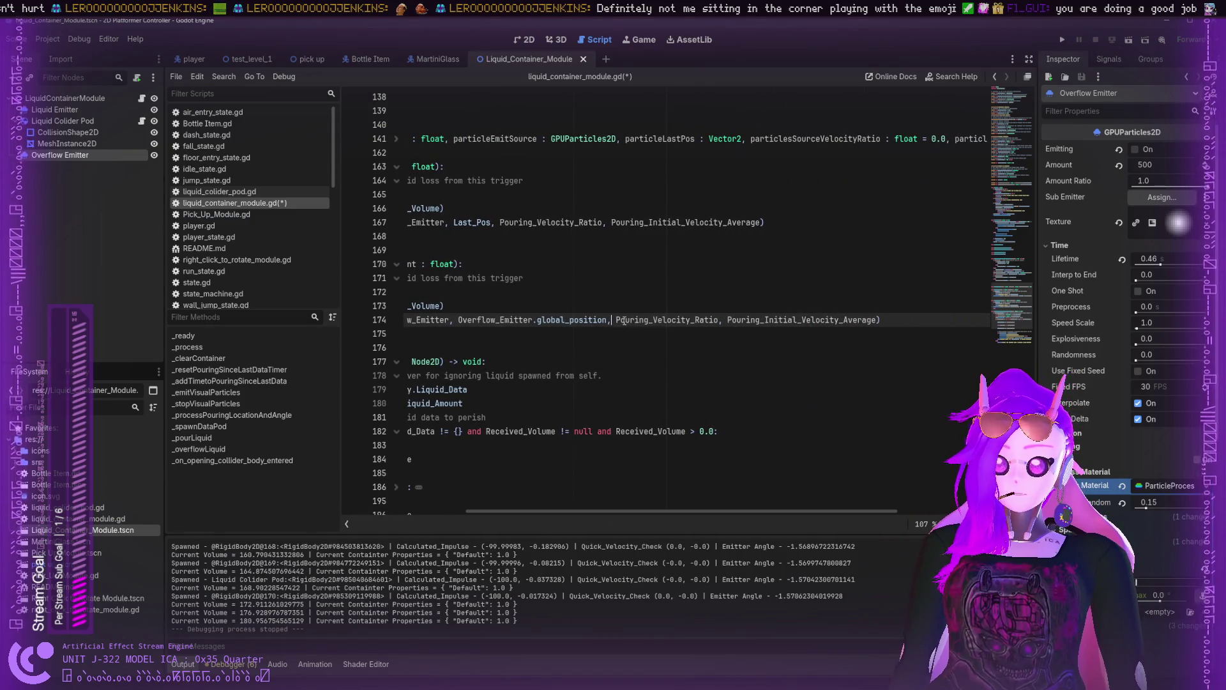
pyautogui.moveTo(613, 320)
pyautogui.mouseDown()
pyautogui.moveTo(716, 319)
pyautogui.moveTo(619, 326)
pyautogui.mouseUp()
pyautogui.write('0.0')
pyautogui.doubleClick(659, 317)
pyautogui.write('0.0')
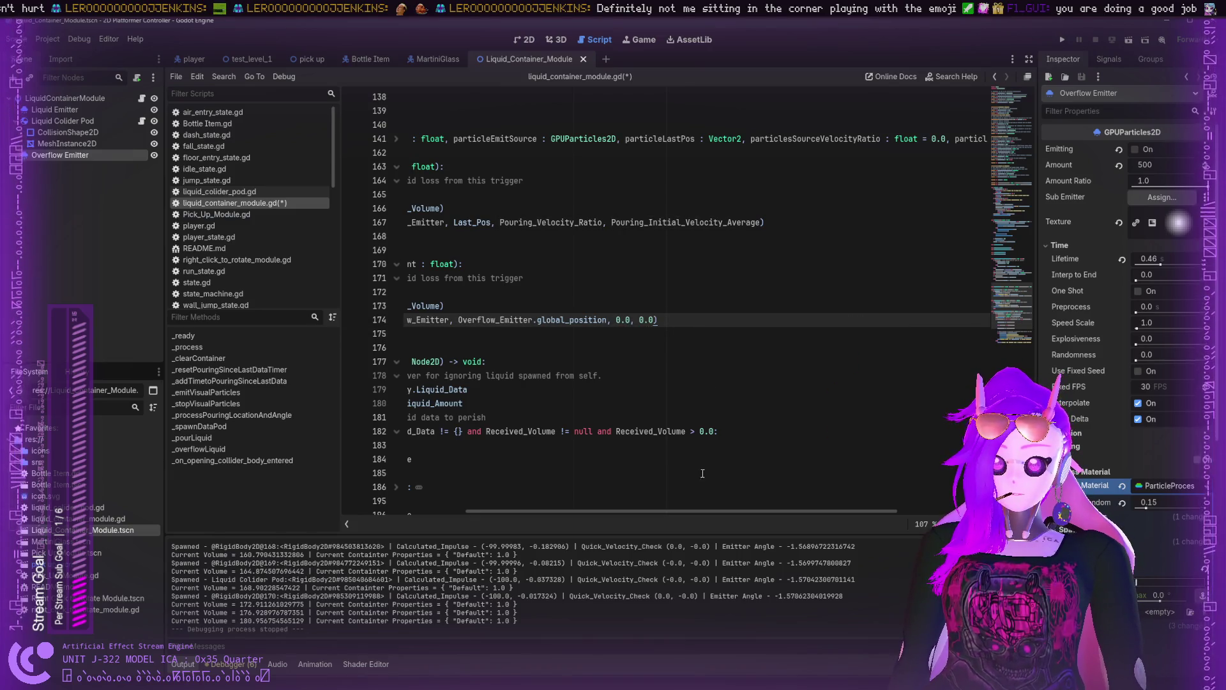
# - Remove the trailing pass from _overflowLiquid and add blank lines below the function
pyautogui.moveTo(692, 510); pyautogui.dragTo(535, 495)
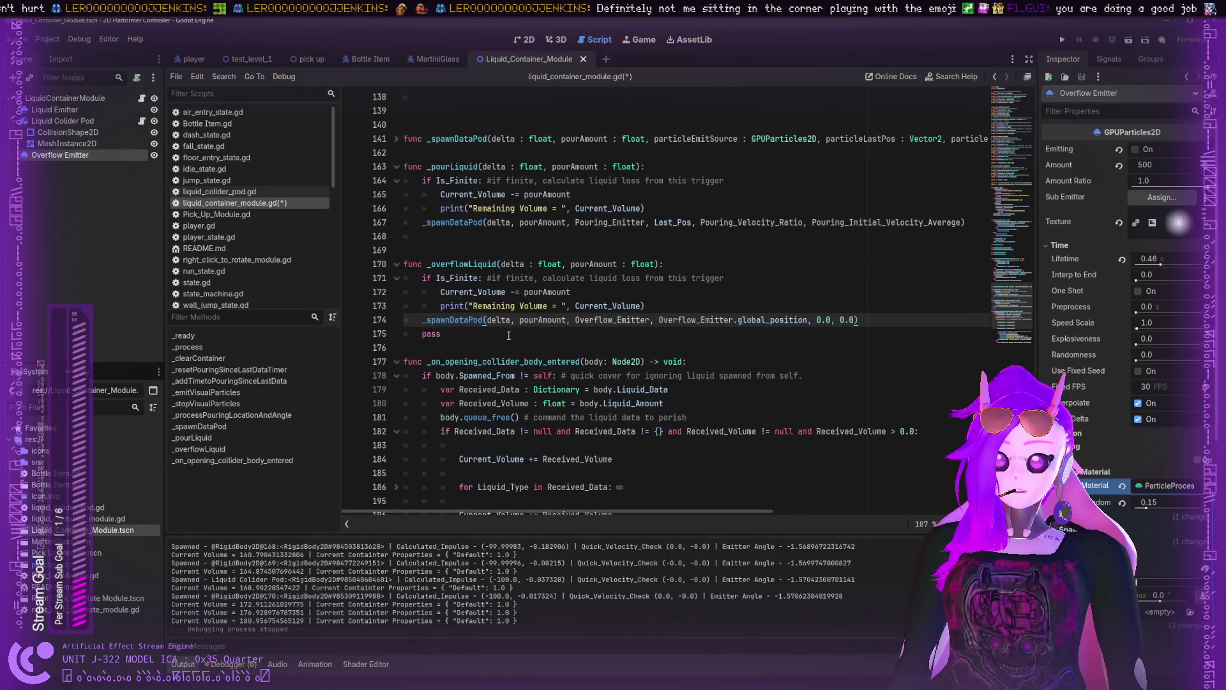
pyautogui.press('Return')
pyautogui.write('pass')
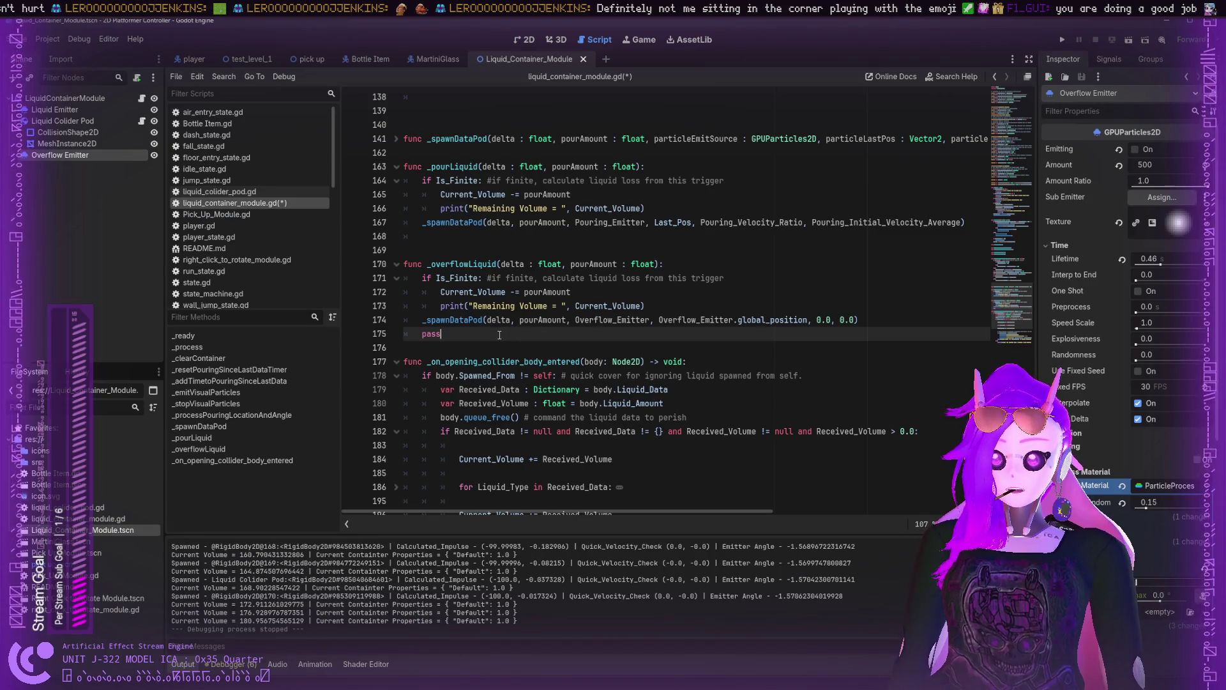
pyautogui.press('BackSpace')
pyautogui.press('BackSpace')
pyautogui.press('BackSpace')
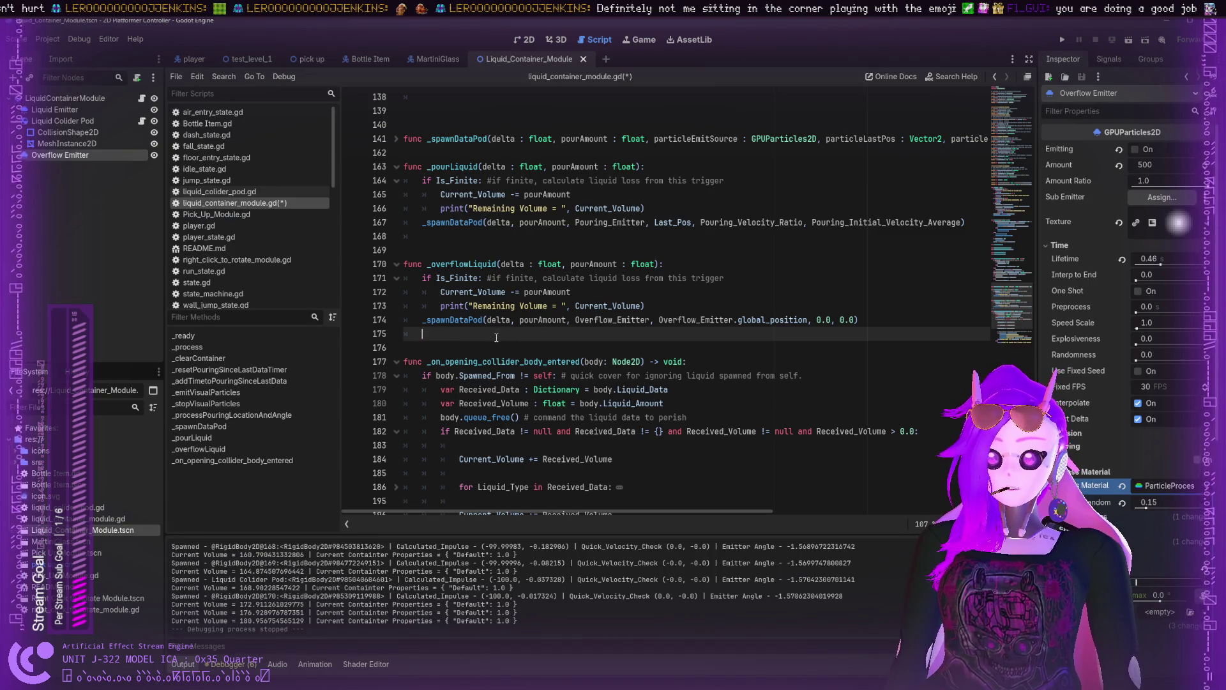
pyautogui.press('BackSpace')
pyautogui.doubleClick(461, 263)
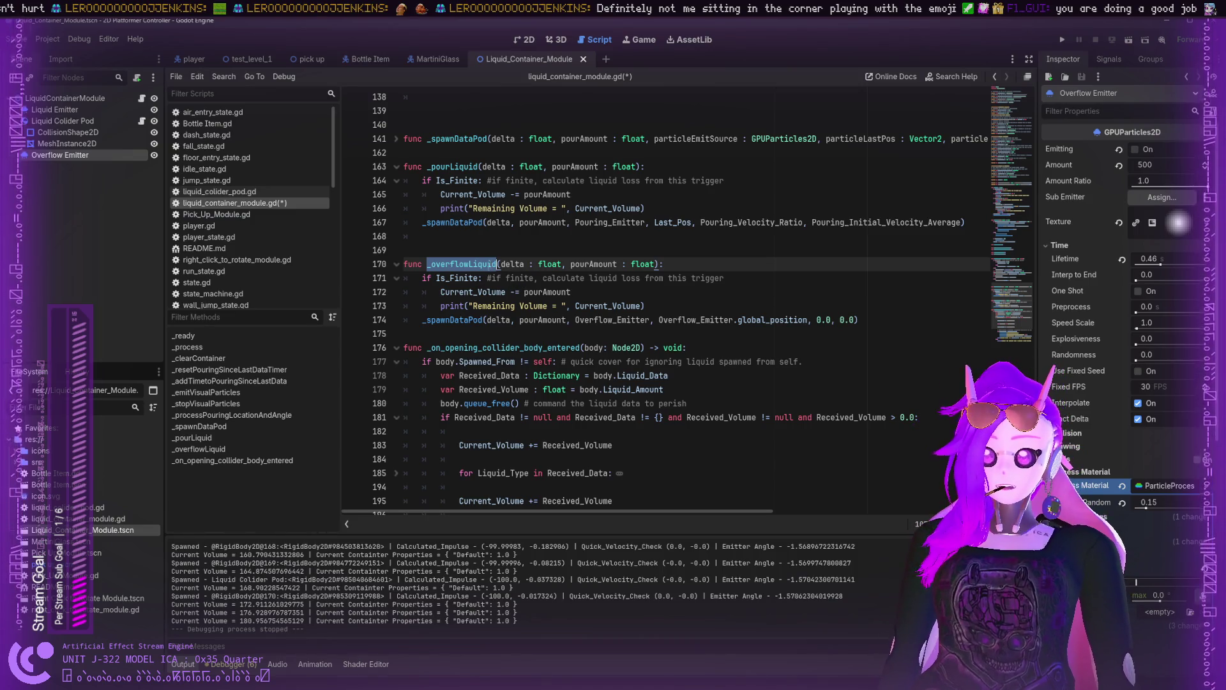
pyautogui.click(457, 334)
pyautogui.press('Return')
pyautogui.press('Return')
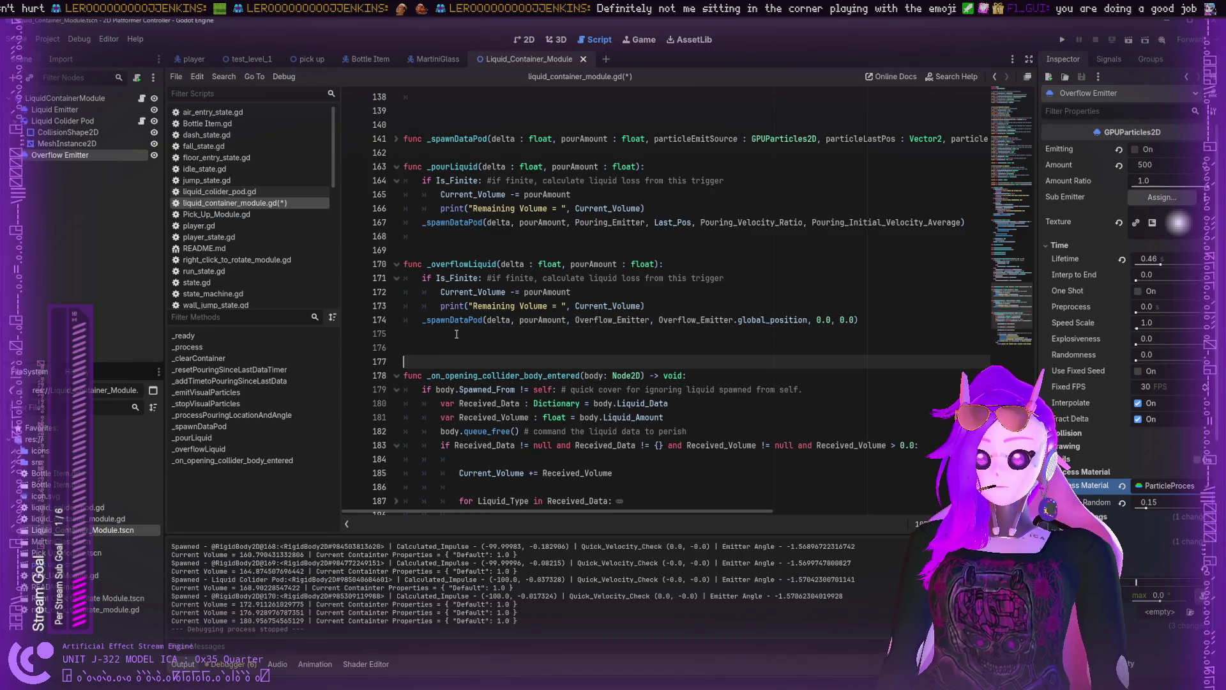
# - Declare a new function _startOverflowEffect() with an indented body line
pyautogui.press('Up')
pyautogui.write('func')
pyautogui.write('_start')
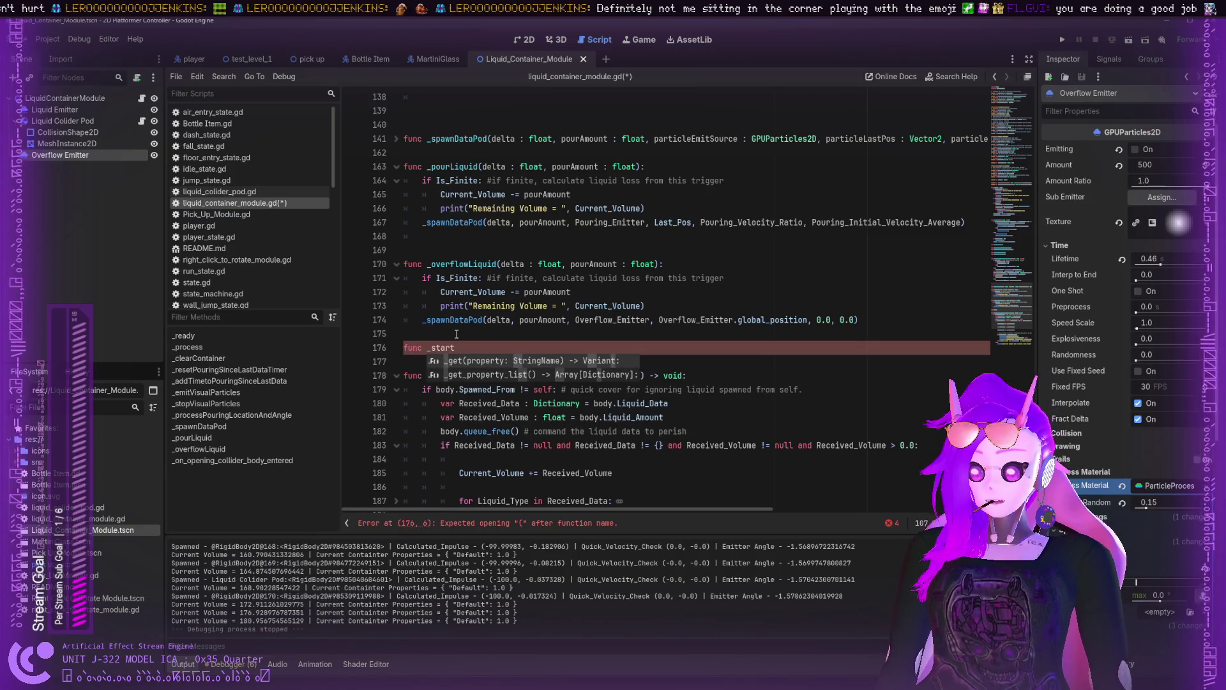
pyautogui.write('Overflow')
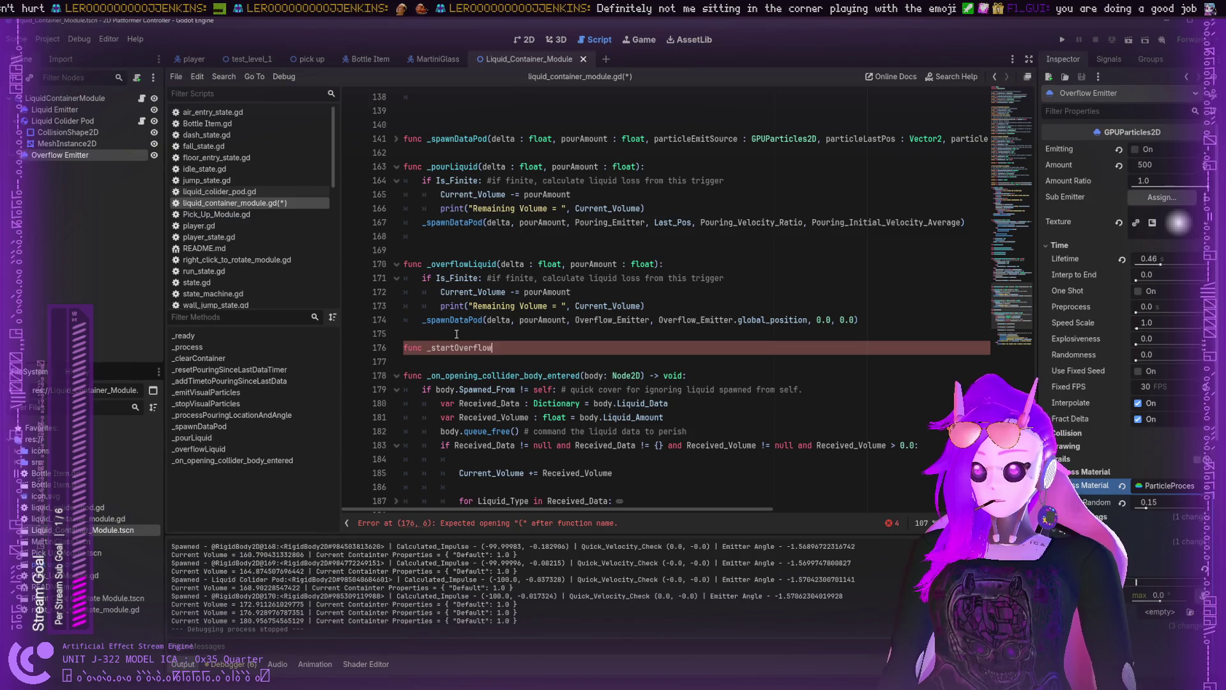
pyautogui.press('BackSpace')
pyautogui.press('BackSpace')
pyautogui.write('Anim')
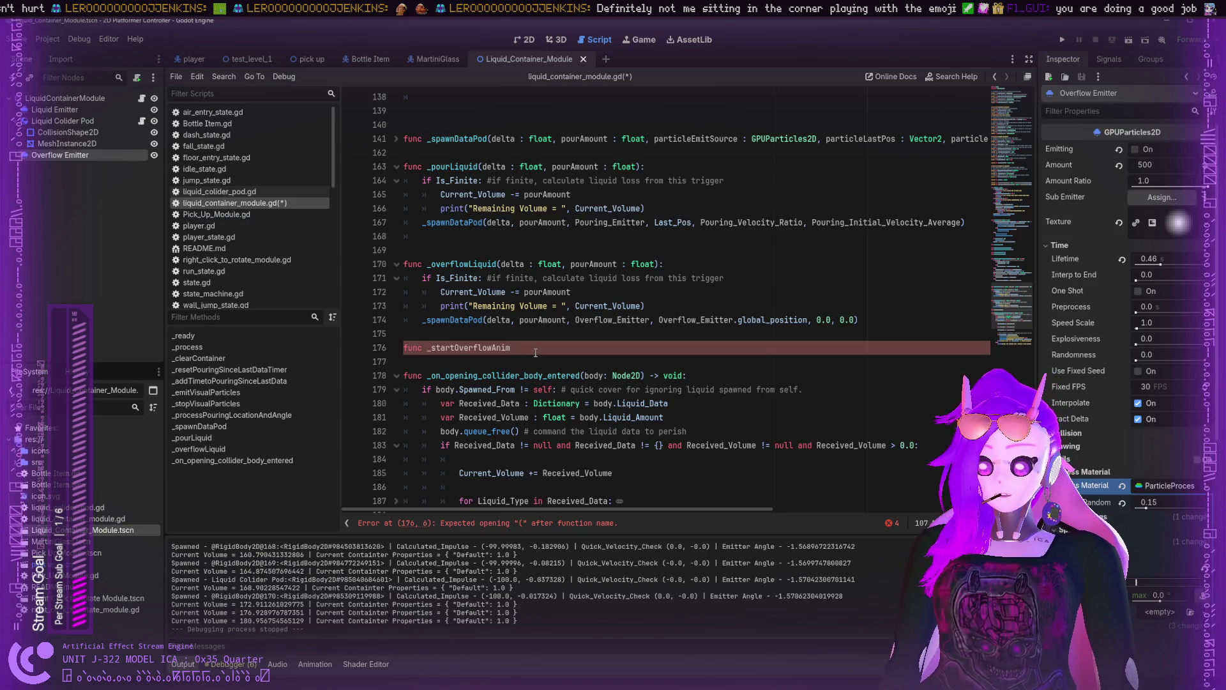
pyautogui.press('BackSpace')
pyautogui.press('BackSpace')
pyautogui.write('ffect()')
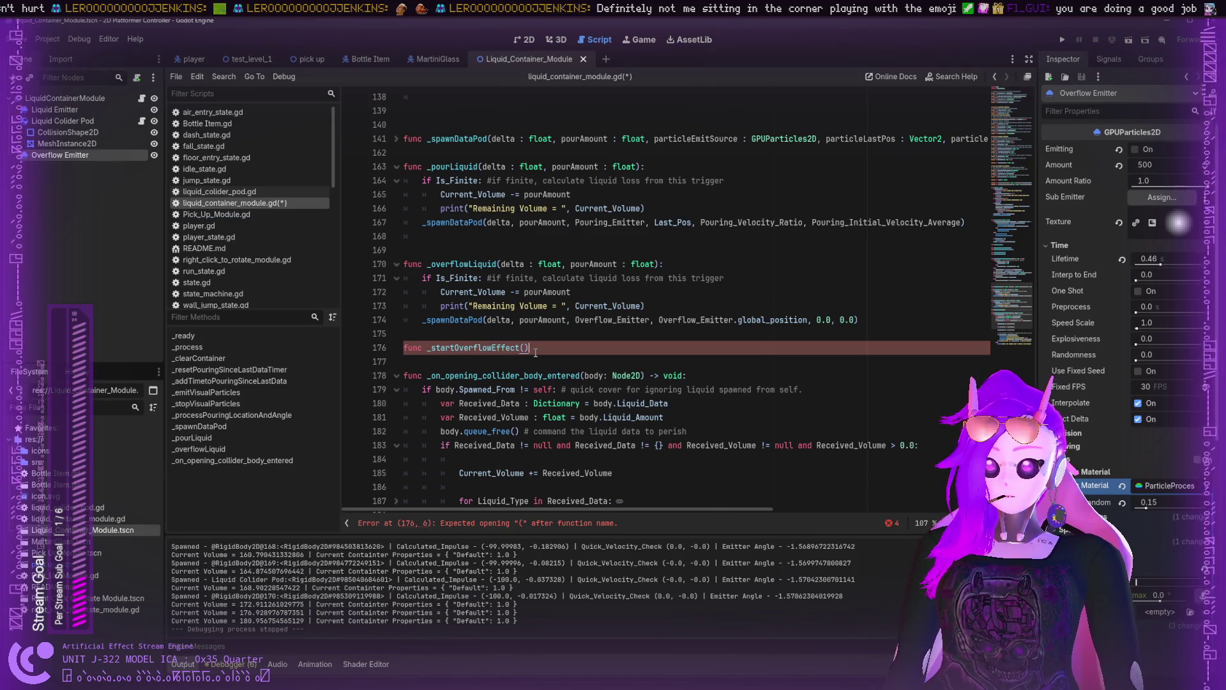
pyautogui.write(':')
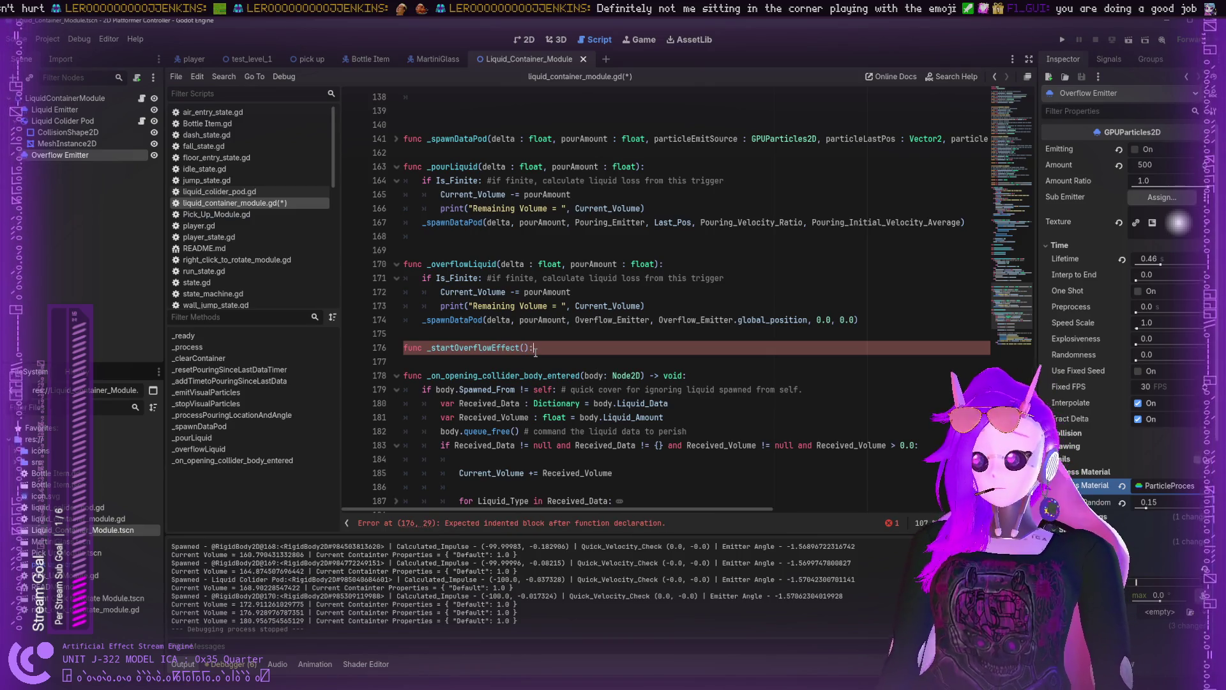
pyautogui.press('BackSpace')
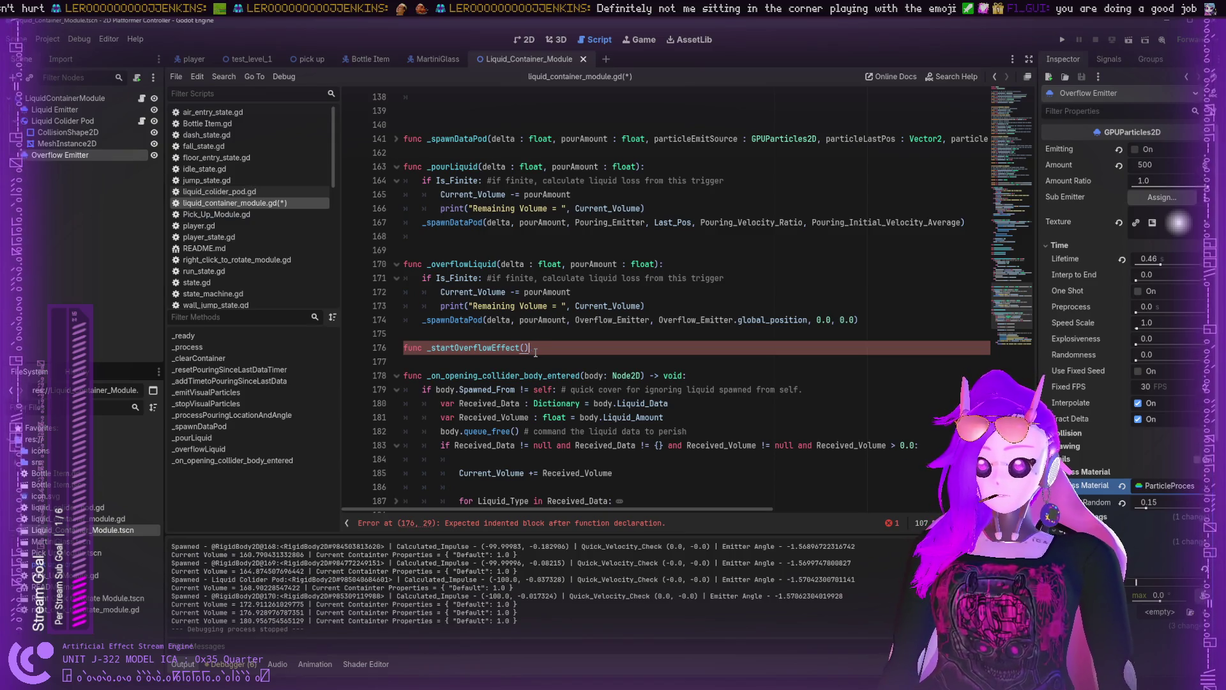
pyautogui.press('Return')
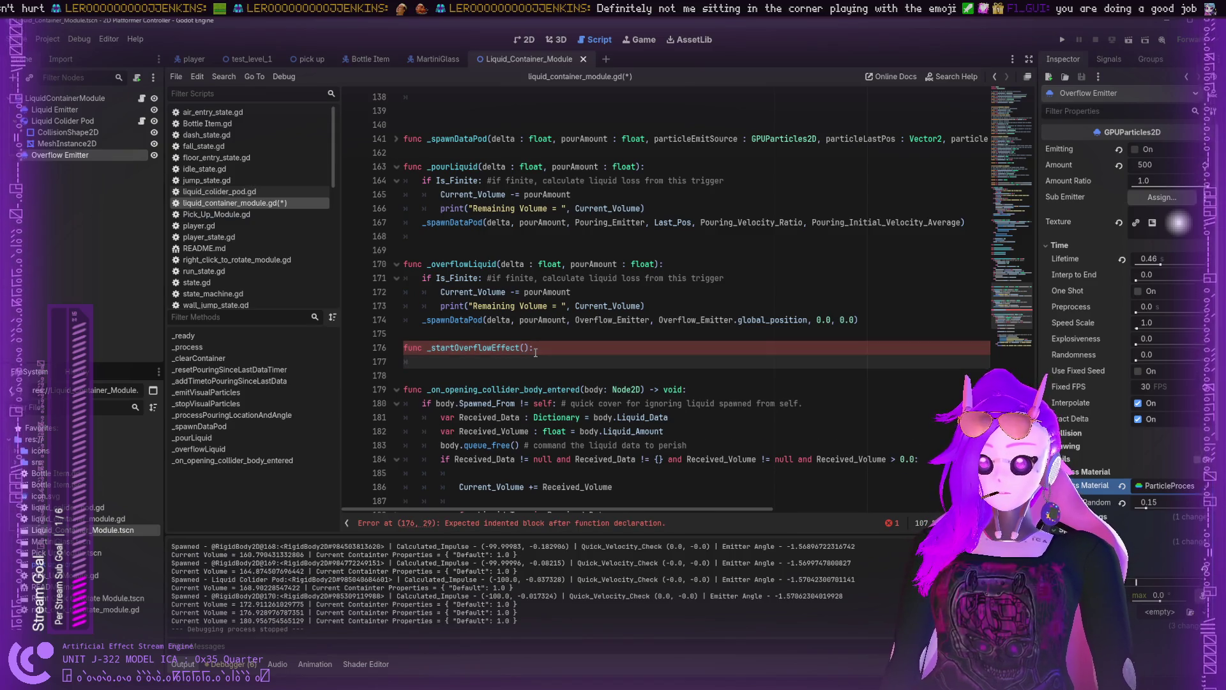
pyautogui.press('BackSpace')
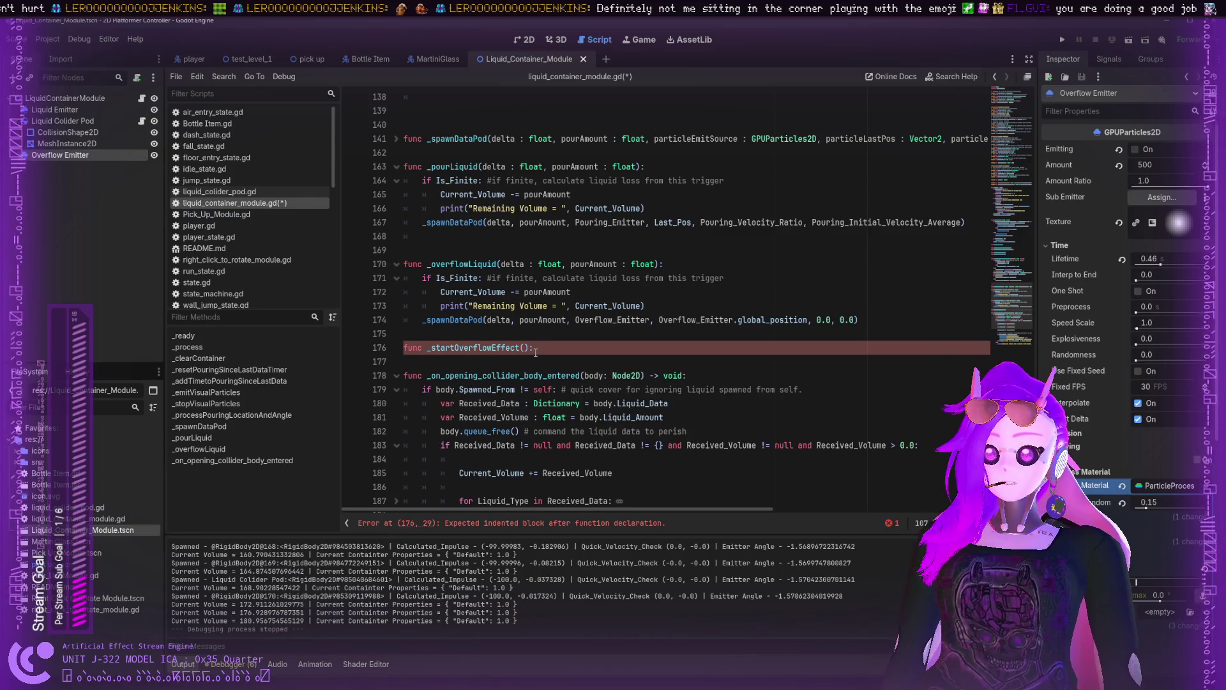
pyautogui.press('Return')
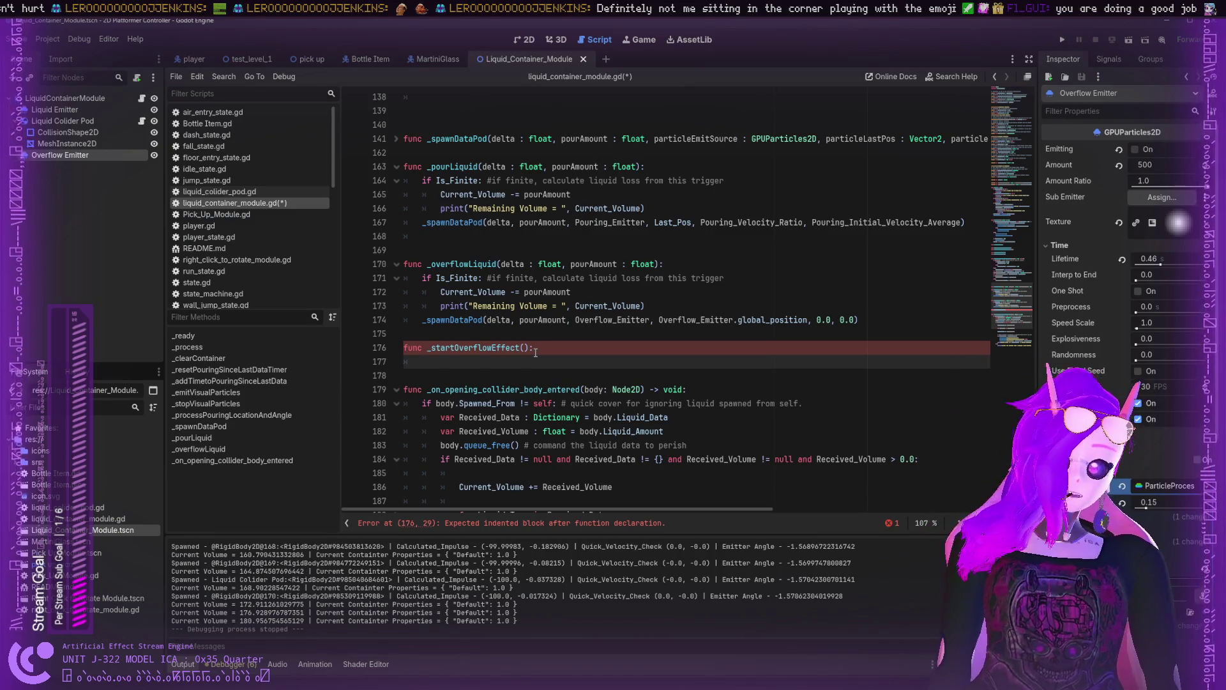
# - Make the function set Overflow_Emitter.emitting = true, then save the script
pyautogui.doubleClick(596, 321)
pyautogui.hotkey('ctrl', 'c')
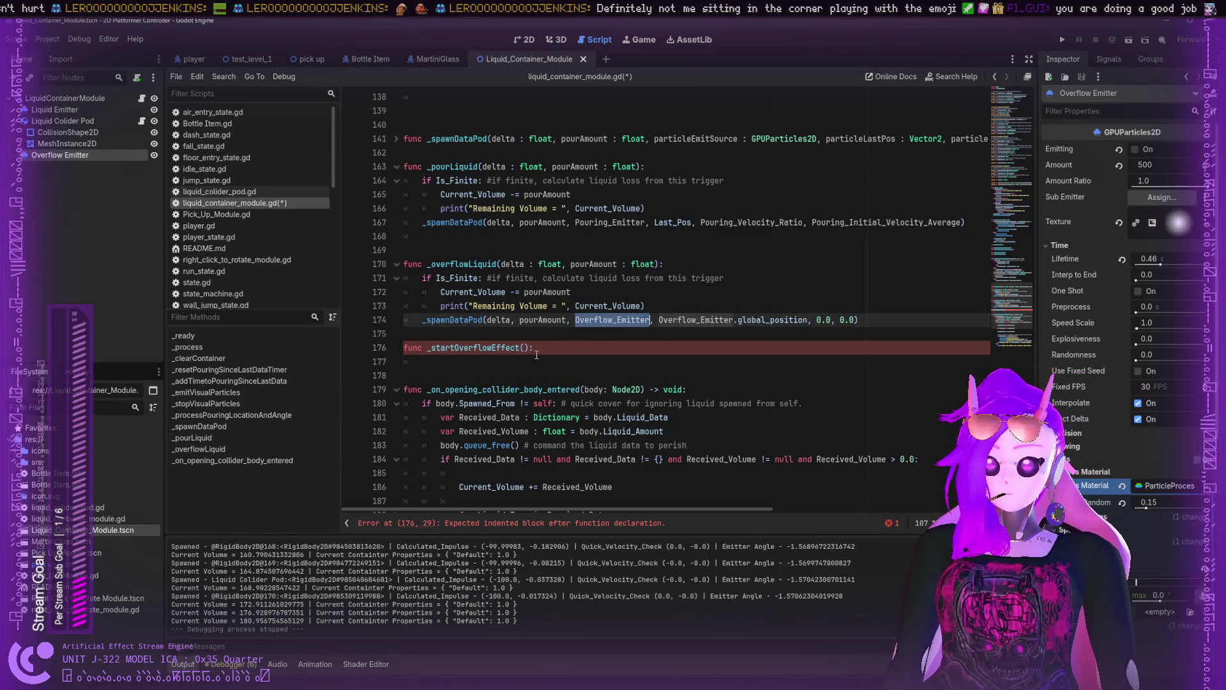
pyautogui.click(528, 360)
pyautogui.hotkey('ctrl', 'v')
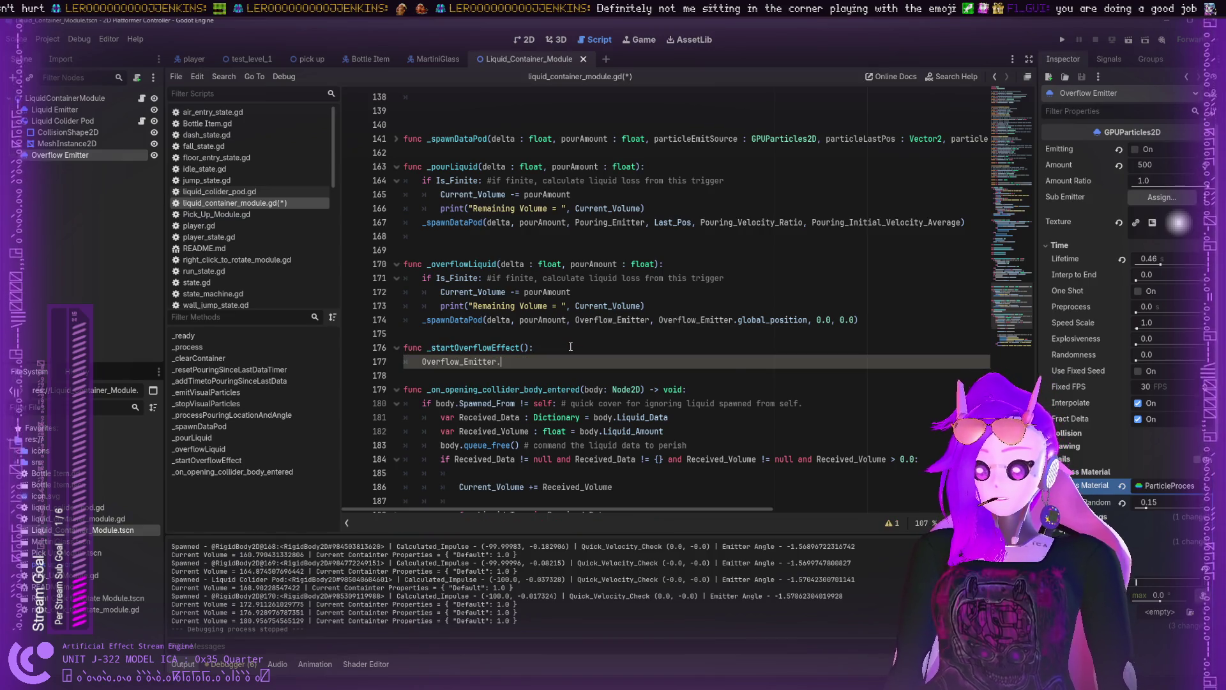
pyautogui.write('emit')
pyautogui.press('Return')
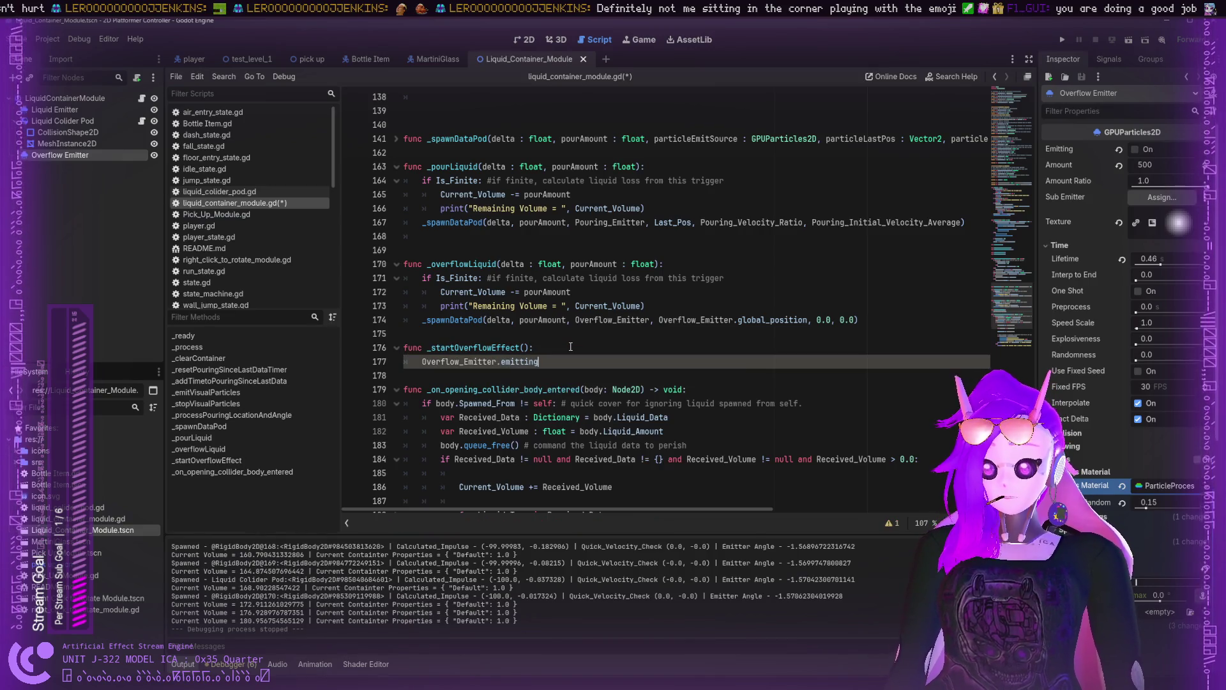
pyautogui.write('true')
pyautogui.press('Return')
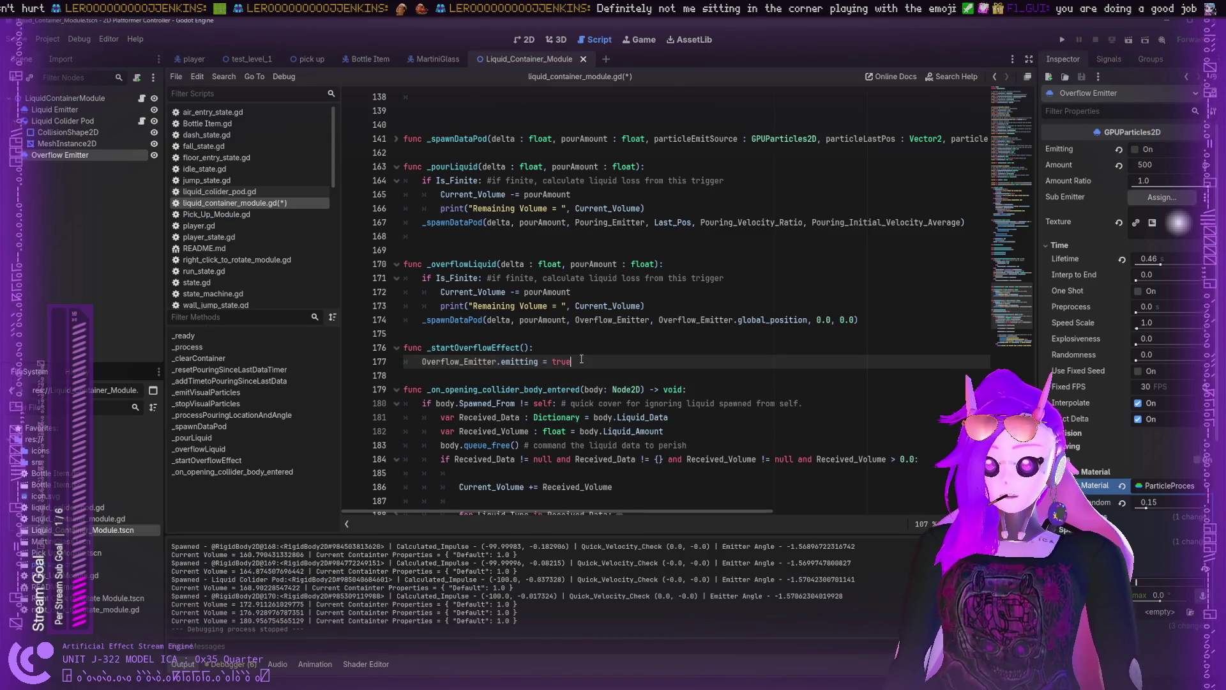
pyautogui.press('Return')
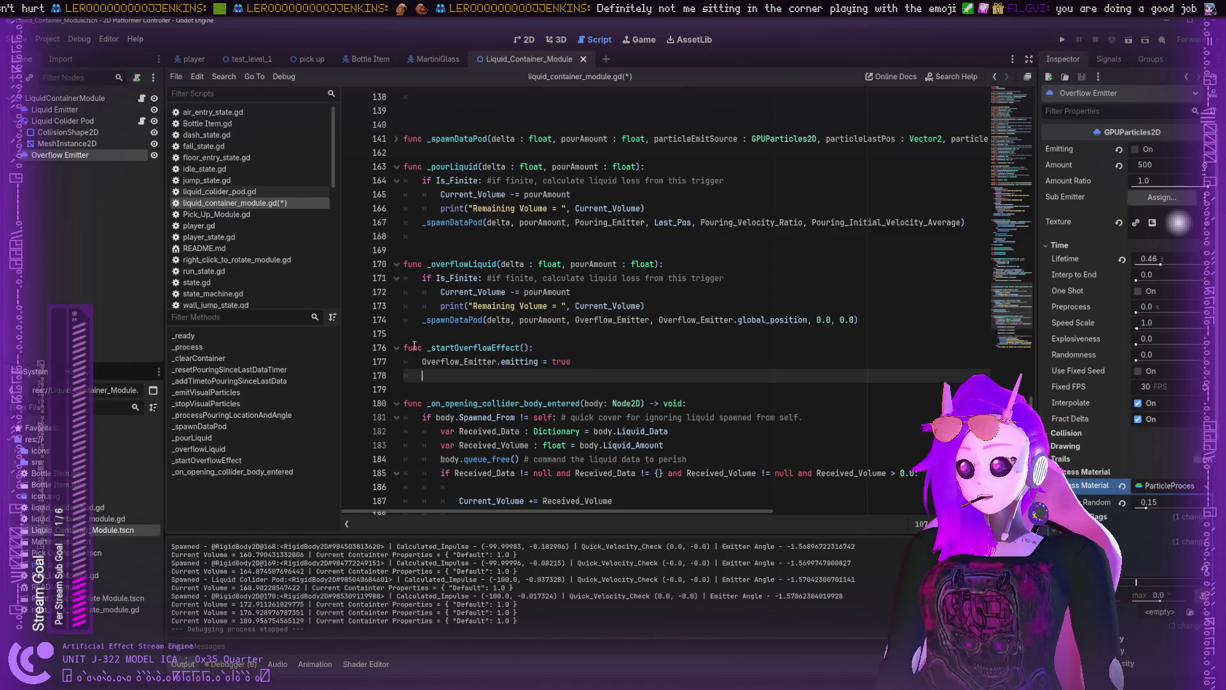
pyautogui.hotkey('ctrl', 's')
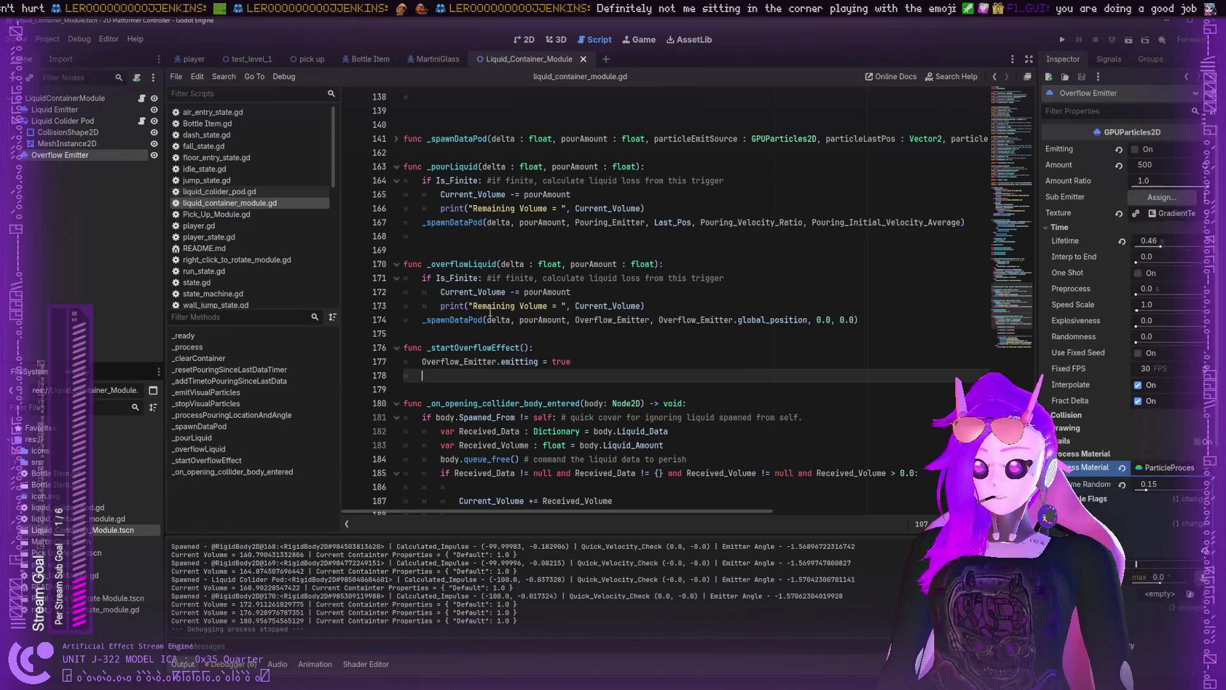
# - Start a Timer.new() line, then delete it entirely
pyautogui.write('Overflow')
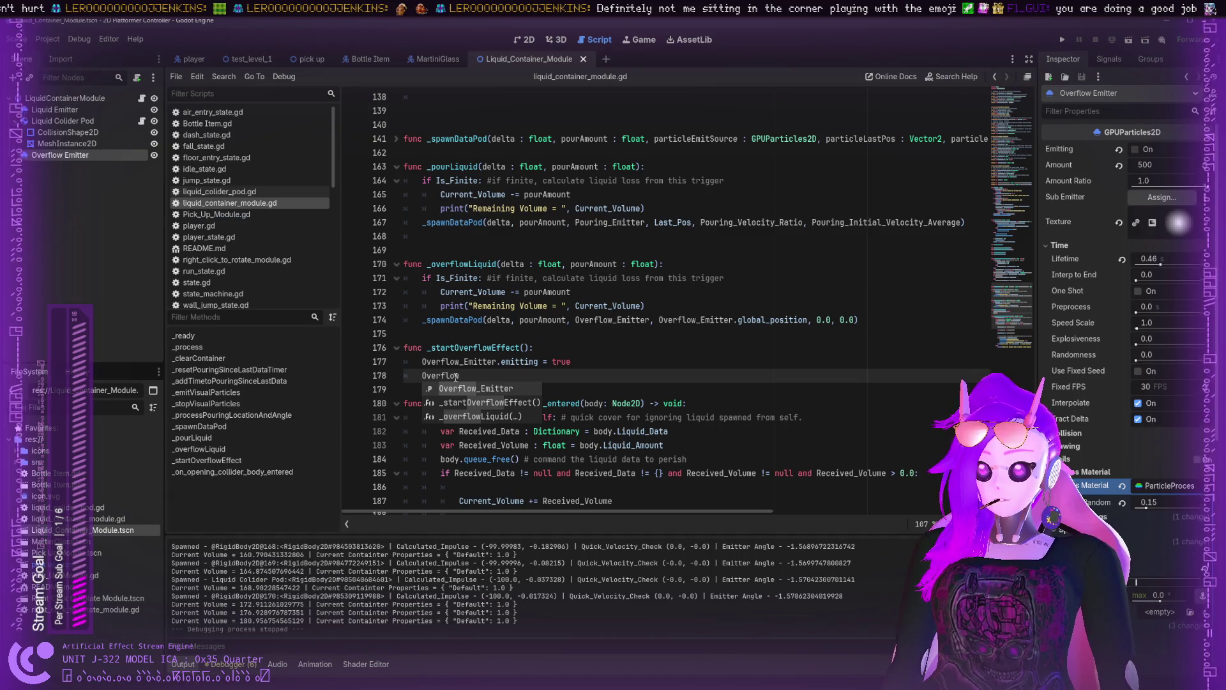
pyautogui.press('BackSpace')
pyautogui.press('BackSpace')
pyautogui.press('BackSpace')
pyautogui.write('Timer')
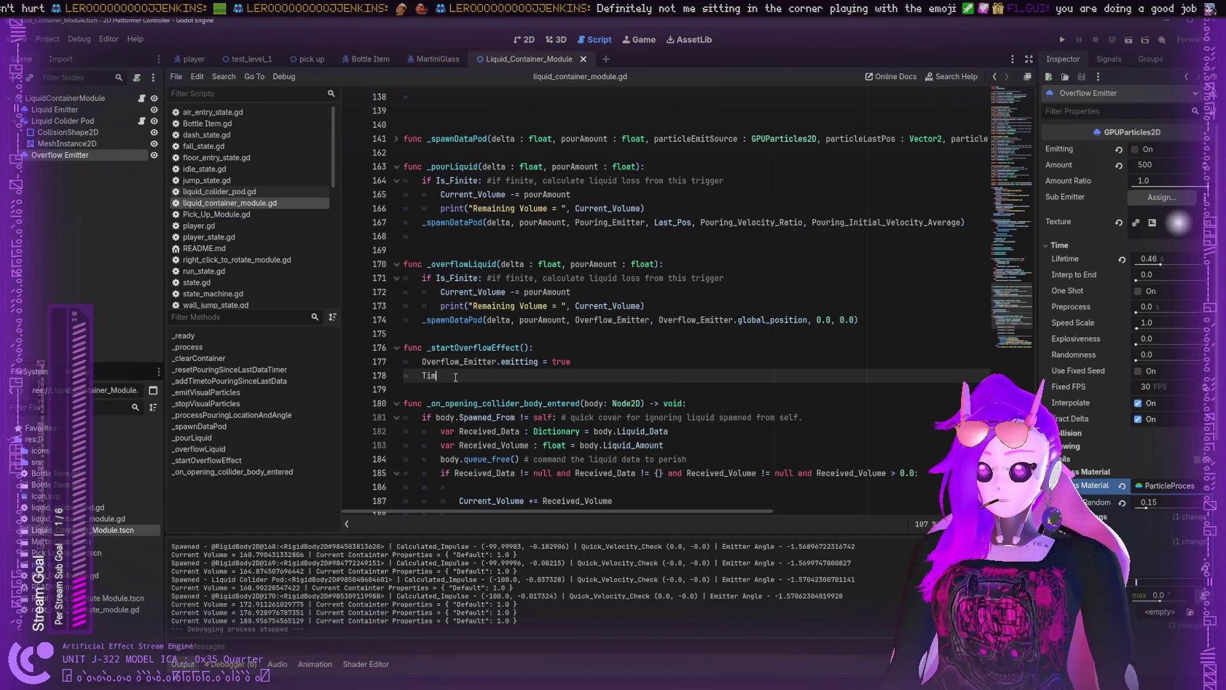
pyautogui.press('Escape')
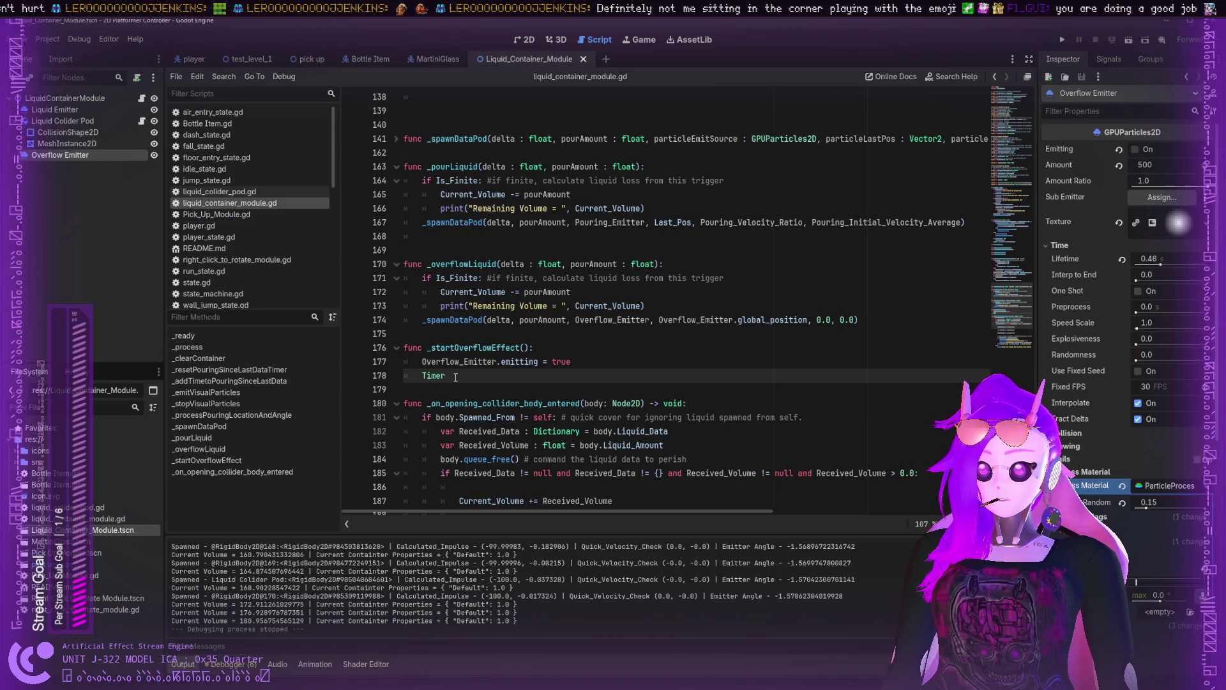
pyautogui.write('.')
pyautogui.press('Return')
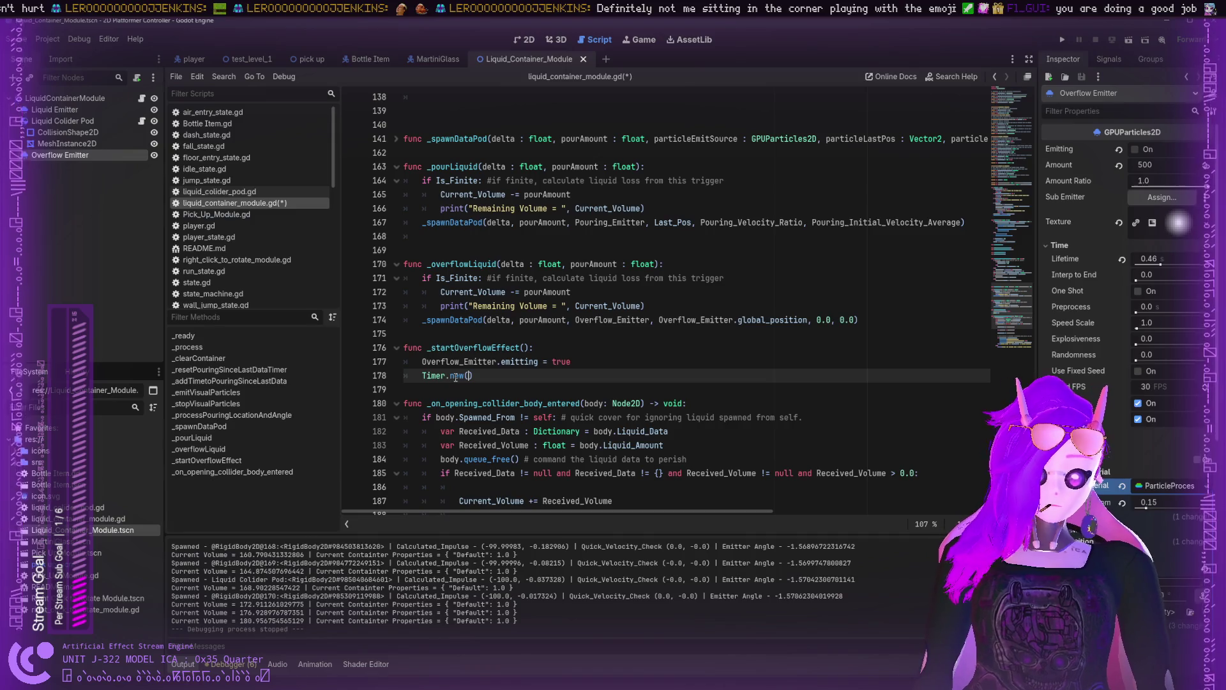
pyautogui.press('Delete')
pyautogui.press('BackSpace')
pyautogui.press('BackSpace')
pyautogui.press('BackSpace')
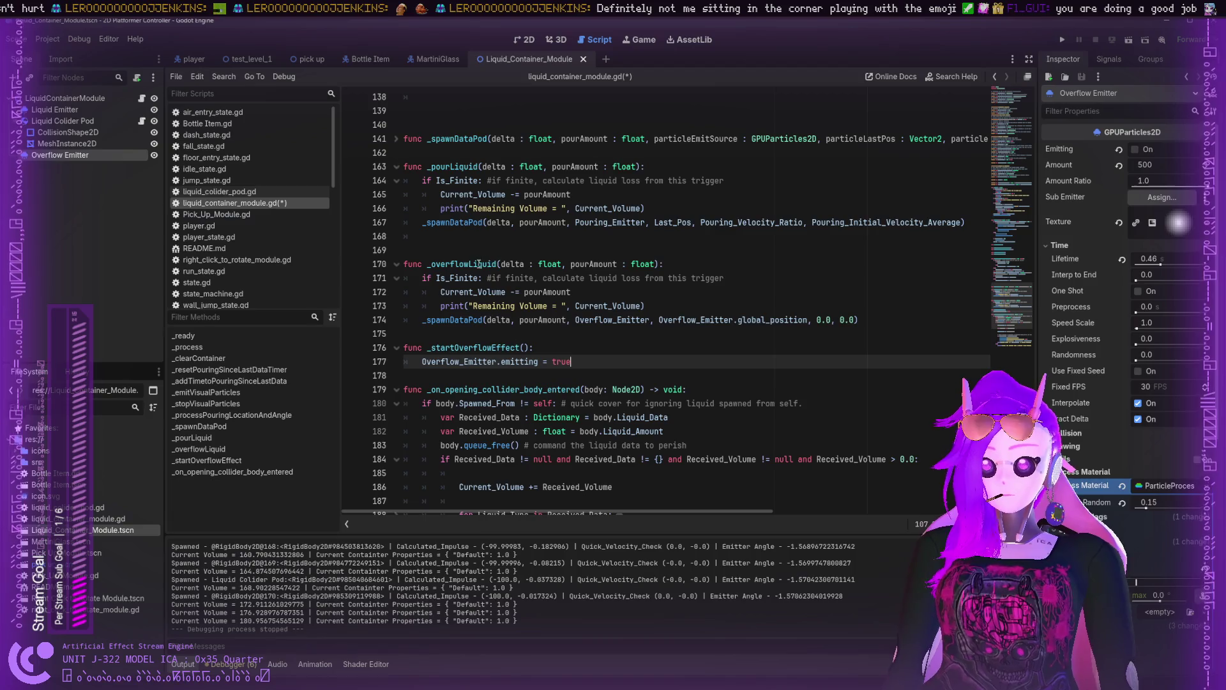
pyautogui.scroll(20, 479, 263)
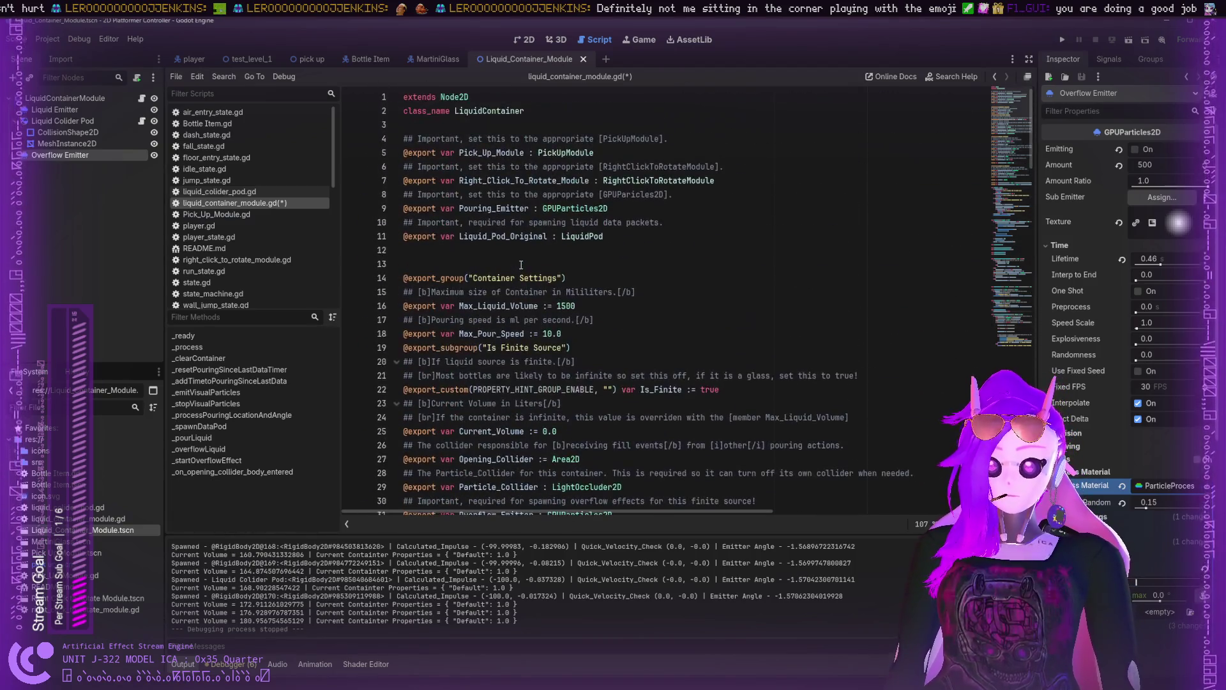
pyautogui.scroll(-5, 511, 255)
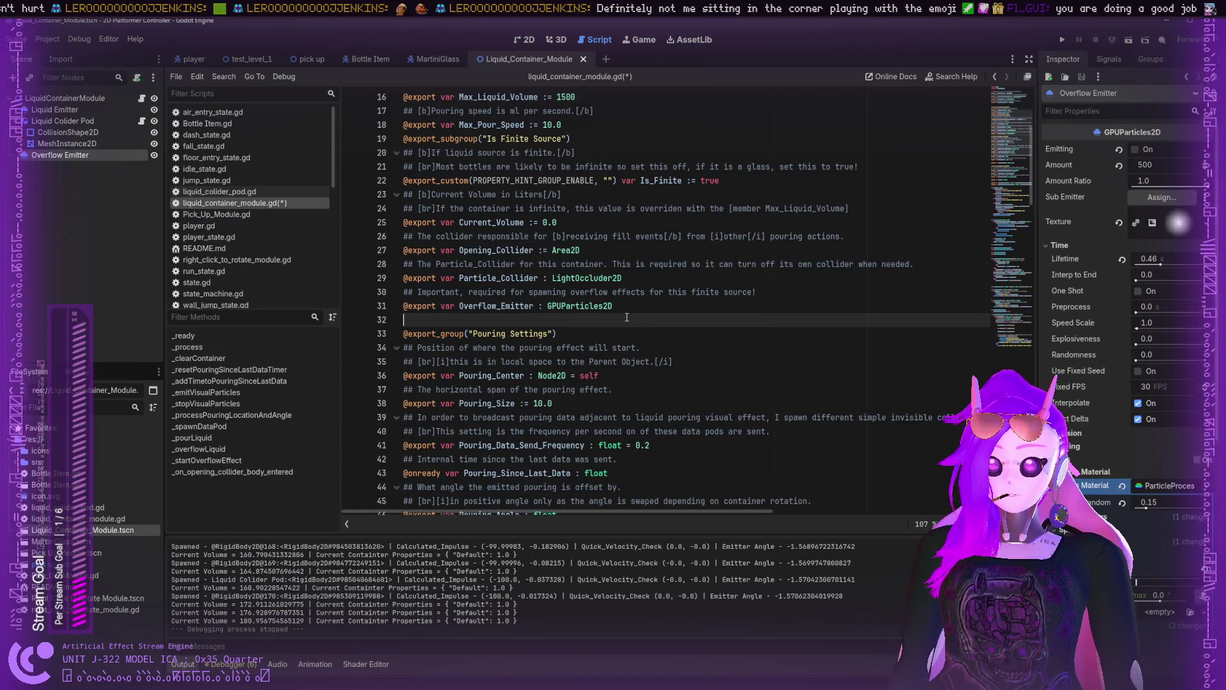
pyautogui.scroll(5, 629, 300)
pyautogui.click(628, 250)
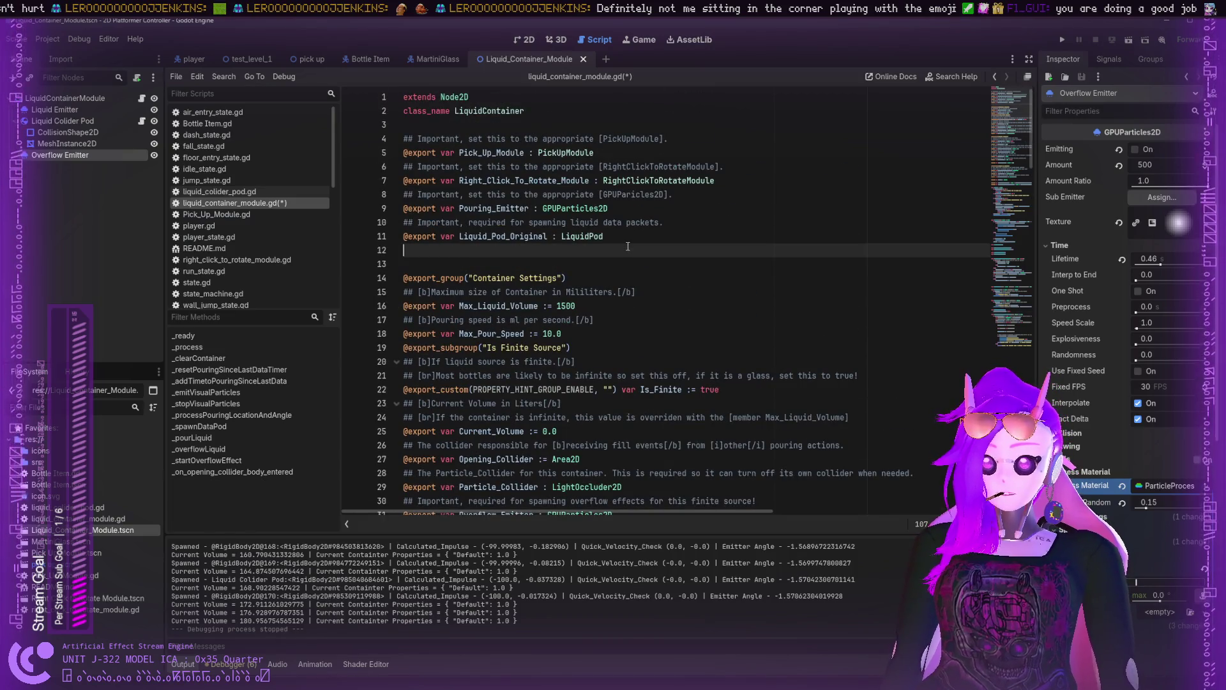
pyautogui.click(627, 237)
pyautogui.scroll(-3, 626, 241)
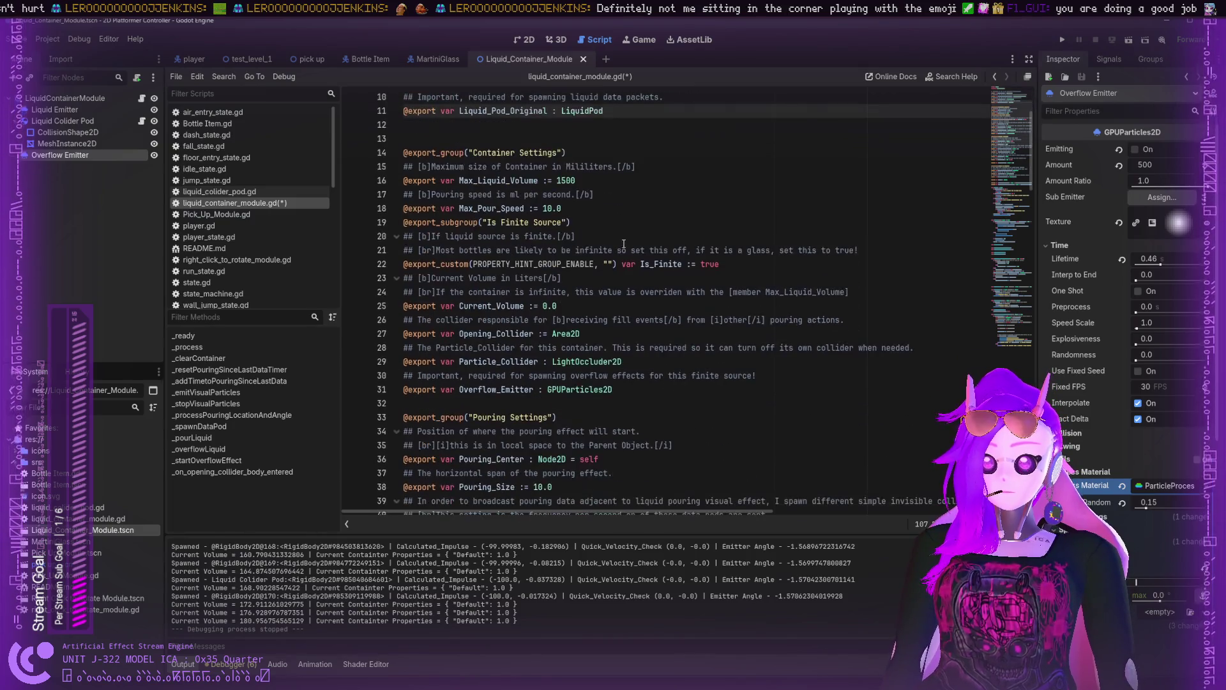
pyautogui.click(626, 391)
pyautogui.press('Return')
pyautogui.press('Return')
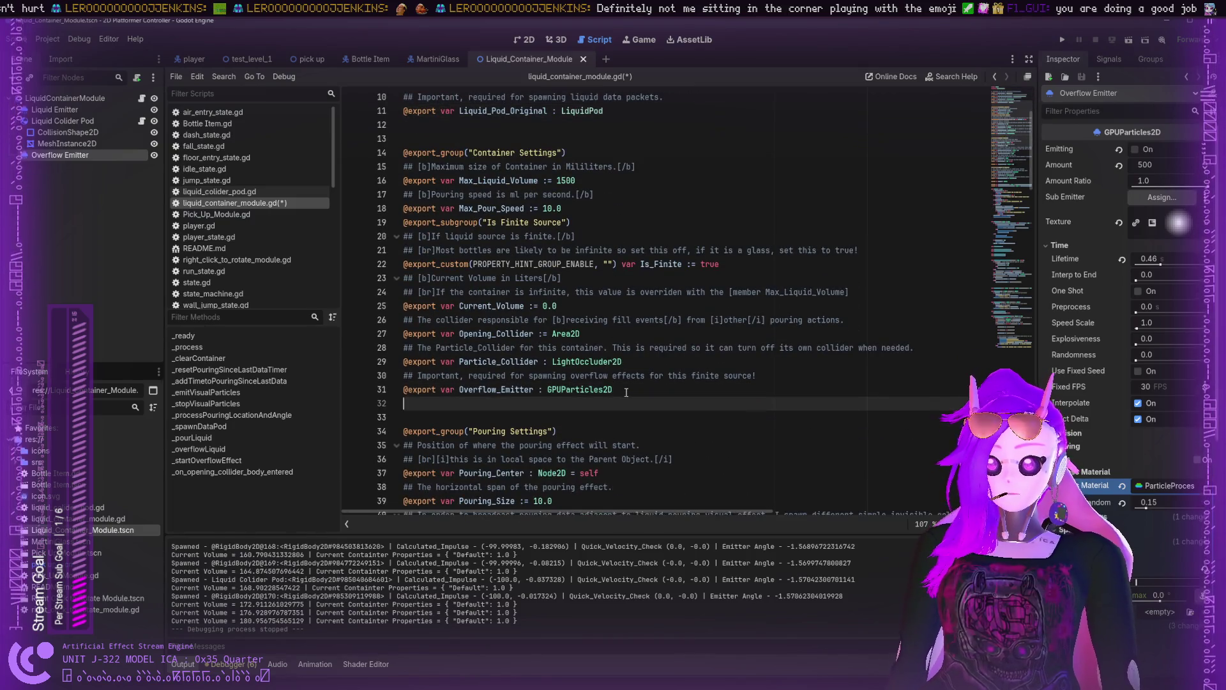
pyautogui.write('@export')
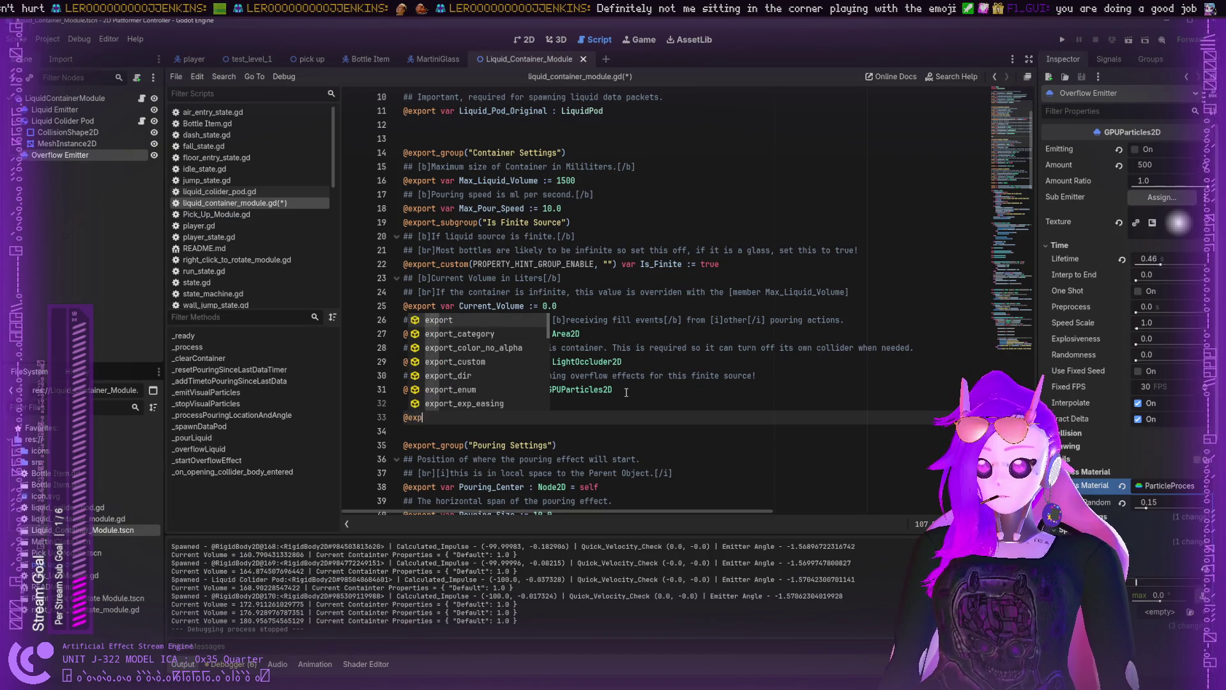
pyautogui.press('BackSpace')
pyautogui.write('v')
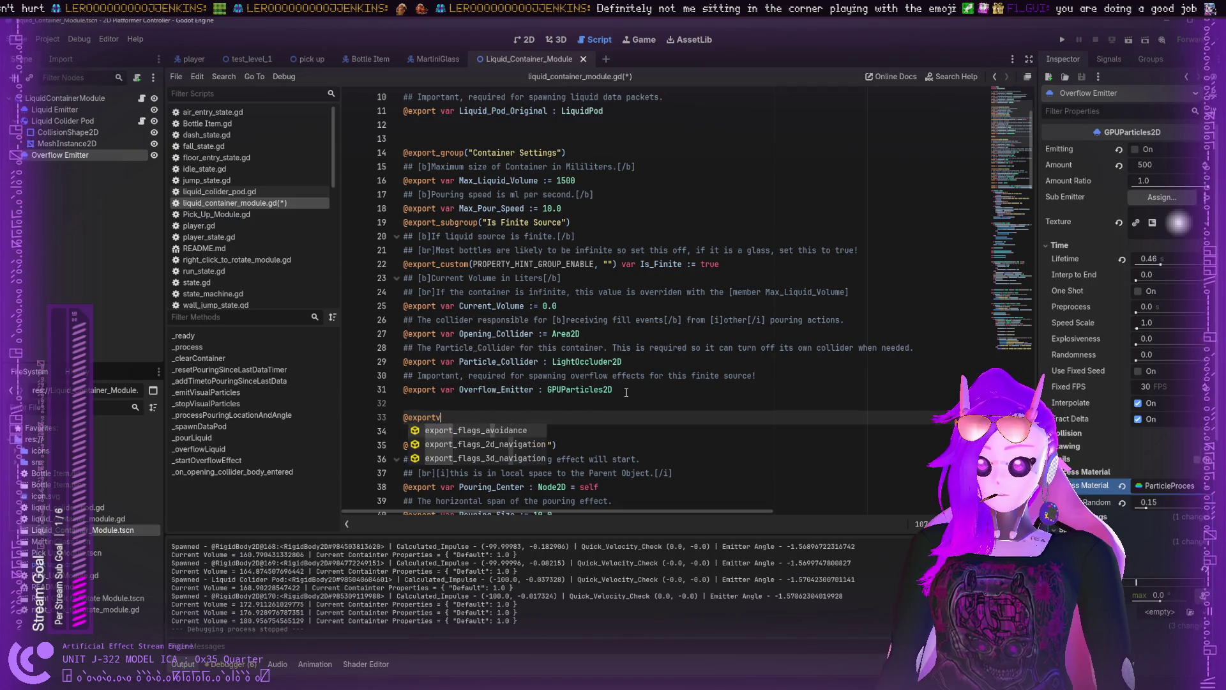
pyautogui.press('BackSpace')
pyautogui.write('var Overflow_')
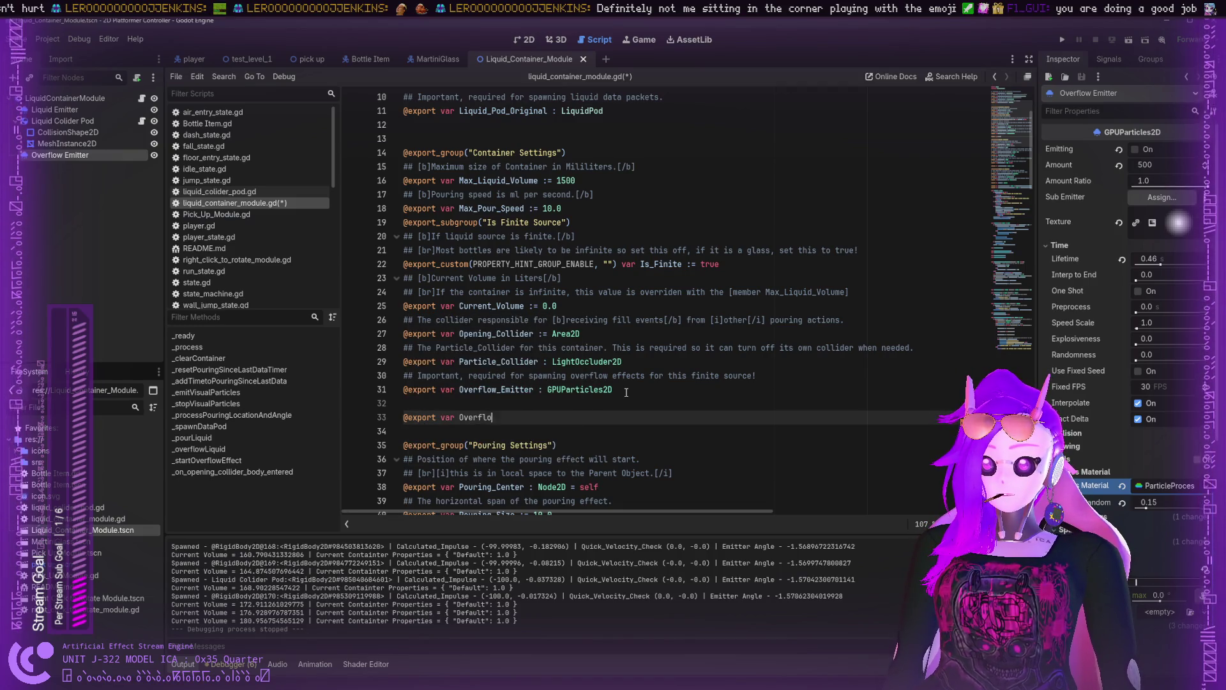
pyautogui.write('Emitter')
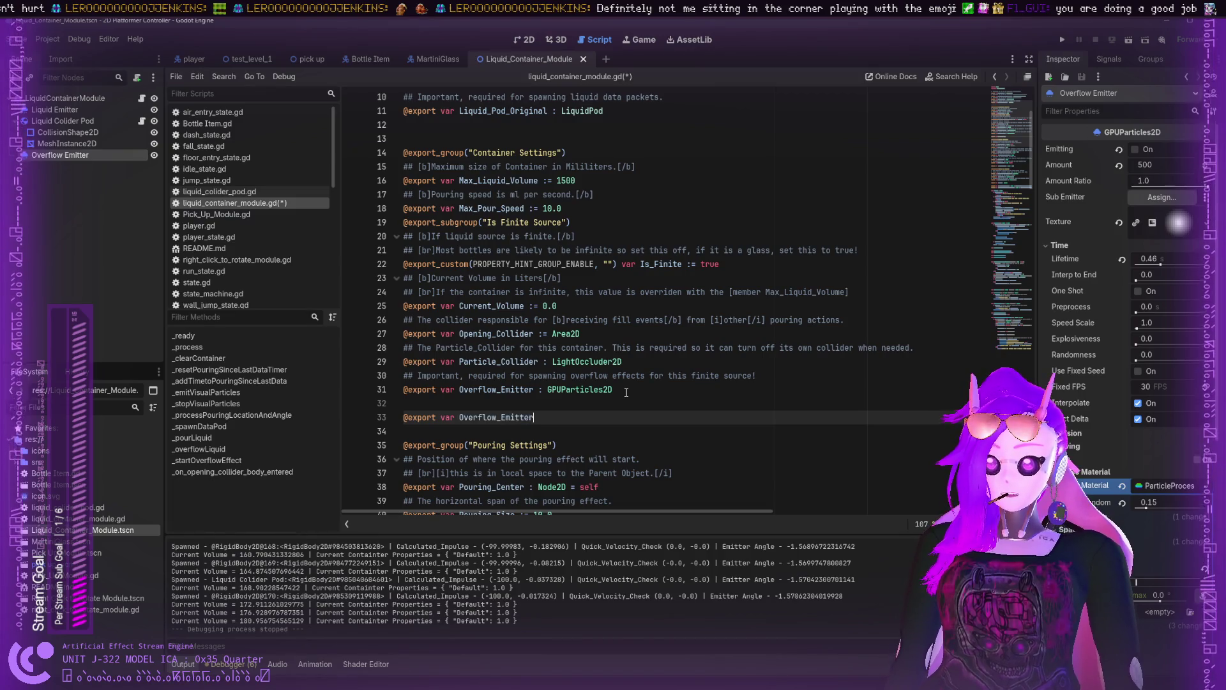
pyautogui.press('BackSpace')
pyautogui.press('BackSpace')
pyautogui.press('BackSpace')
pyautogui.write('Timer')
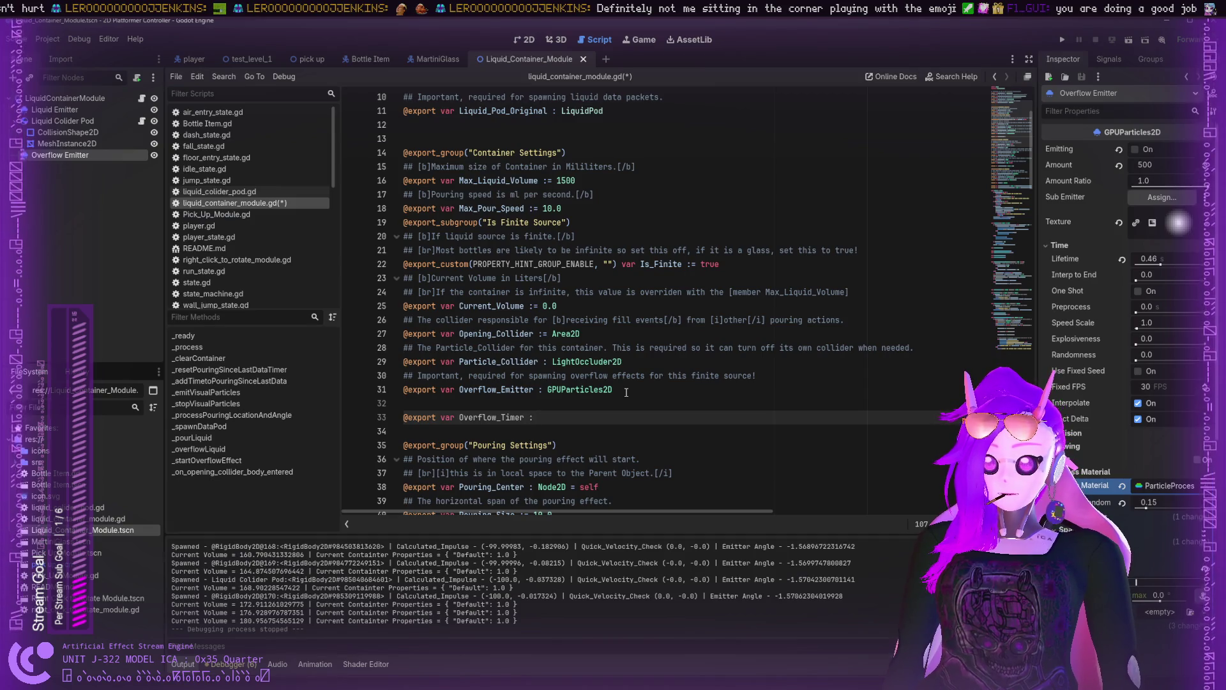
# - Add a '## Important, required for overflow effect to work!' comment above it and type it as Timer
pyautogui.click(553, 399)
pyautogui.write('##')
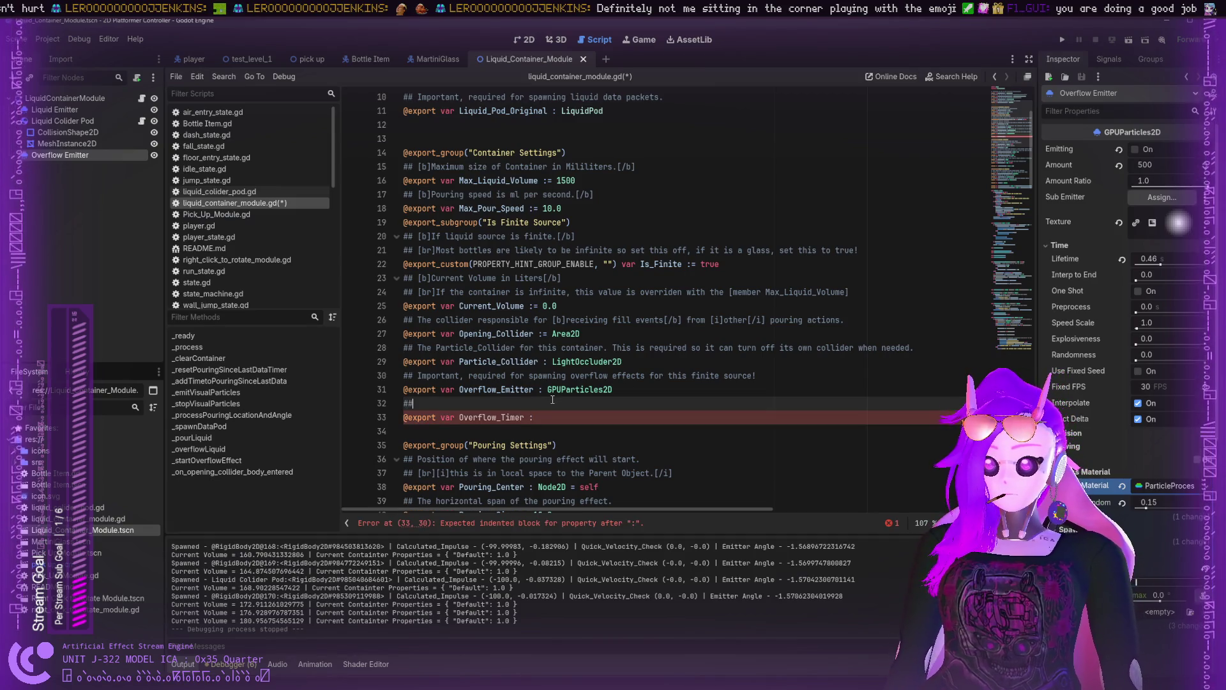
pyautogui.write('Importan')
pyautogui.write('t!')
pyautogui.write(' required fo')
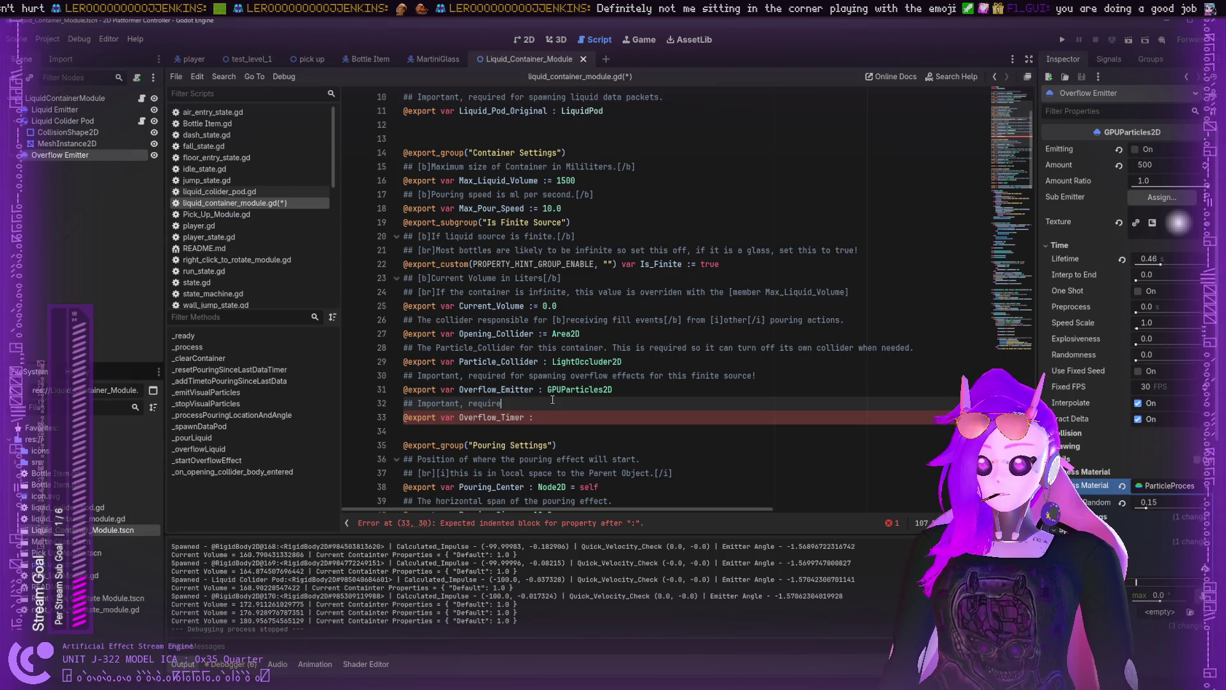
pyautogui.write('overflow effec')
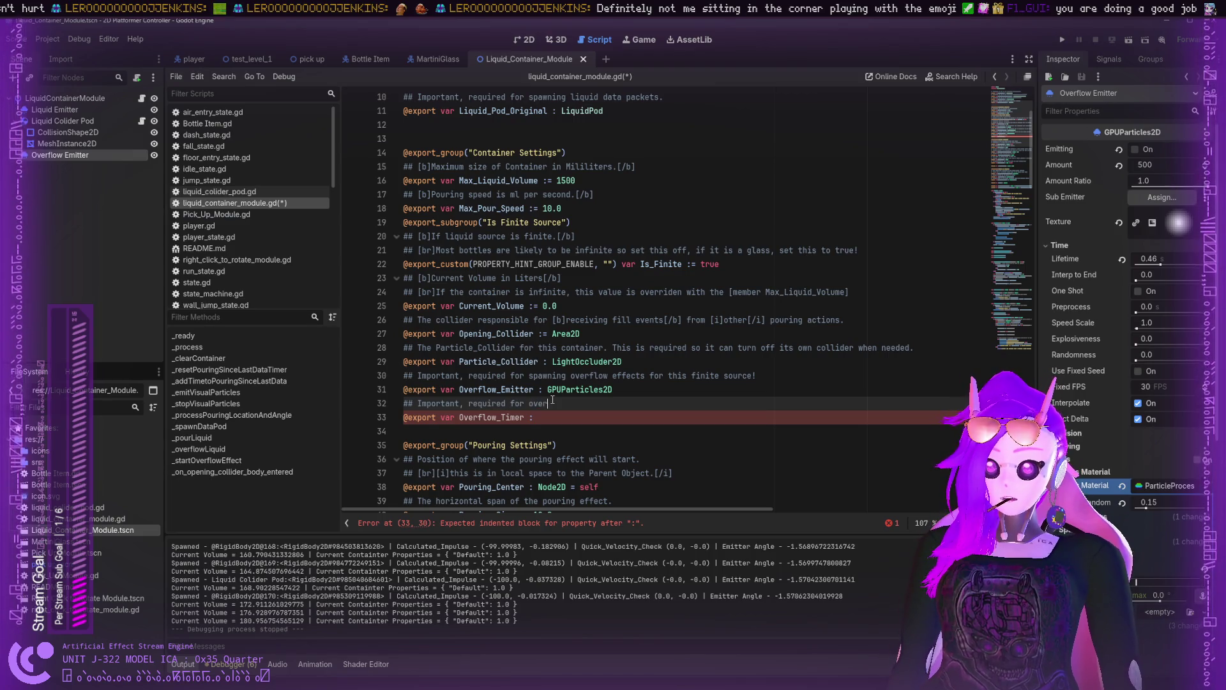
pyautogui.write('t ')
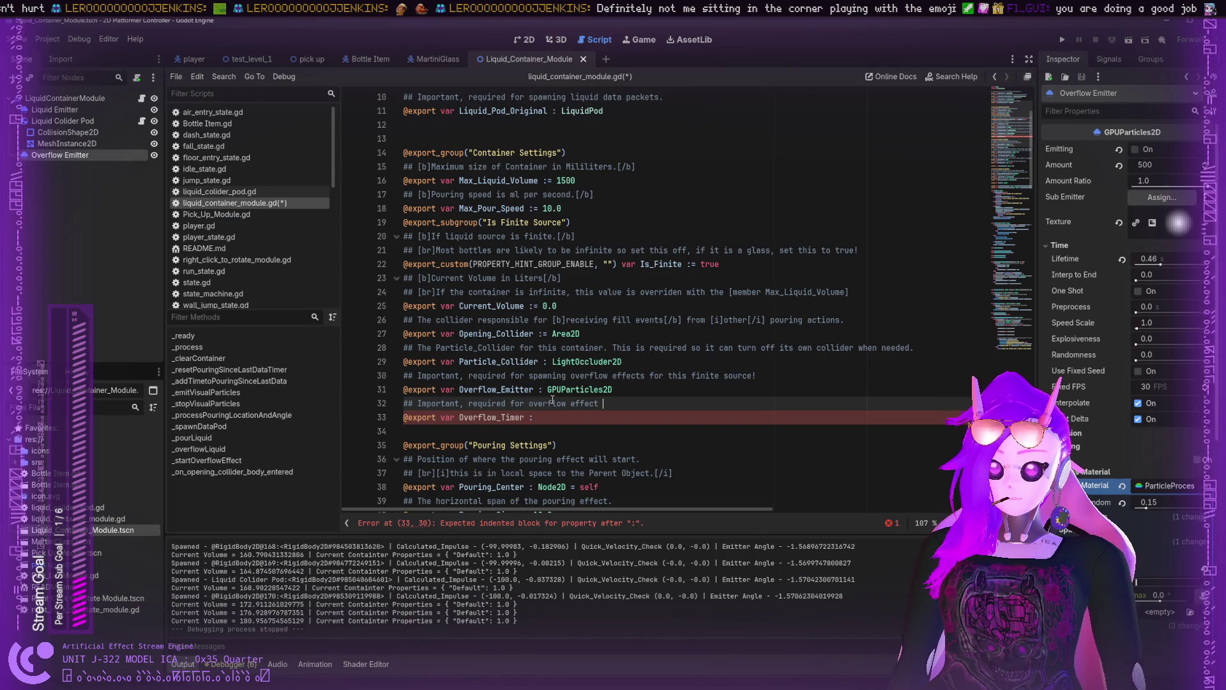
pyautogui.write('to work!')
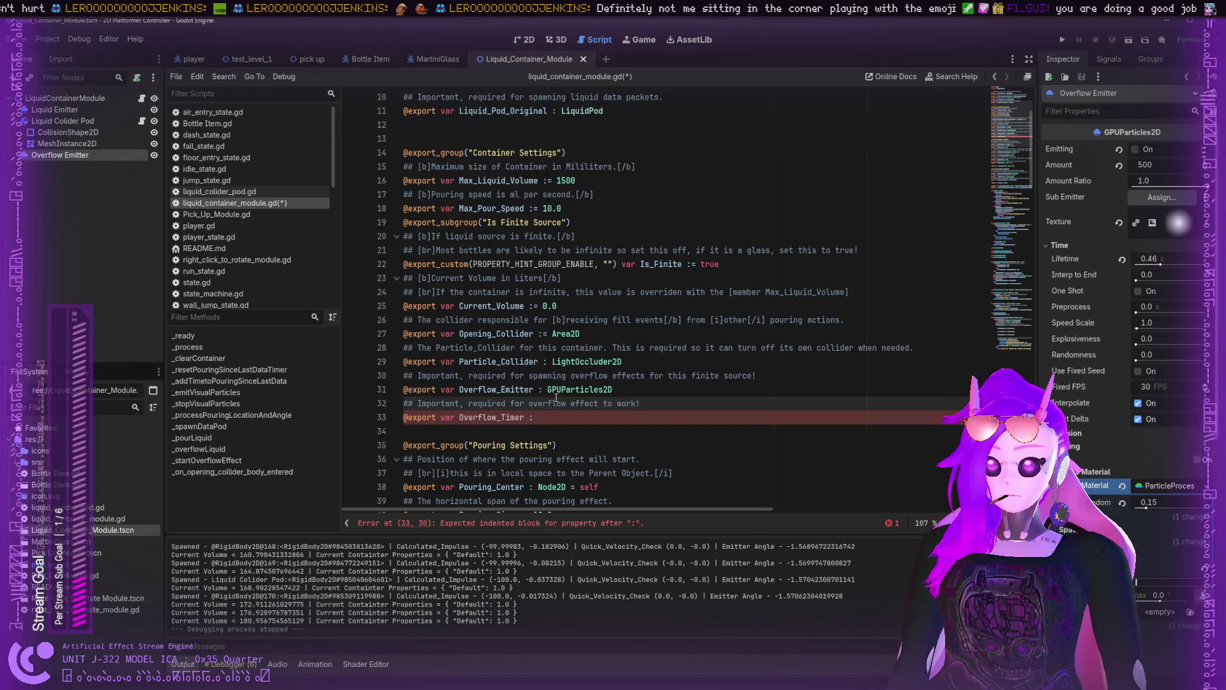
pyautogui.click(549, 420)
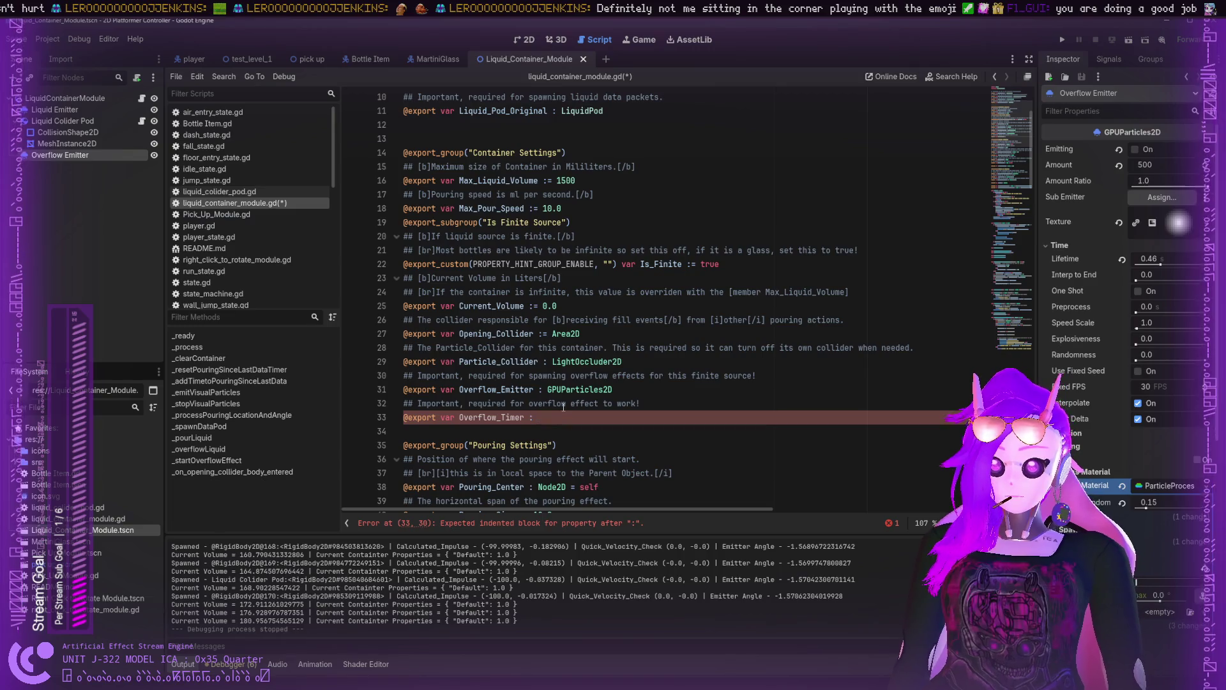
pyautogui.write('Timer')
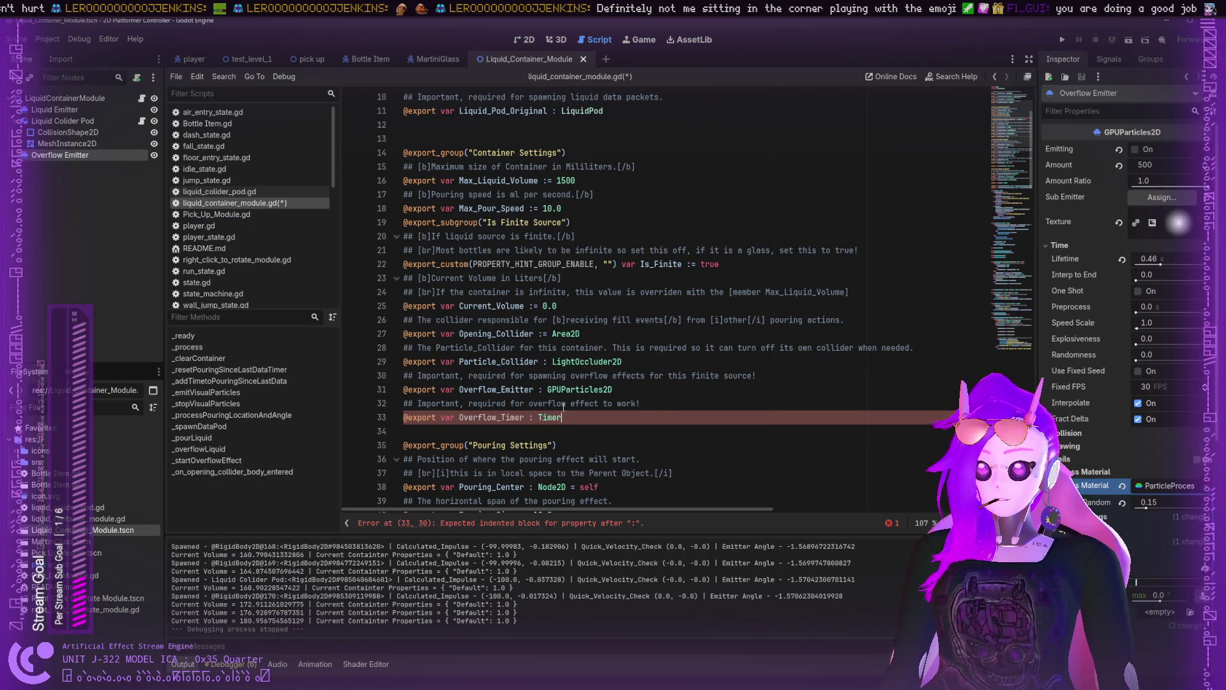
pyautogui.press('Escape')
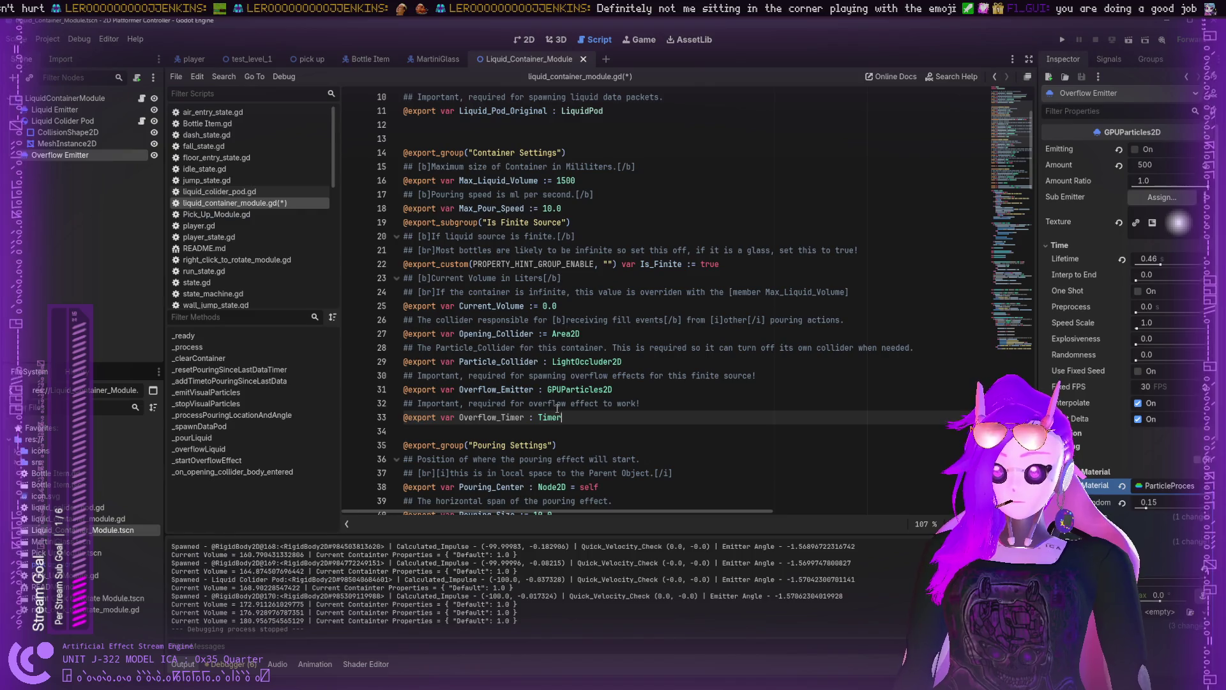
pyautogui.scroll(-20, 558, 323)
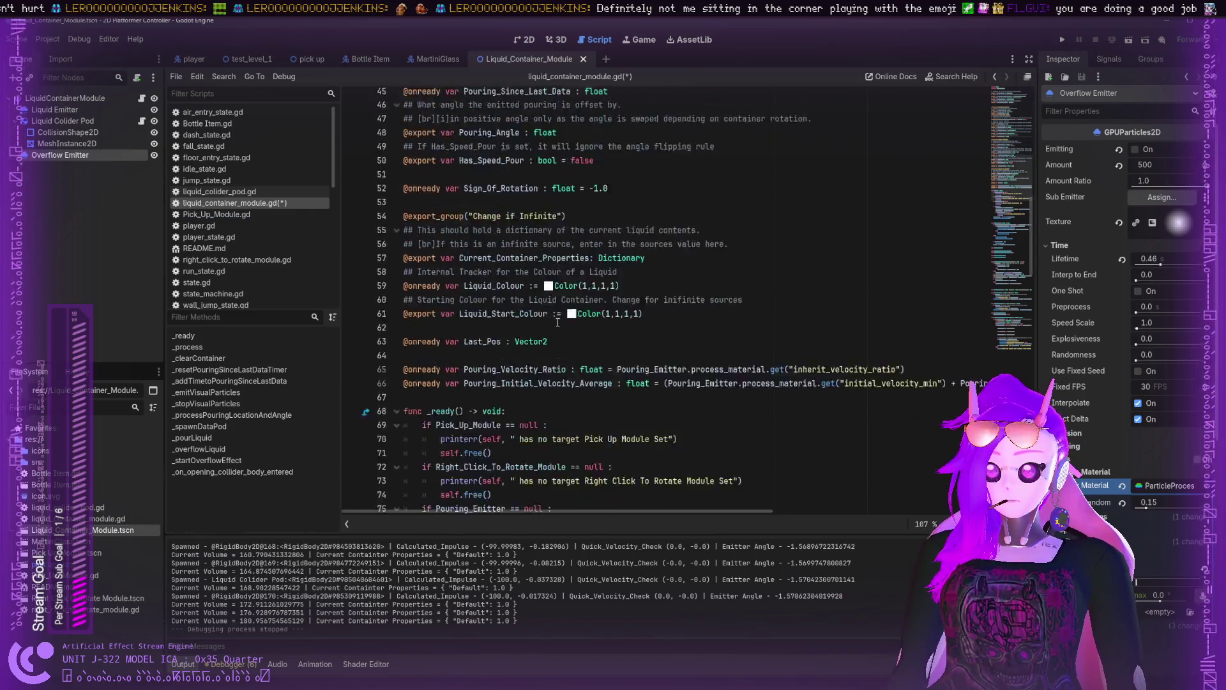
pyautogui.scroll(10, 558, 323)
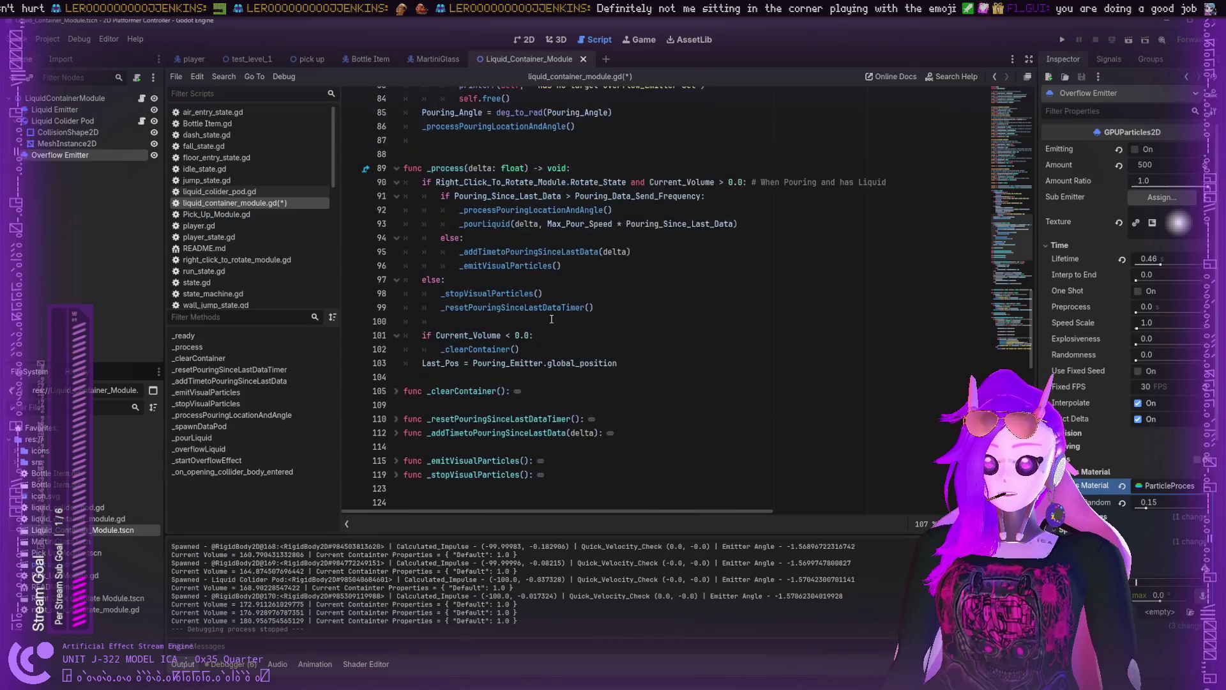
pyautogui.scroll(1, 521, 313)
pyautogui.scroll(-20, 514, 317)
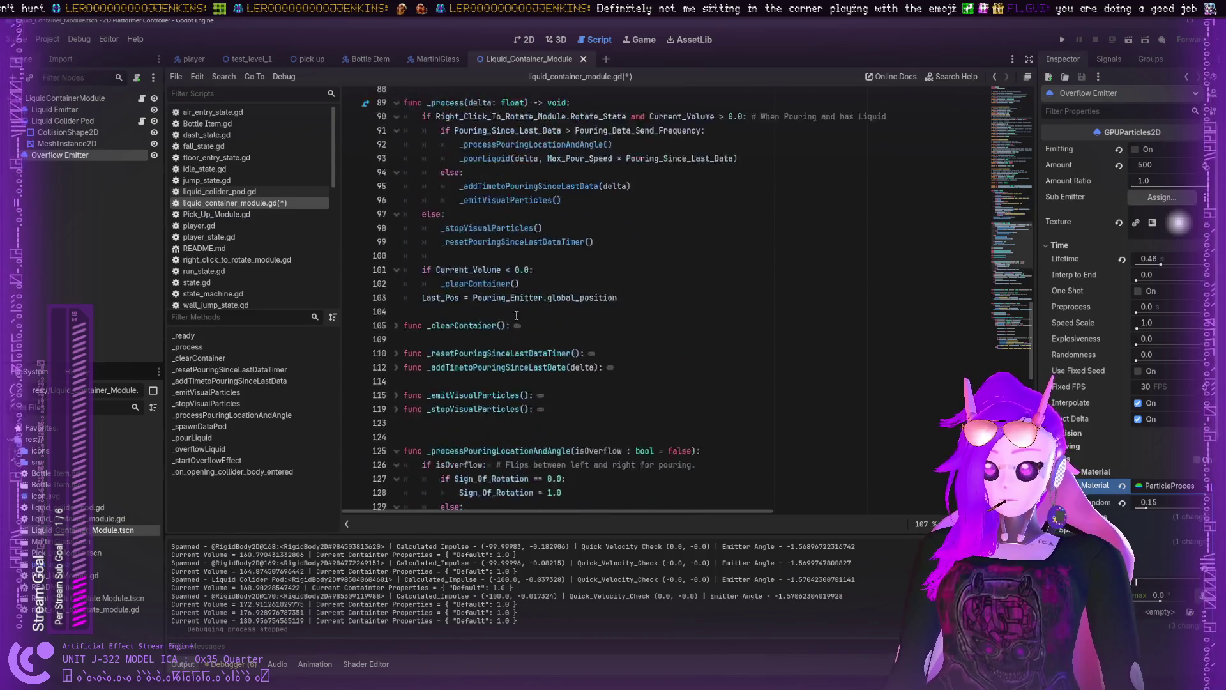
pyautogui.scroll(-6, 511, 319)
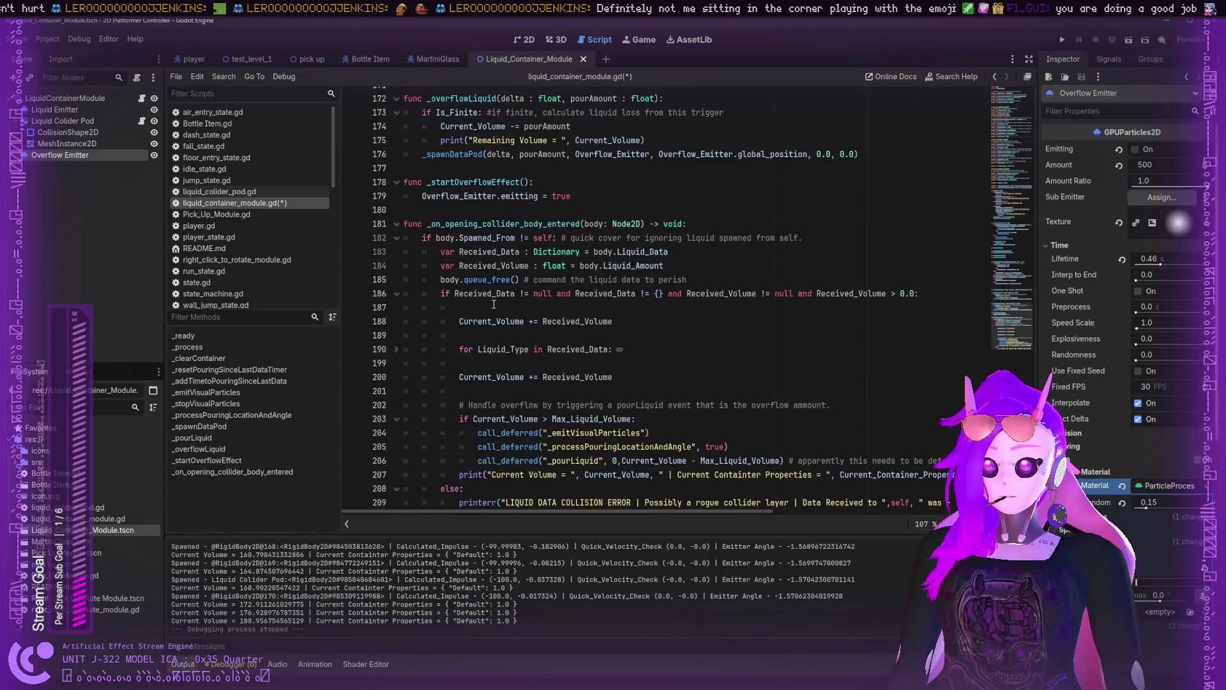
# - Add an Overflow_Timer.start() call below the emitting = true line in _startOverflowEffect
pyautogui.scroll(-1, 446, 257)
pyautogui.scroll(3, 485, 290)
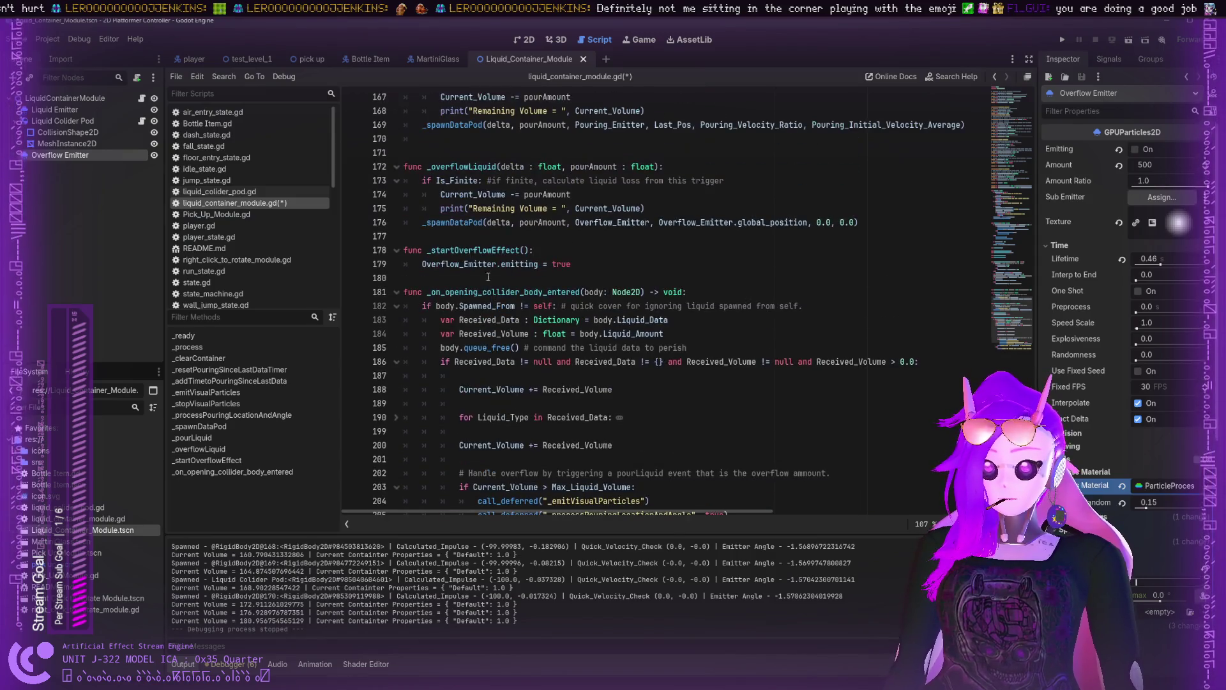
pyautogui.click(512, 274)
pyautogui.press('Return')
pyautogui.press('Return')
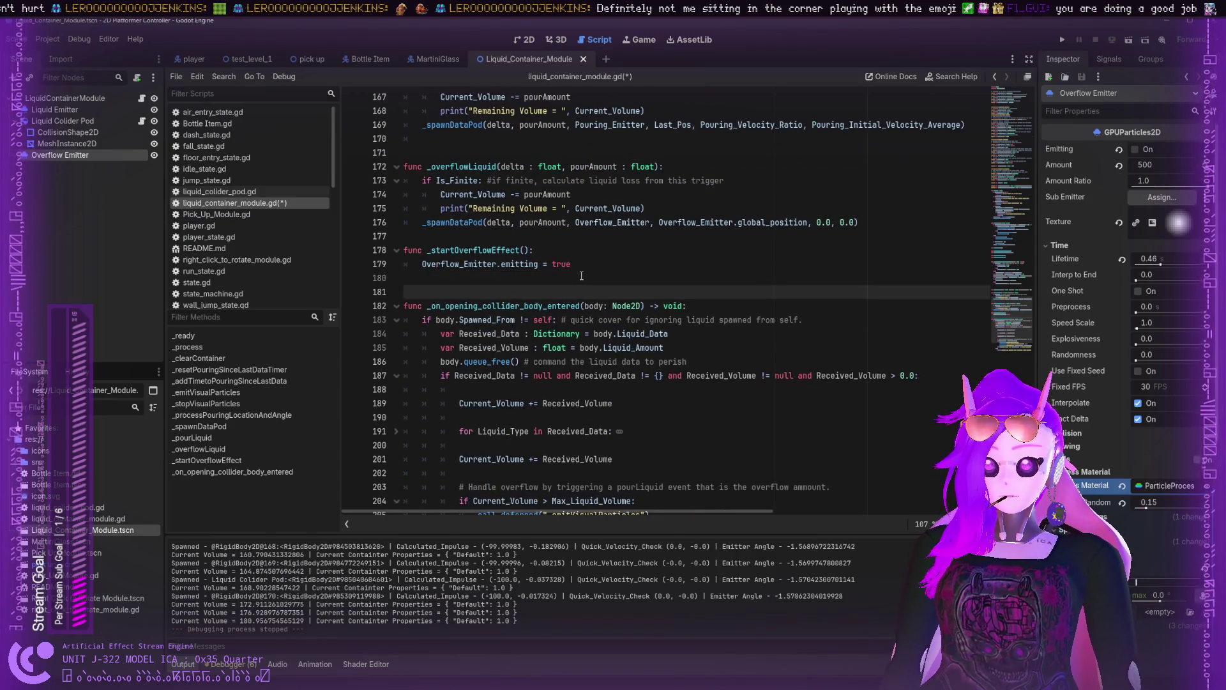
pyautogui.press('Up')
pyautogui.press('Up')
pyautogui.press('Delete')
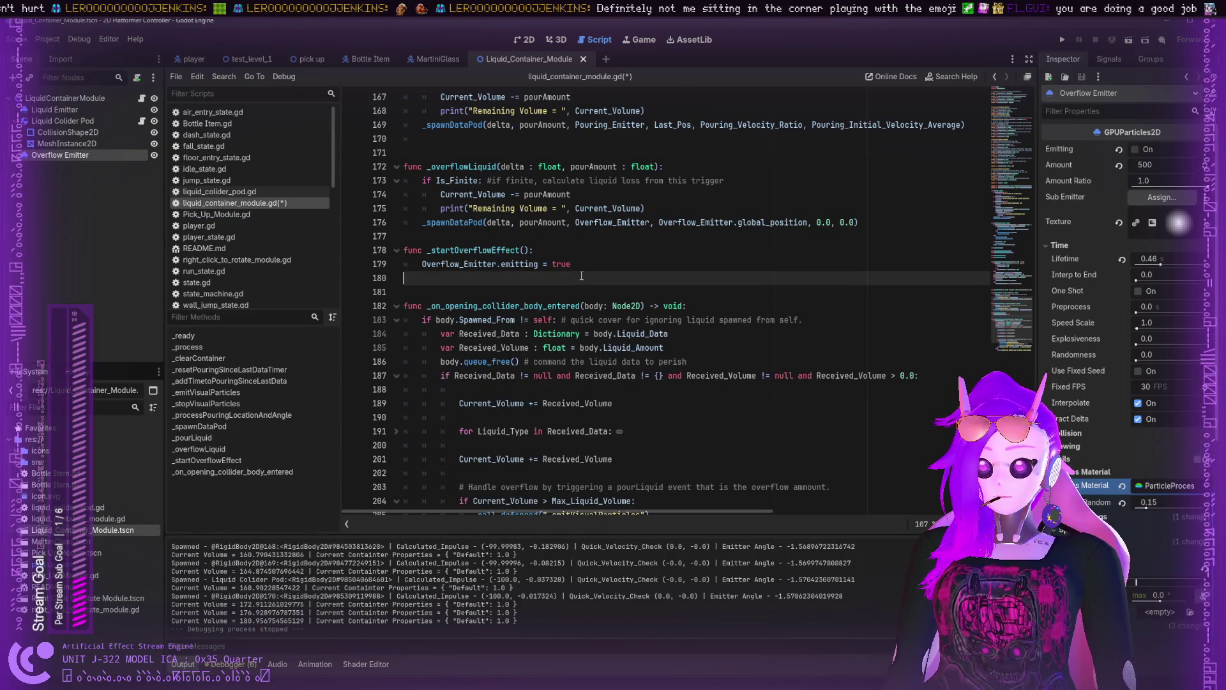
pyautogui.write('Overflow_Timer.')
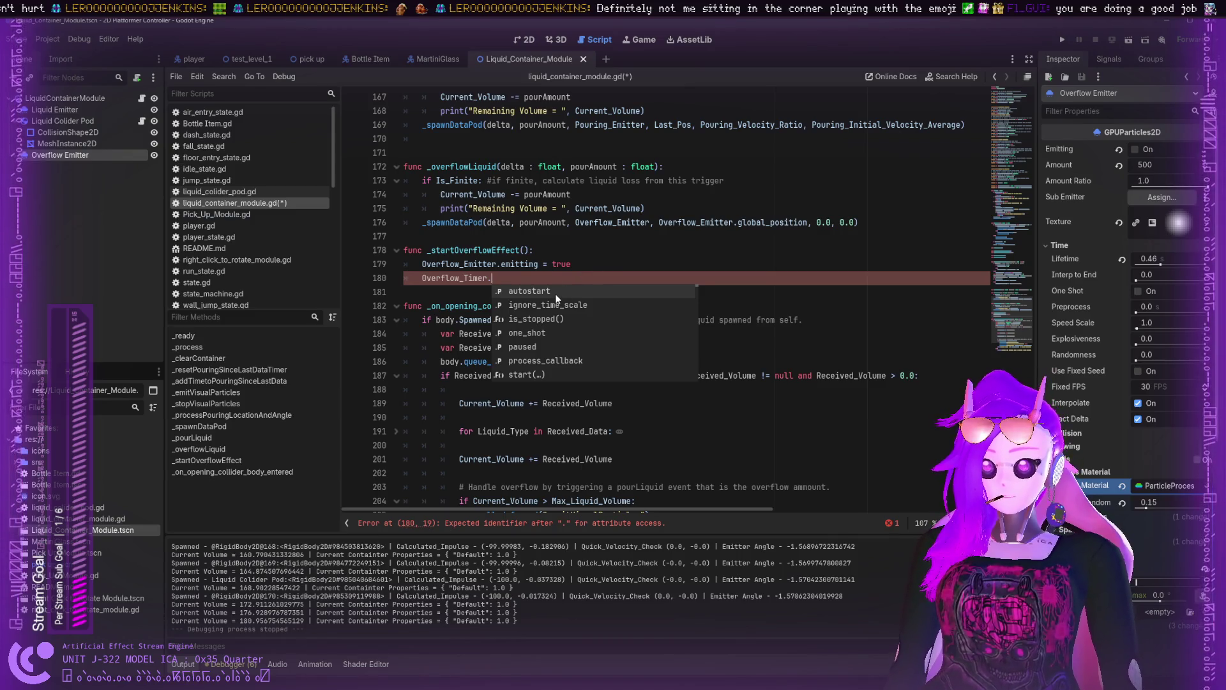
pyautogui.press('Down')
pyautogui.press('Down')
pyautogui.press('Down')
pyautogui.press('Down')
pyautogui.press('Down')
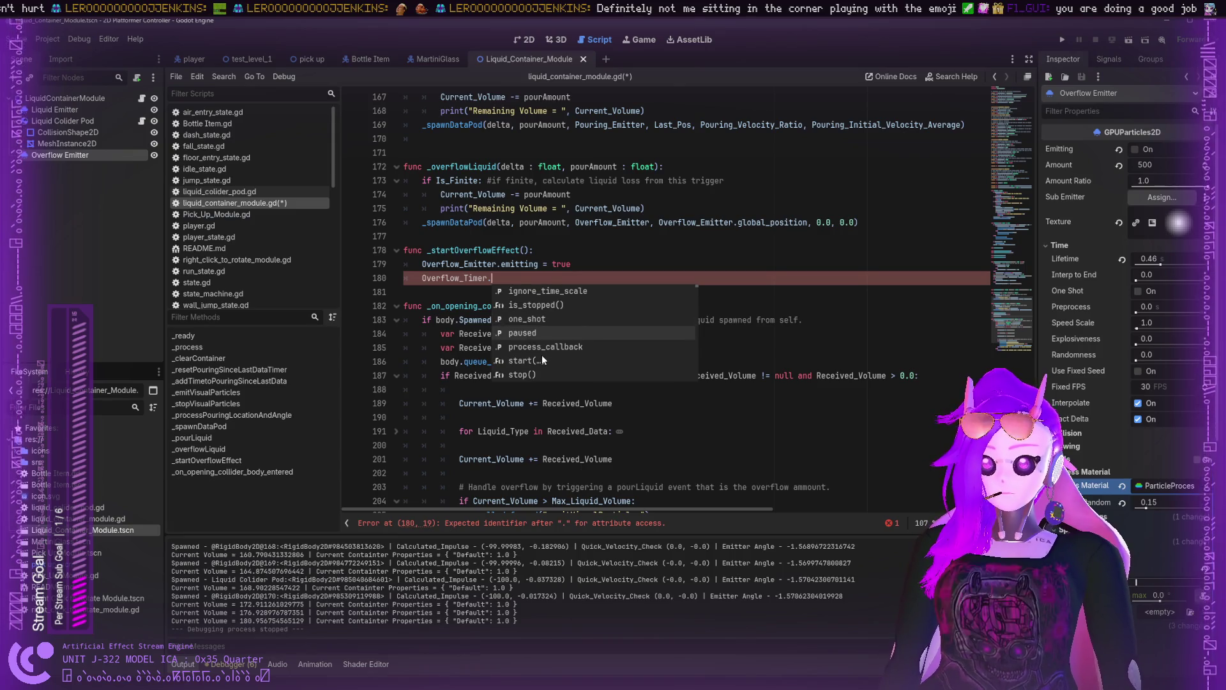
pyautogui.write('res')
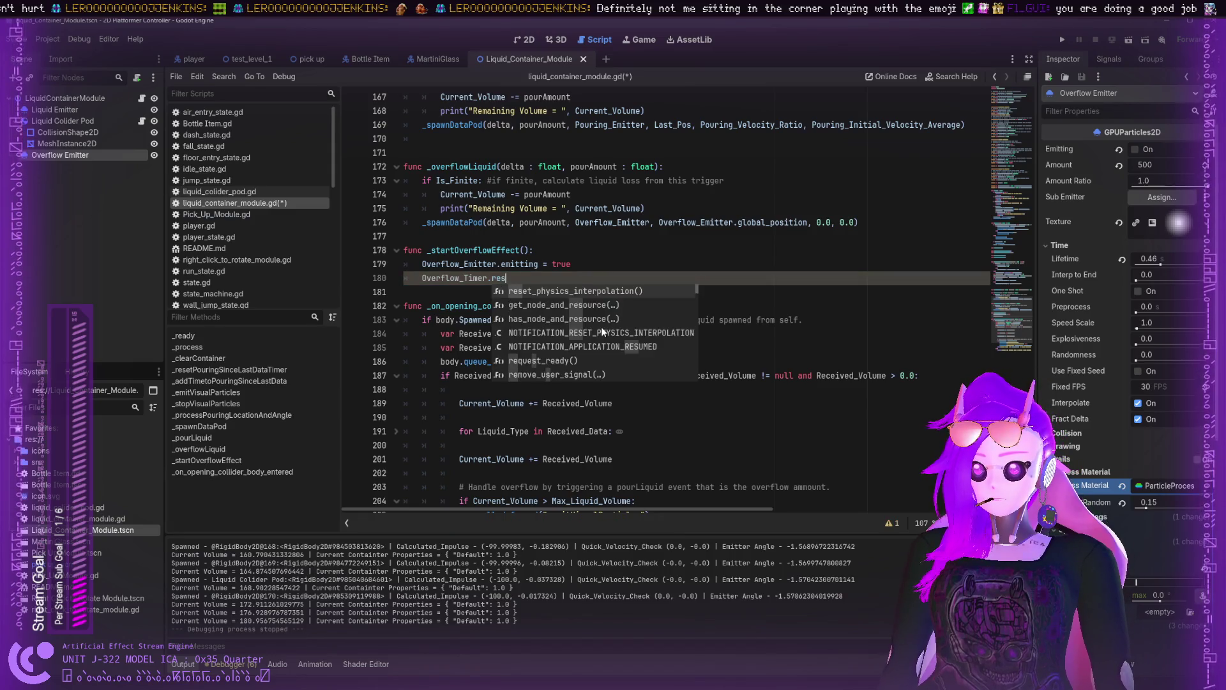
pyautogui.write('tar')
pyautogui.press('BackSpace')
pyautogui.press('BackSpace')
pyautogui.press('BackSpace')
pyautogui.write('star')
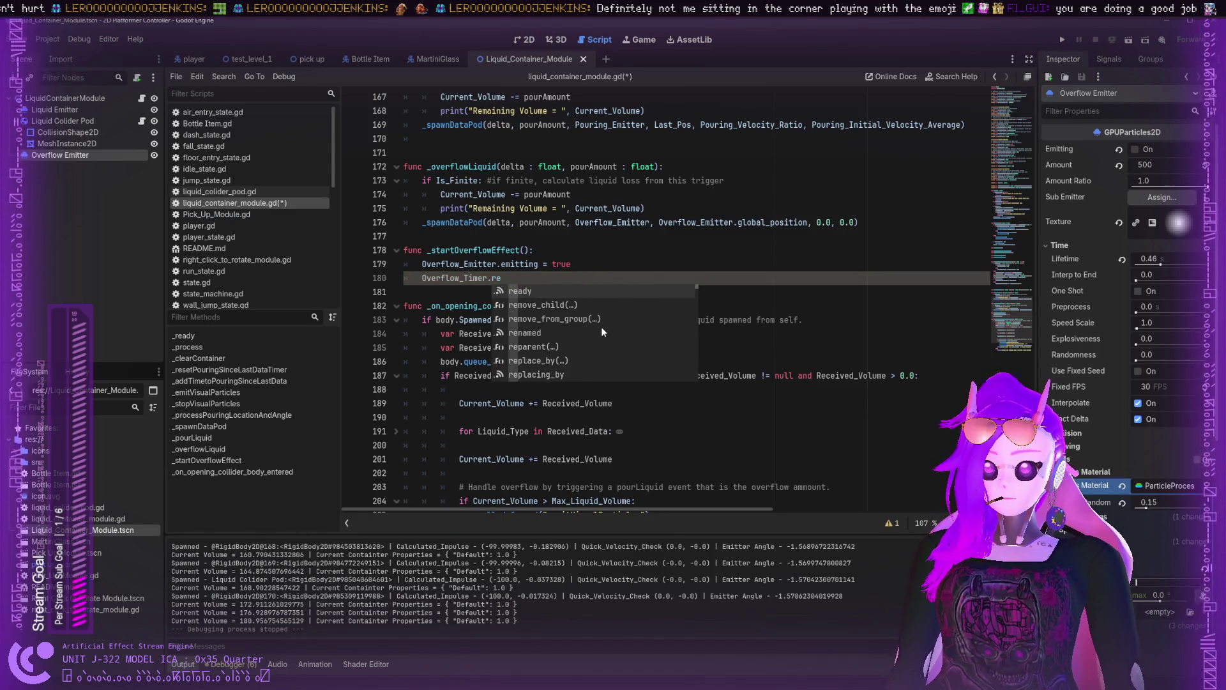
pyautogui.press('Return')
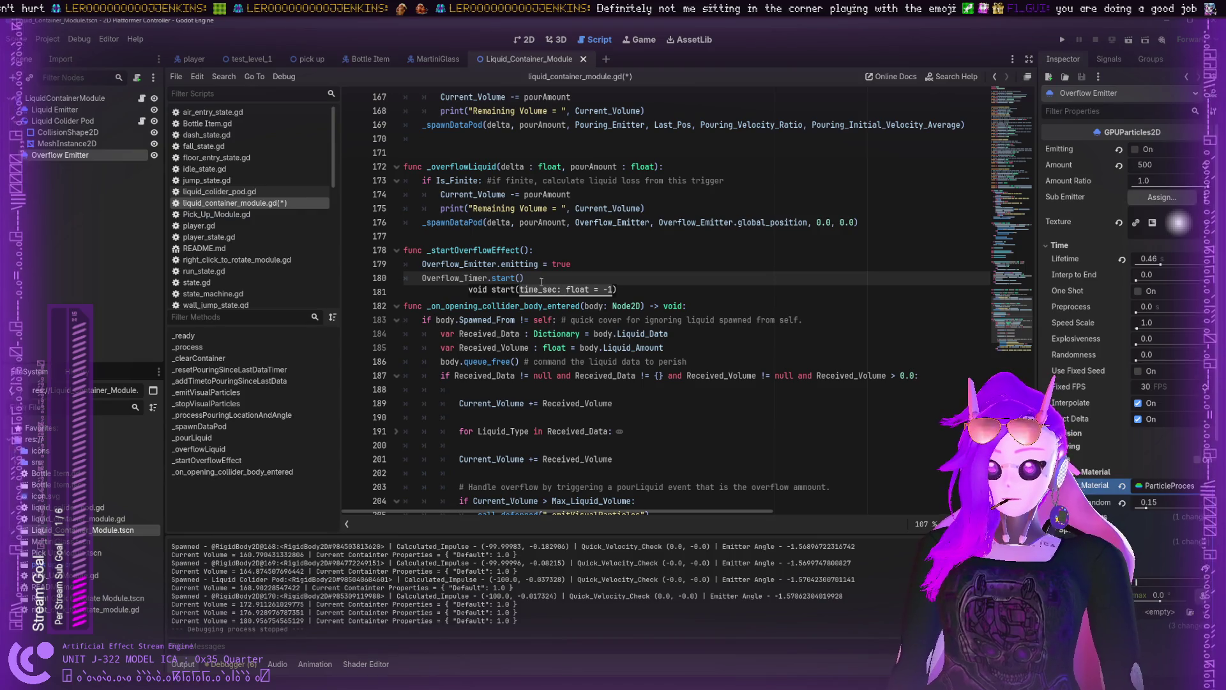
# - Insert Overflow_Timer.stop() on a new line above the start() call
pyautogui.click(423, 279)
pyautogui.press('Return')
pyautogui.press('Up')
pyautogui.write('Overflow')
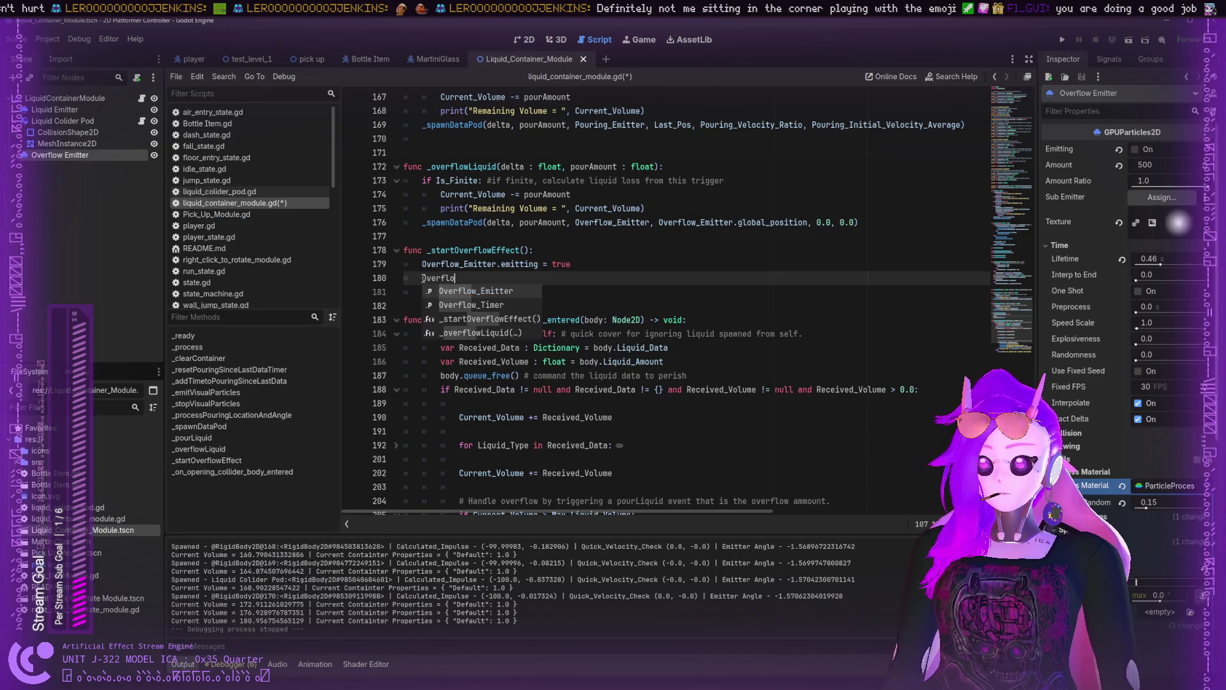
pyautogui.write('_Timer')
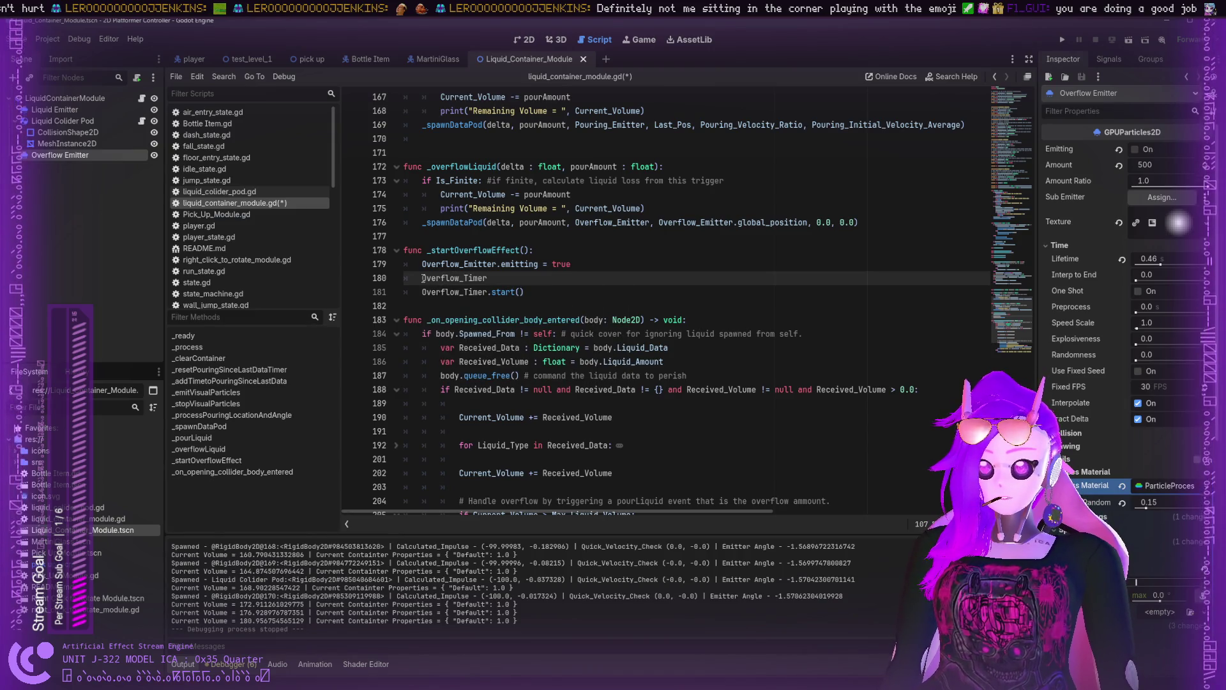
pyautogui.write('.st')
pyautogui.press('Return')
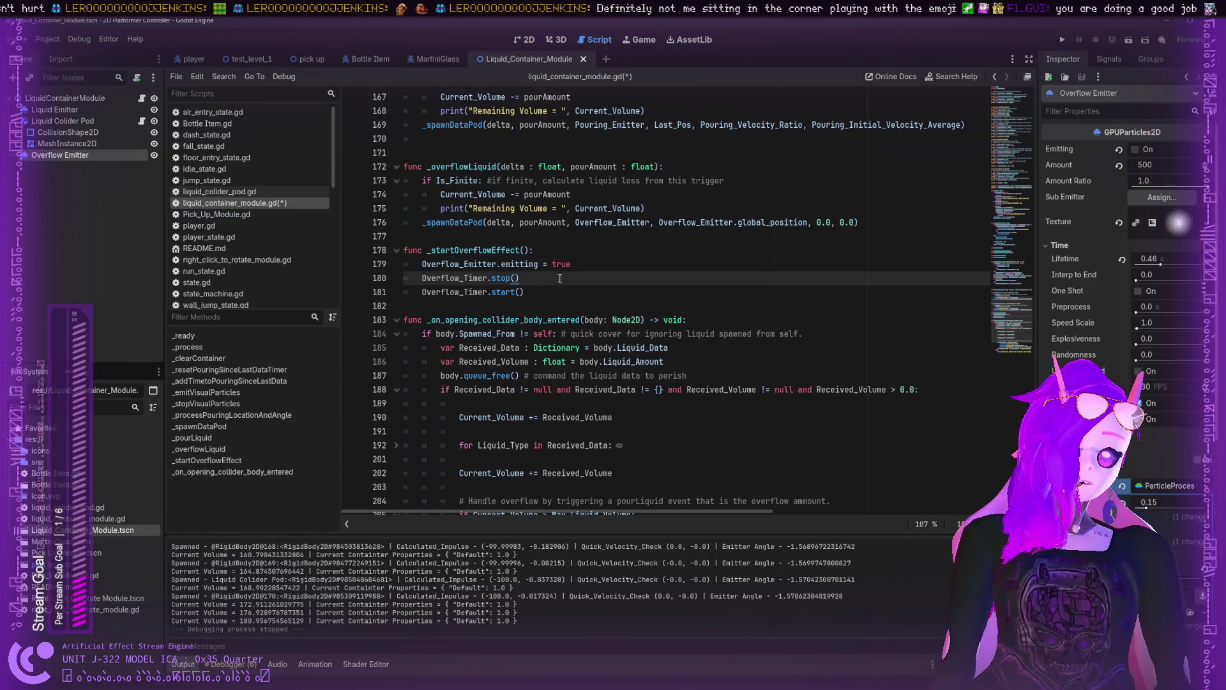
# - Save liquid_container_module.gd with the new timer stop and start lines
pyautogui.click(556, 299)
pyautogui.moveTo(556, 299); pyautogui.dragTo(496, 279)
pyautogui.press('End')
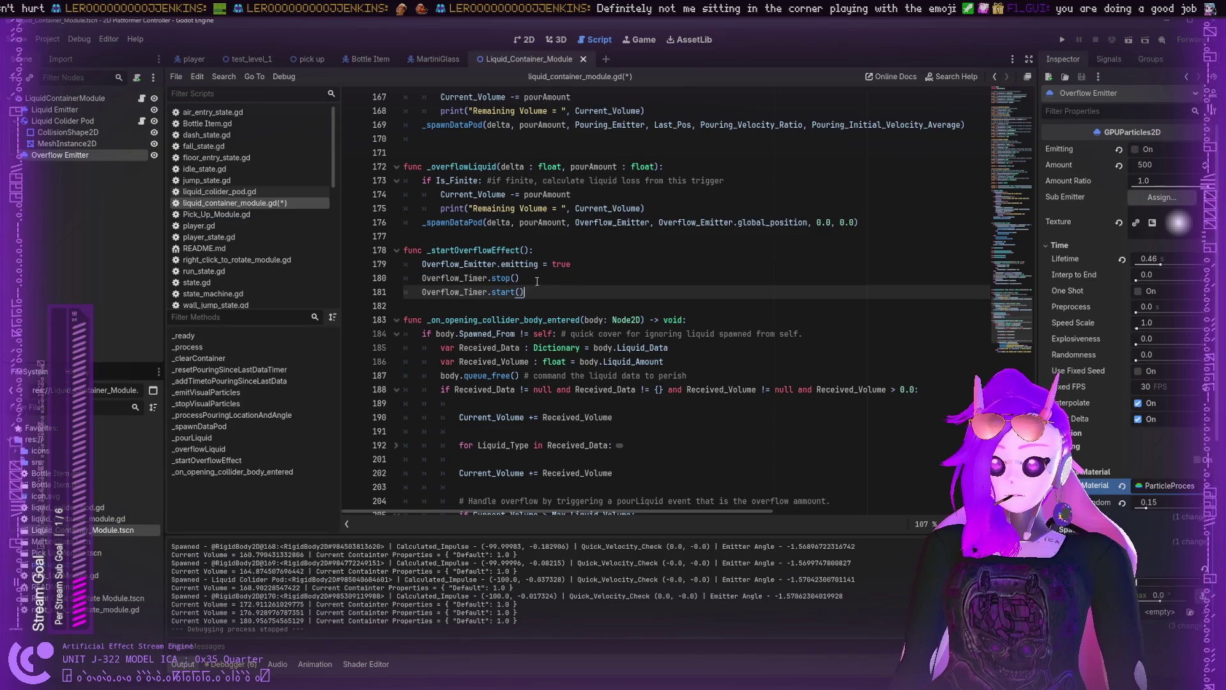
pyautogui.click(548, 291)
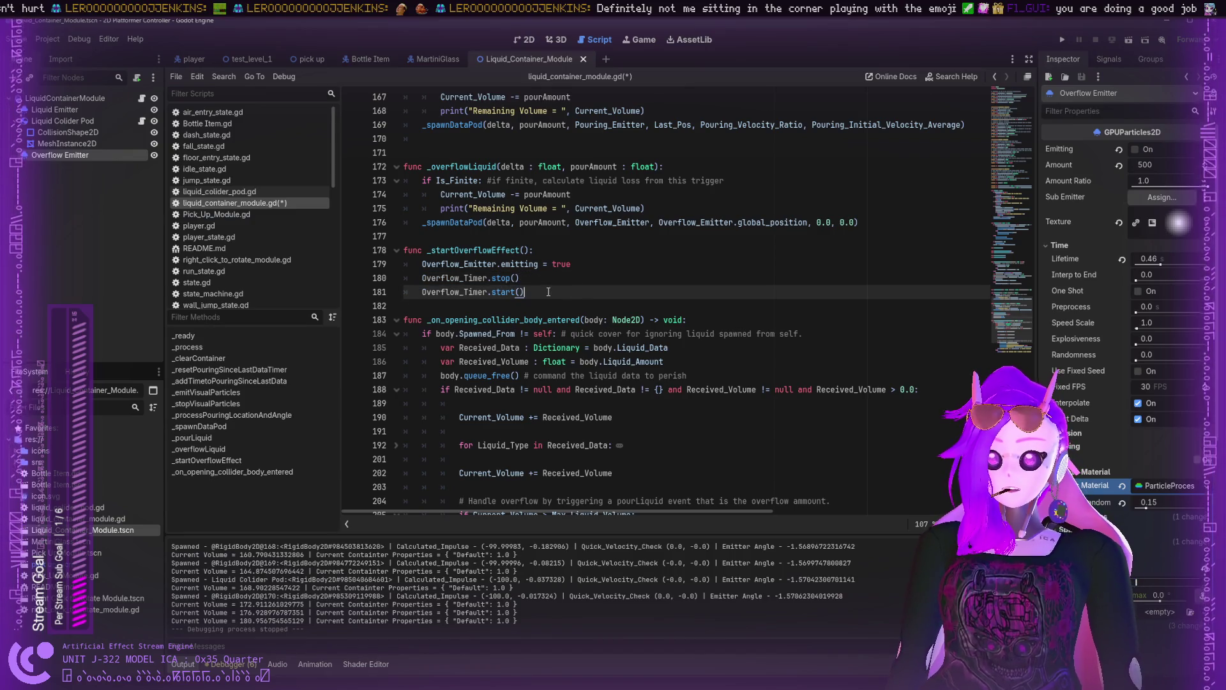
pyautogui.click(575, 264)
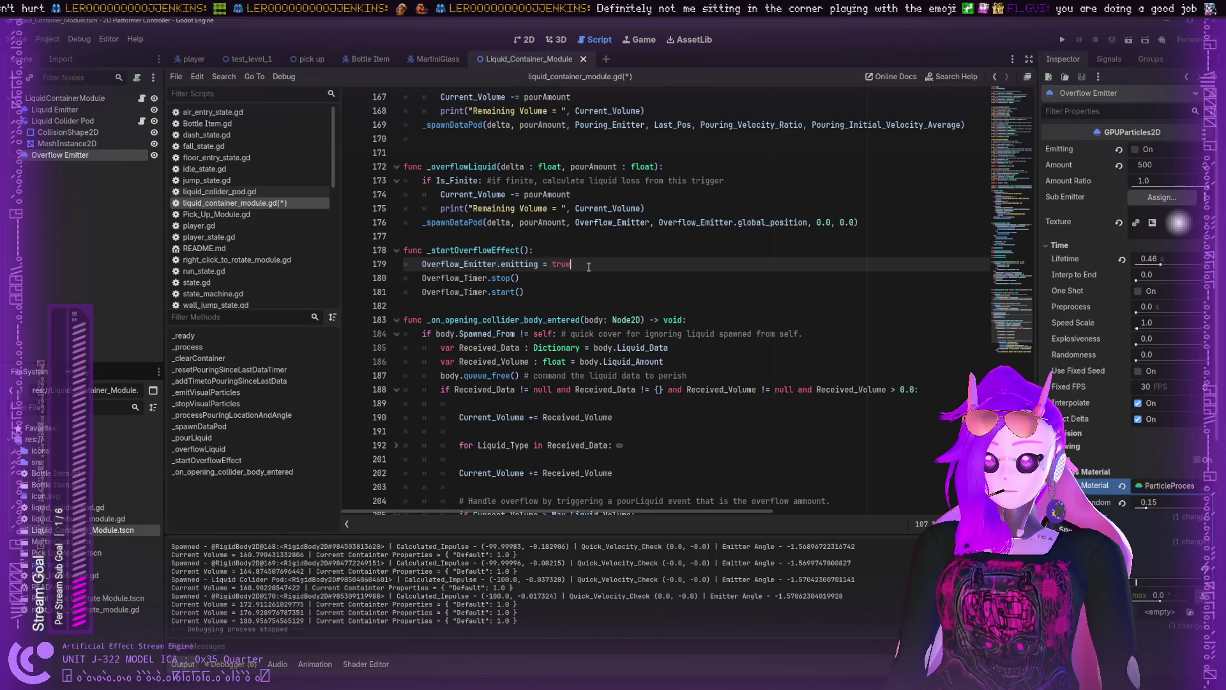
pyautogui.hotkey('ctrl', 's')
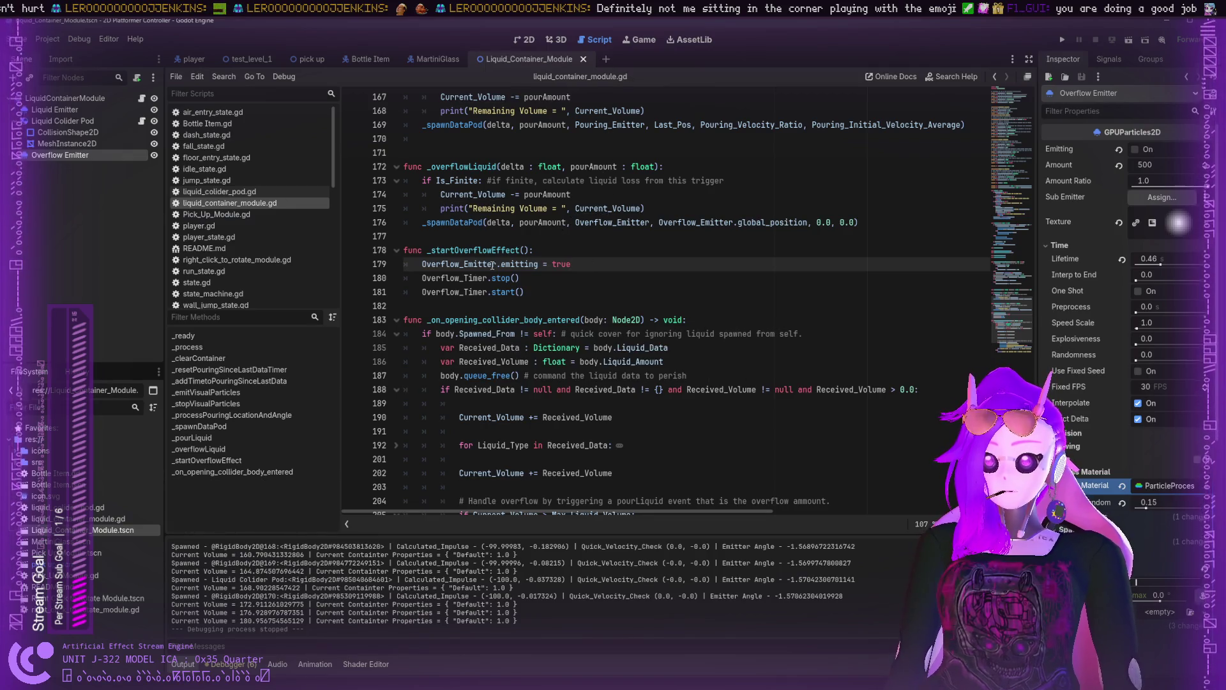
pyautogui.click(531, 277)
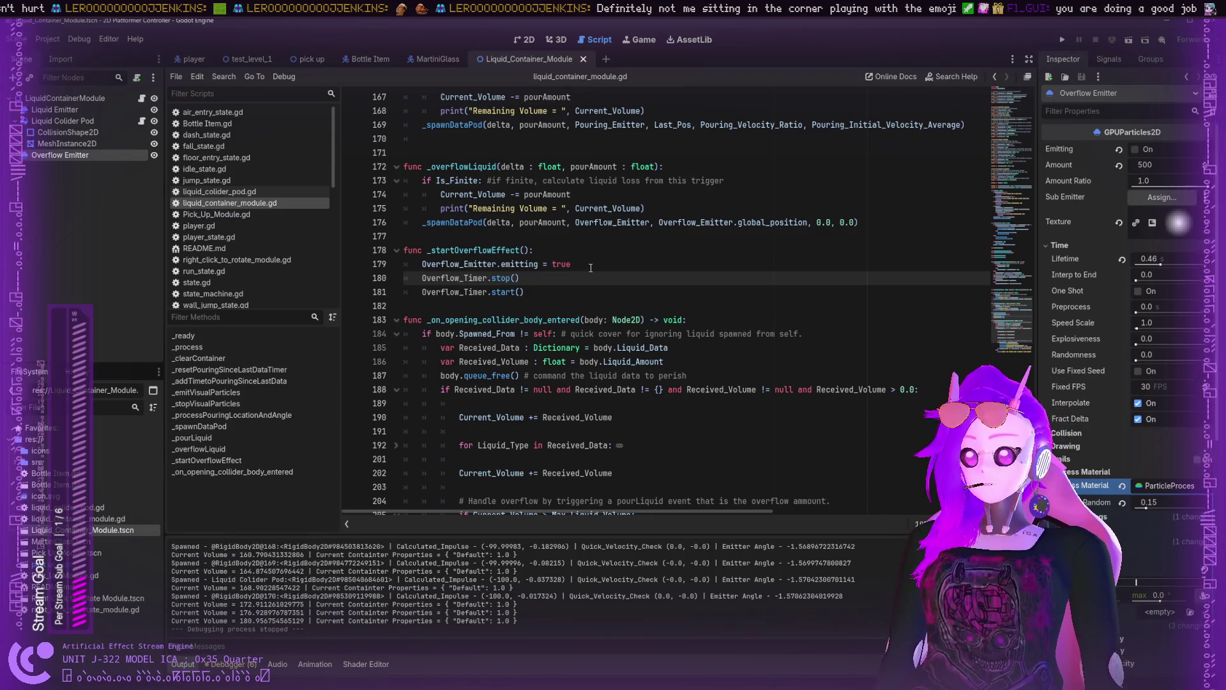
# - Review the Overflow_Timer stop/start lines, then return to the scene's 2D viewport
pyautogui.moveTo(528, 291); pyautogui.dragTo(412, 275)
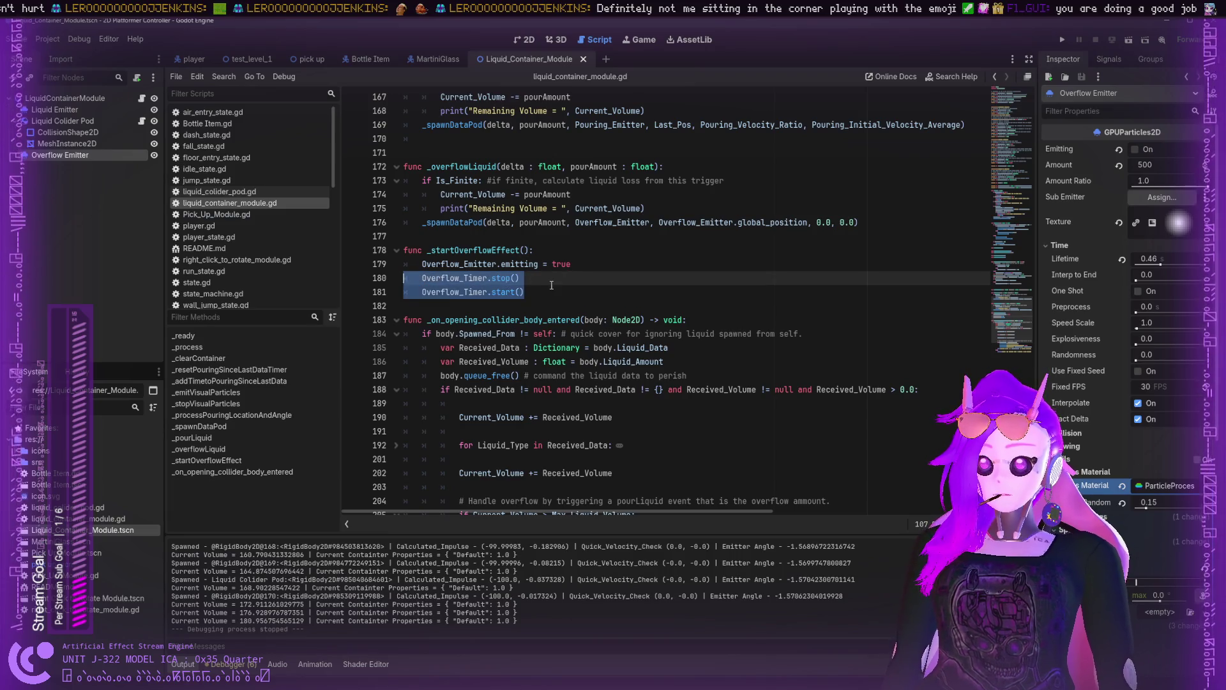
pyautogui.click(420, 278)
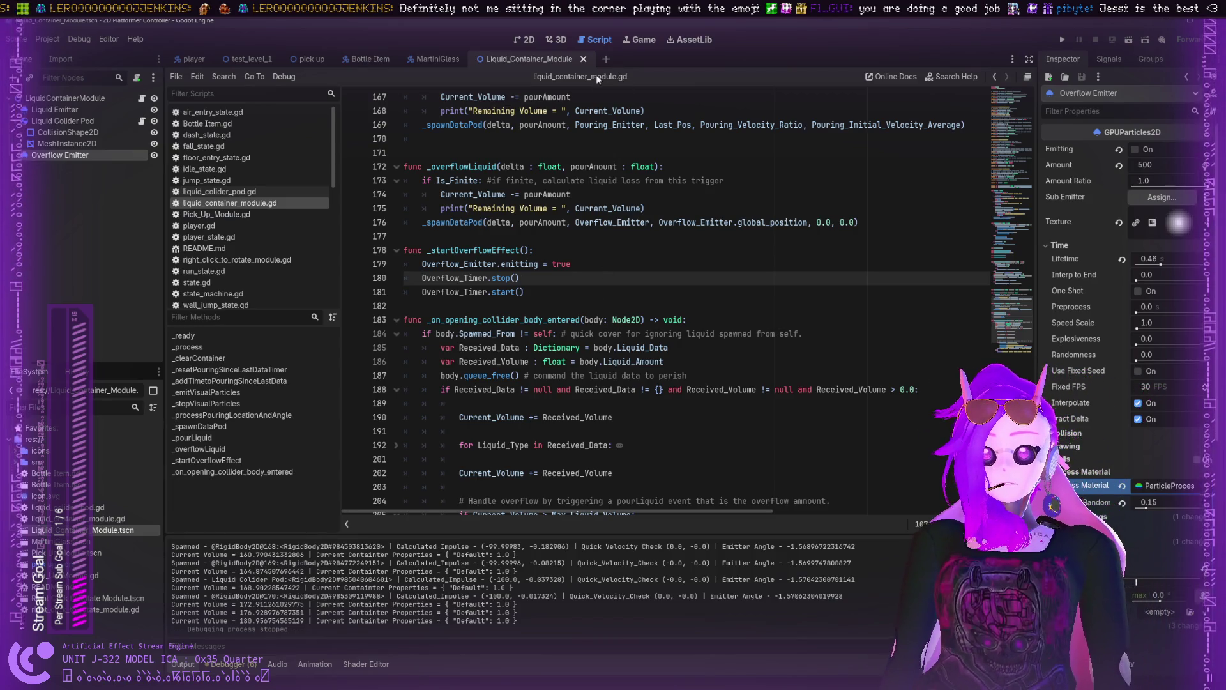
pyautogui.moveTo(404, 278)
pyautogui.mouseDown()
pyautogui.moveTo(521, 279)
pyautogui.moveTo(525, 292)
pyautogui.mouseUp()
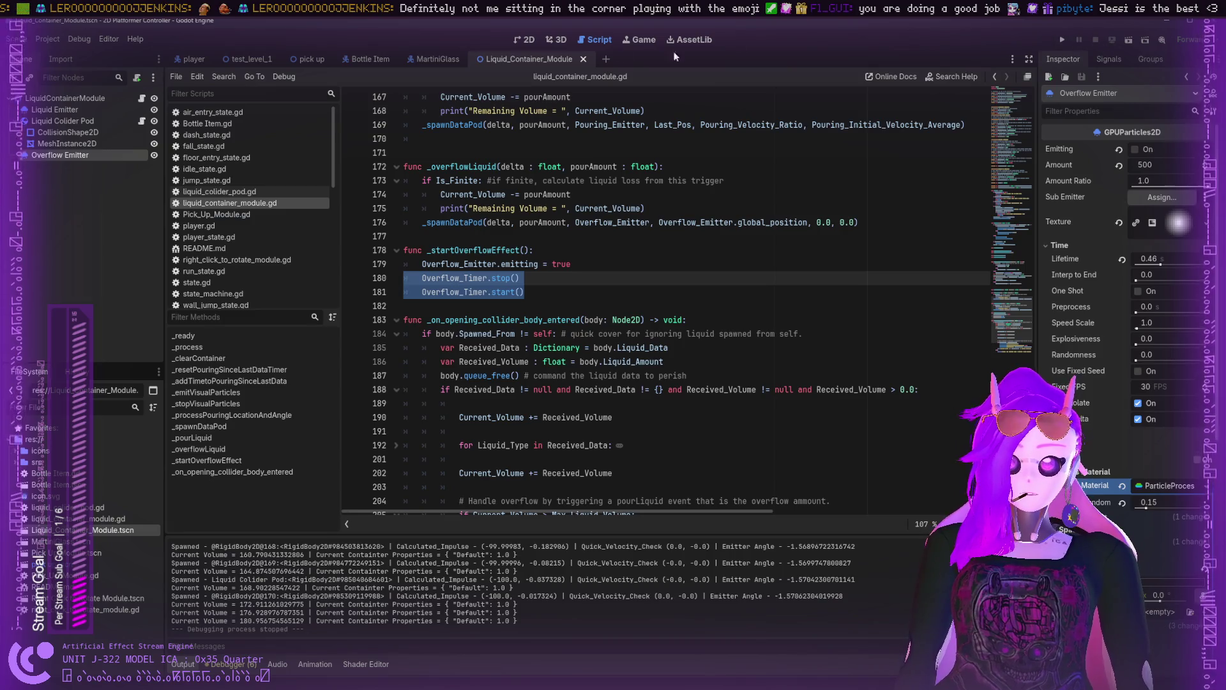
pyautogui.click(487, 276)
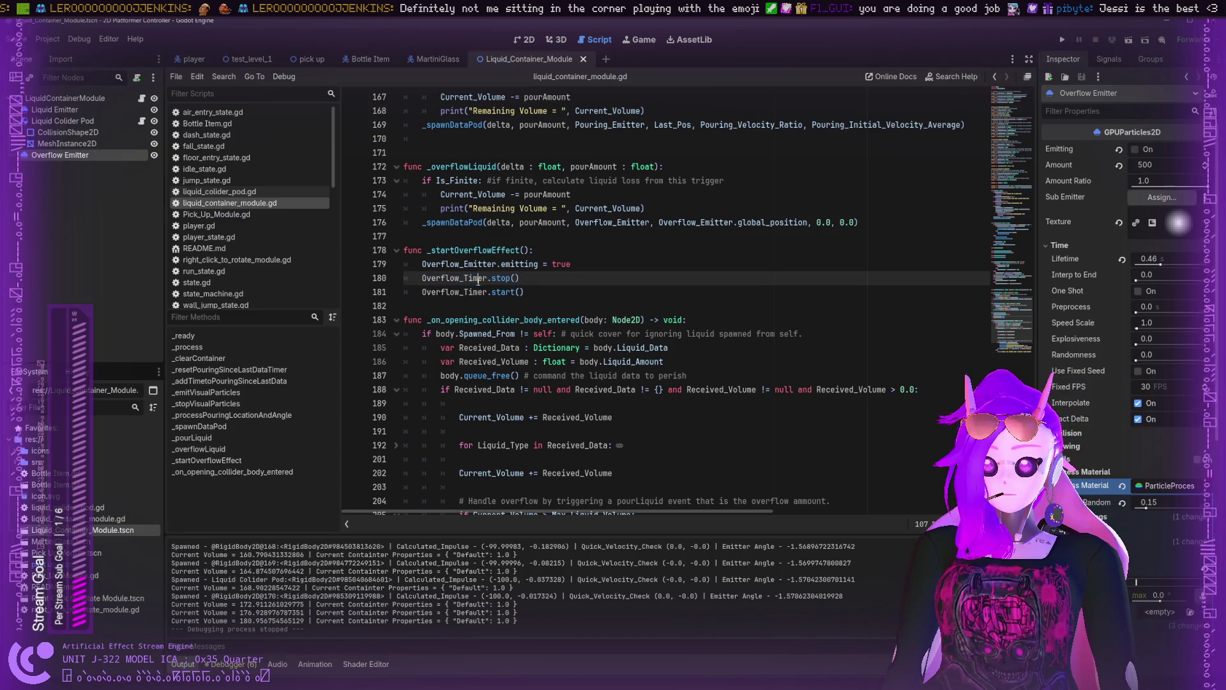
pyautogui.click(526, 288)
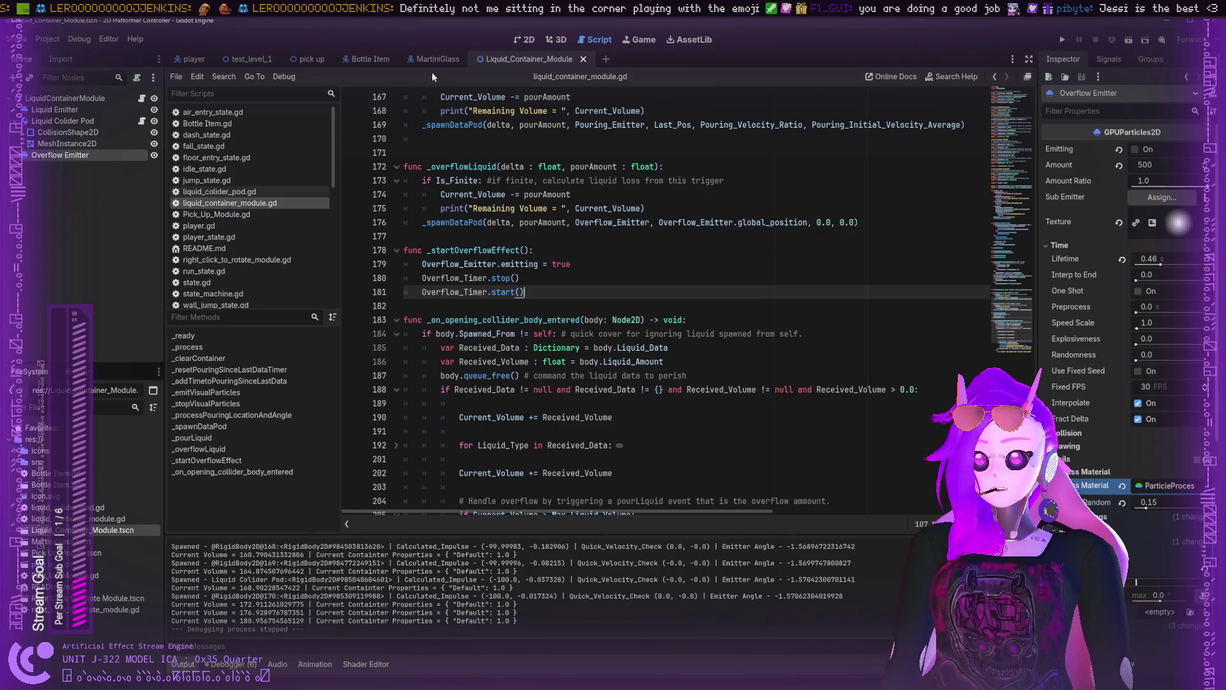
pyautogui.click(522, 40)
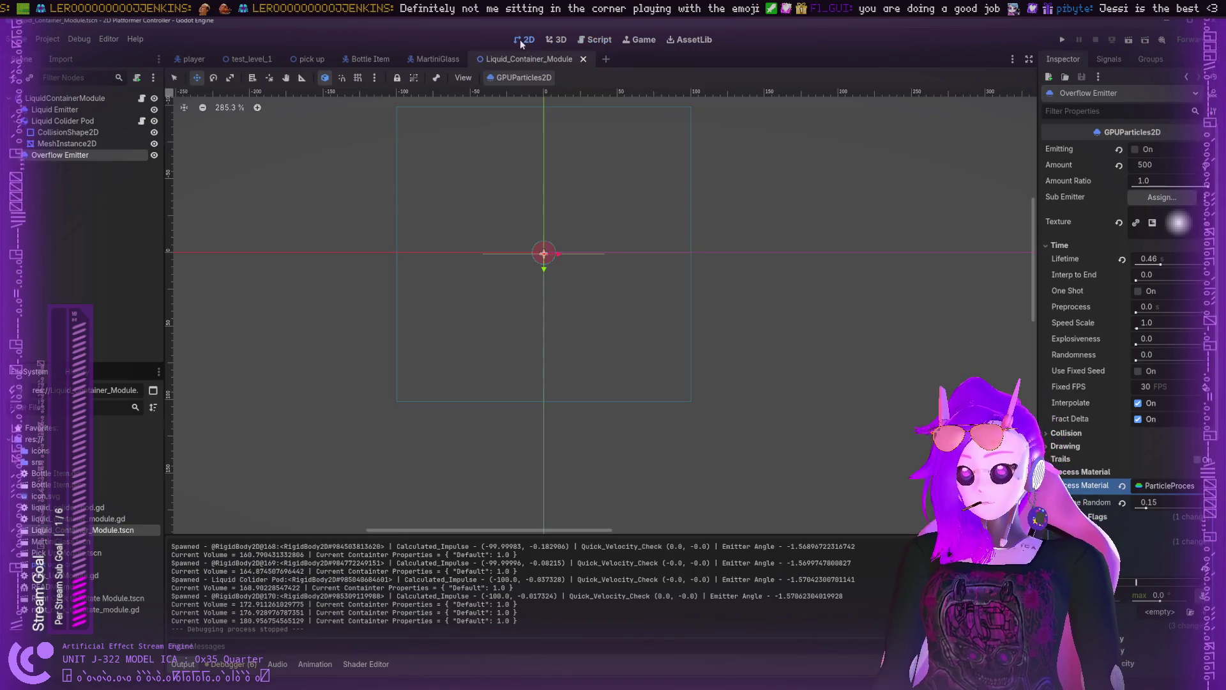
# - Add a Timer child under LiquidContainerModule named 'Overflow Timer'
pyautogui.click(24, 121)
pyautogui.click(65, 98)
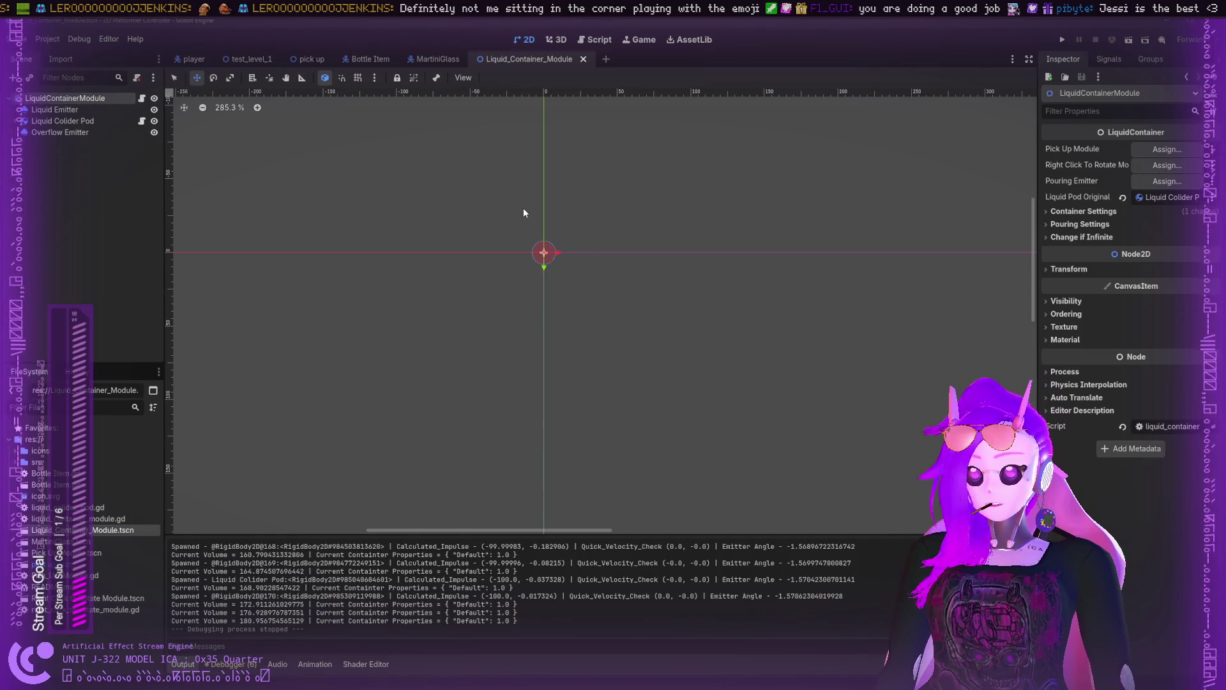
pyautogui.hotkey('ctrl', 'a')
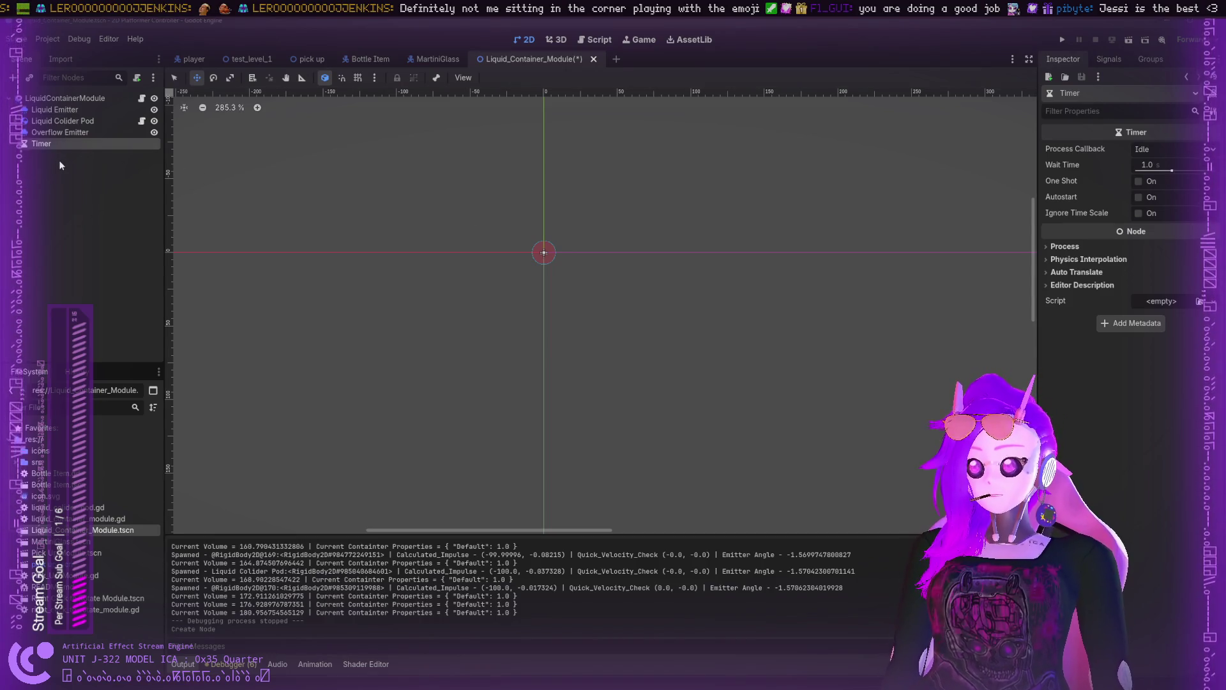
pyautogui.press('F2')
pyautogui.write('Overflow Timer')
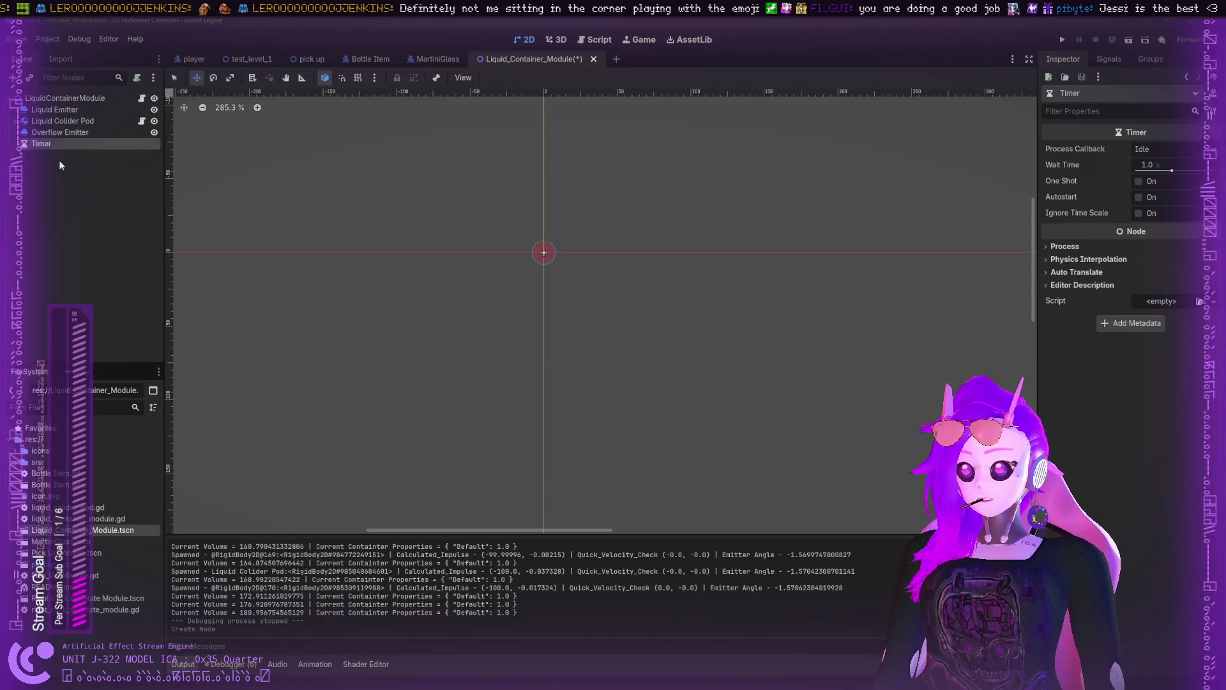
pyautogui.press('Return')
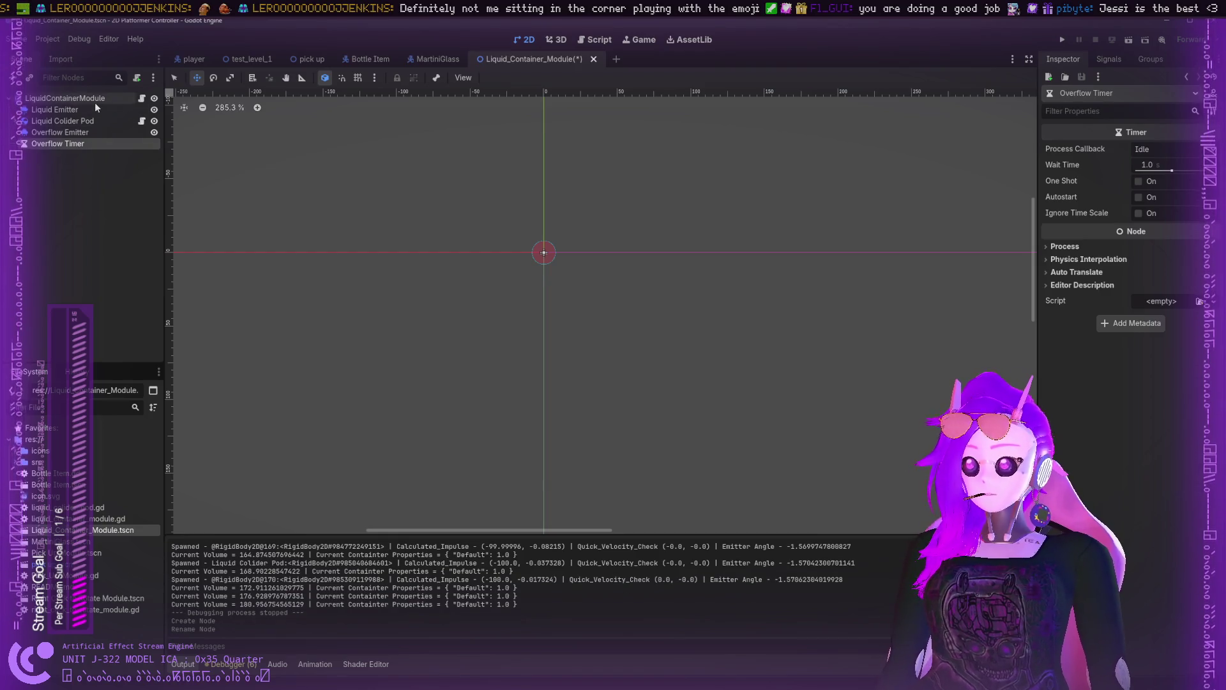
# - Assign the Overflow Timer node to the module's Overflow Timer property and save the scene
pyautogui.click(93, 99)
pyautogui.click(1051, 211)
pyautogui.moveTo(57, 143)
pyautogui.mouseDown()
pyautogui.moveTo(1136, 326)
pyautogui.moveTo(1150, 348)
pyautogui.moveTo(1160, 335)
pyautogui.mouseUp()
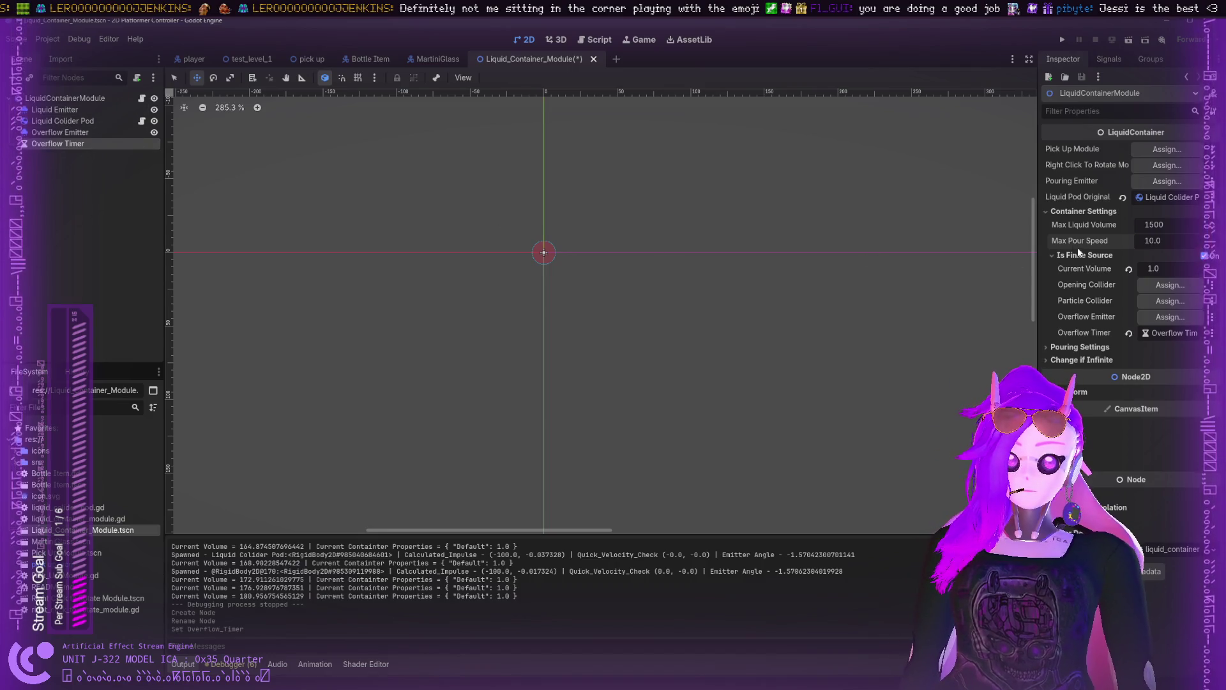
pyautogui.hotkey('ctrl', 's')
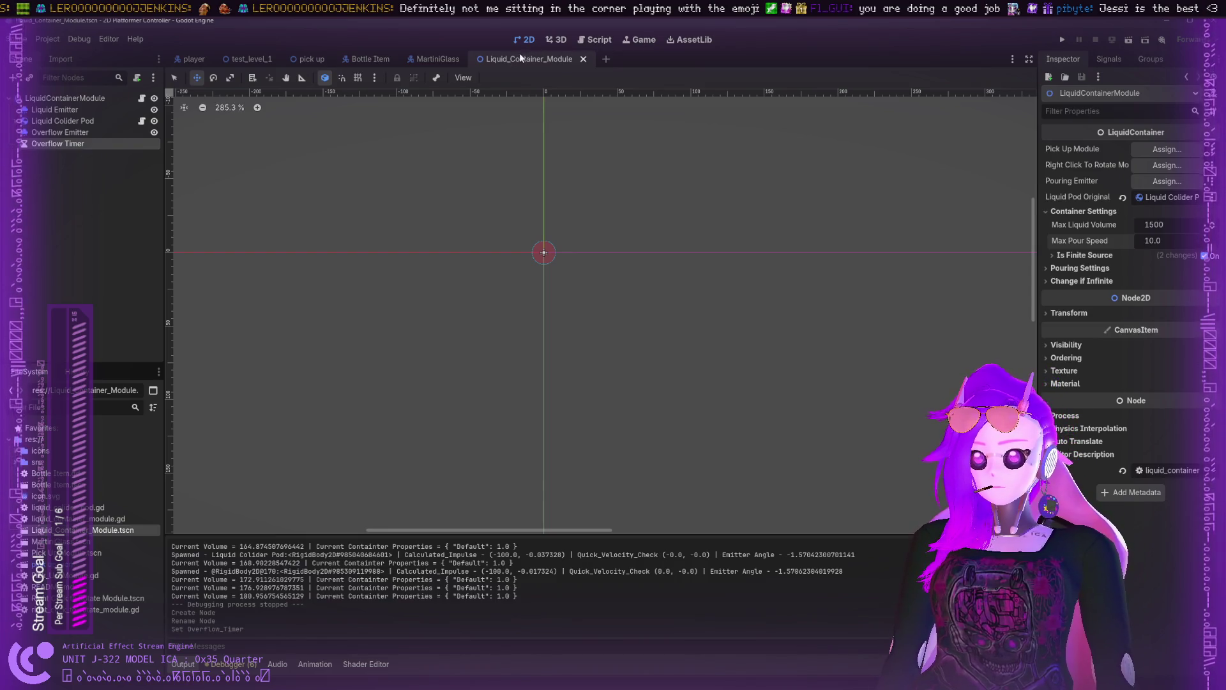
pyautogui.click(615, 40)
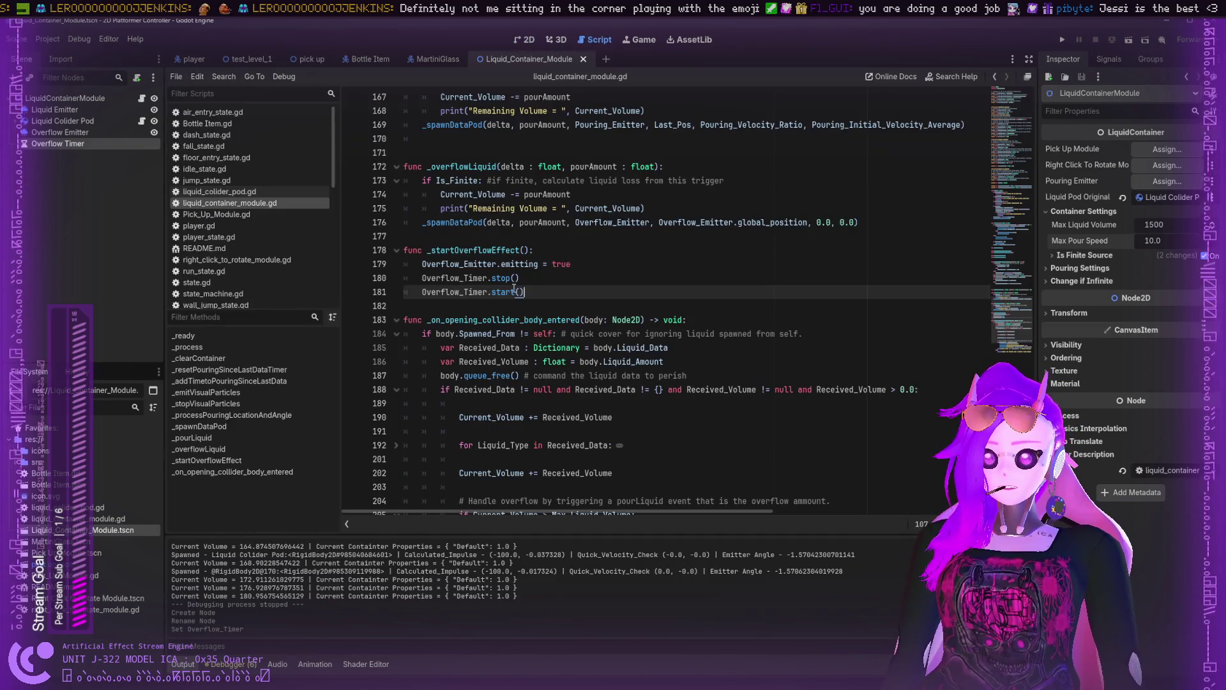
# - Open the Timer class reference from the Overflow_Timer export on line 33
pyautogui.scroll(10, 554, 324)
pyautogui.scroll(15, 554, 324)
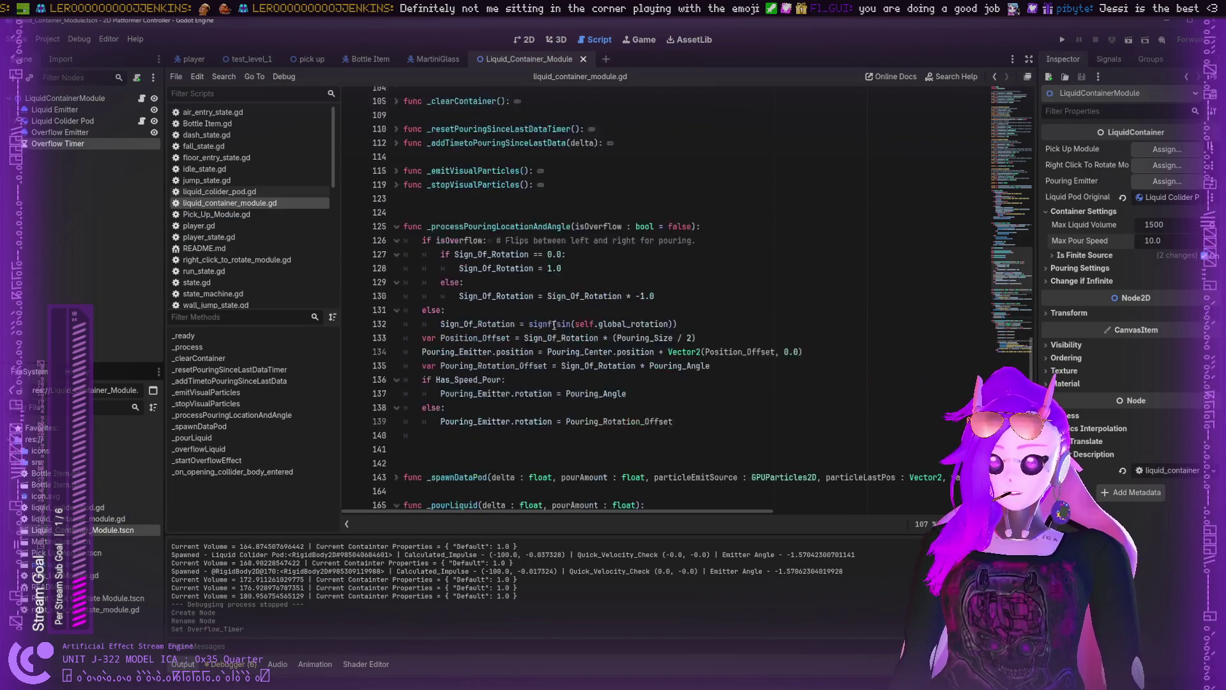
pyautogui.scroll(10, 553, 324)
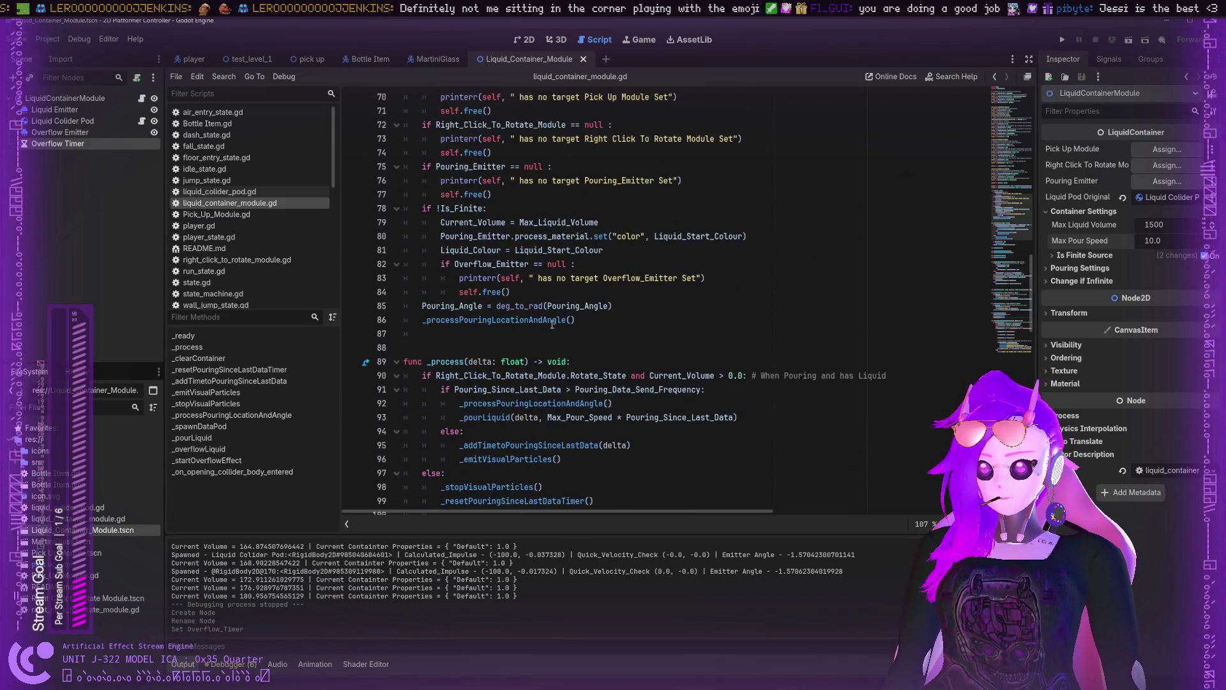
pyautogui.scroll(5, 553, 325)
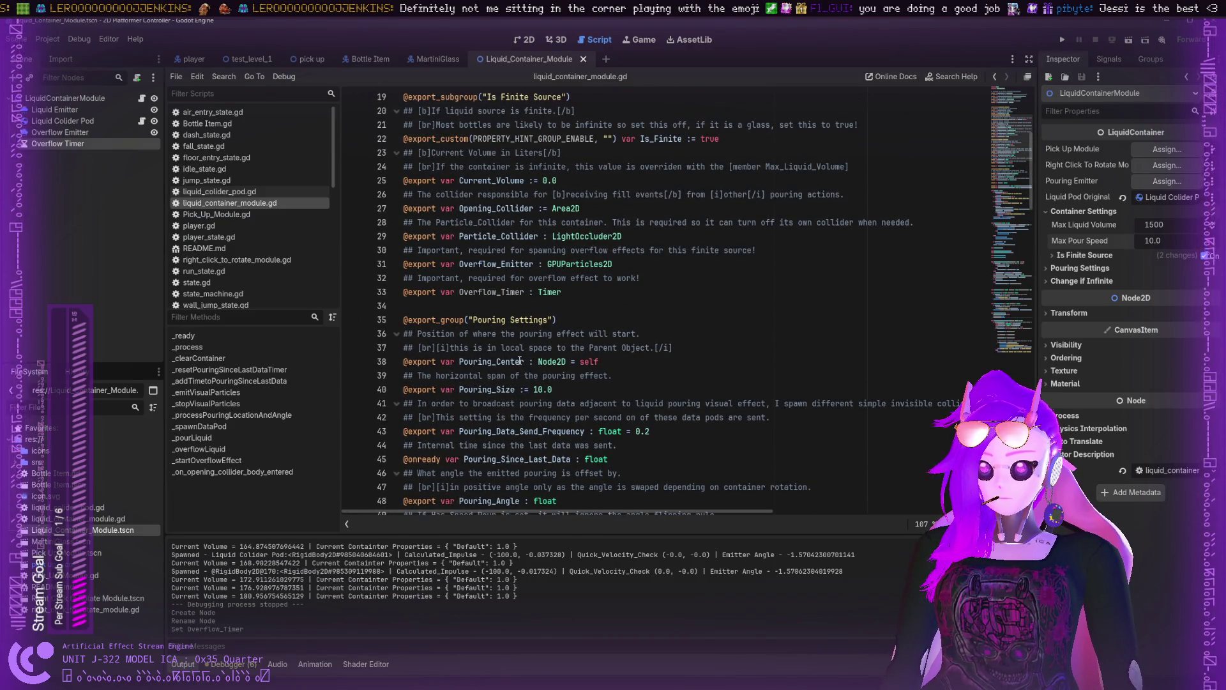
pyautogui.doubleClick(496, 208)
pyautogui.click(562, 211)
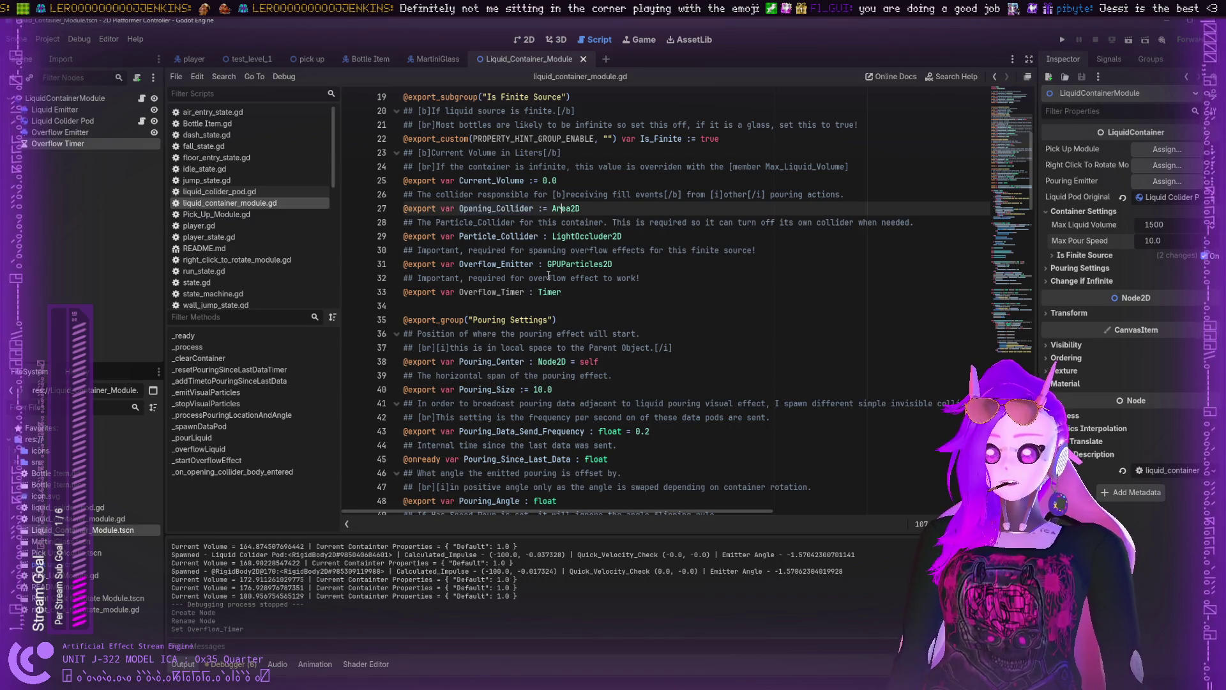
pyautogui.click(544, 292)
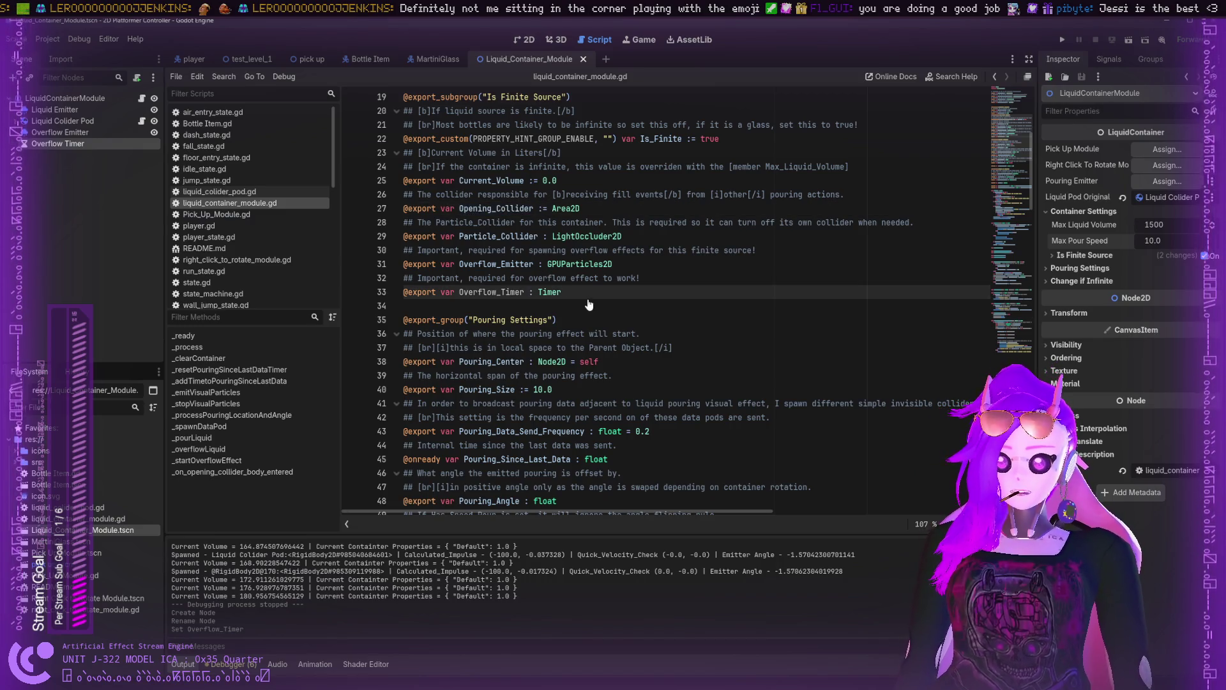
pyautogui.hotkey('alt', 'F1')
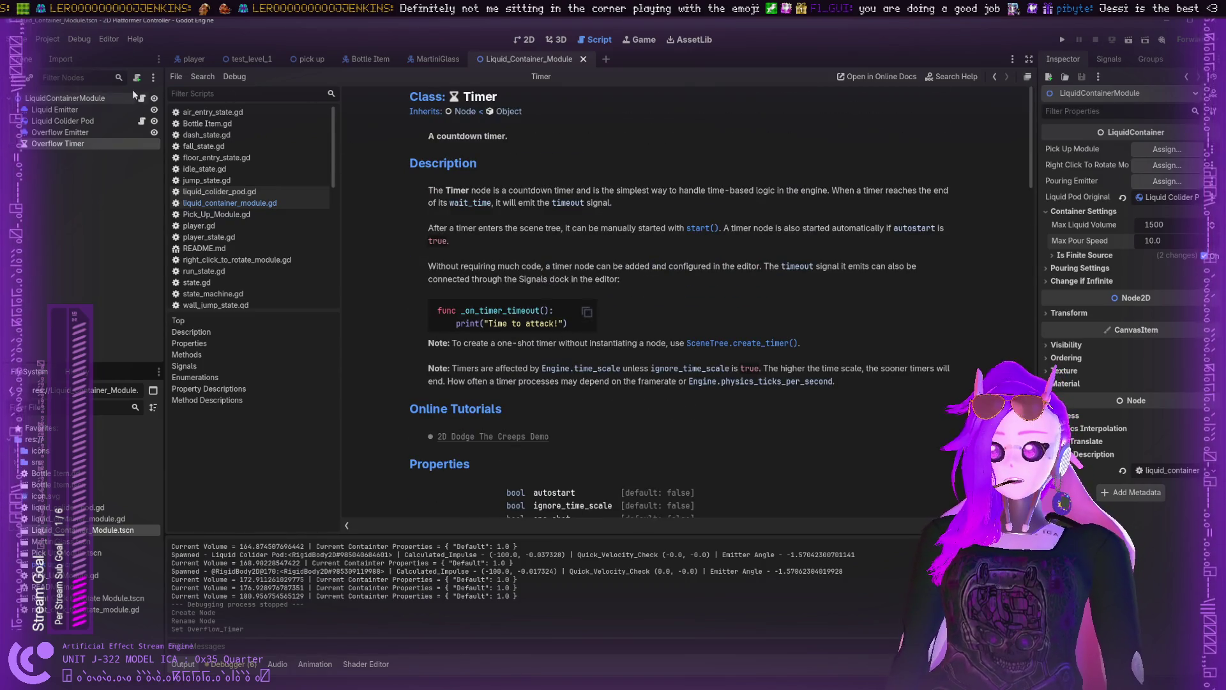
pyautogui.click(61, 144)
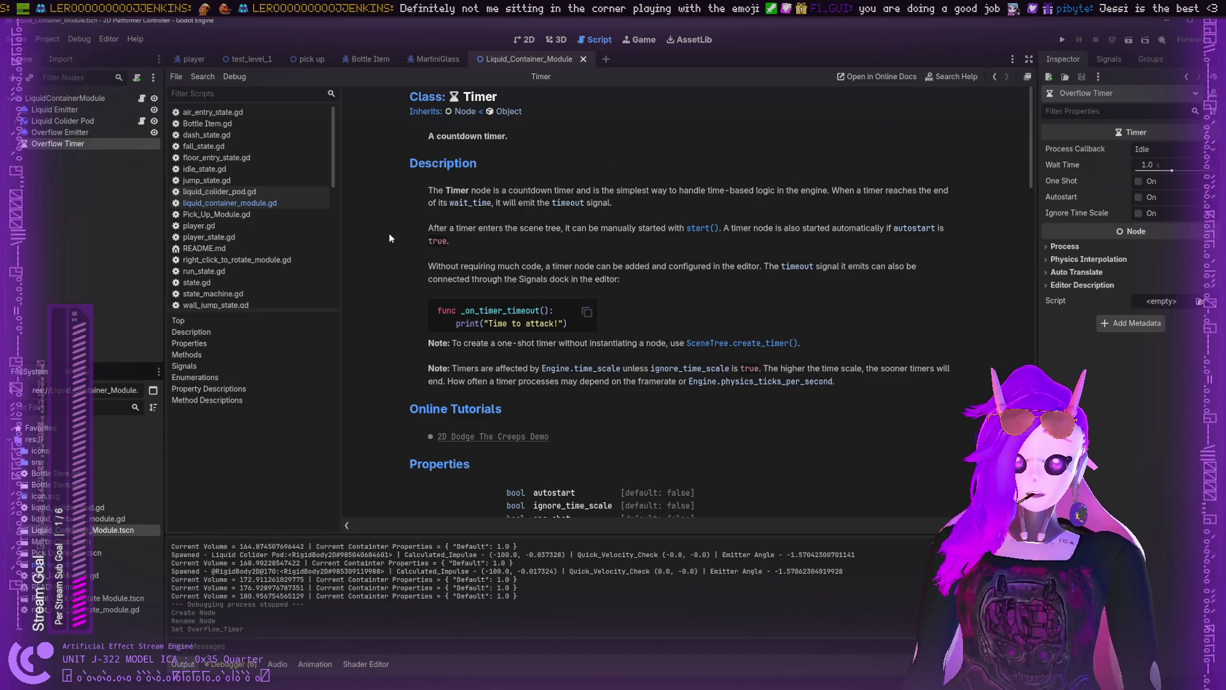
# - List the Overflow Timer node's signals, including timeout(), and return to liquid_container_module.gd
pyautogui.click(88, 131)
pyautogui.click(86, 143)
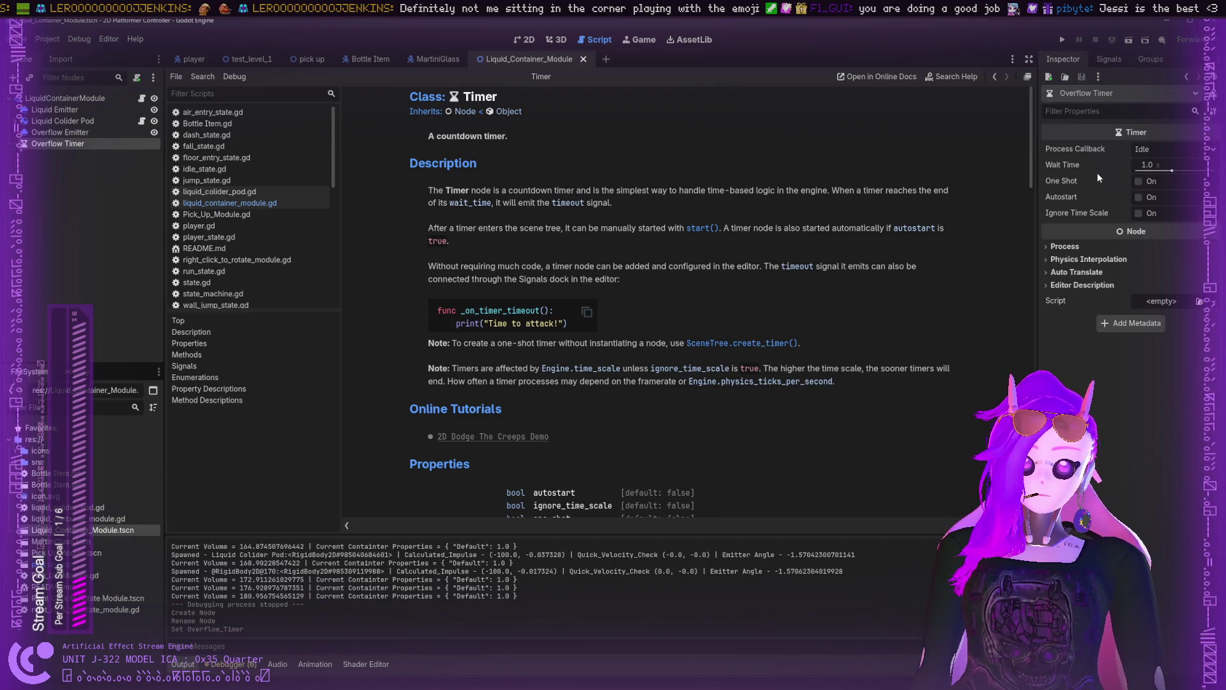
pyautogui.click(1109, 59)
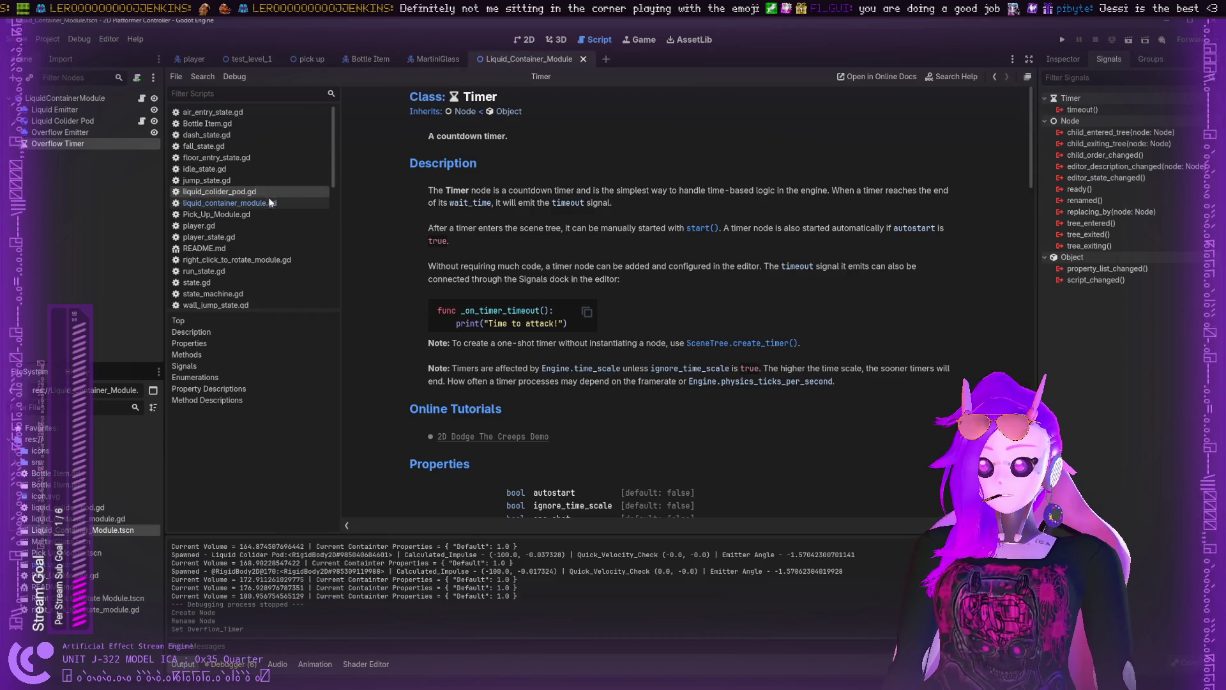
pyautogui.click(288, 204)
pyautogui.scroll(-20, 518, 296)
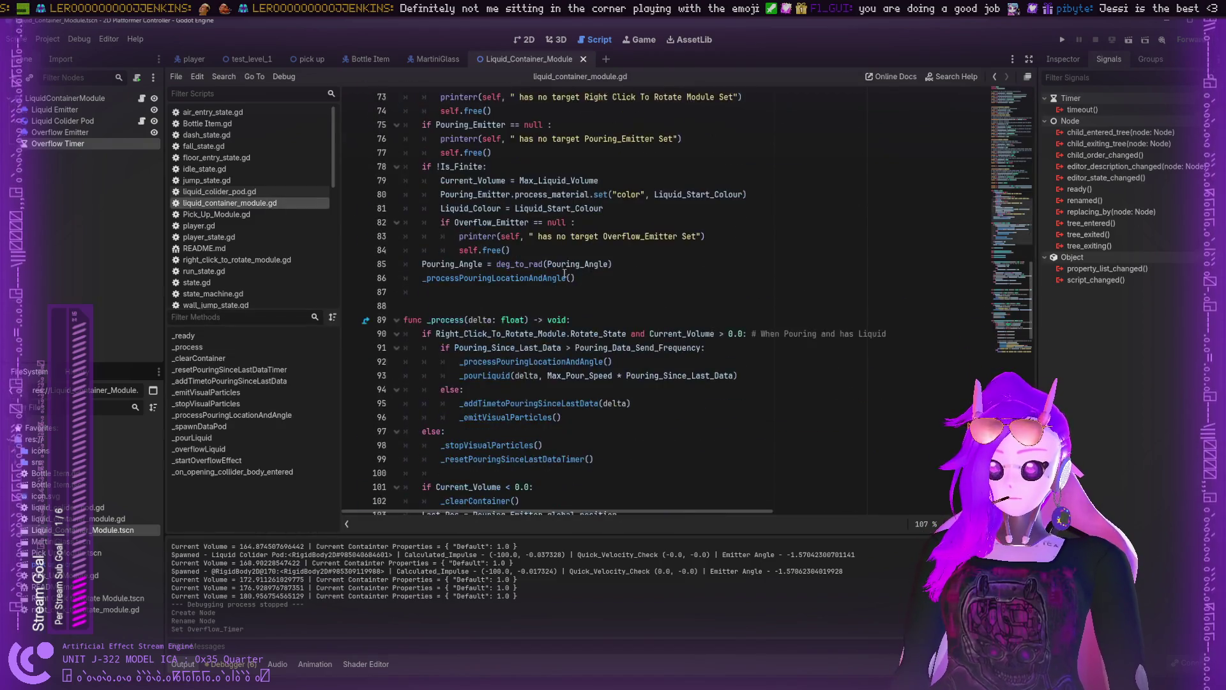
# - Insert blank lines after _startOverflowEffect to hold a new function
pyautogui.scroll(-9, 517, 296)
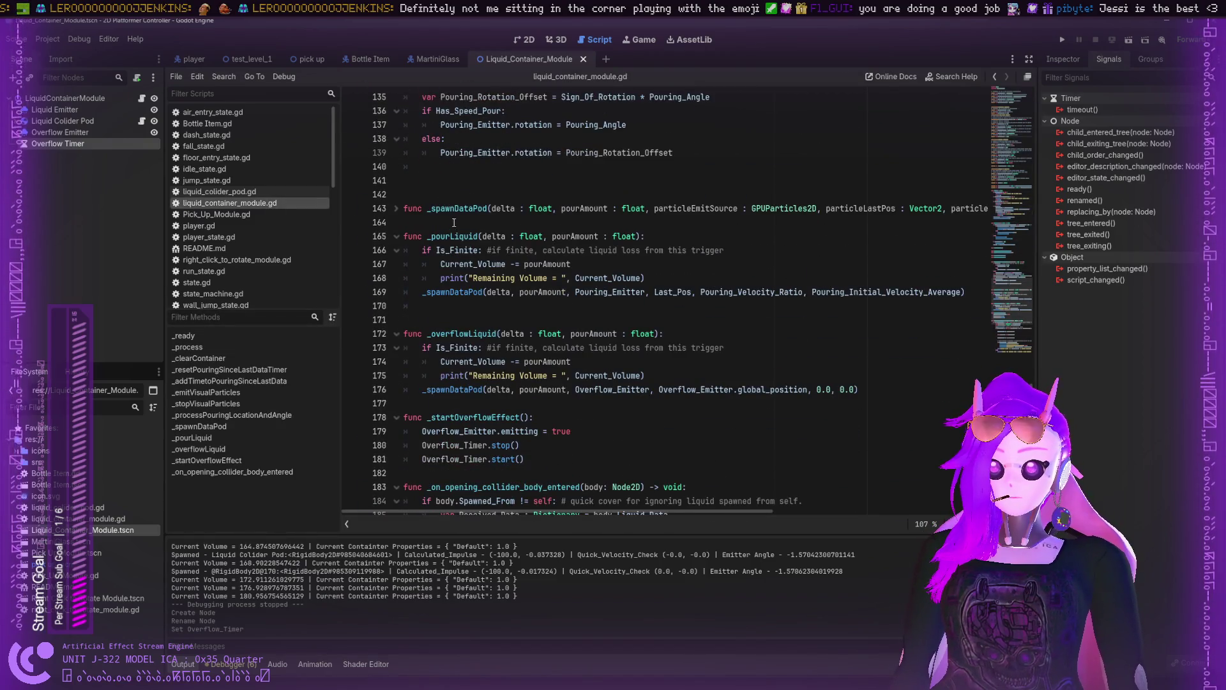
pyautogui.scroll(-8, 454, 222)
pyautogui.click(501, 307)
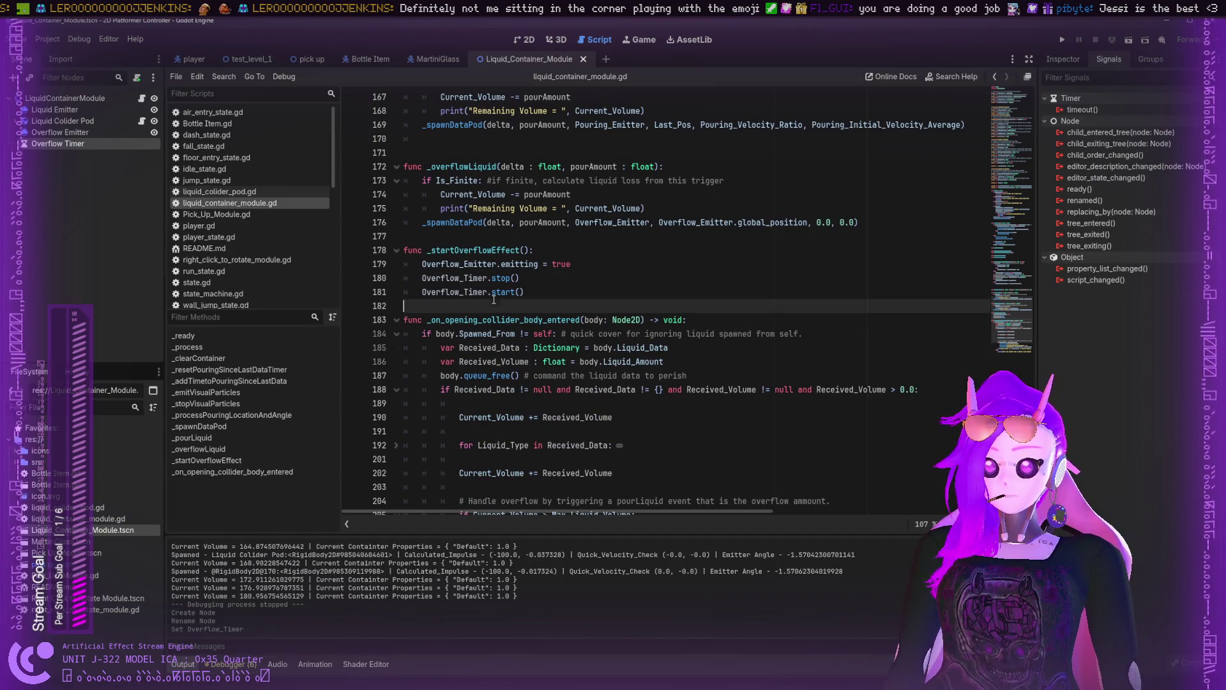
pyautogui.press('Return')
pyautogui.press('Return')
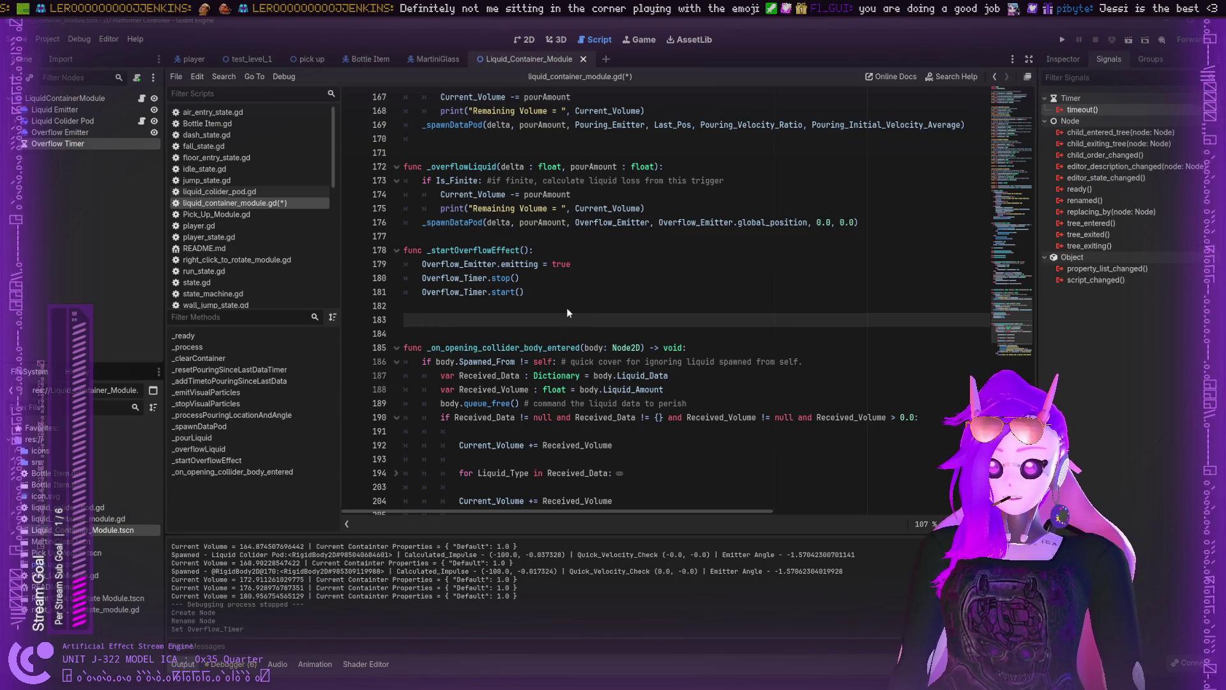
# - Connect the Overflow Timer's timeout and move the generated handler below _startOverflowEffect
pyautogui.moveTo(565, 307); pyautogui.dragTo(565, 307)
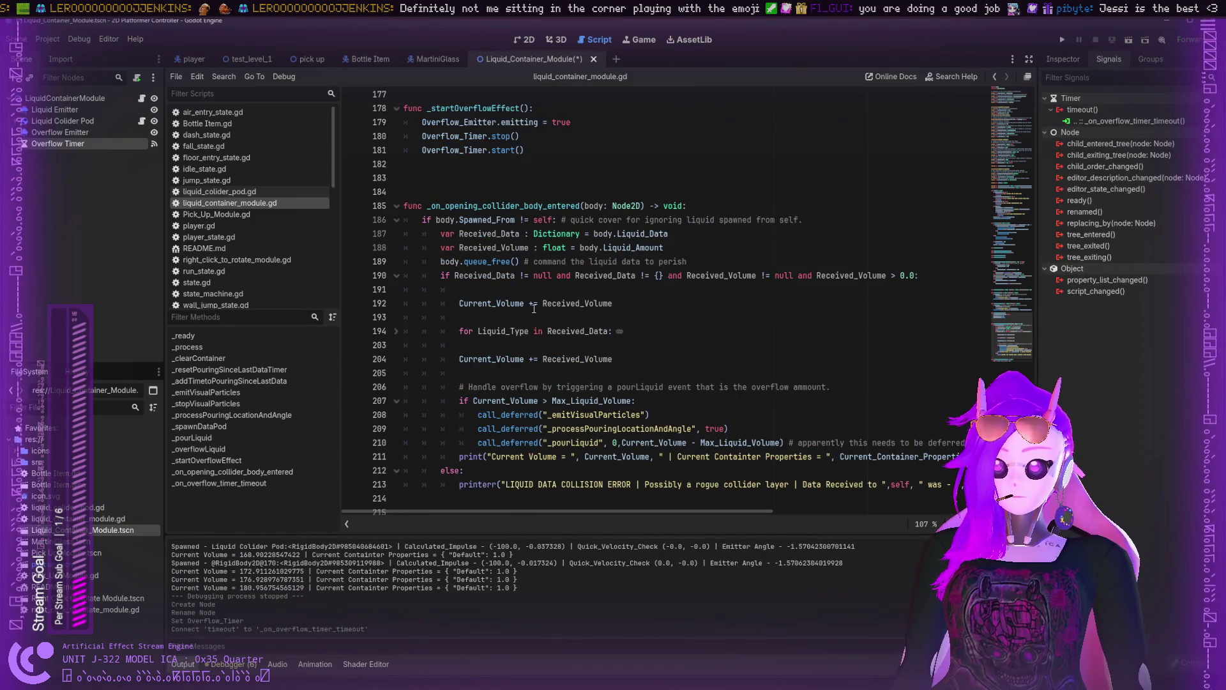
pyautogui.moveTo(592, 483)
pyautogui.mouseDown()
pyautogui.moveTo(472, 486)
pyautogui.moveTo(393, 458)
pyautogui.mouseUp()
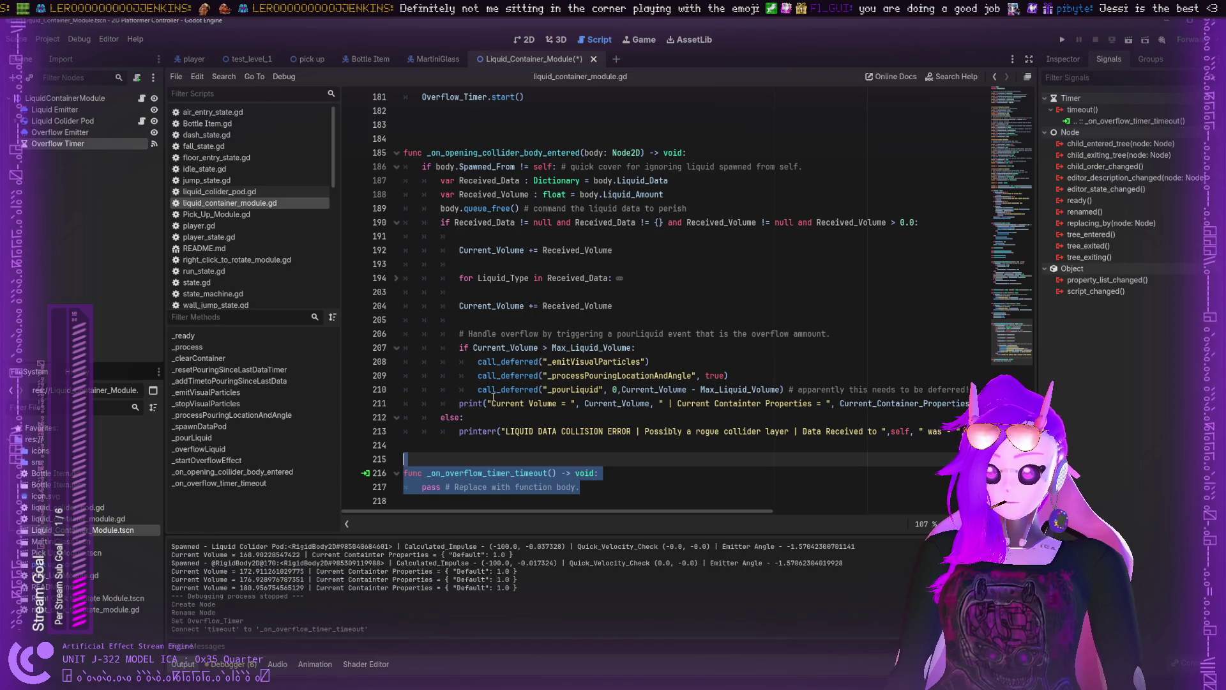
pyautogui.press('Delete')
pyautogui.scroll(15, 493, 384)
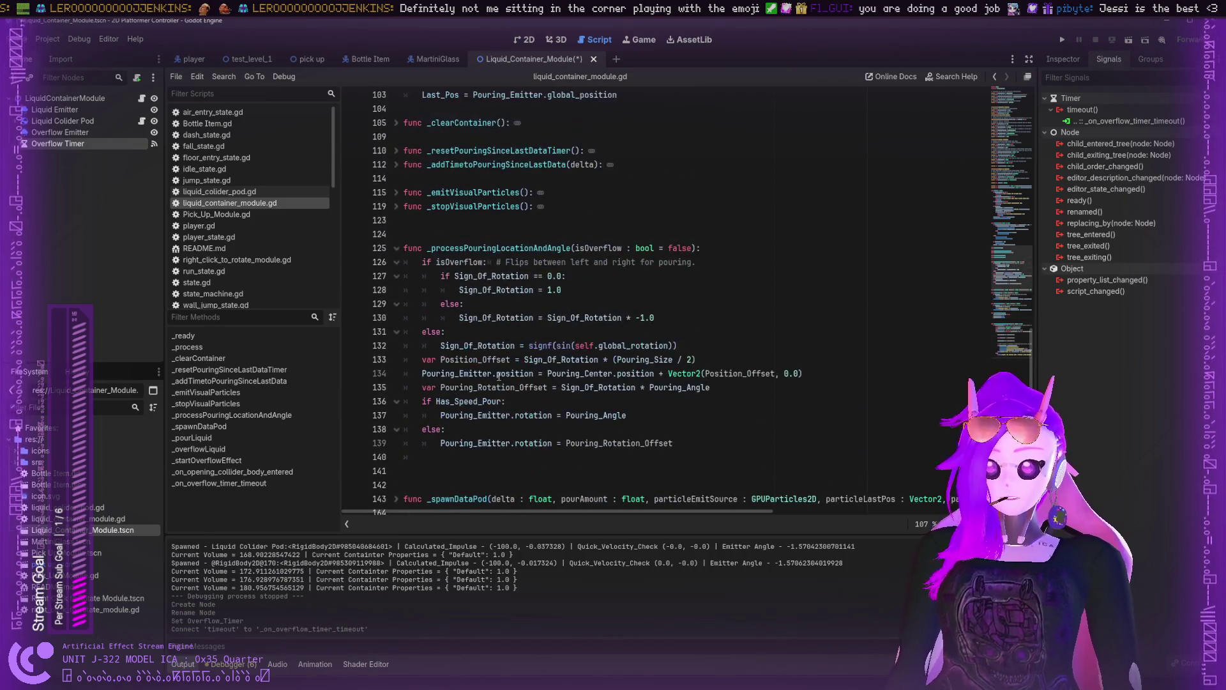
pyautogui.scroll(9, 436, 456)
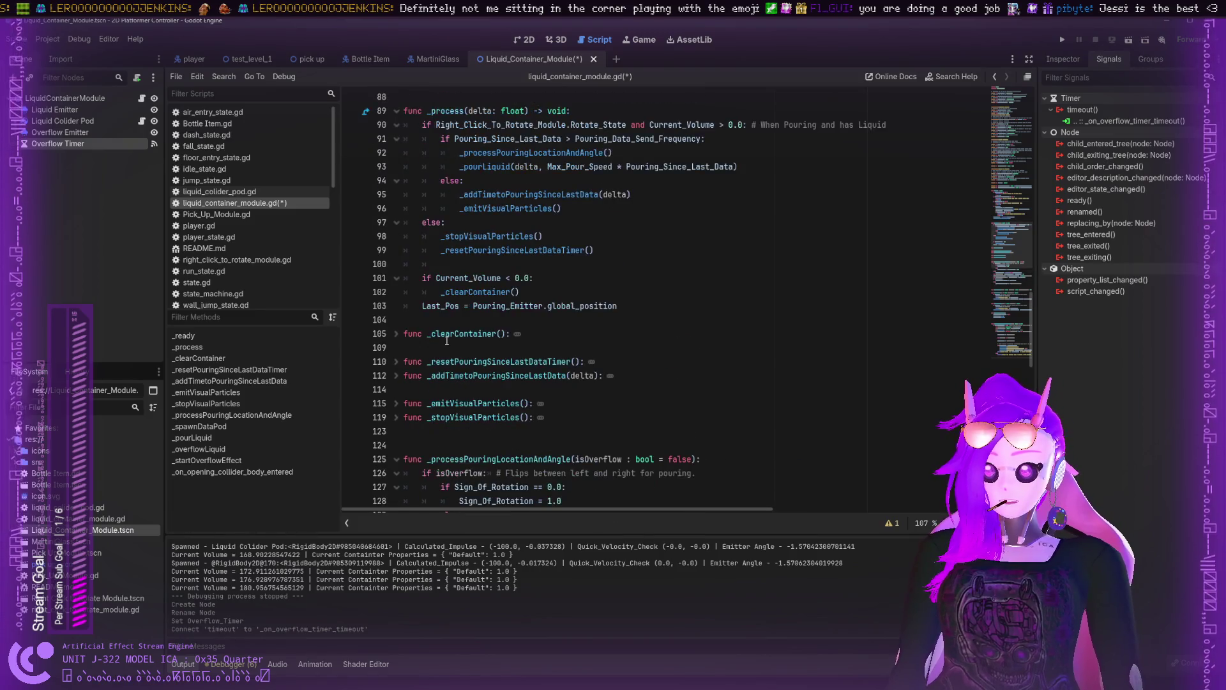
pyautogui.scroll(-19, 445, 299)
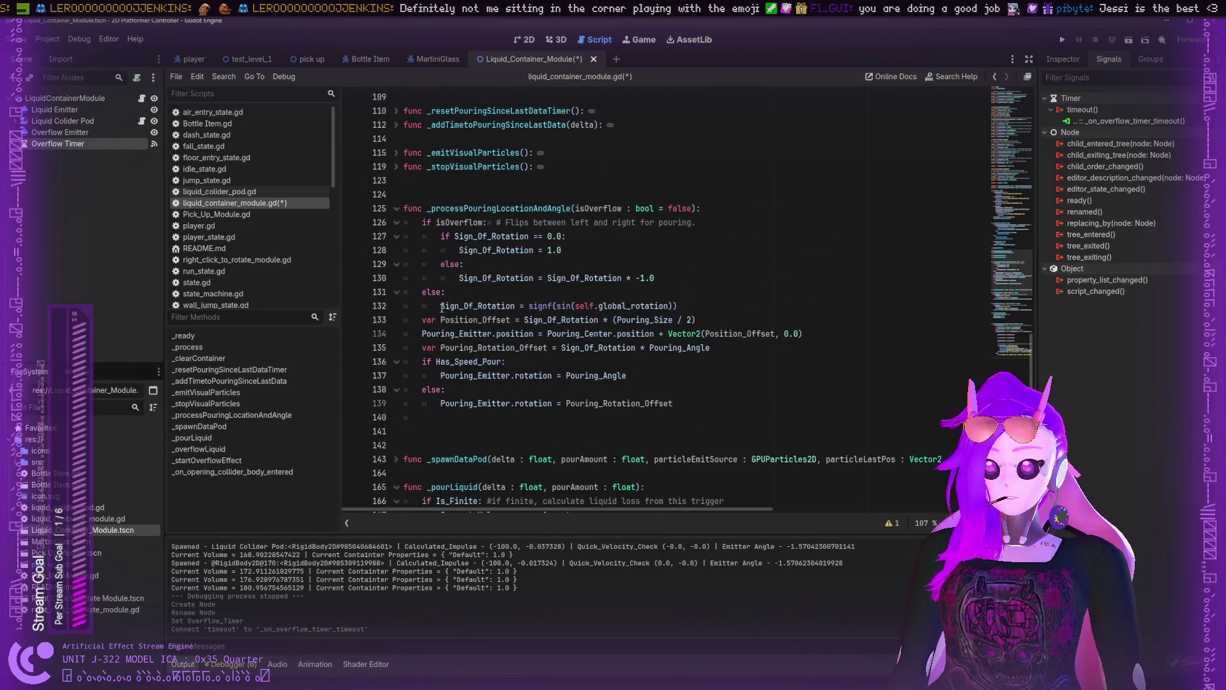
pyautogui.scroll(-10, 442, 349)
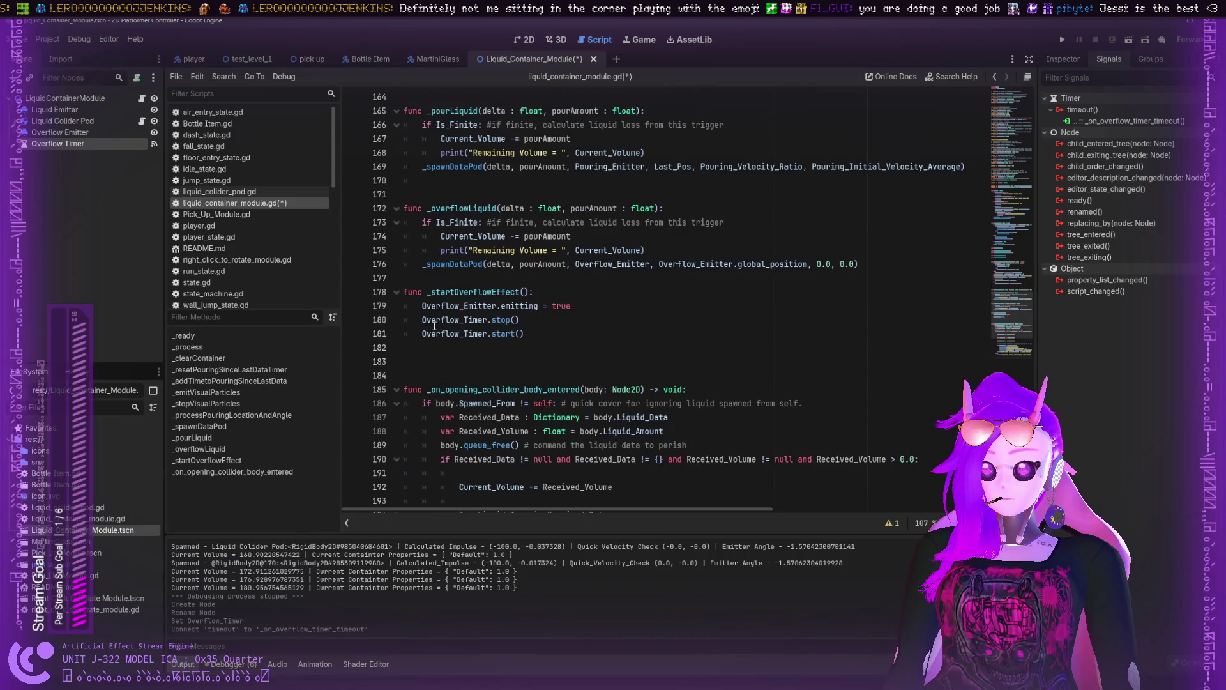
pyautogui.click(436, 347)
pyautogui.hotkey('ctrl', 'z')
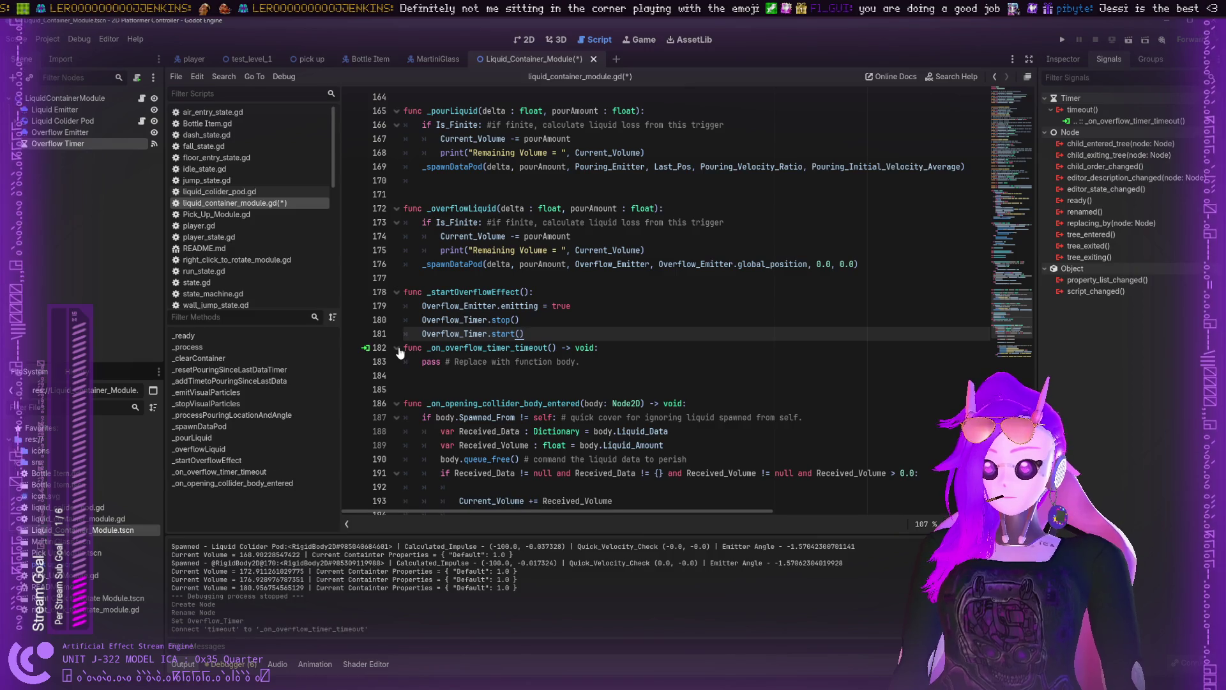
# - Replace the handler's pass with Overflow_Emitter.emitting = false and save the script
pyautogui.moveTo(431, 348)
pyautogui.mouseDown()
pyautogui.moveTo(540, 348)
pyautogui.moveTo(393, 362)
pyautogui.mouseUp()
pyautogui.moveTo(423, 306)
pyautogui.mouseDown()
pyautogui.moveTo(473, 306)
pyautogui.moveTo(489, 327)
pyautogui.mouseUp()
pyautogui.moveTo(422, 362); pyautogui.dragTo(598, 359)
pyautogui.write('Overflow_Emitter.emitting = true')
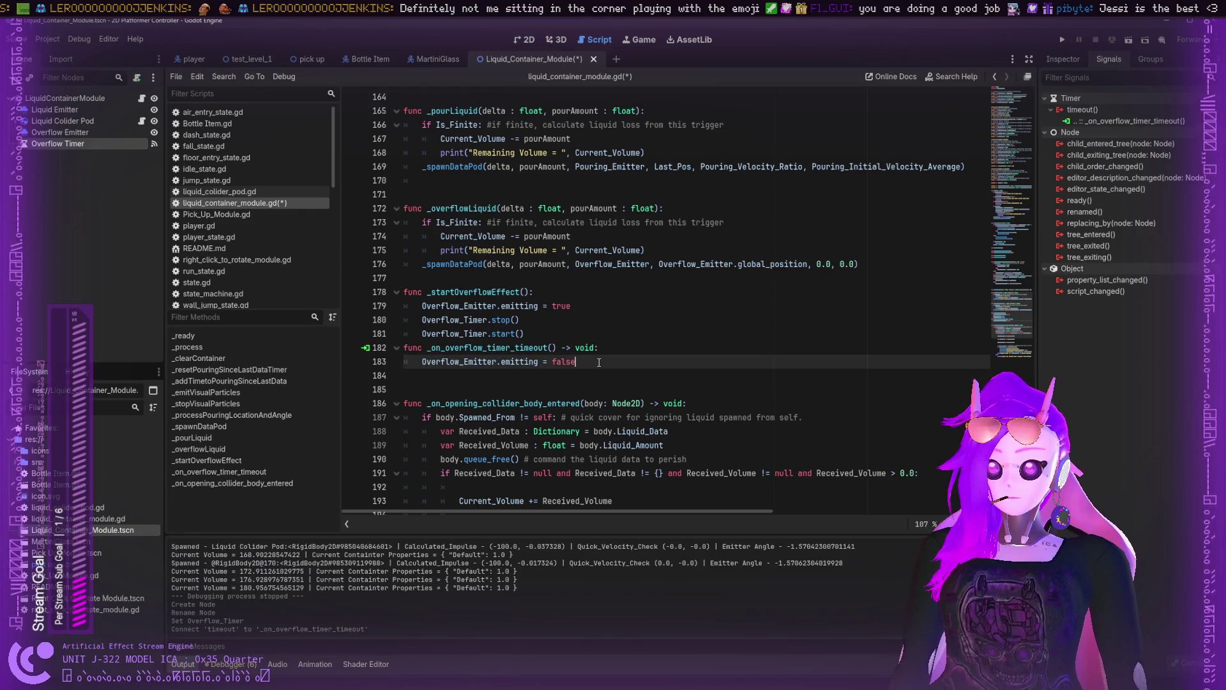
pyautogui.hotkey('ctrl', 's')
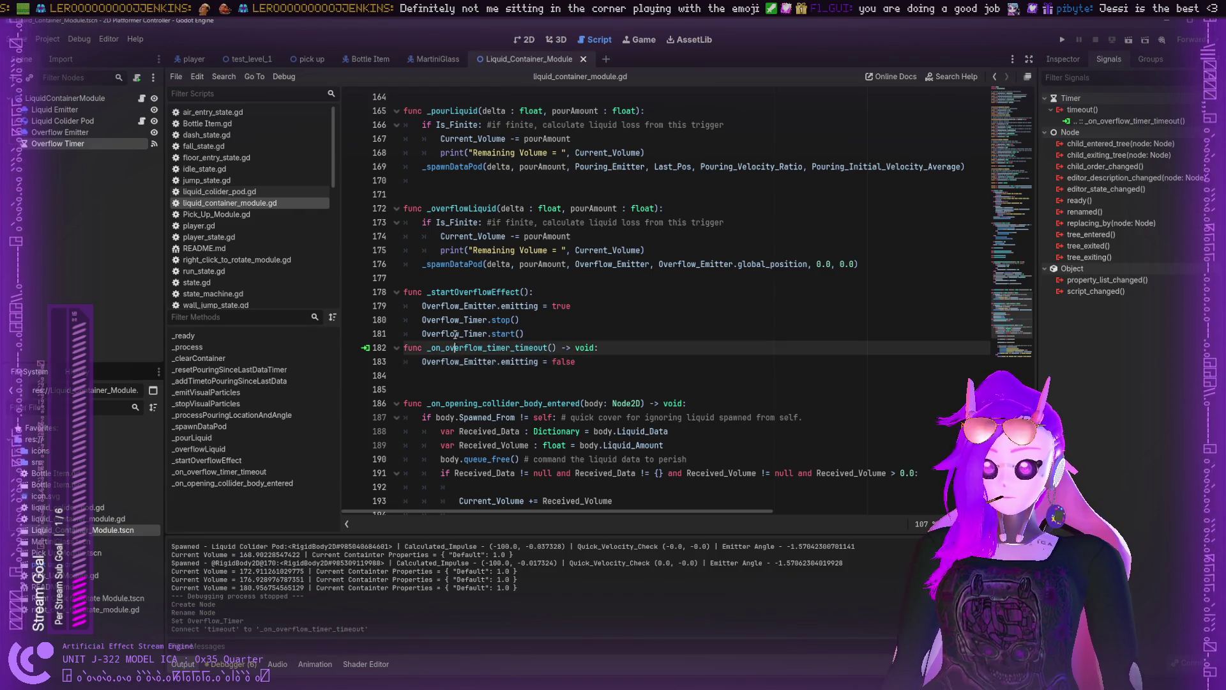
pyautogui.scroll(2, 456, 338)
pyautogui.click(591, 293)
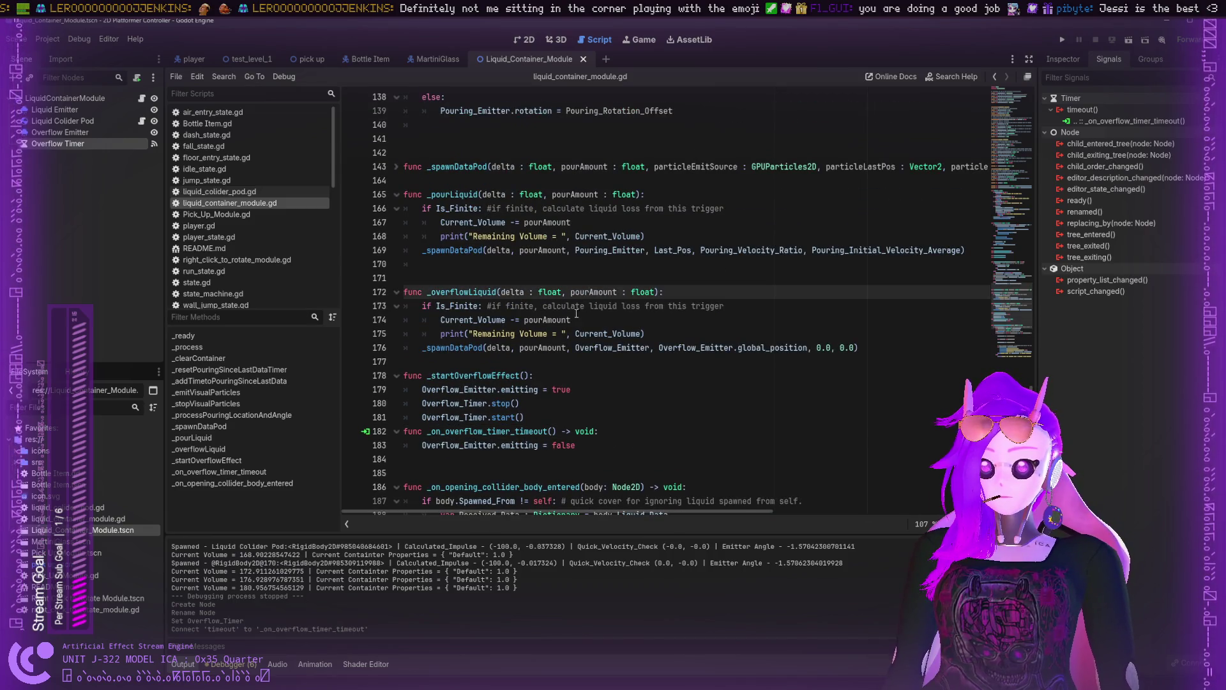
pyautogui.doubleClick(597, 347)
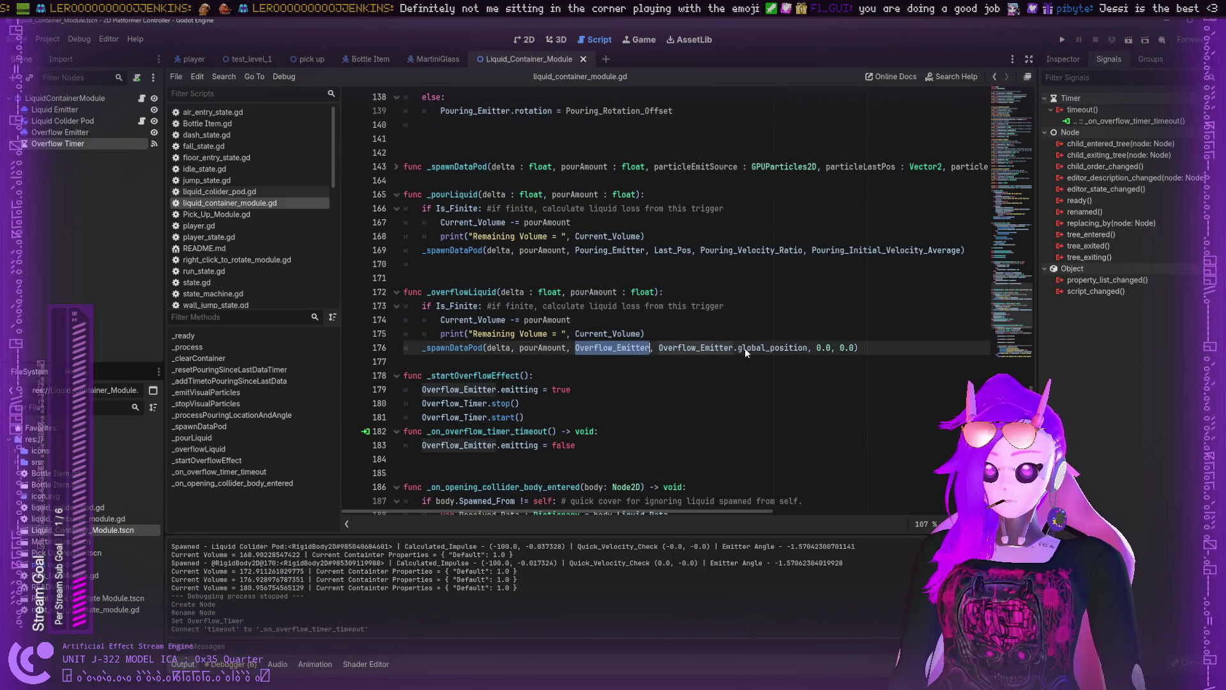
pyautogui.click(733, 319)
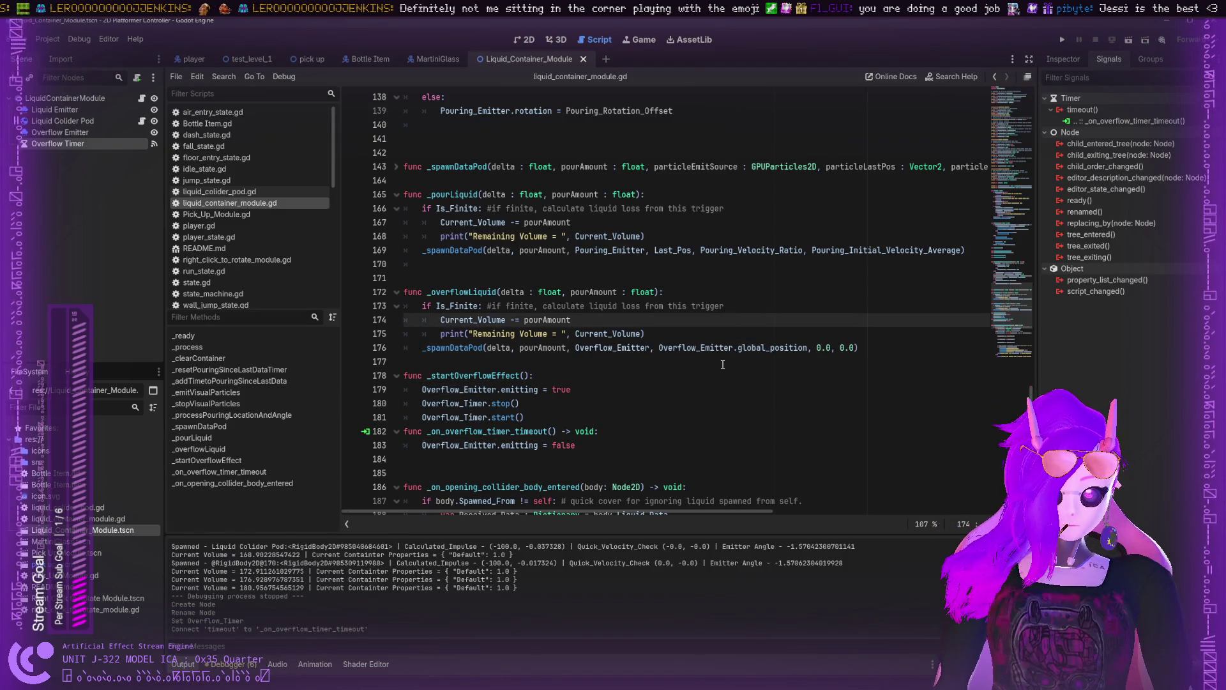
pyautogui.scroll(2, 679, 363)
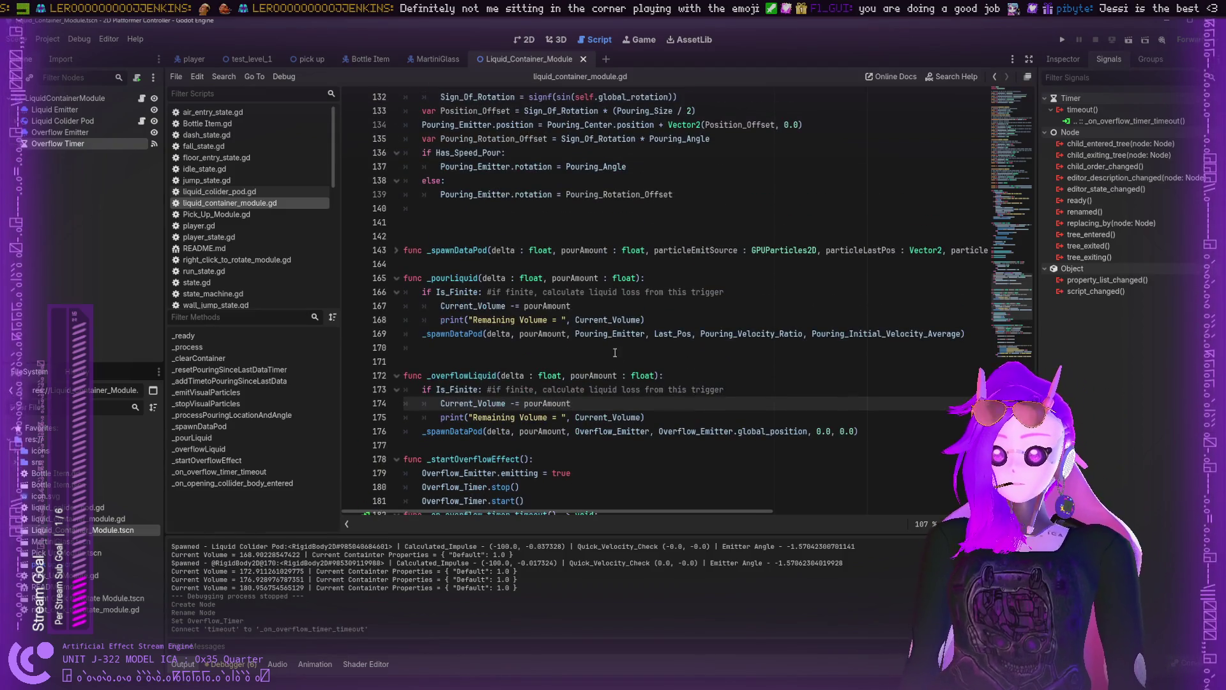
pyautogui.scroll(3, 591, 347)
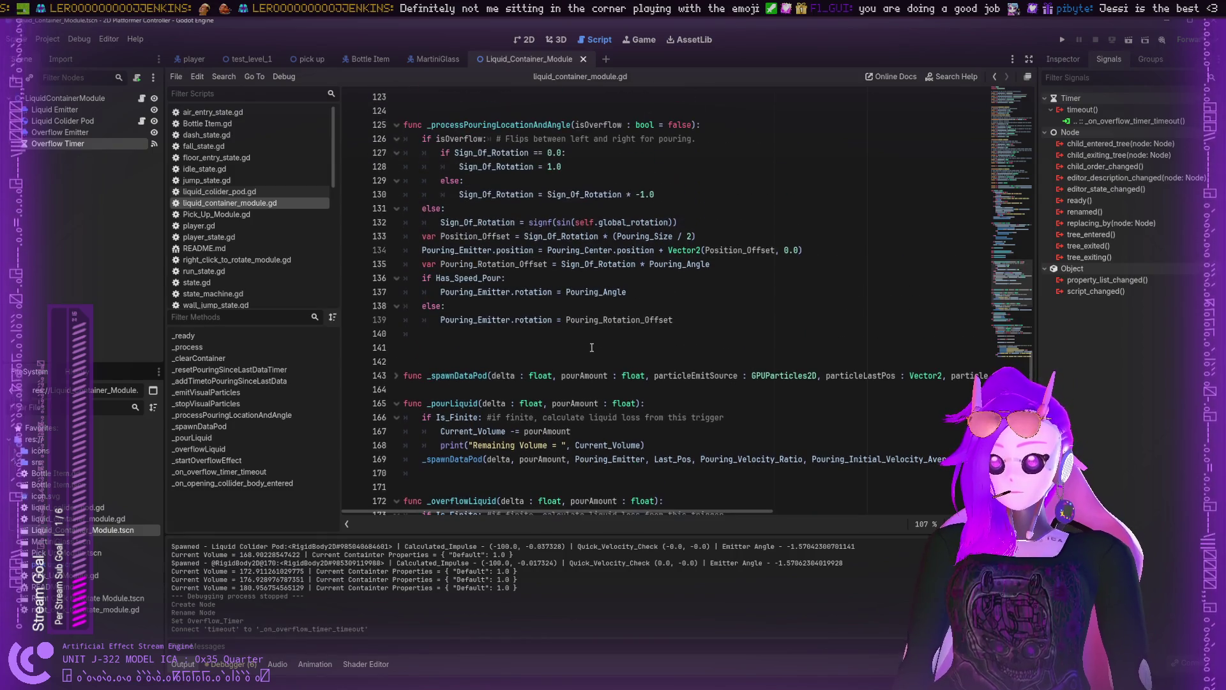
pyautogui.doubleClick(755, 458)
pyautogui.scroll(-3, 744, 381)
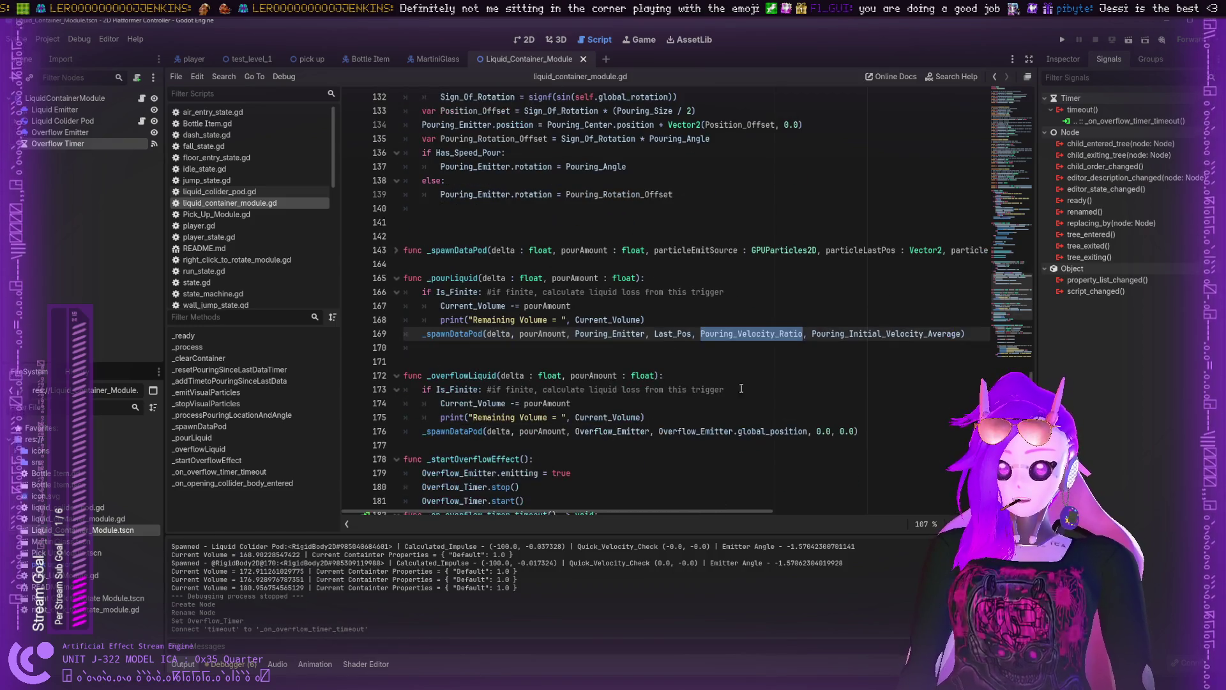
pyautogui.click(657, 431)
pyautogui.doubleClick(773, 431)
pyautogui.scroll(-2, 509, 372)
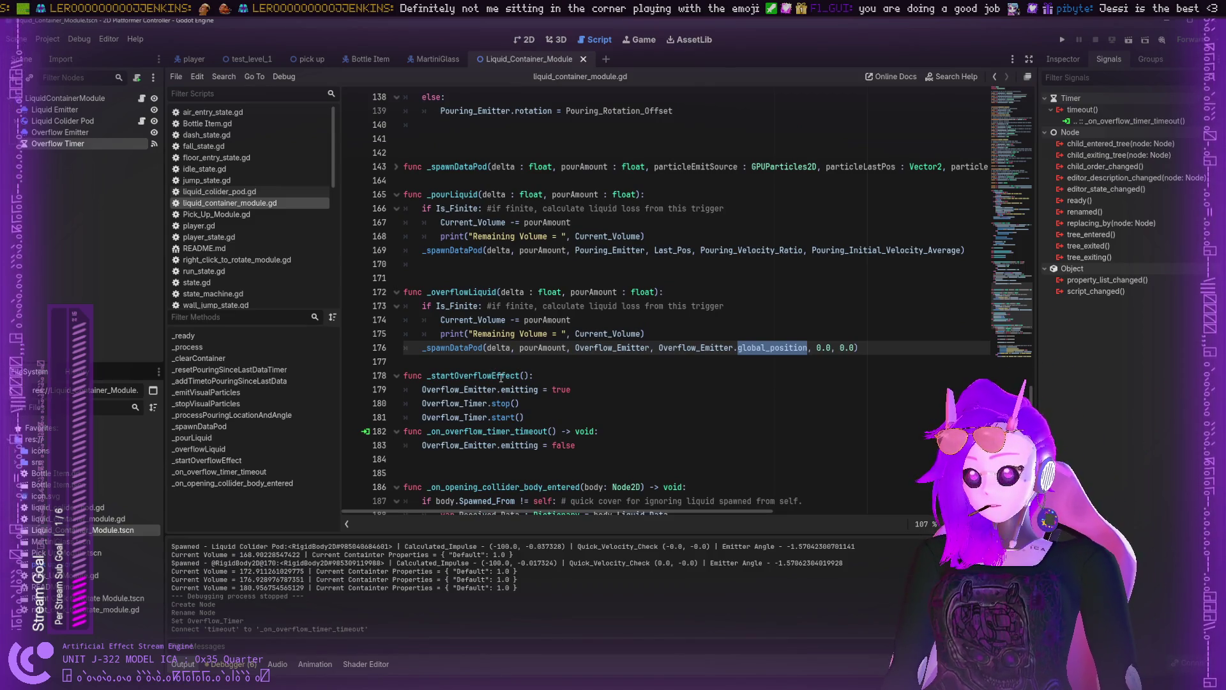
pyautogui.doubleClick(500, 375)
pyautogui.scroll(-1, 500, 375)
pyautogui.doubleClick(485, 389)
pyautogui.doubleClick(462, 403)
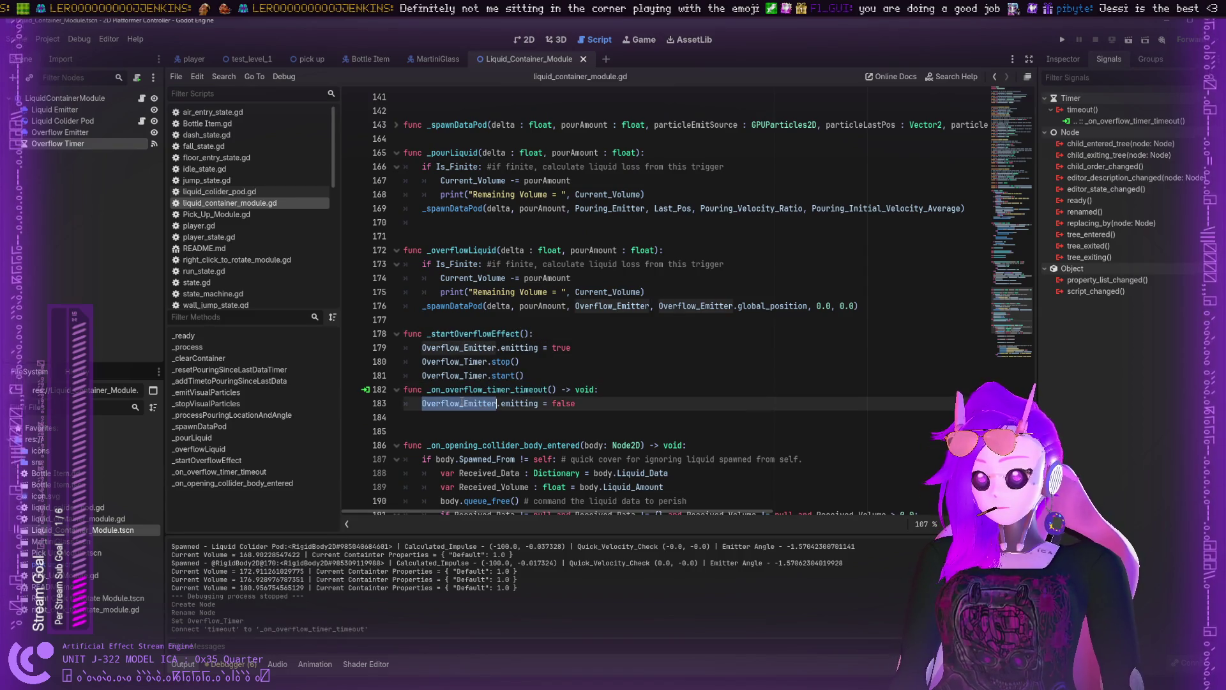
pyautogui.doubleClick(520, 403)
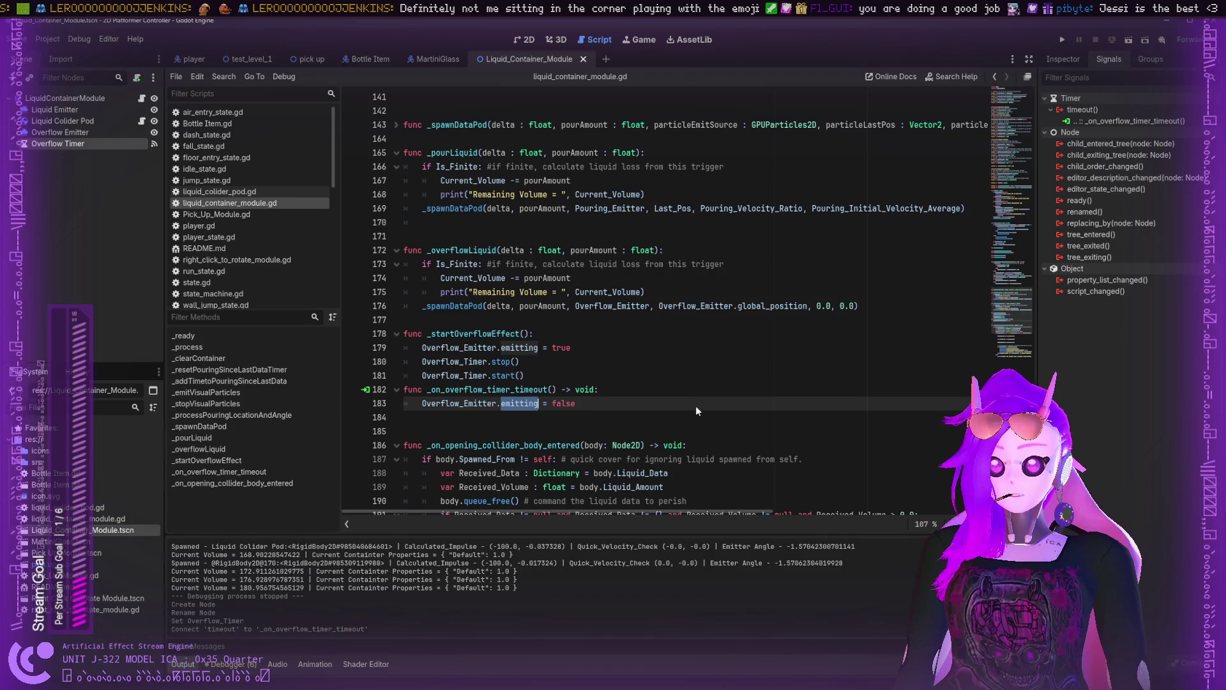
# - Delete the Overflow_Timer.stop() line from _startOverflowEffect and save the script
pyautogui.moveTo(525, 361); pyautogui.dragTo(353, 361)
pyautogui.press('BackSpace')
pyautogui.press('BackSpace')
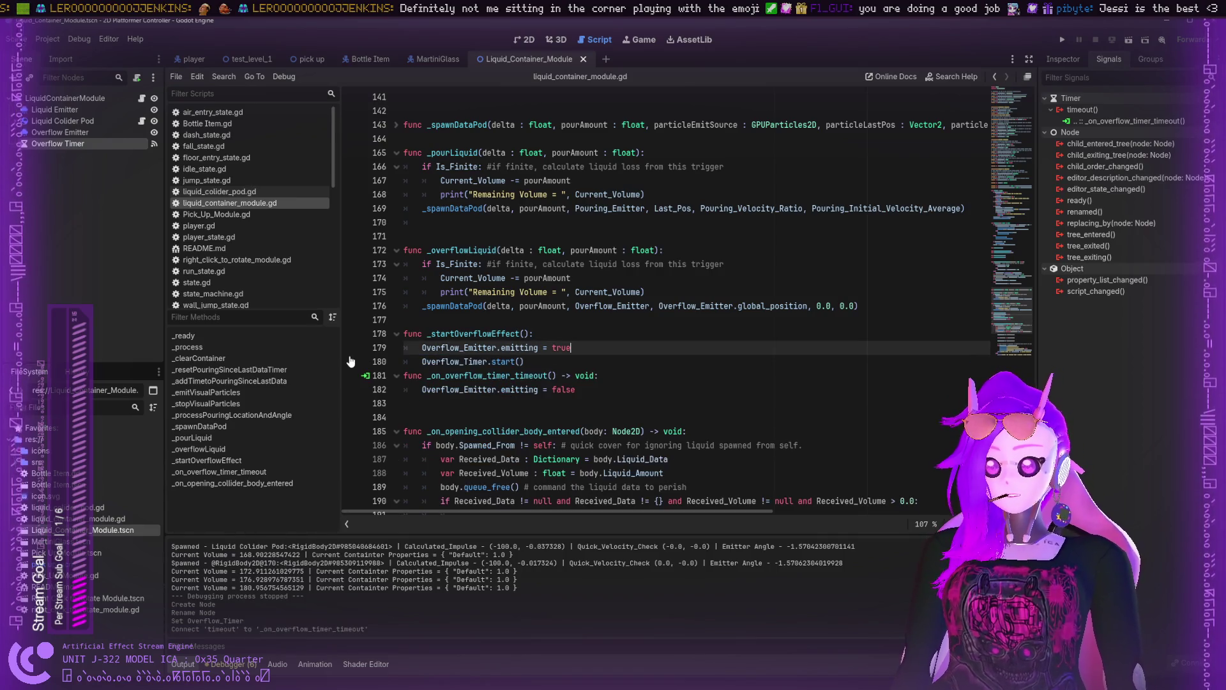
pyautogui.click(534, 363)
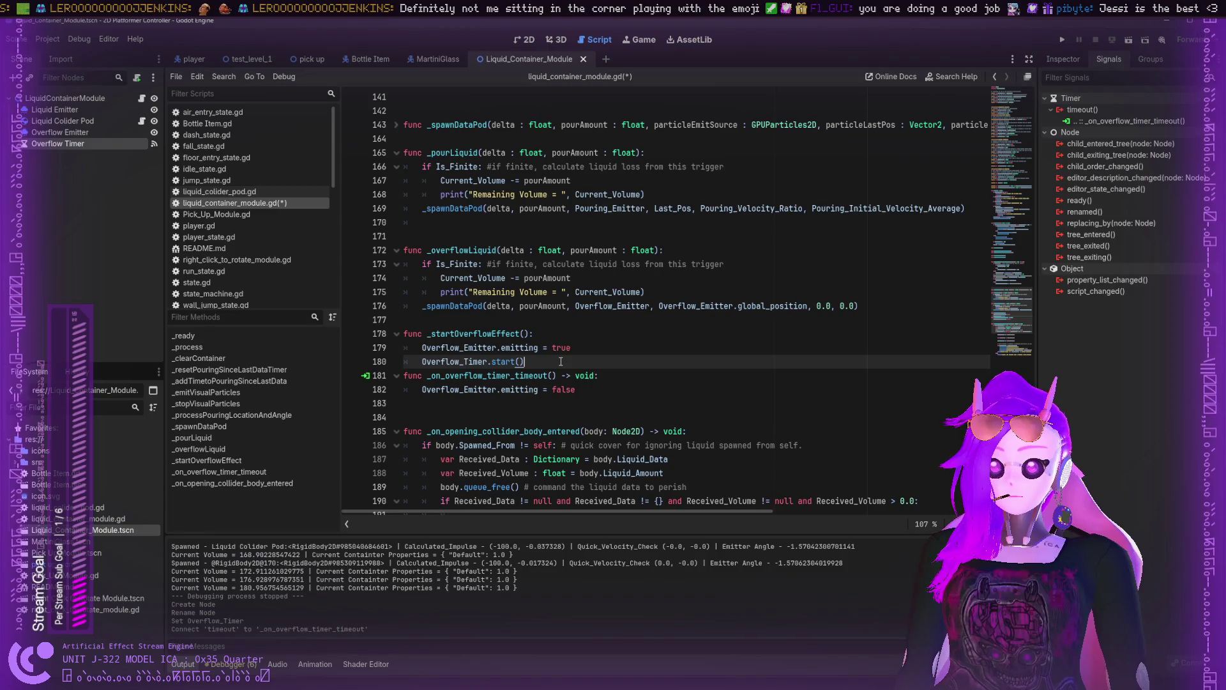
pyautogui.hotkey('ctrl', 's')
# - Fold _startOverflowEffect and _on_overflow_timer_timeout, then select the _startOverflowEffect name
pyautogui.moveTo(621, 394); pyautogui.dragTo(445, 376)
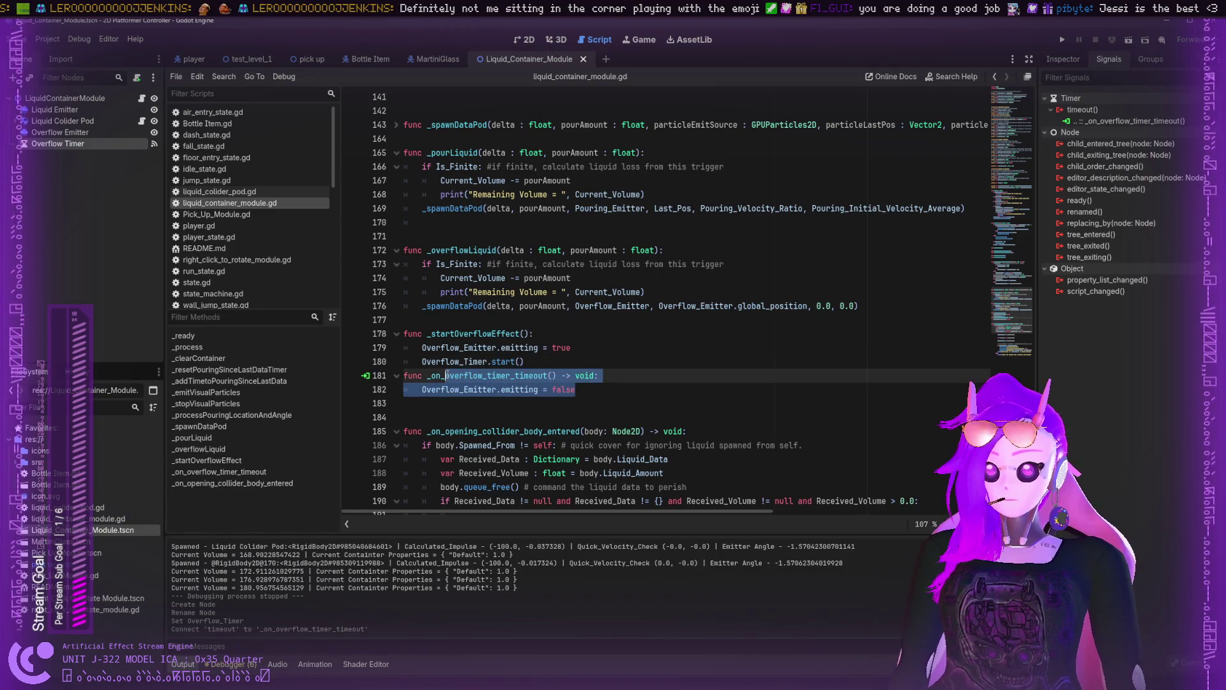
pyautogui.moveTo(599, 392)
pyautogui.mouseDown()
pyautogui.moveTo(511, 390)
pyautogui.moveTo(396, 321)
pyautogui.mouseUp()
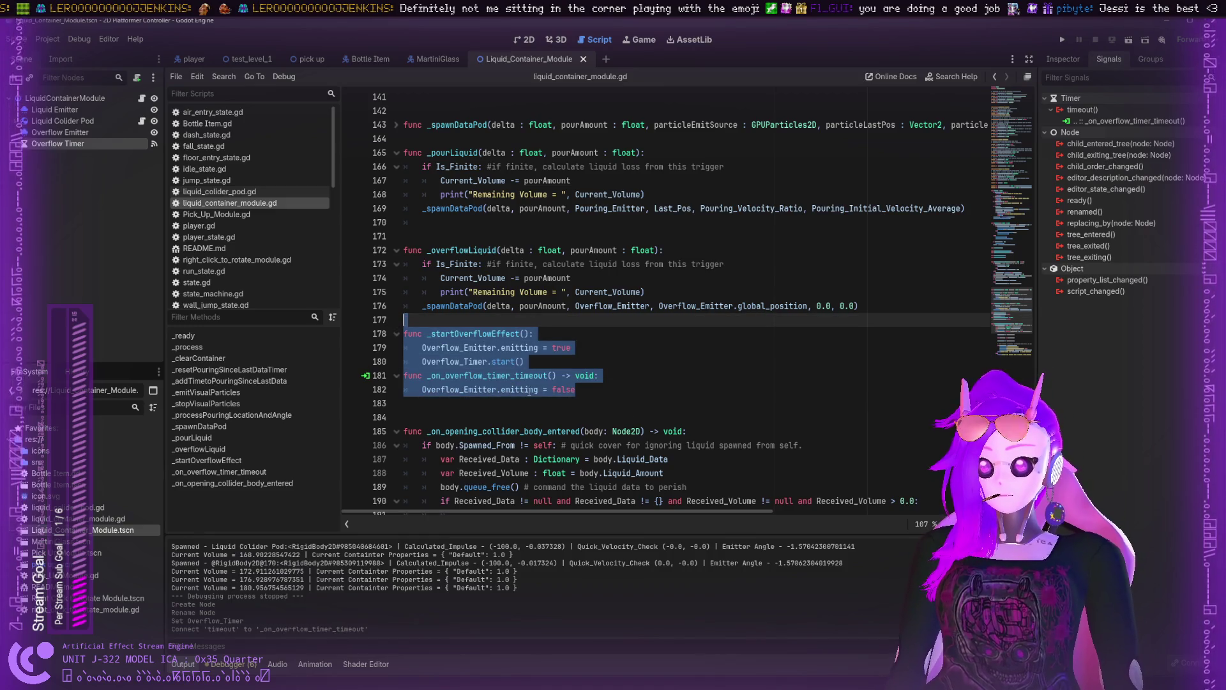
pyautogui.click(526, 326)
pyautogui.moveTo(525, 361); pyautogui.dragTo(397, 340)
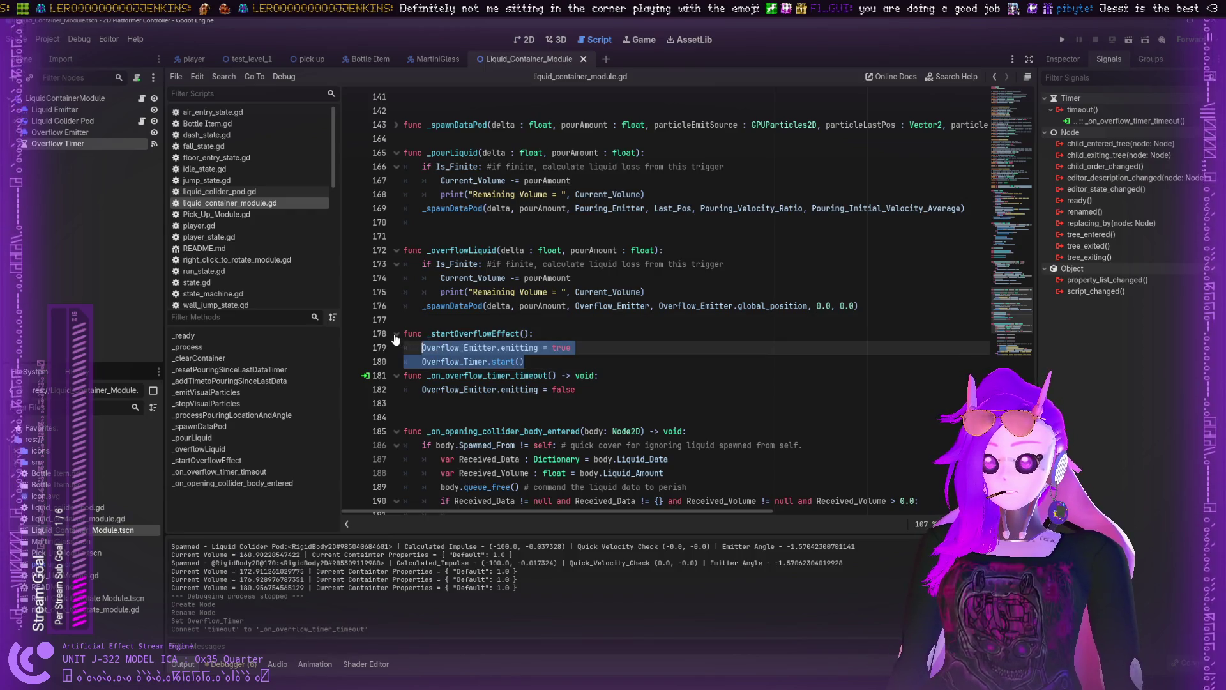
pyautogui.doubleClick(446, 334)
pyautogui.click(382, 333)
pyautogui.click(396, 334)
pyautogui.click(396, 348)
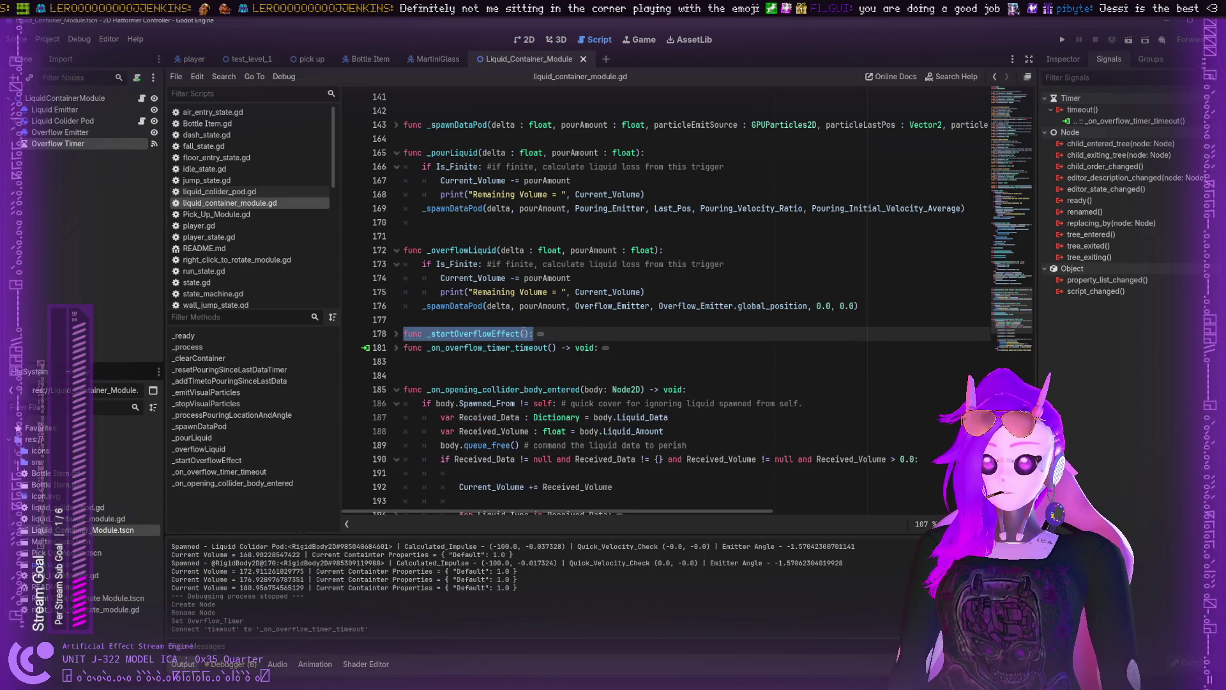
pyautogui.doubleClick(518, 334)
pyautogui.hotkey('ctrl', 'c')
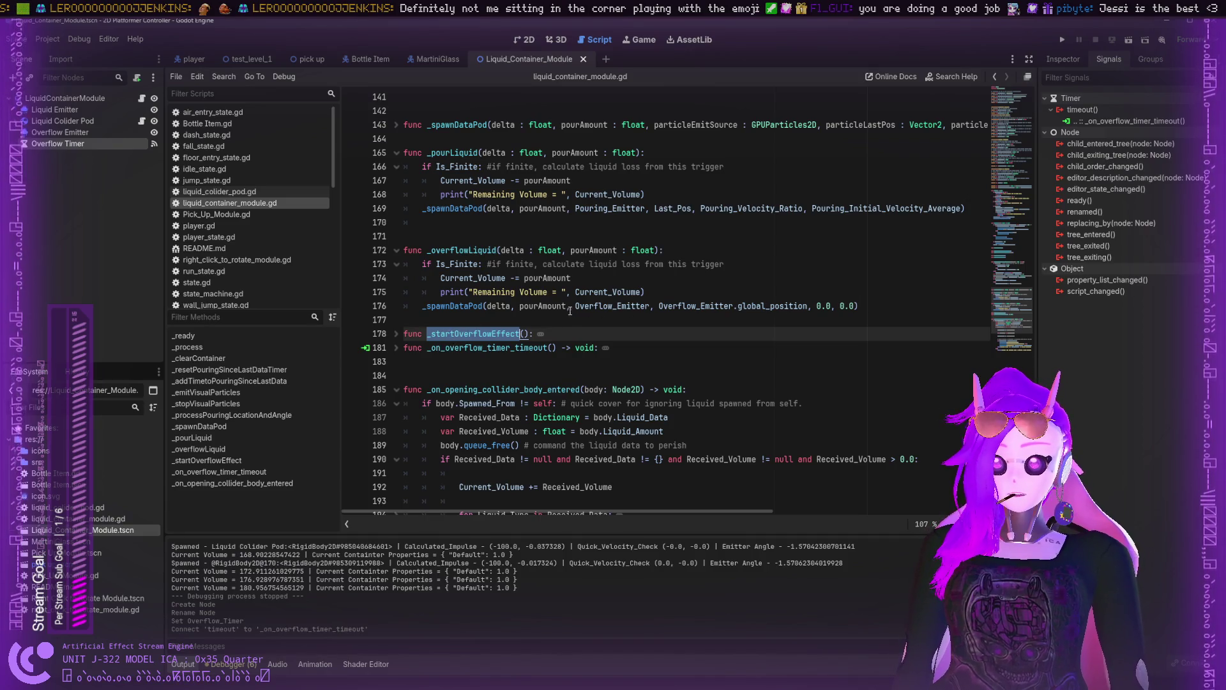
# - Paste a _startOverflowEffect call on a new line after the overflow _spawnDataPod call
pyautogui.click(860, 305)
pyautogui.press('Return')
pyautogui.hotkey('ctrl', 'v')
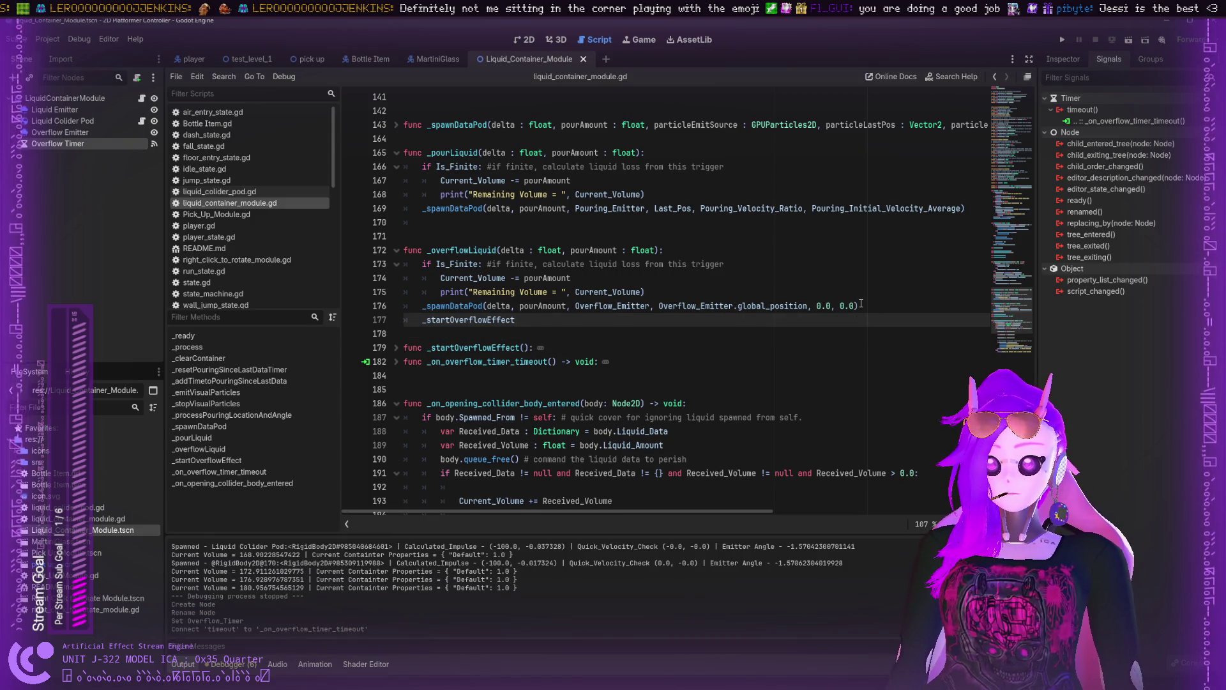
# - Replace pourLiquid with _overflowLiquid in the deferred call on line 211 and save
pyautogui.doubleClick(461, 250)
pyautogui.hotkey('ctrl', 'c')
pyautogui.scroll(-2, 524, 332)
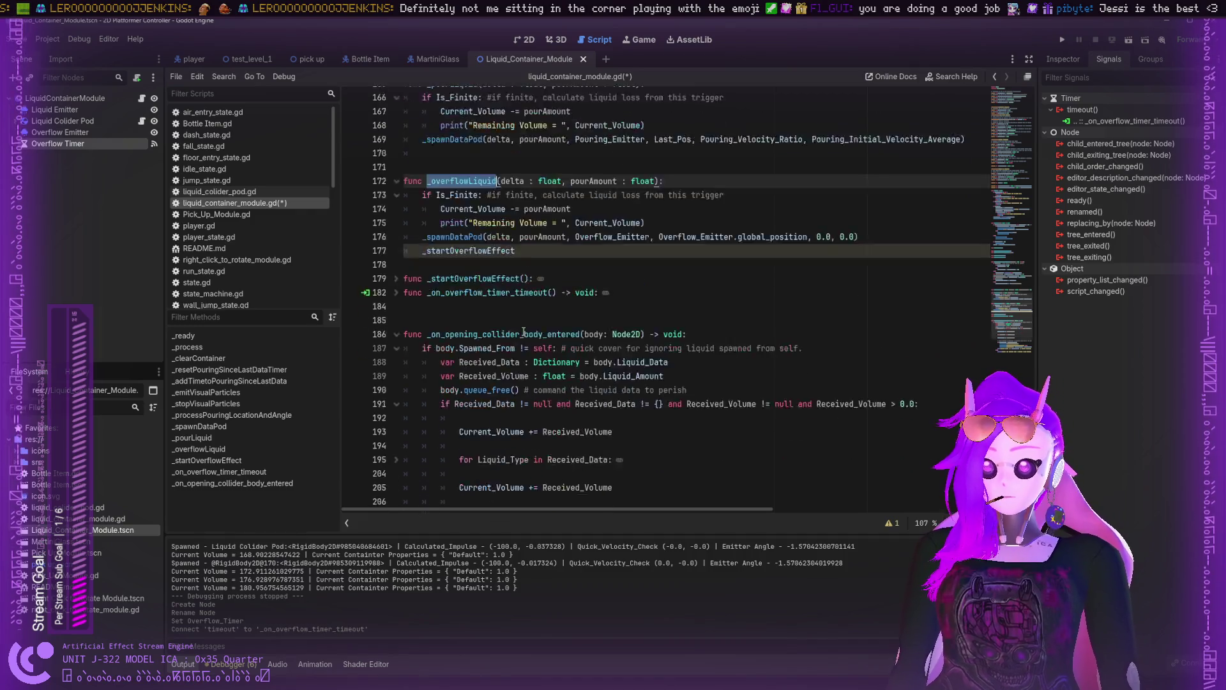
pyautogui.scroll(-3, 523, 331)
pyautogui.moveTo(596, 445); pyautogui.dragTo(548, 446)
pyautogui.hotkey('ctrl', 'v')
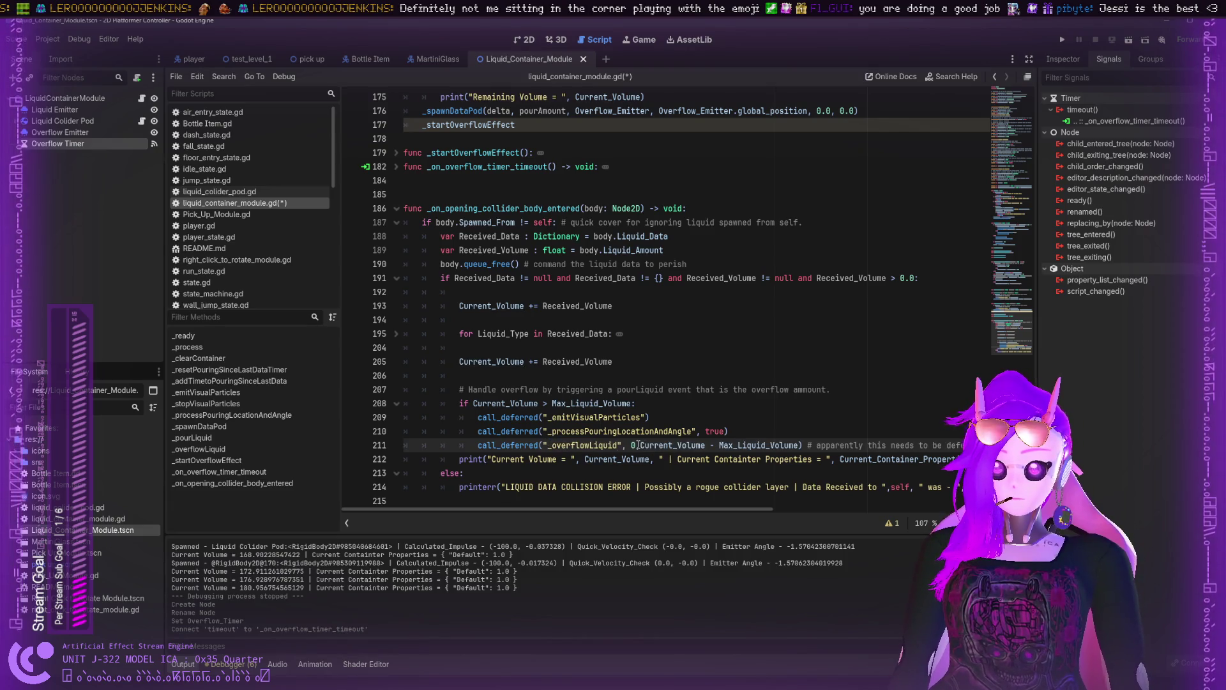
pyautogui.hotkey('ctrl', 's')
pyautogui.doubleClick(634, 445)
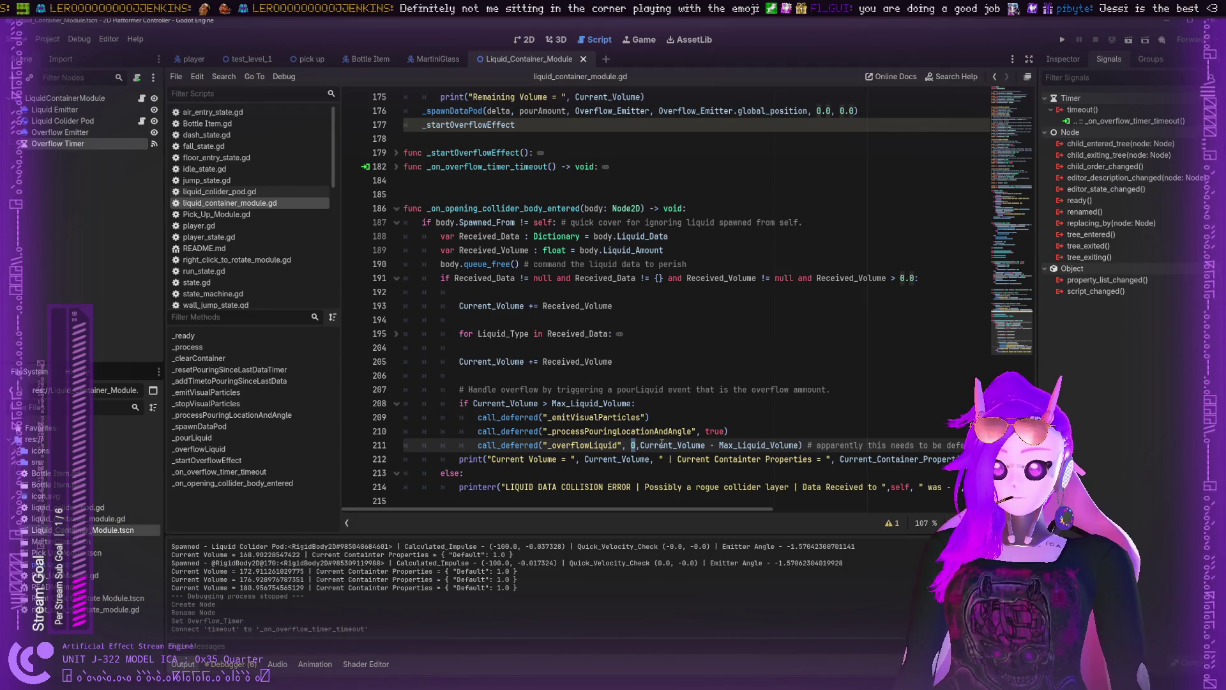
pyautogui.scroll(1, 658, 441)
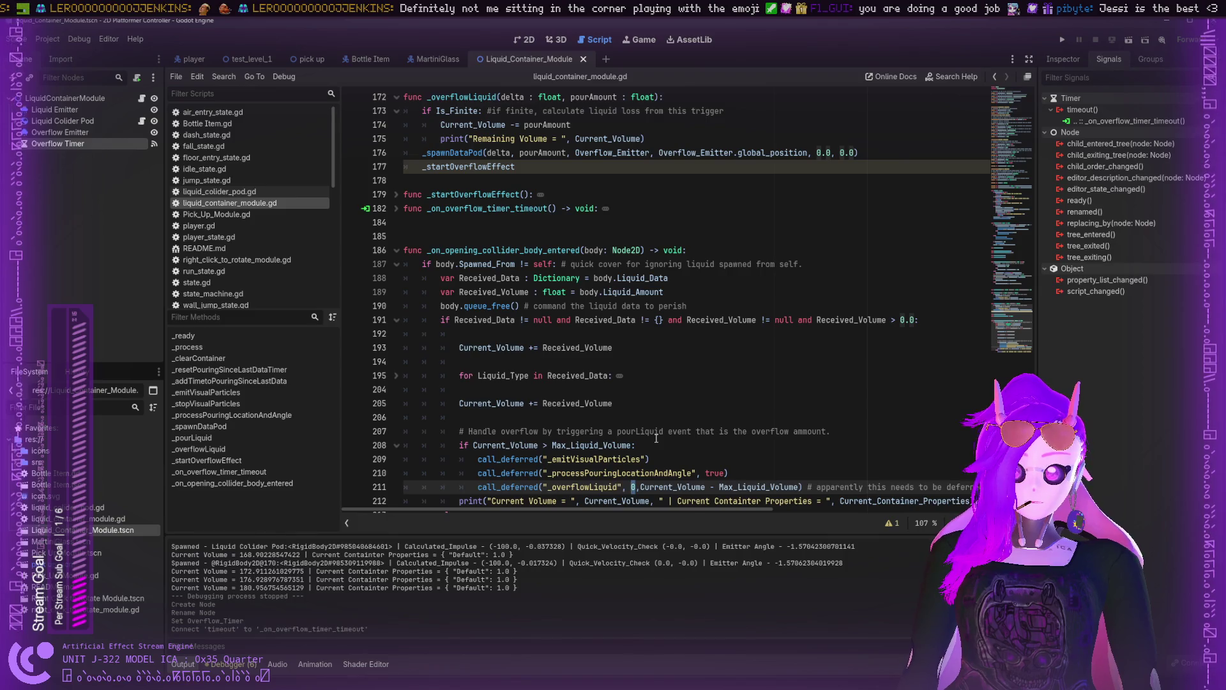
pyautogui.scroll(1, 656, 438)
pyautogui.scroll(4, 656, 439)
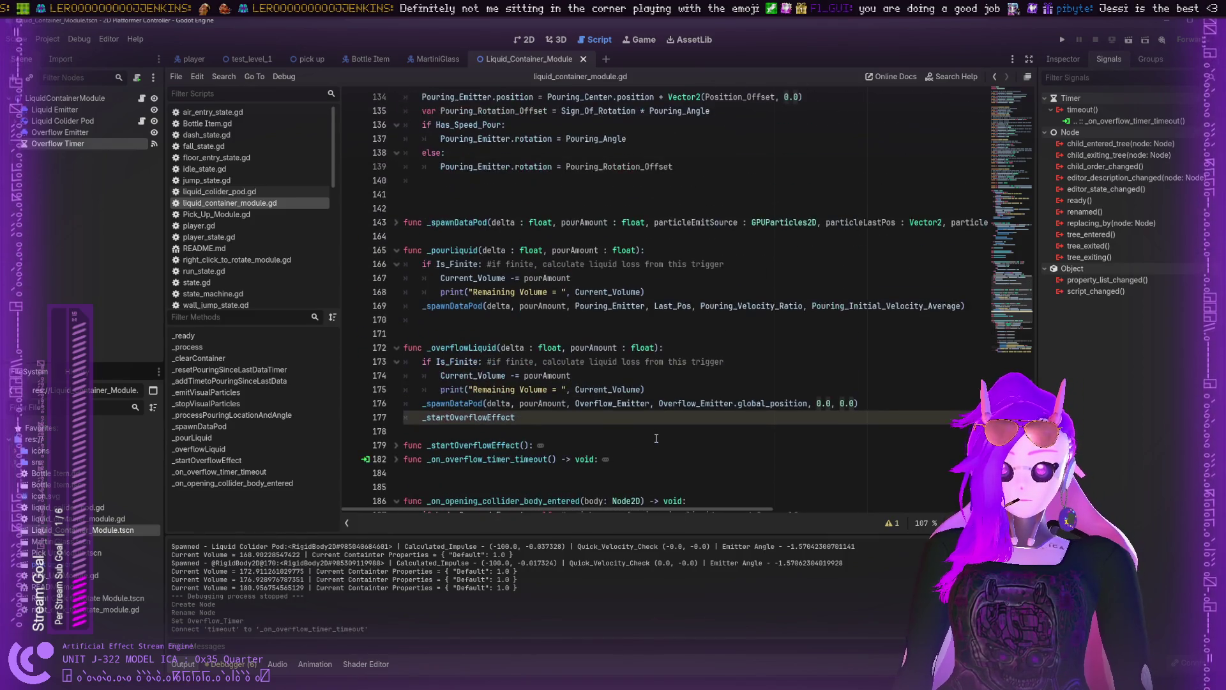
pyautogui.scroll(5, 656, 438)
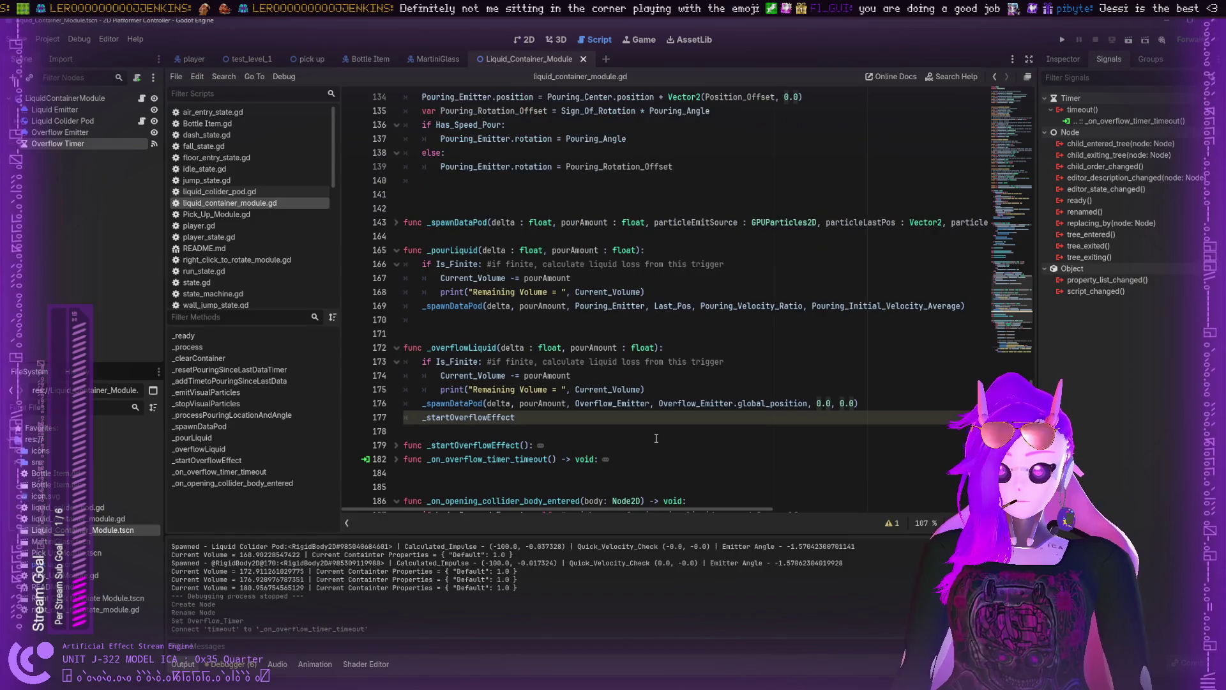
pyautogui.scroll(-11, 656, 438)
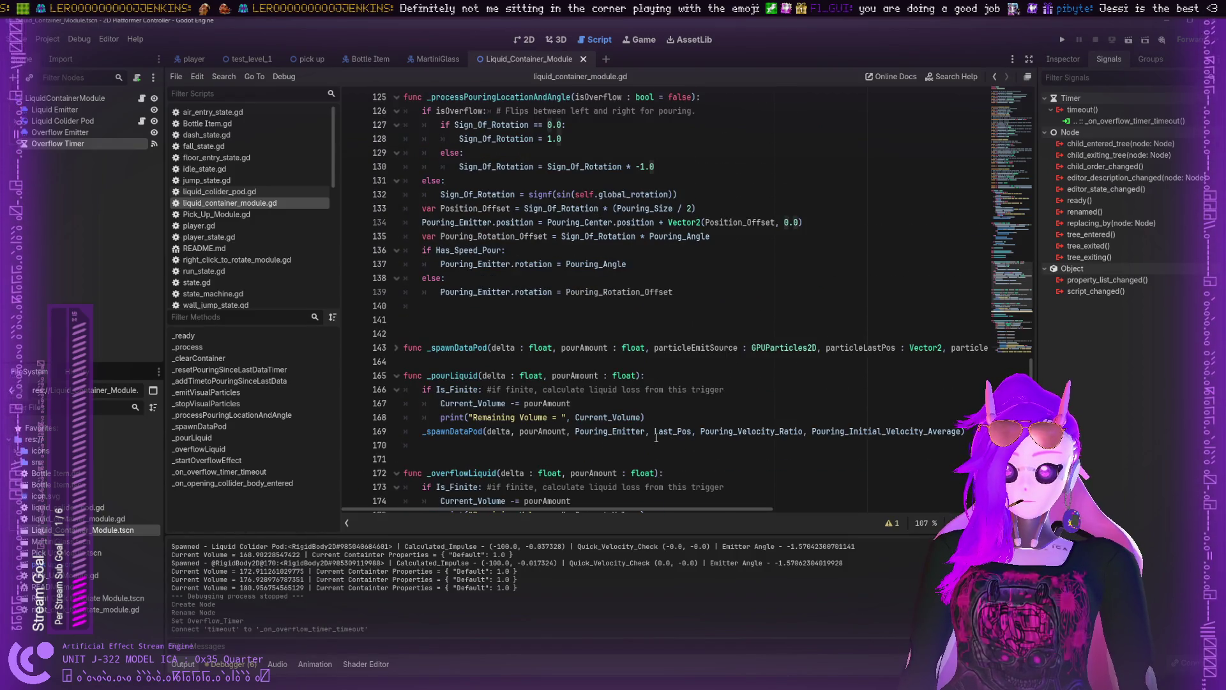
pyautogui.moveTo(666, 506)
pyautogui.mouseDown()
pyautogui.moveTo(687, 496)
pyautogui.moveTo(669, 491)
pyautogui.mouseUp()
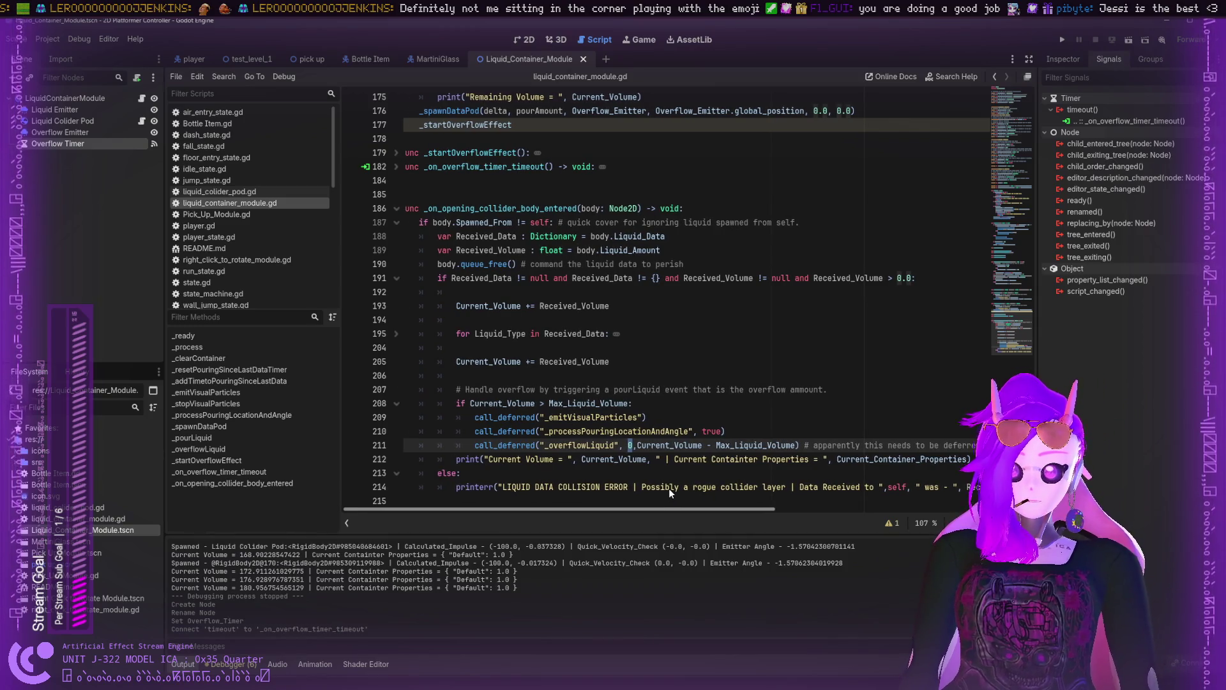
pyautogui.hscroll(1, 671, 487)
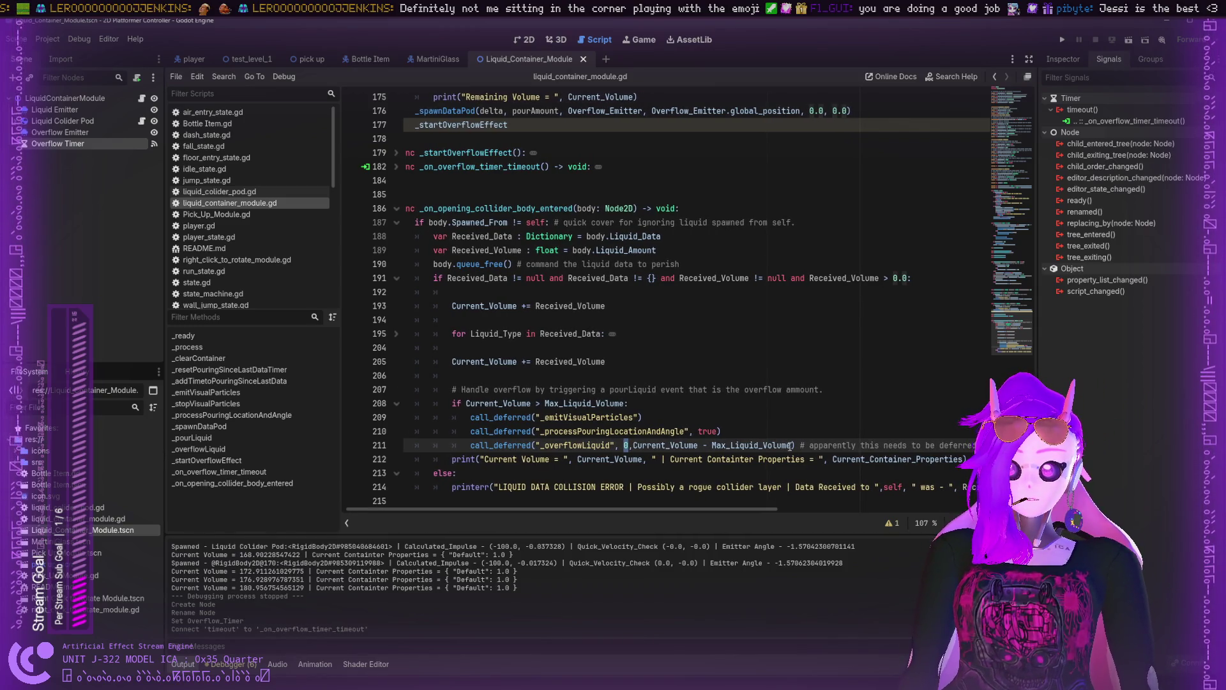
pyautogui.click(792, 445)
pyautogui.scroll(3, 572, 364)
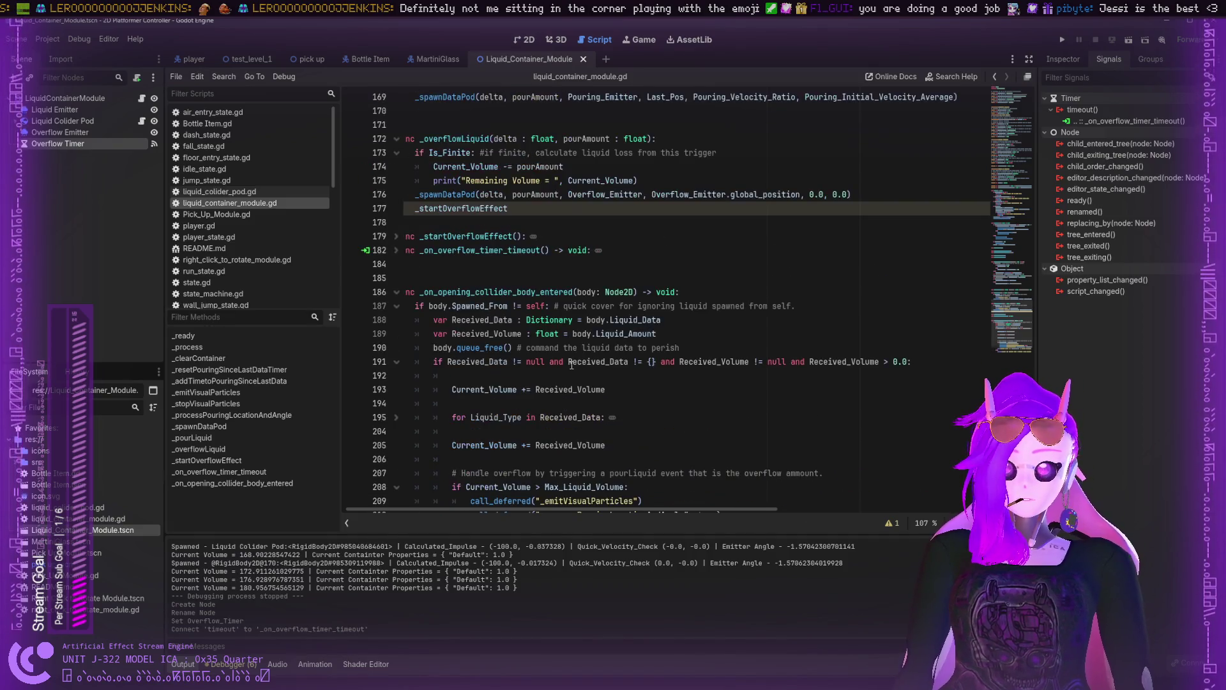
pyautogui.scroll(-2, 572, 364)
pyautogui.scroll(2, 572, 364)
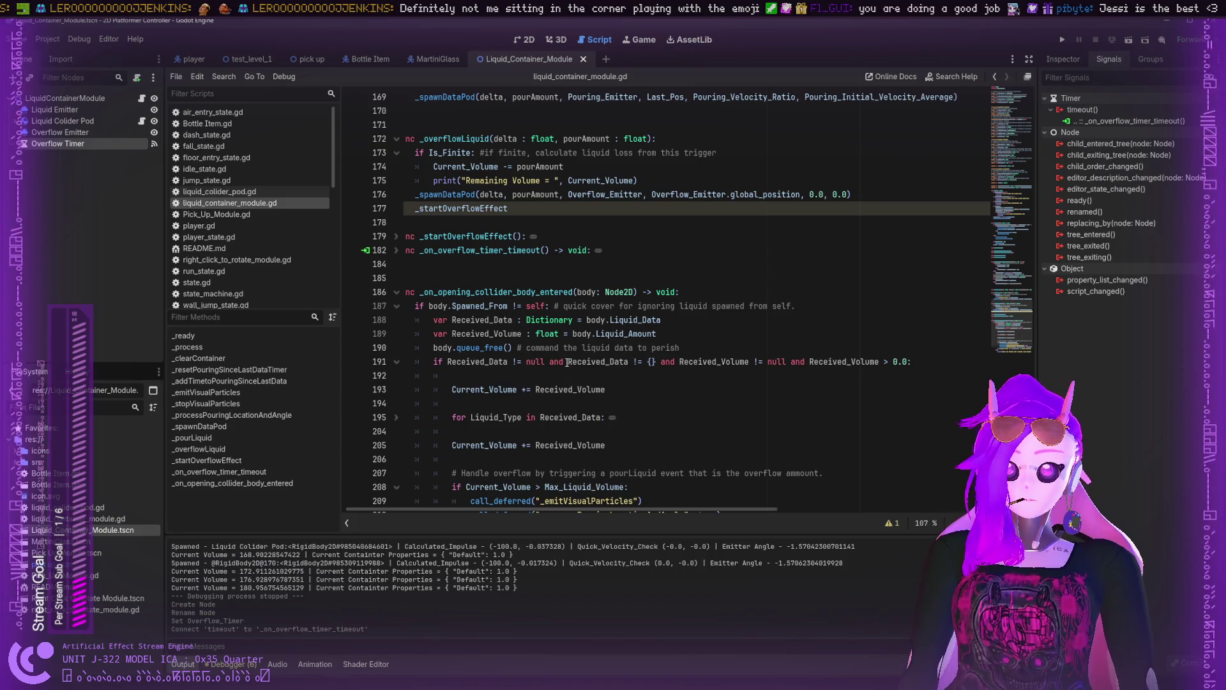
pyautogui.scroll(-2, 568, 363)
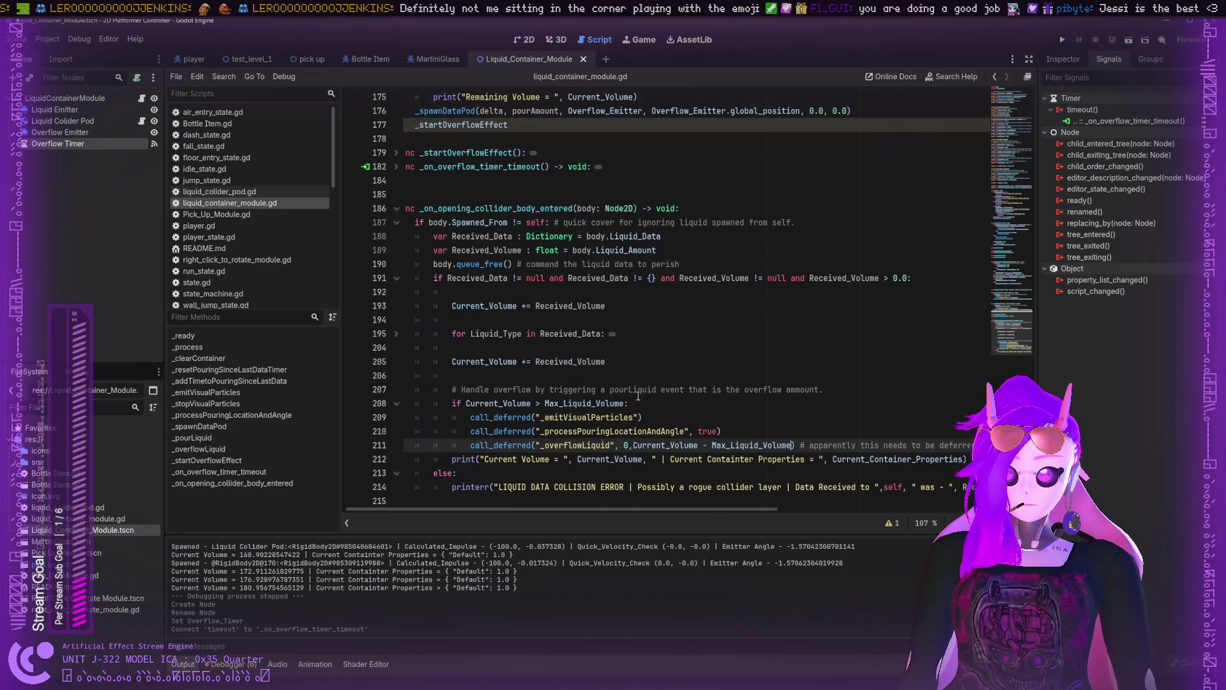
pyautogui.scroll(20, 516, 349)
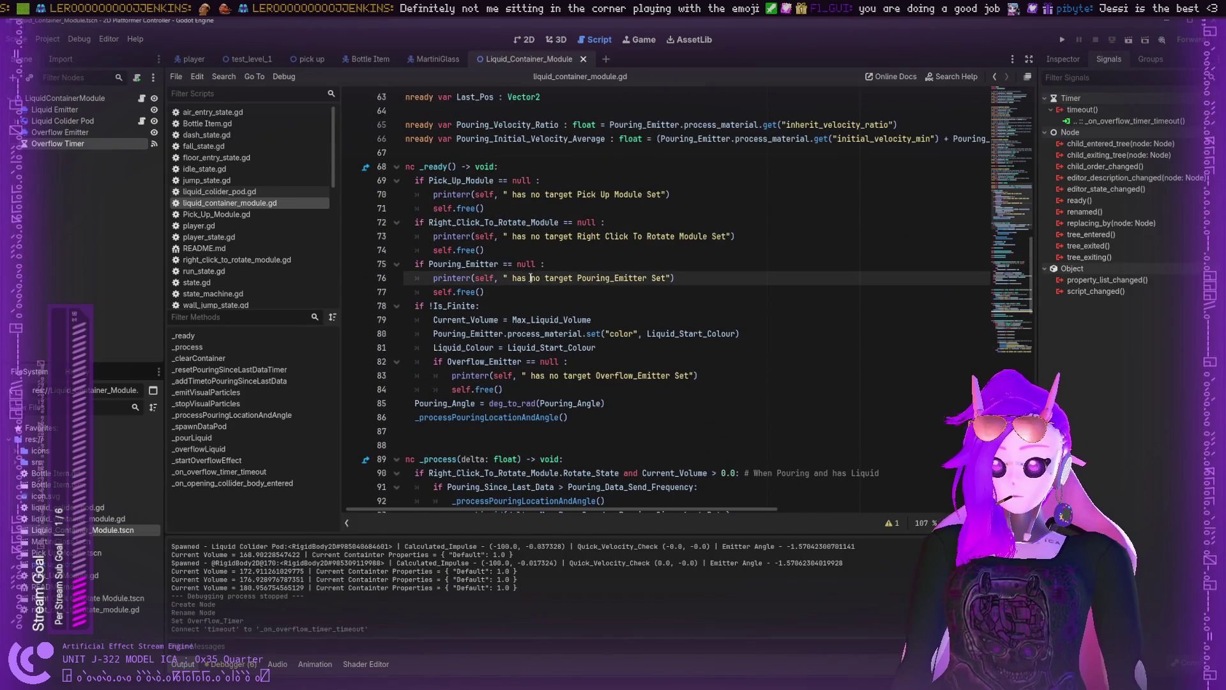
pyautogui.scroll(-4, 593, 317)
pyautogui.scroll(4, 593, 317)
pyautogui.click(491, 320)
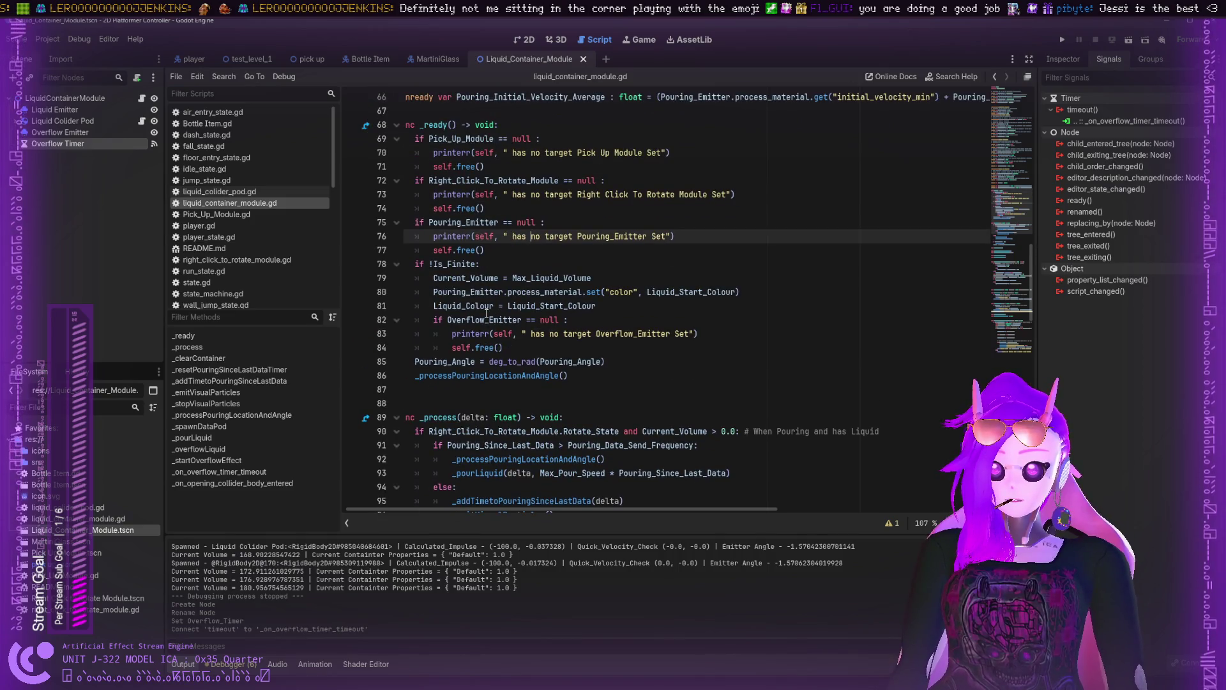
pyautogui.click(550, 346)
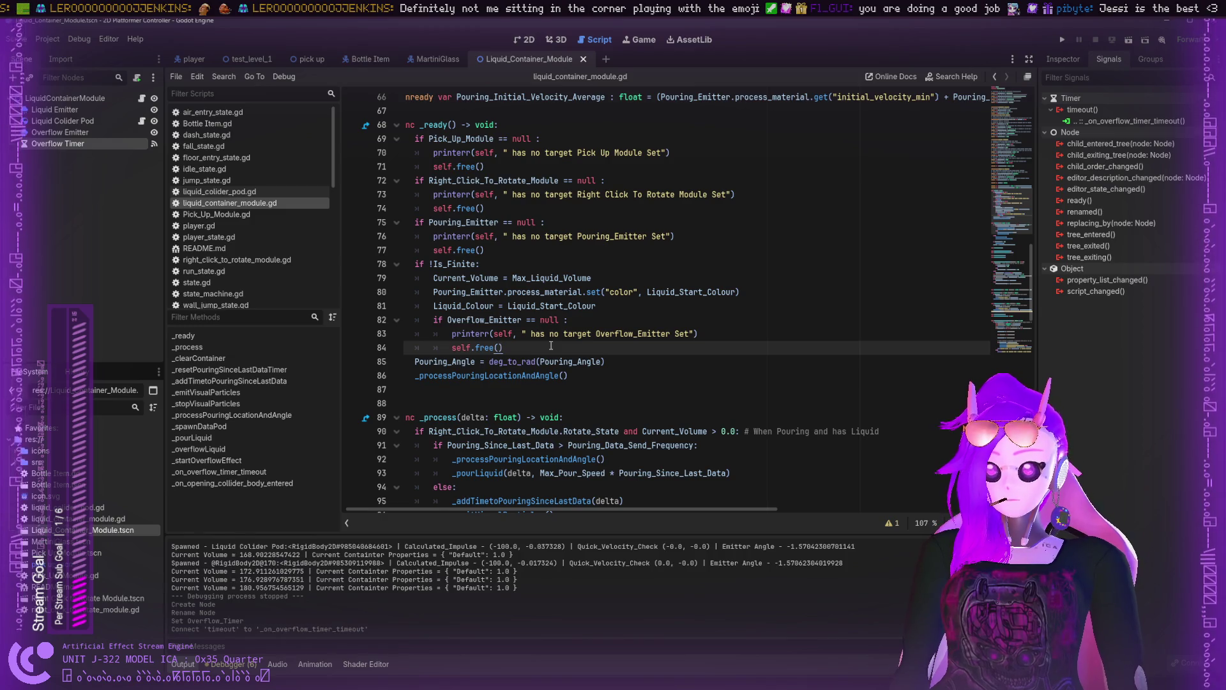
pyautogui.press('Return')
pyautogui.press('Return')
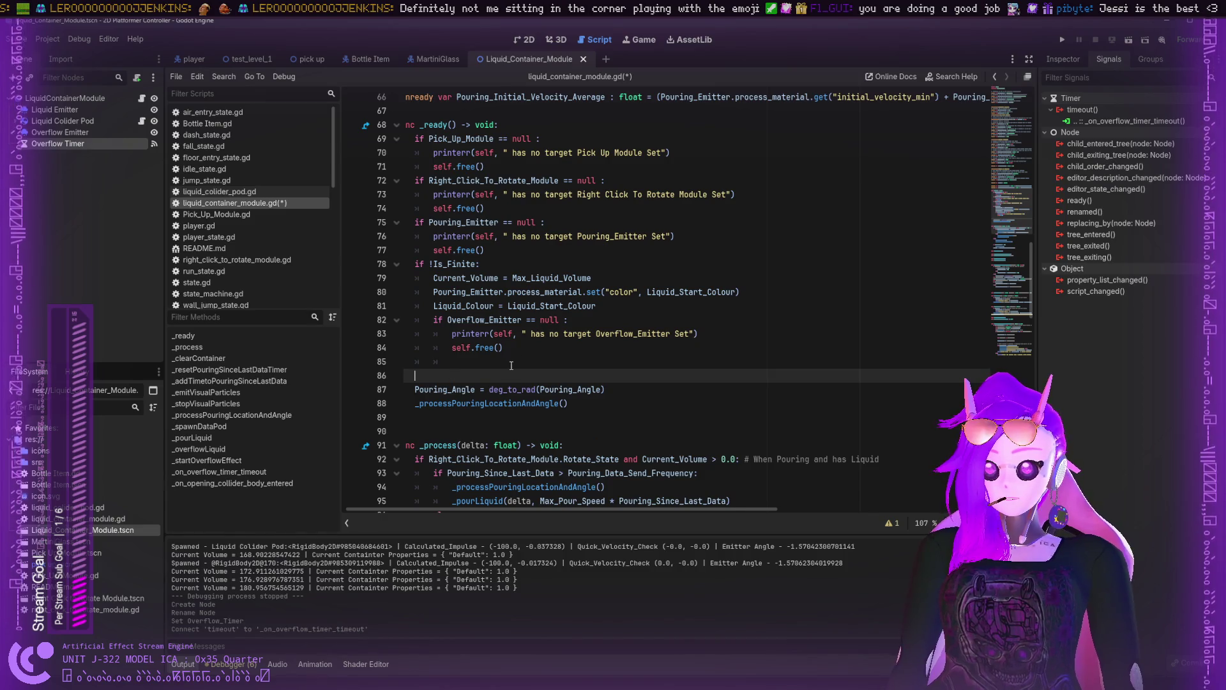
# - Cut the Overflow_Emitter null check out of the !Is_Finite block in _ready
pyautogui.press('BackSpace')
pyautogui.press('BackSpace')
pyautogui.press('BackSpace')
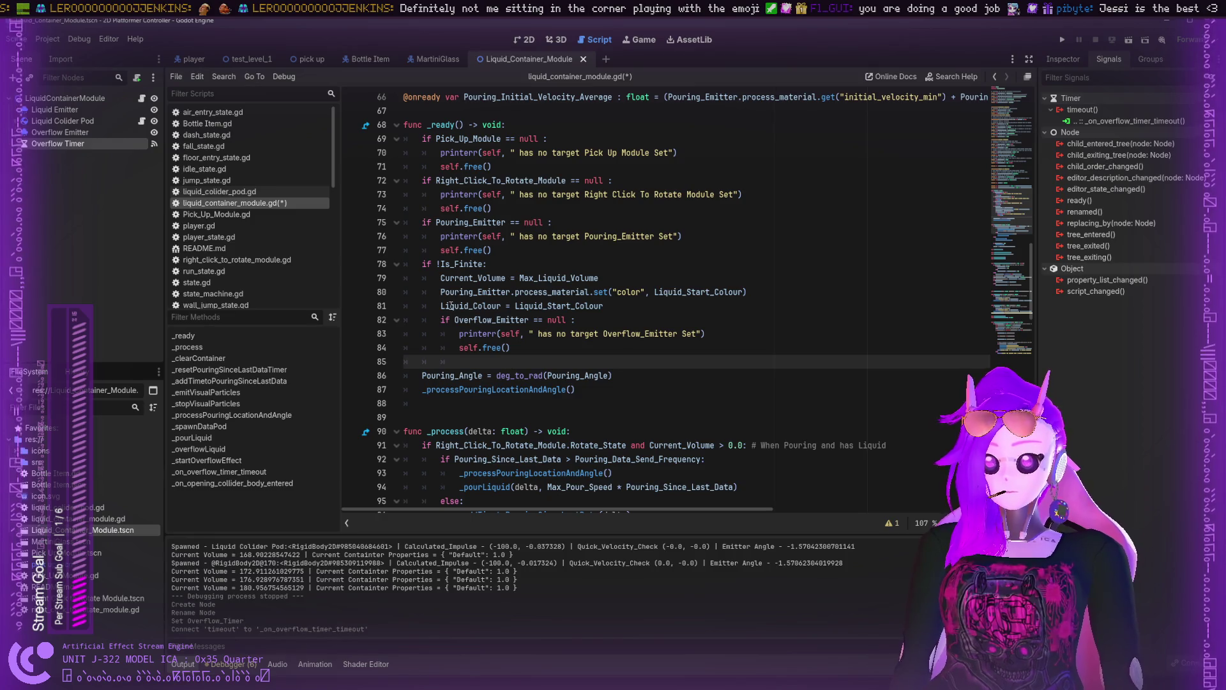
pyautogui.moveTo(436, 263); pyautogui.dragTo(466, 264)
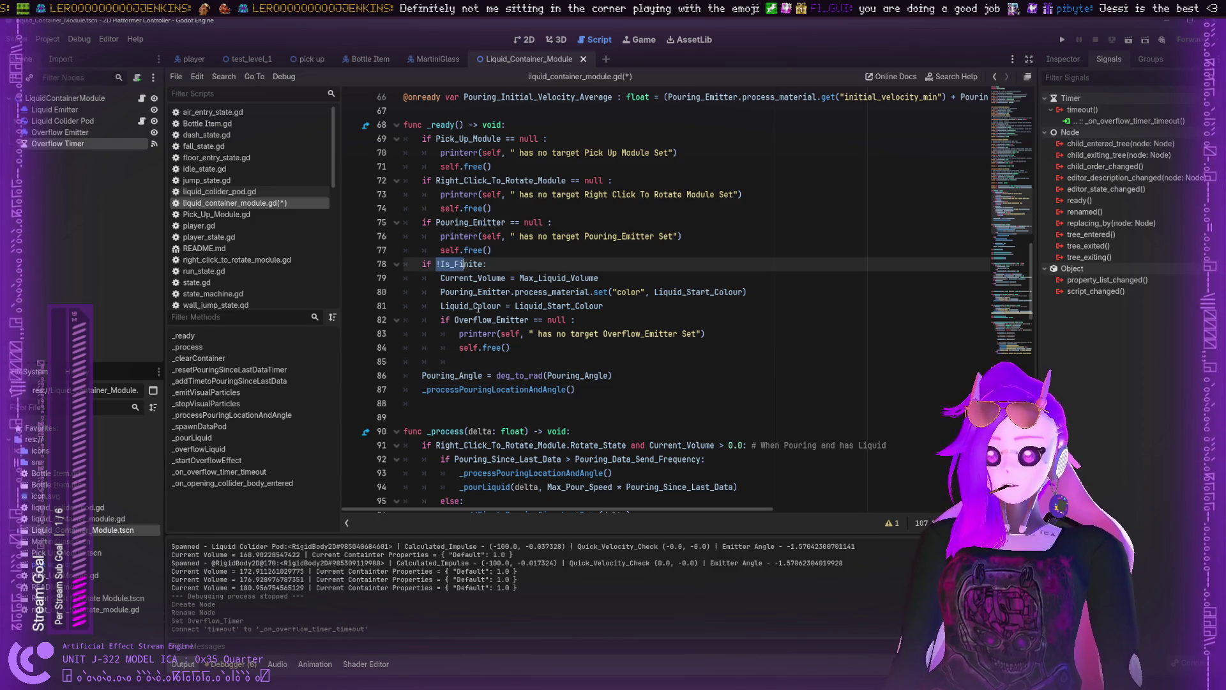
pyautogui.click(440, 305)
pyautogui.moveTo(440, 320)
pyautogui.mouseDown()
pyautogui.moveTo(578, 320)
pyautogui.moveTo(578, 348)
pyautogui.mouseUp()
pyautogui.hotkey('ctrl', 'c')
pyautogui.press('BackSpace')
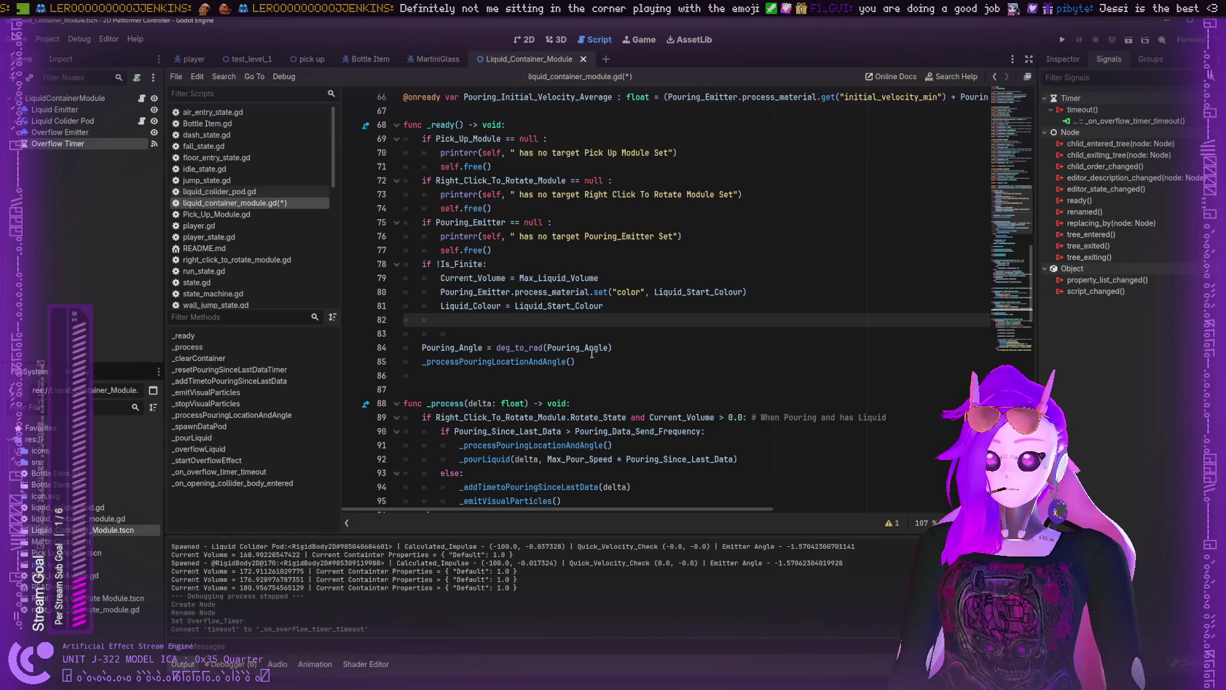
pyautogui.press('Delete')
# - Add an 'if Is_Finite:' block on line 82 containing the pasted null check
pyautogui.click(577, 321)
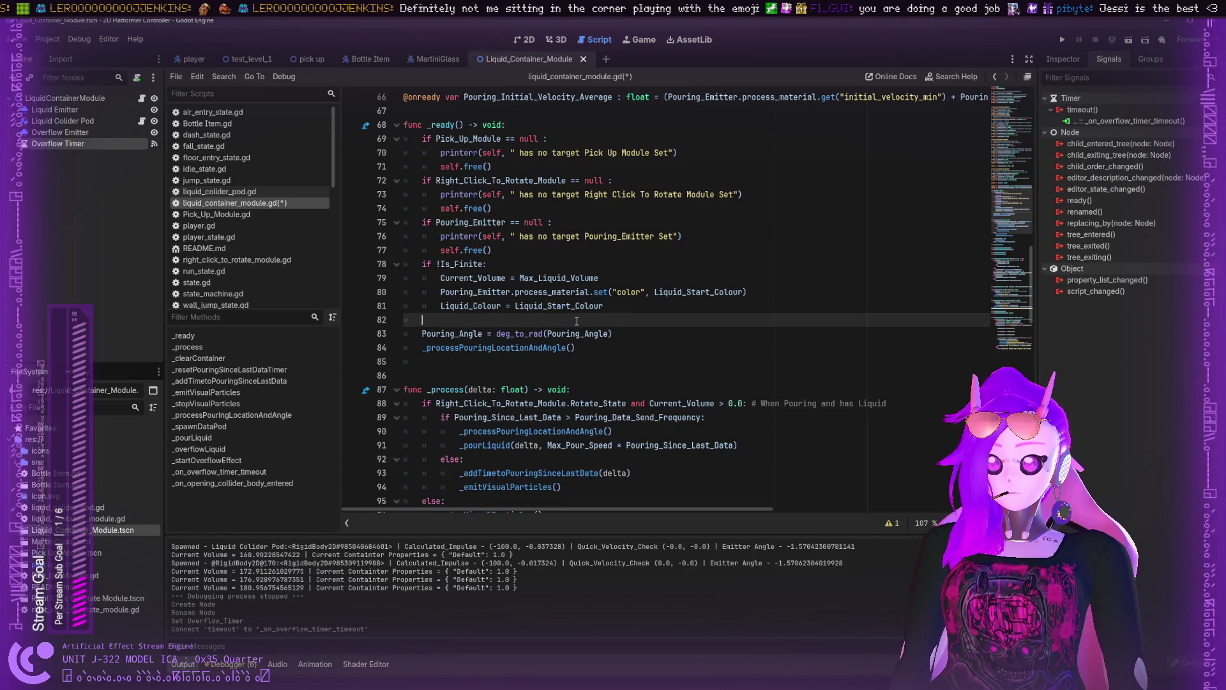
pyautogui.press('Tab')
pyautogui.press('Tab')
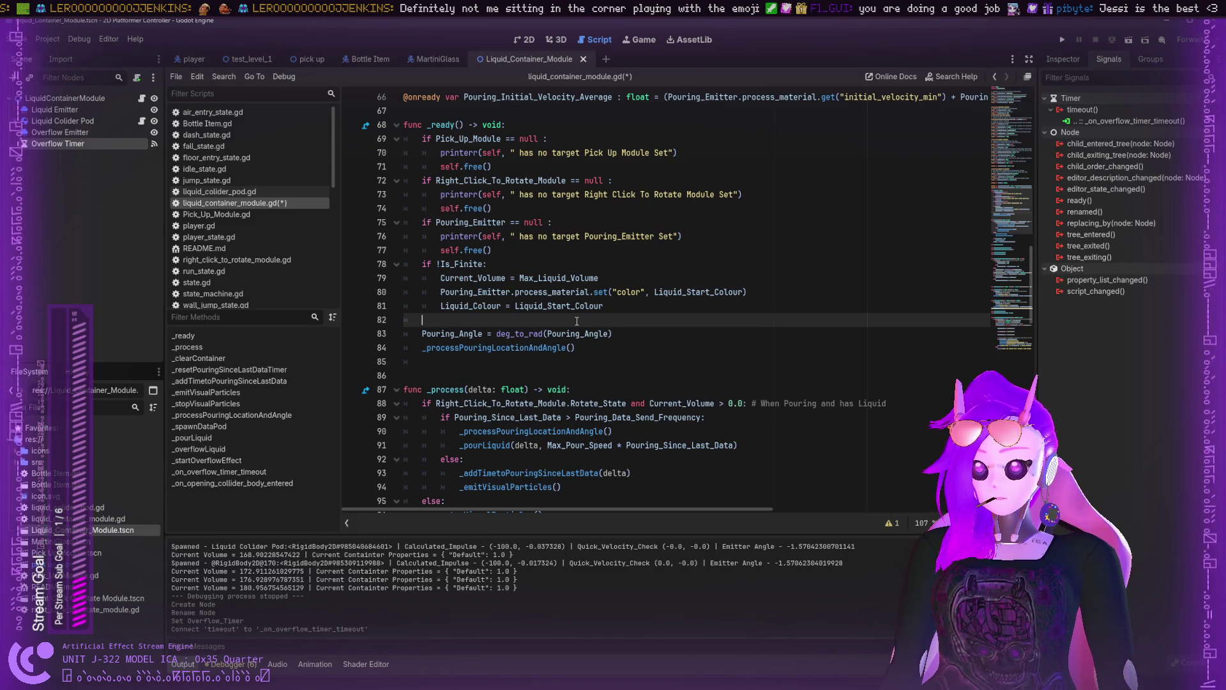
pyautogui.write('if Is_')
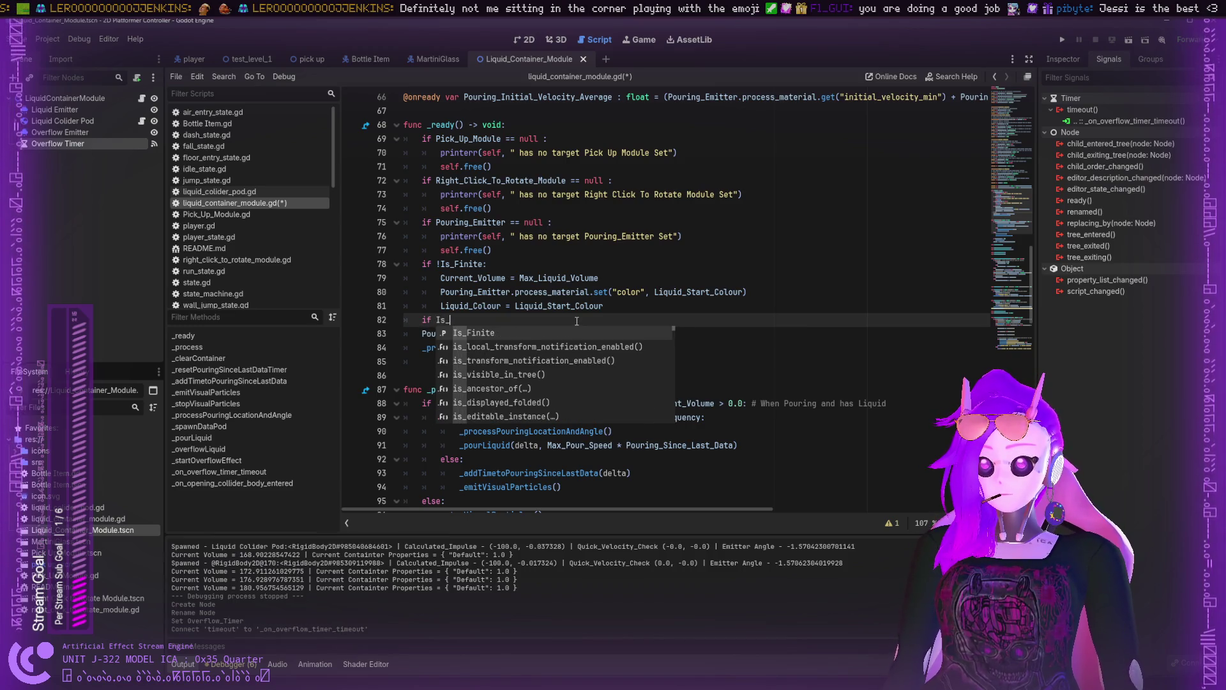
pyautogui.write('Finite:')
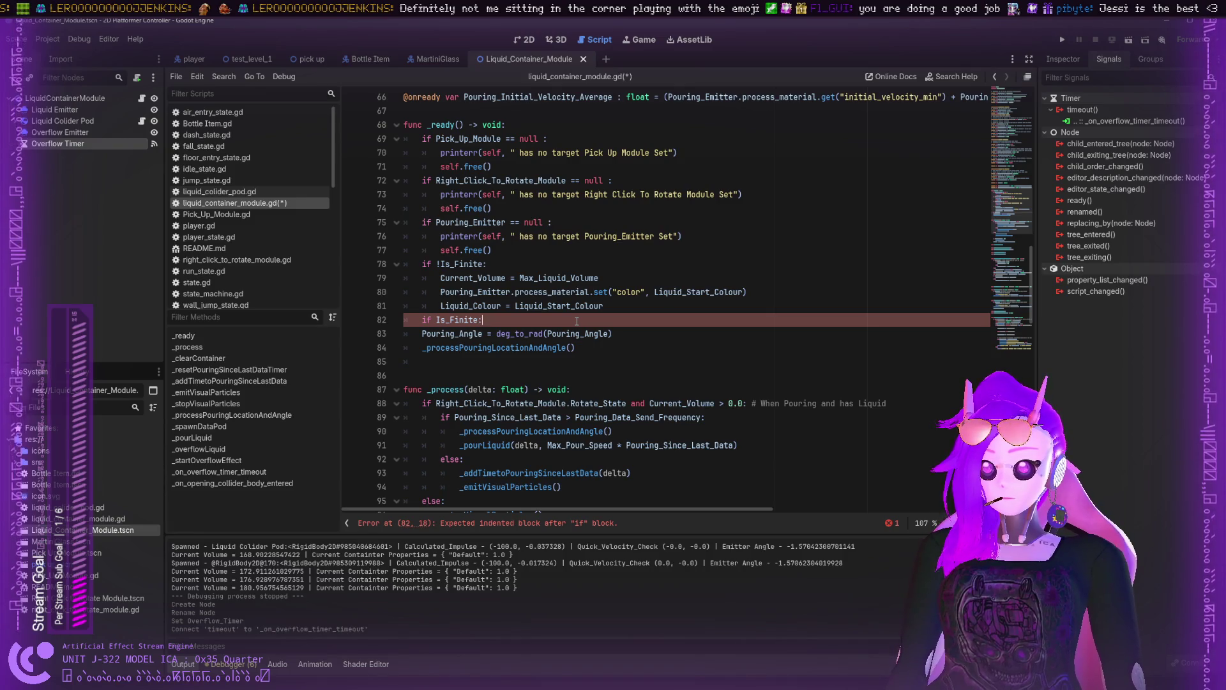
pyautogui.press('Return')
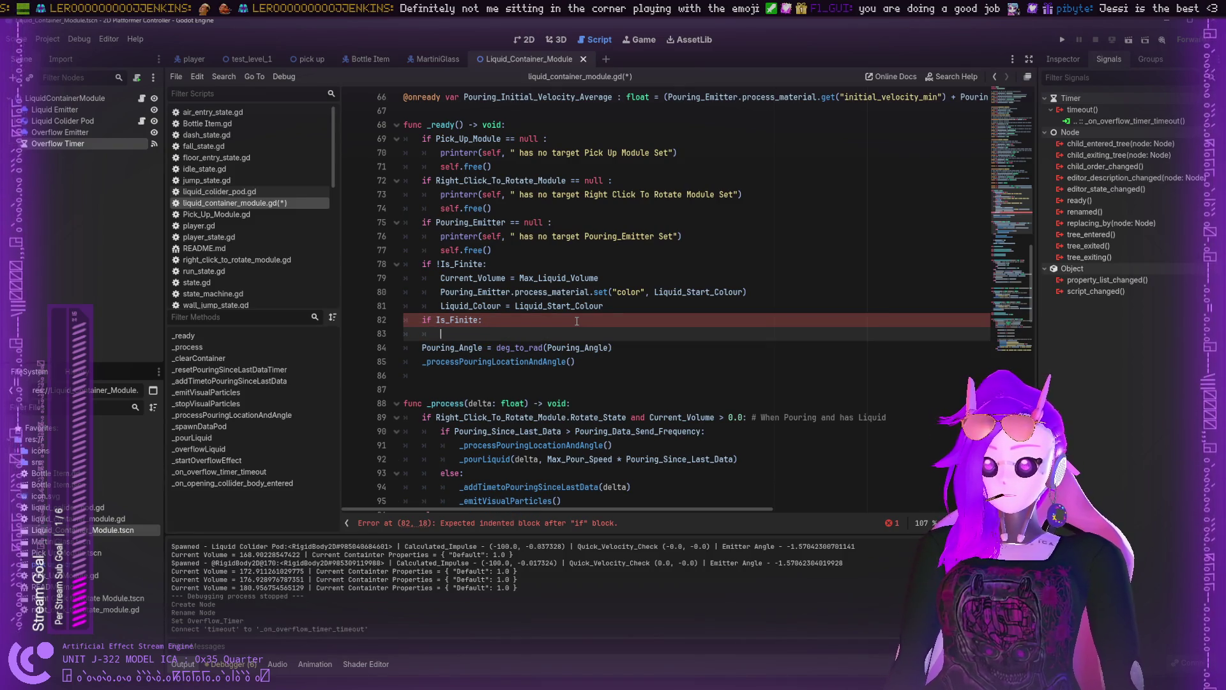
pyautogui.hotkey('ctrl', 'v')
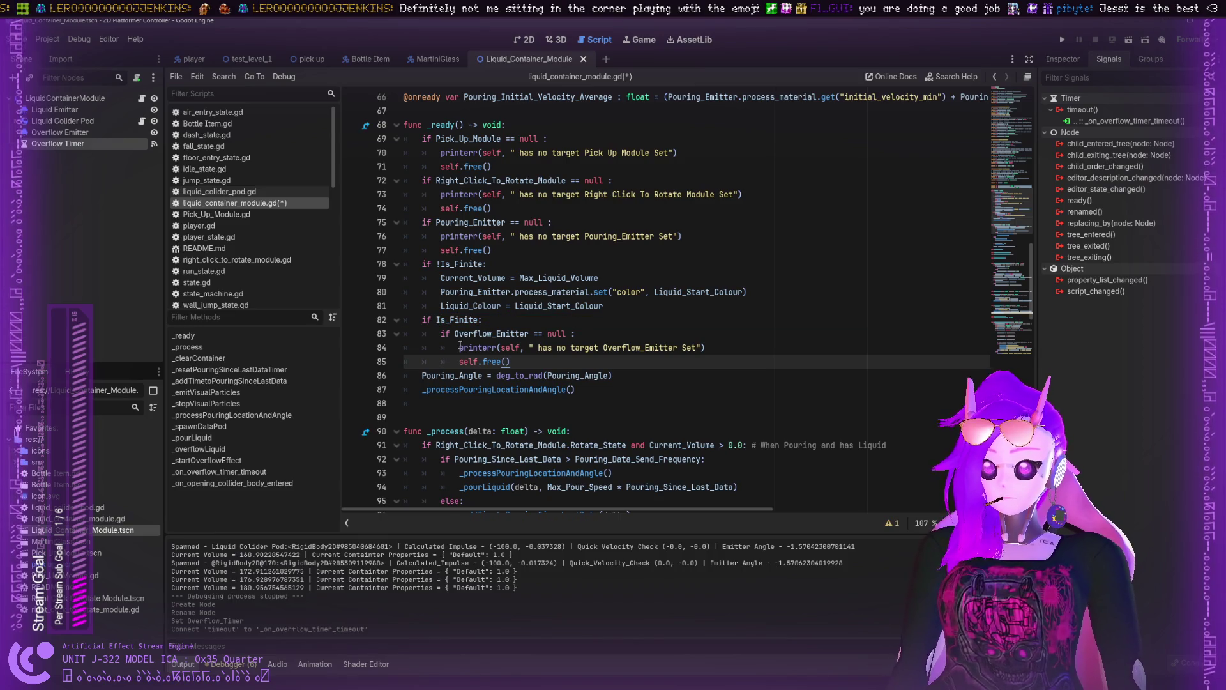
# - Fold and unfold the Is_Finite blocks and review the Pouring_Emitter colour line
pyautogui.click(396, 319)
pyautogui.click(395, 264)
pyautogui.click(396, 264)
pyautogui.click(686, 292)
pyautogui.moveTo(747, 292); pyautogui.dragTo(440, 291)
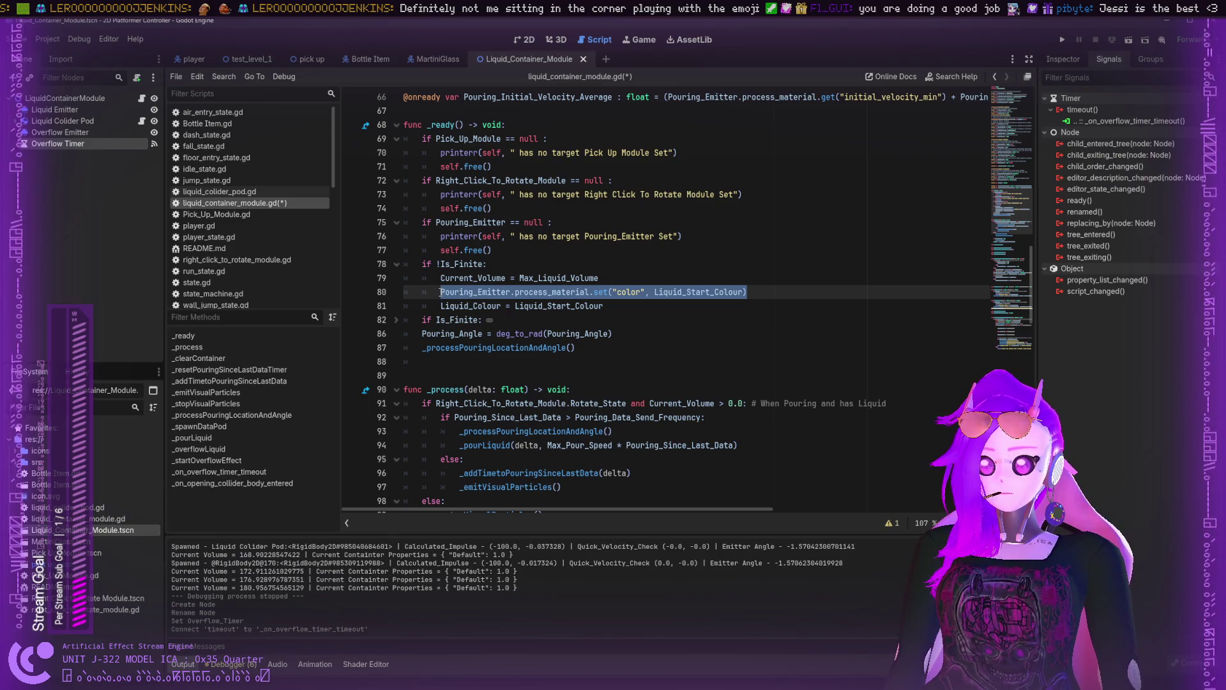
pyautogui.click(469, 306)
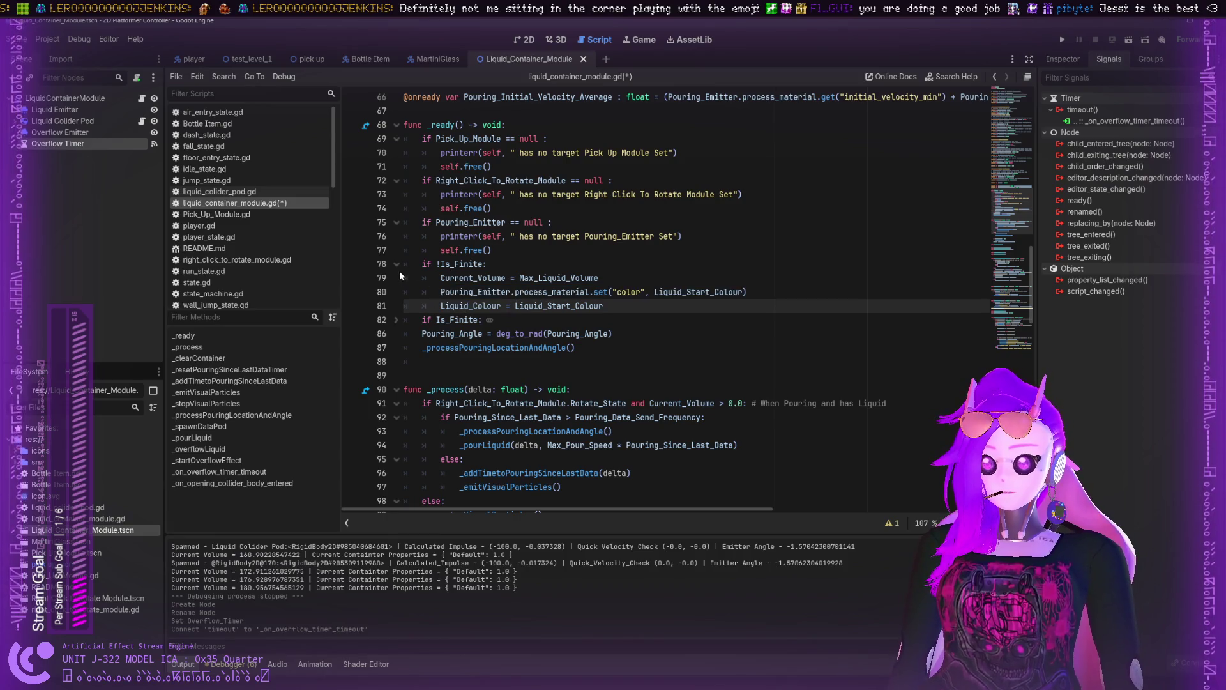
# - Review the _ready code and check where Liquid_Start_Colour is used
pyautogui.scroll(-1, 461, 319)
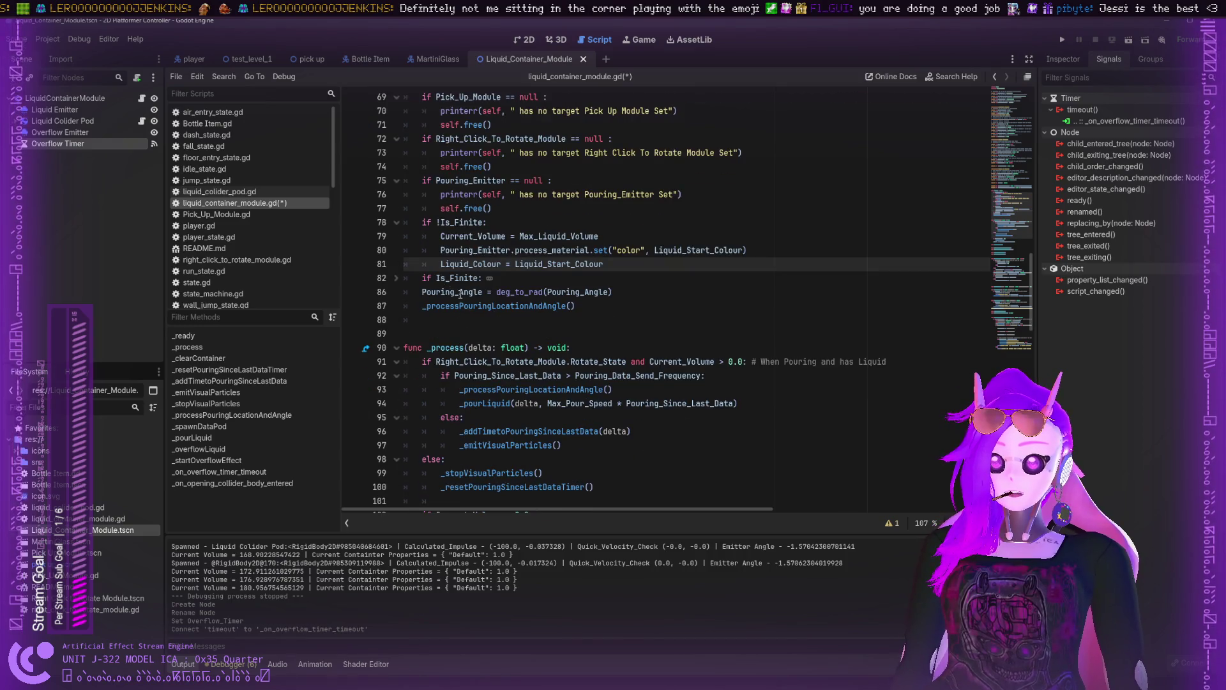
pyautogui.scroll(-8, 464, 350)
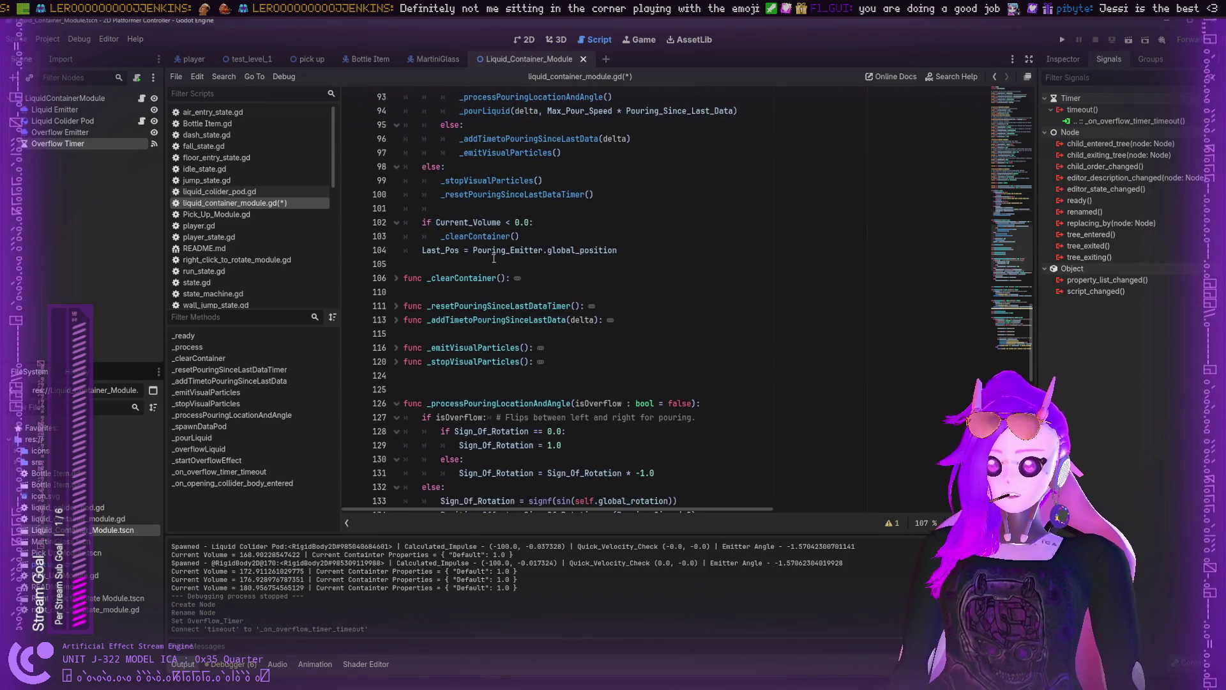
pyautogui.scroll(8, 521, 264)
pyautogui.doubleClick(629, 251)
pyautogui.doubleClick(682, 250)
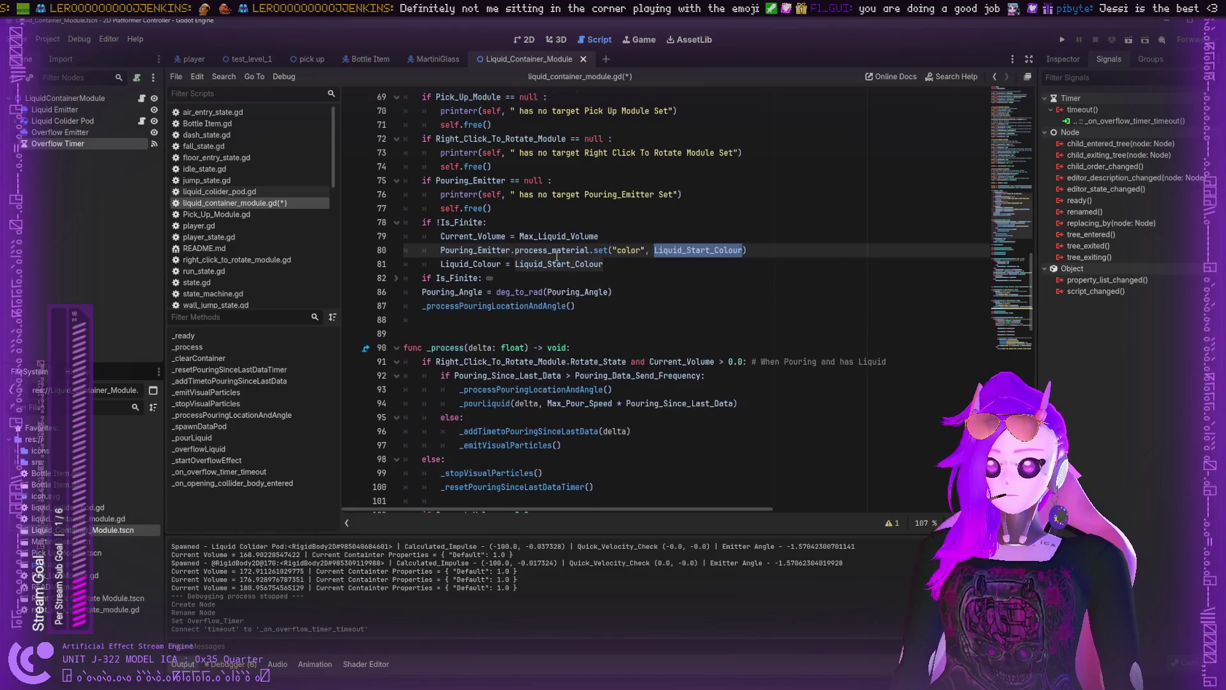
pyautogui.scroll(-20, 556, 256)
pyautogui.scroll(-6, 613, 281)
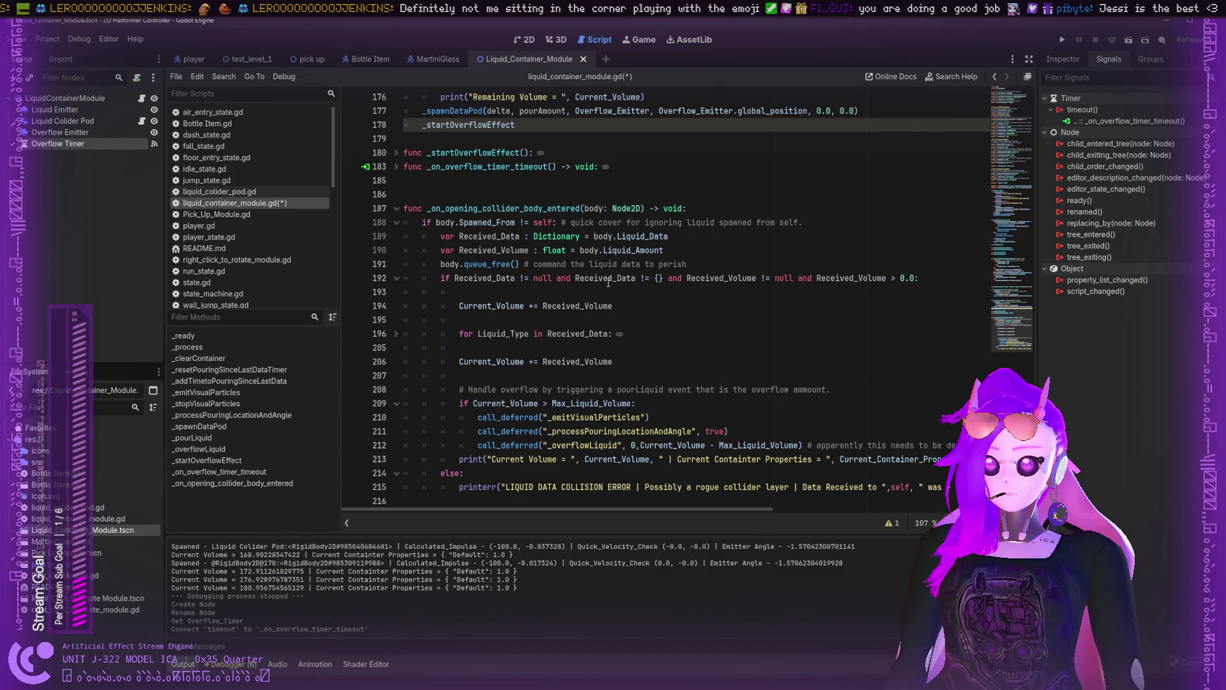
pyautogui.scroll(6, 608, 282)
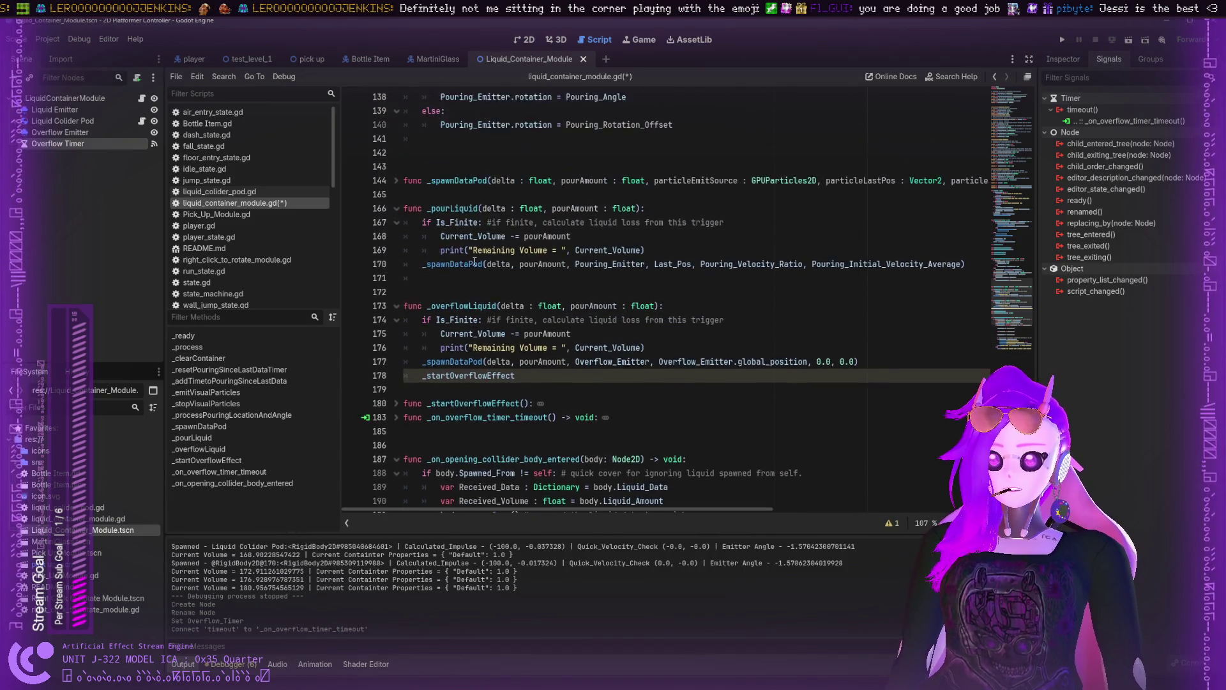
pyautogui.scroll(1, 504, 270)
pyautogui.scroll(8, 556, 208)
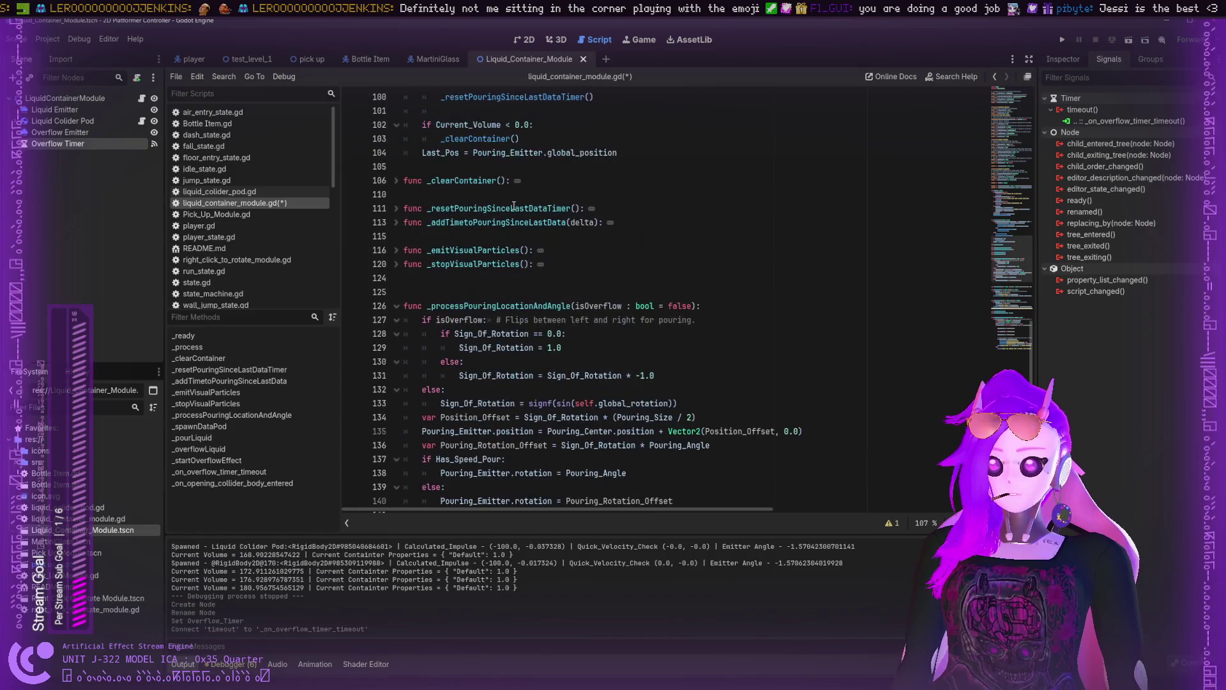
# - Fold the _processPouringLocationAndAngle function at line 126
pyautogui.click(396, 305)
pyautogui.scroll(7, 415, 284)
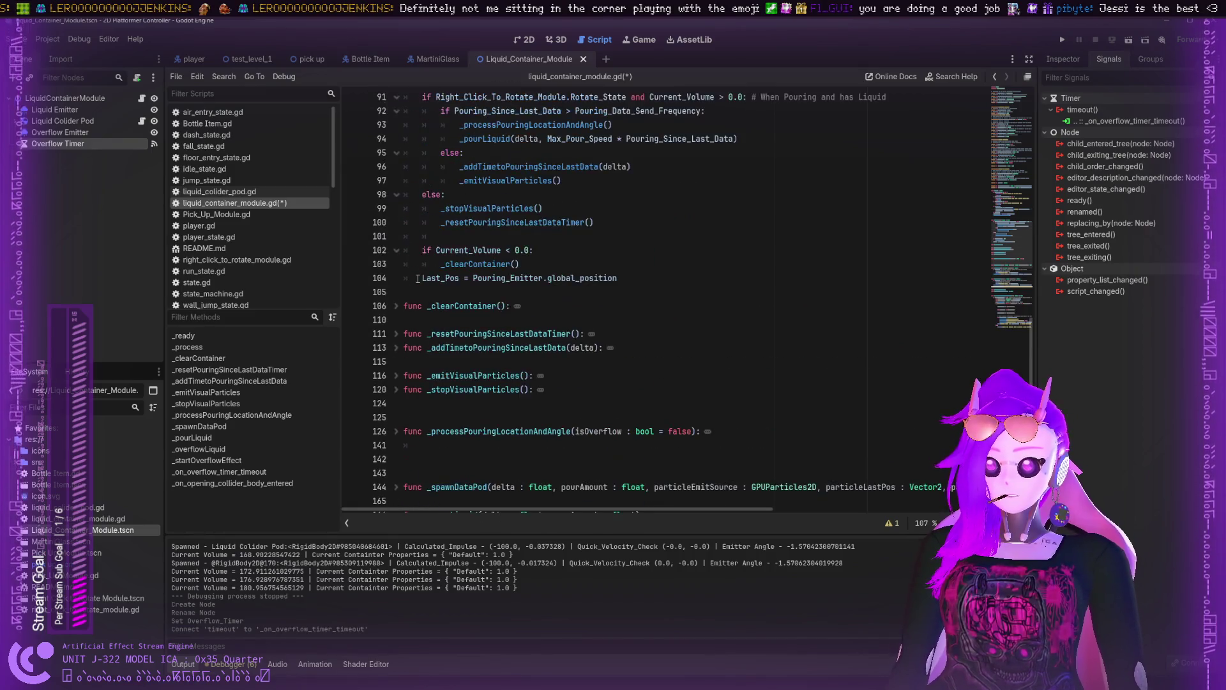
pyautogui.scroll(1, 418, 279)
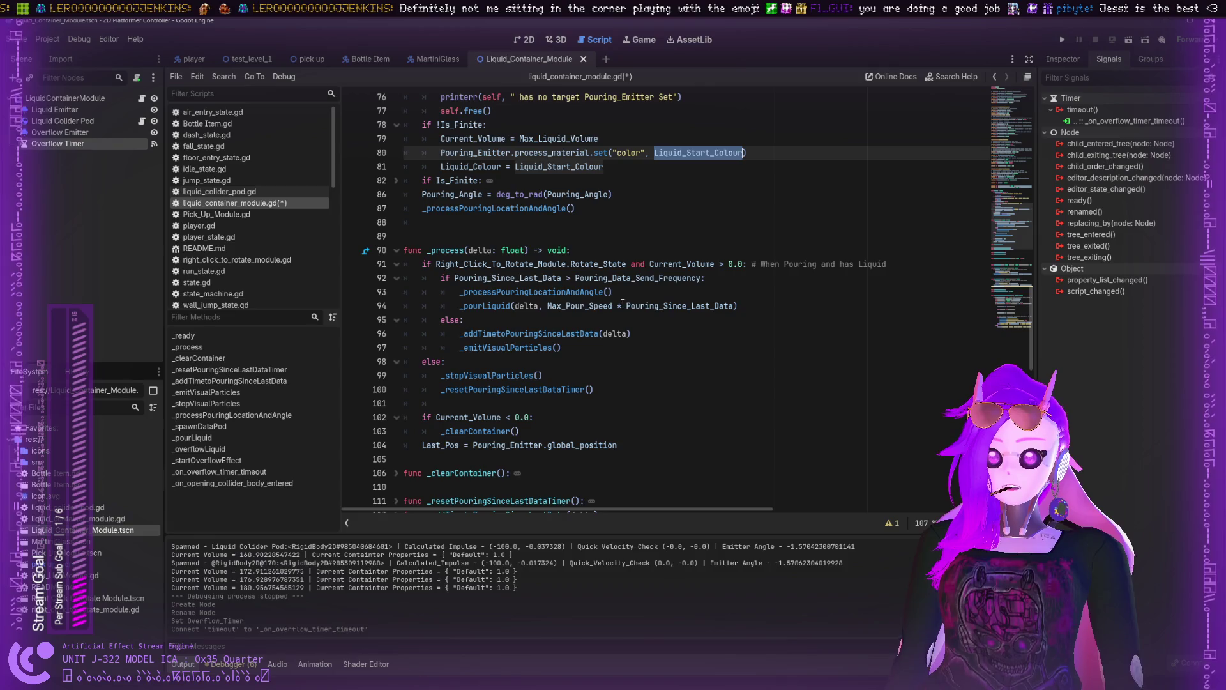
pyautogui.scroll(4, 620, 287)
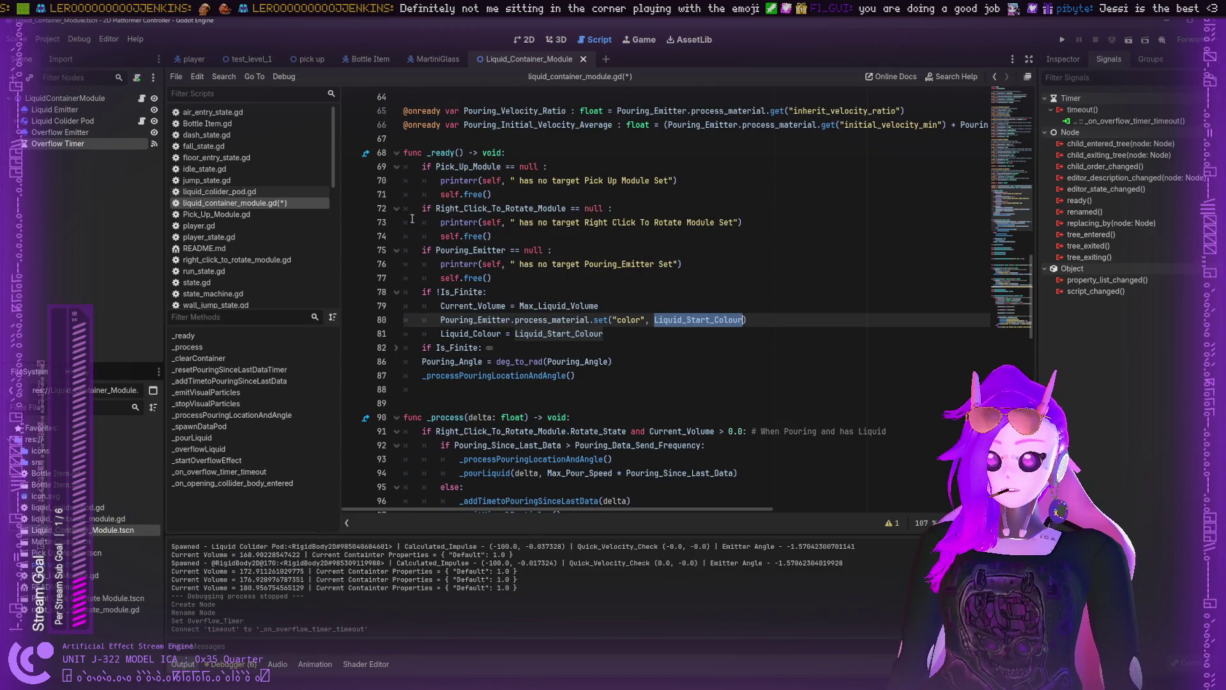
pyautogui.scroll(-12, 444, 231)
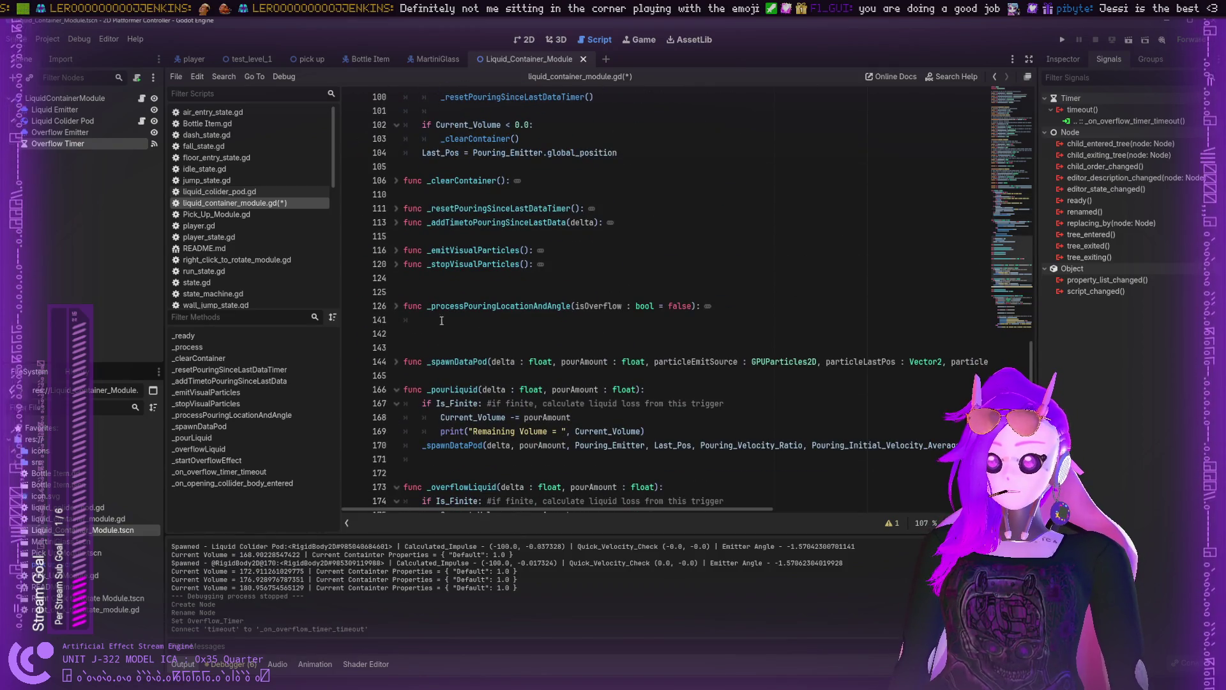
# - Write a stub func _changeLiquidColor(color : Color): with a pass body after the folded function
pyautogui.click(431, 334)
pyautogui.write('func _chang')
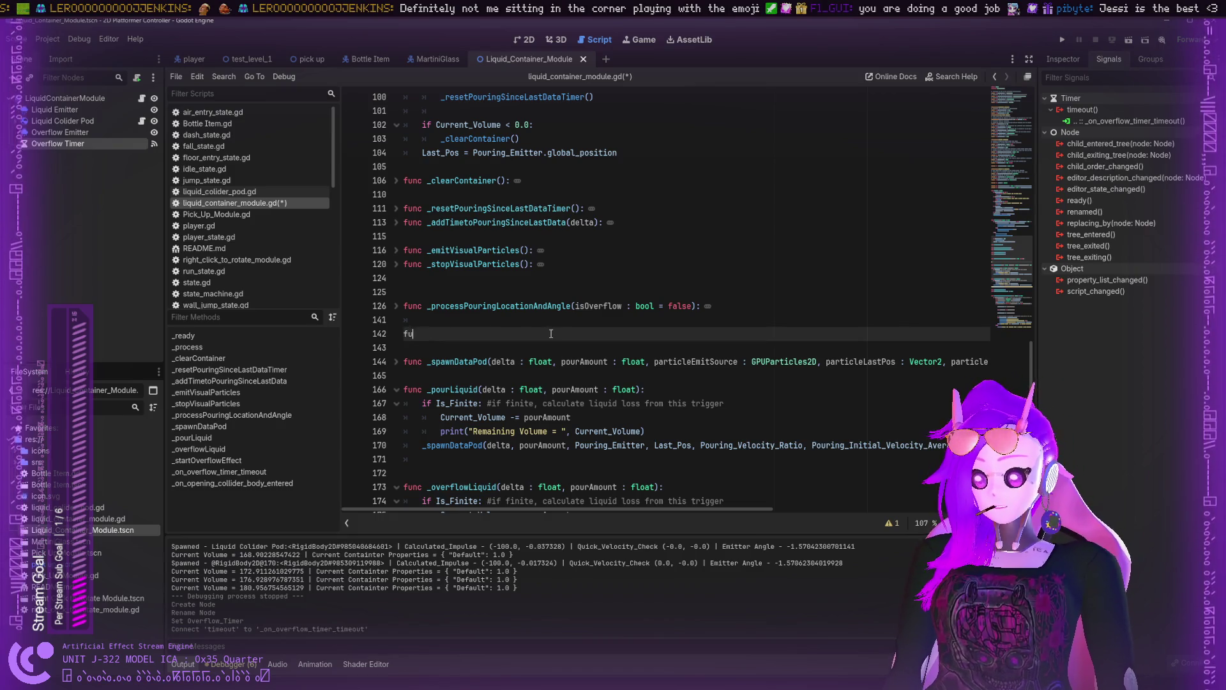
pyautogui.write('eLiquidColo')
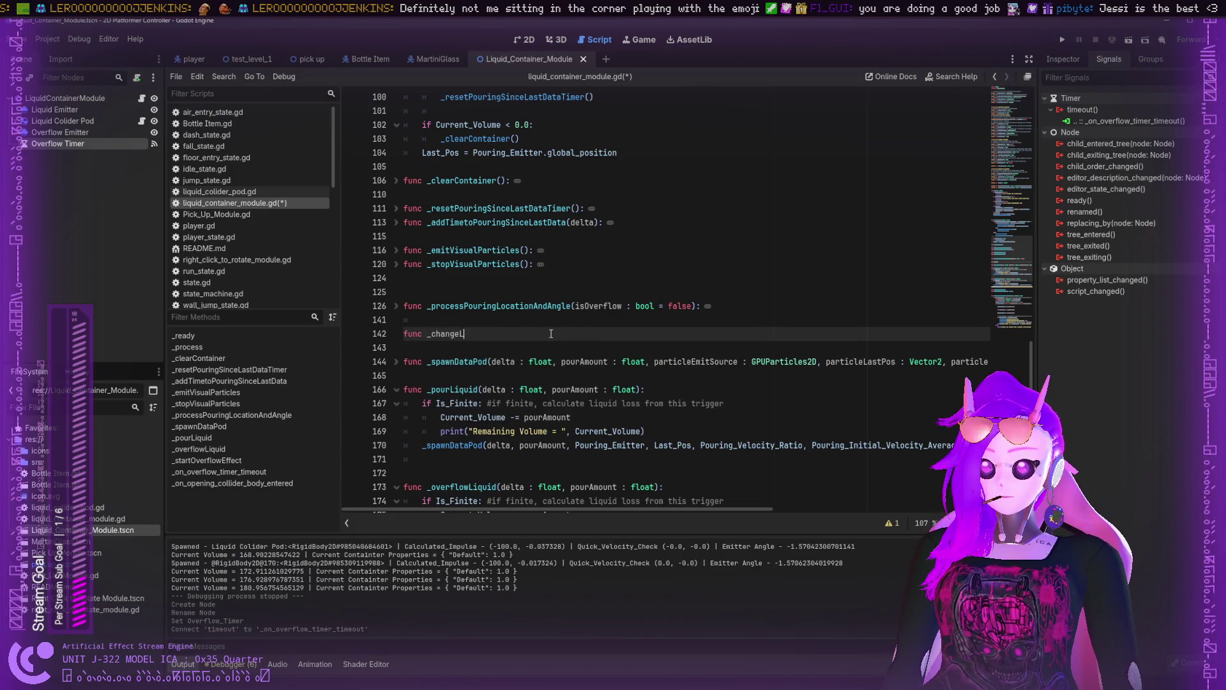
pyautogui.write('r')
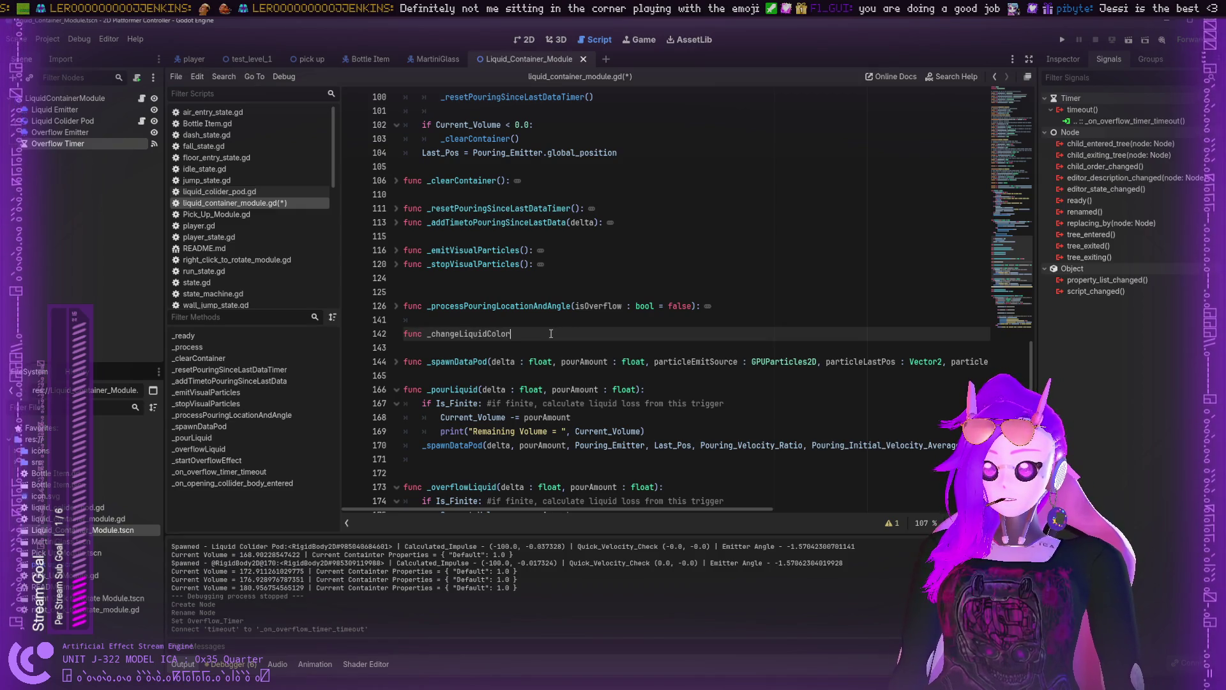
pyautogui.write('(color')
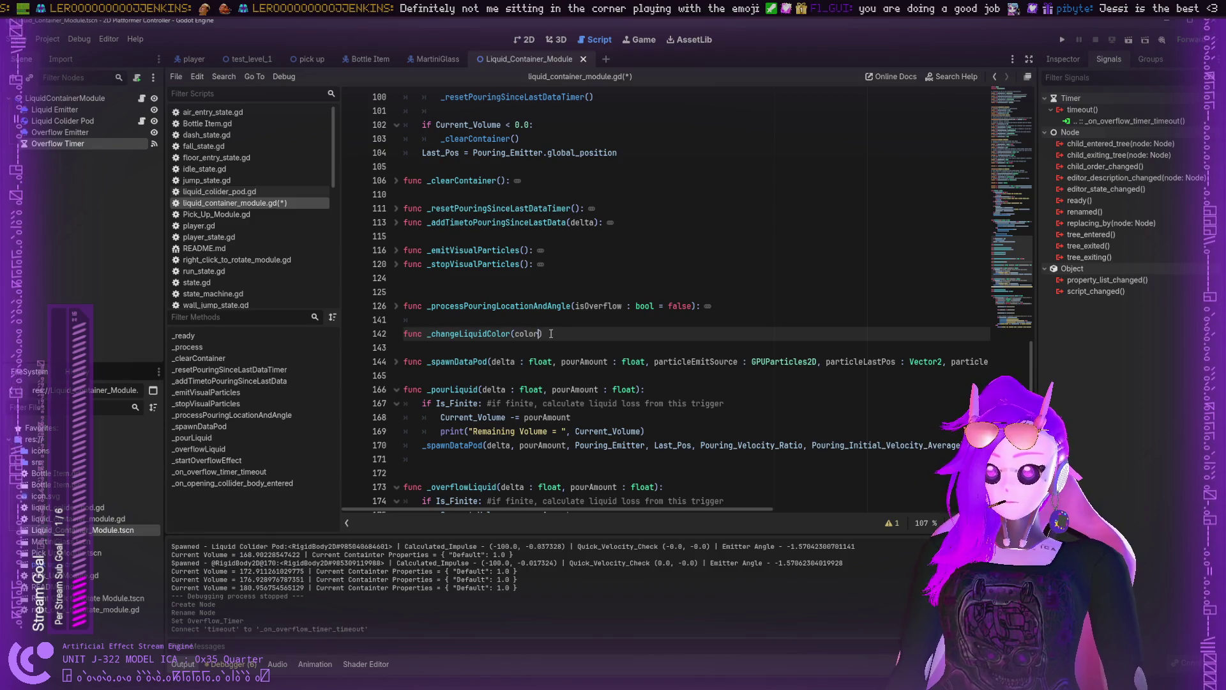
pyautogui.write(' : Color')
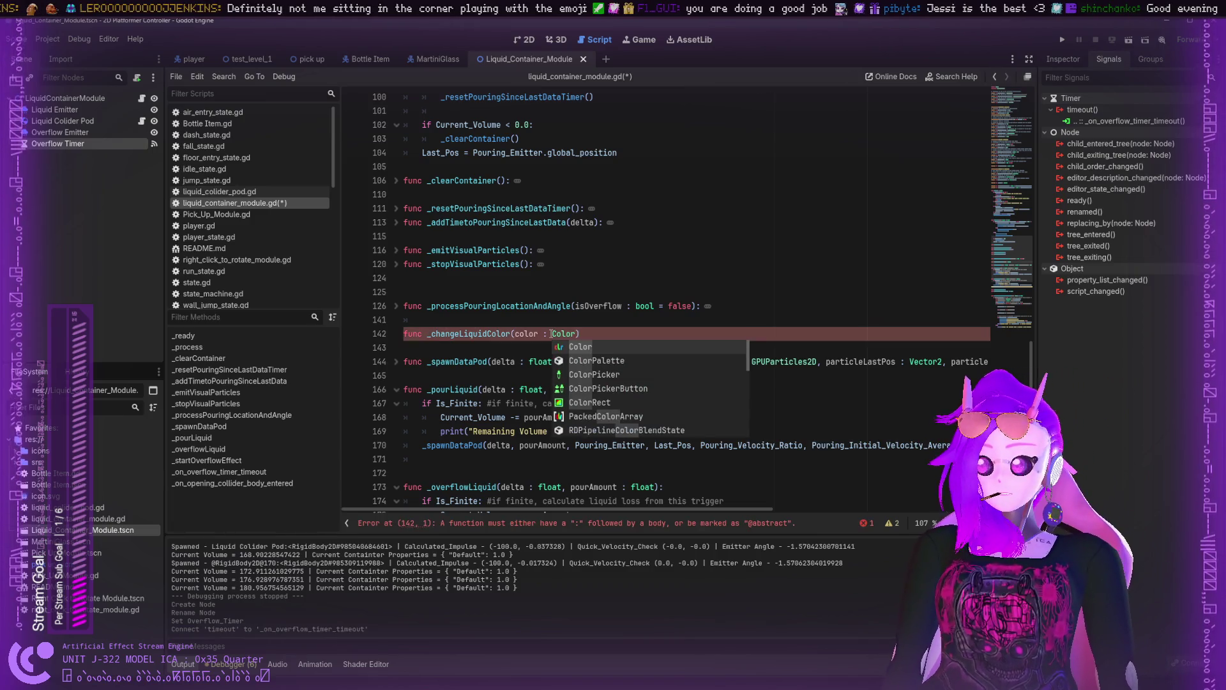
pyautogui.press('Escape')
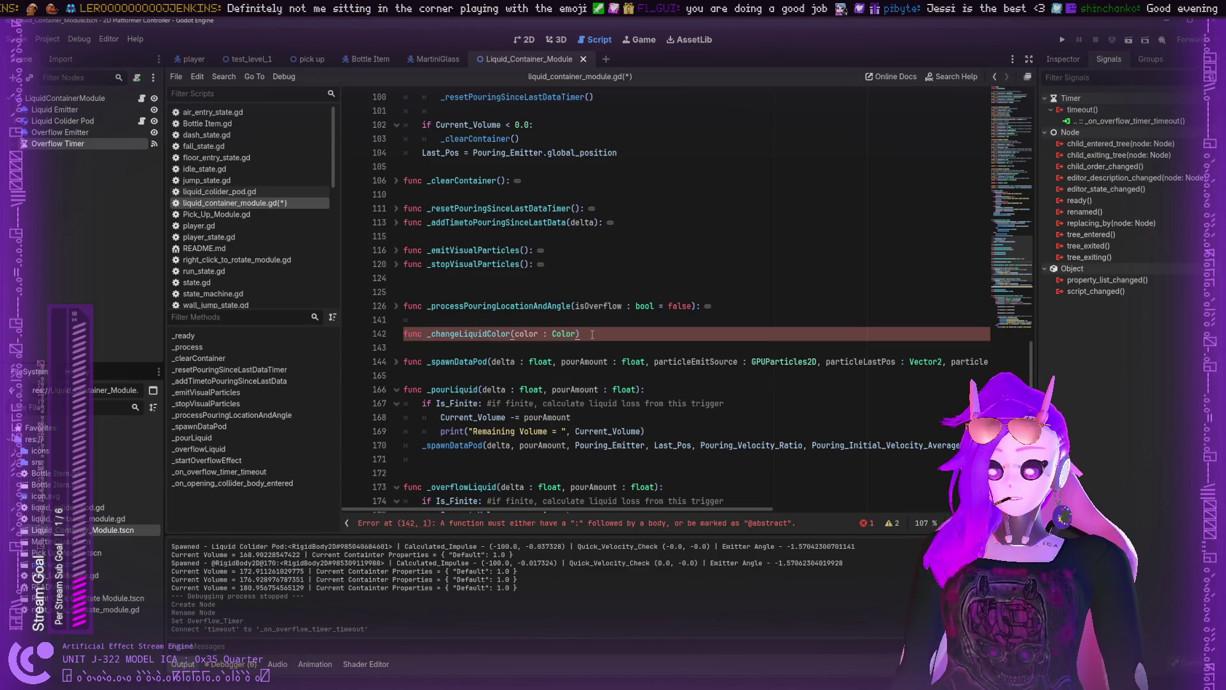
pyautogui.press('Return')
pyautogui.write('pass')
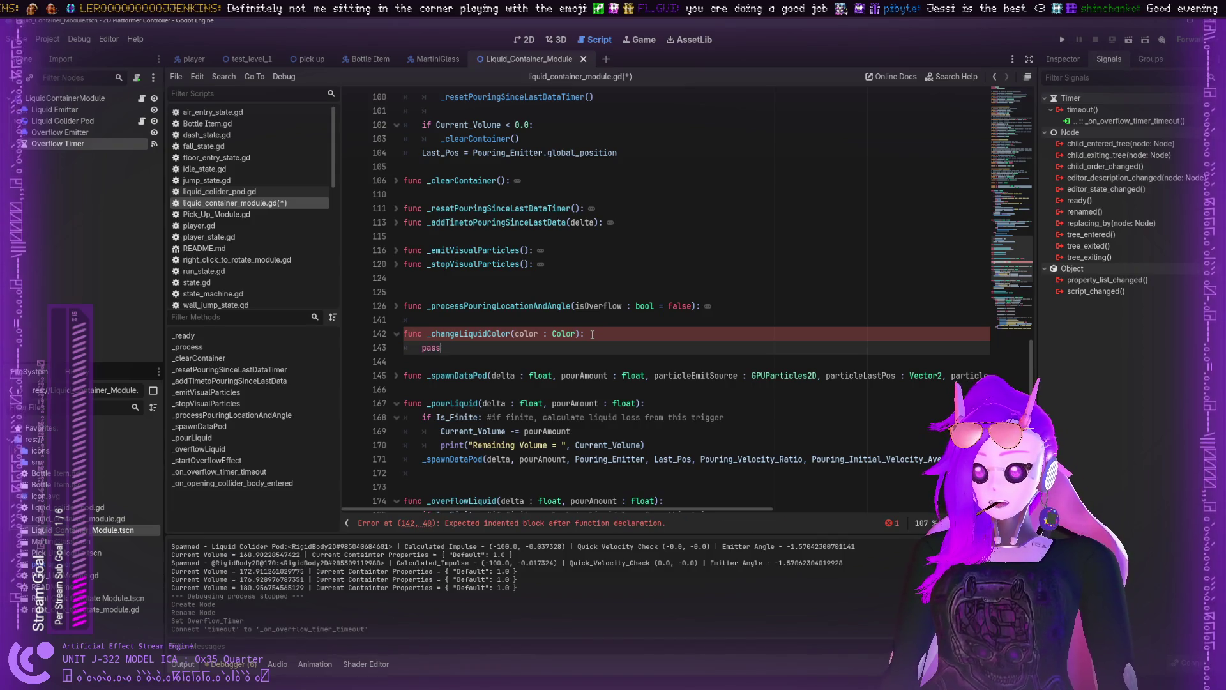
# - Select the Pouring_Emitter.process_material.set("color", ...) statement on line 80
pyautogui.scroll(10, 624, 335)
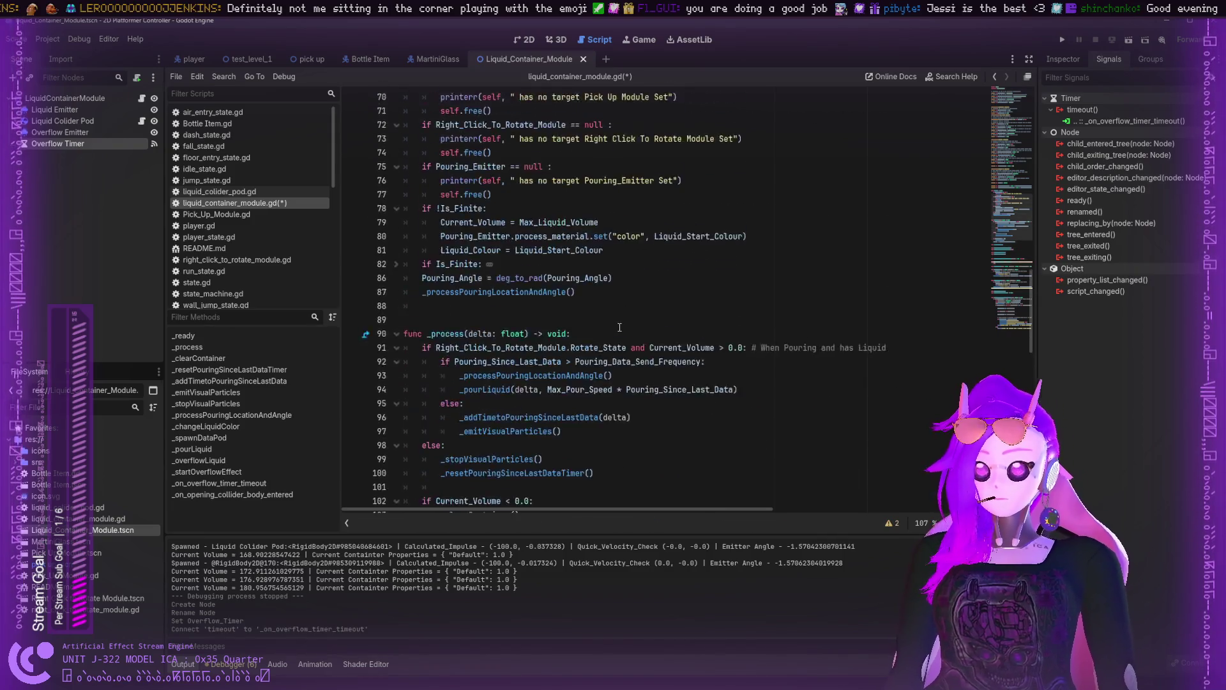
pyautogui.doubleClick(617, 319)
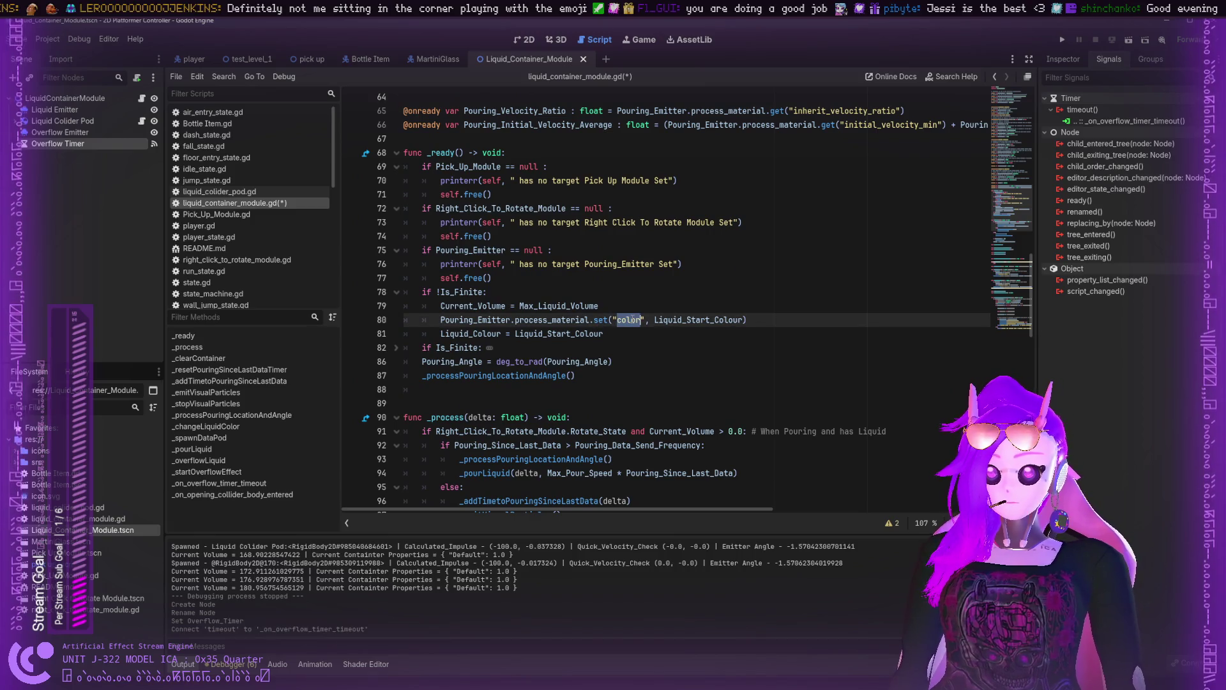
pyautogui.doubleClick(603, 319)
pyautogui.doubleClick(549, 319)
pyautogui.doubleClick(476, 319)
pyautogui.press('Home')
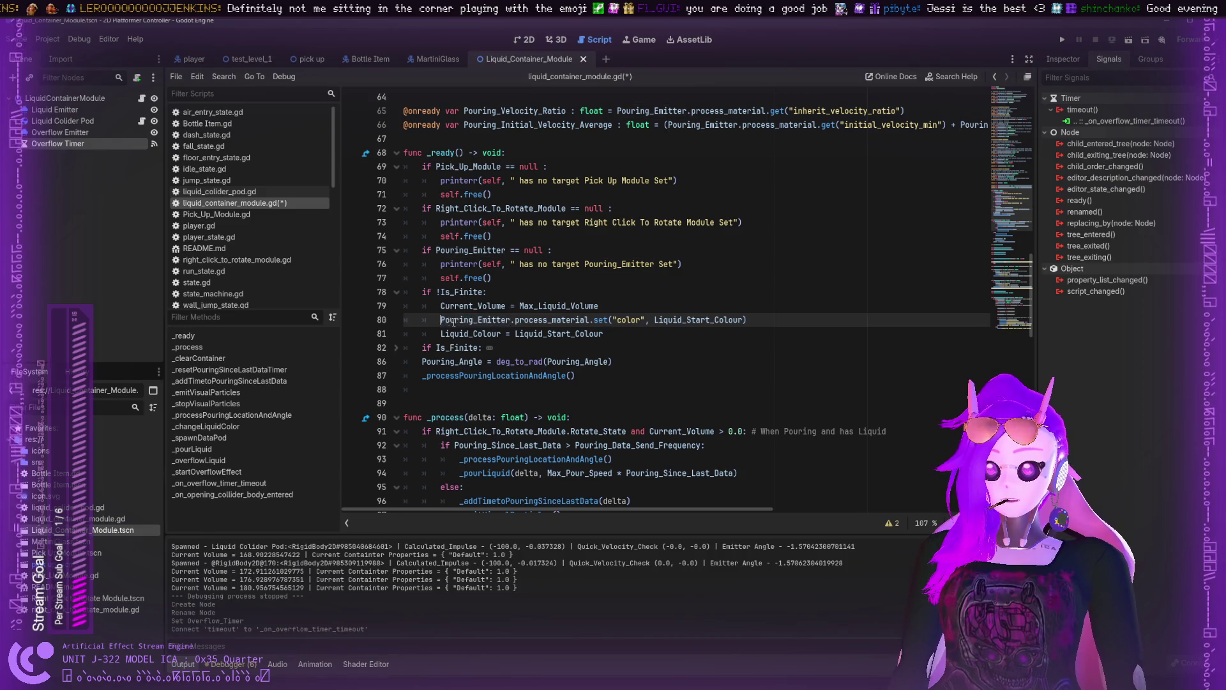
pyautogui.hotkey('ctrl', 'shift', 'Right')
pyautogui.hotkey('ctrl', 'shift', 'Right')
pyautogui.hotkey('ctrl', 'shift', 'Right')
pyautogui.scroll(-10, 599, 337)
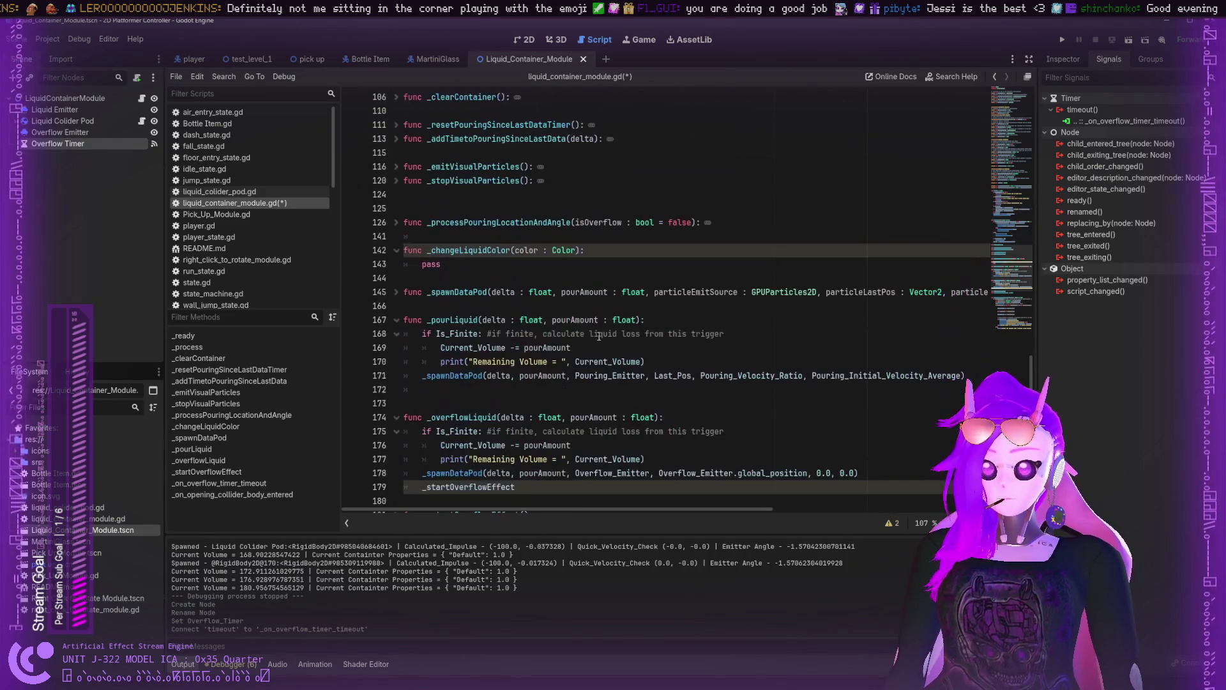
pyautogui.scroll(-1, 549, 292)
pyautogui.scroll(1, 473, 232)
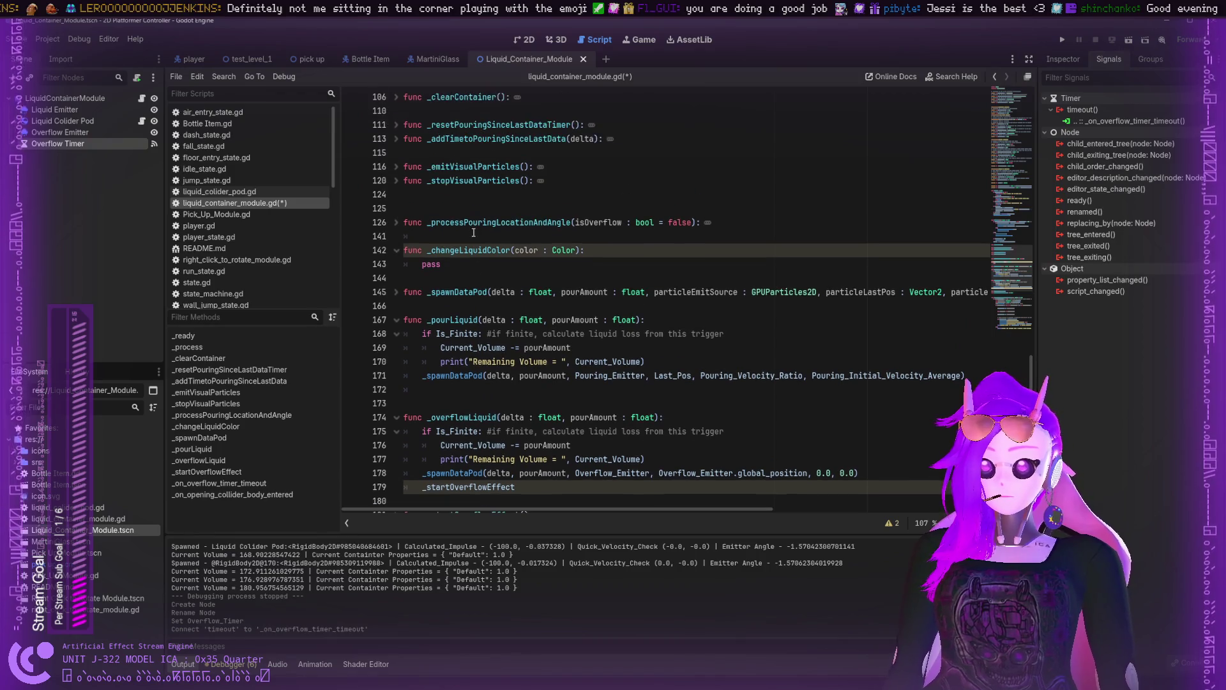
pyautogui.scroll(2, 637, 254)
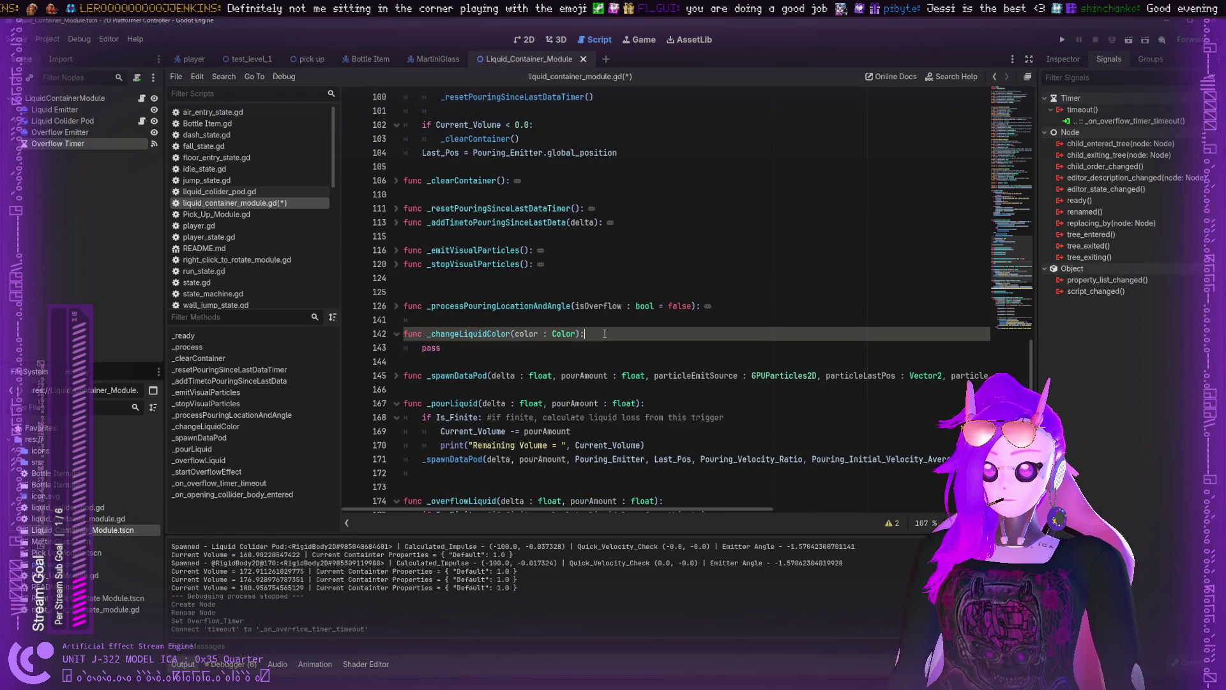
# - Paste the Pouring_Emitter colour-setting statement into _changeLiquidColor
pyautogui.press('Return')
pyautogui.write('Pouring_Emitter.process_material.set("color", Liquid_Start_Colour)')
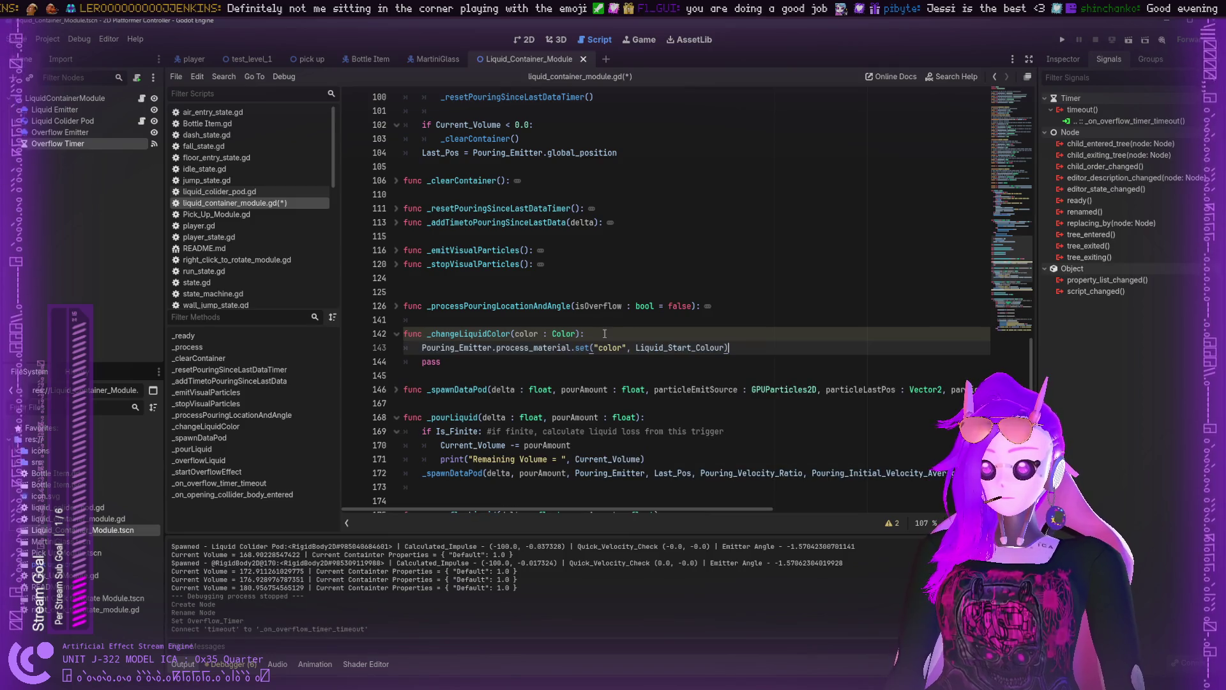
pyautogui.doubleClick(615, 348)
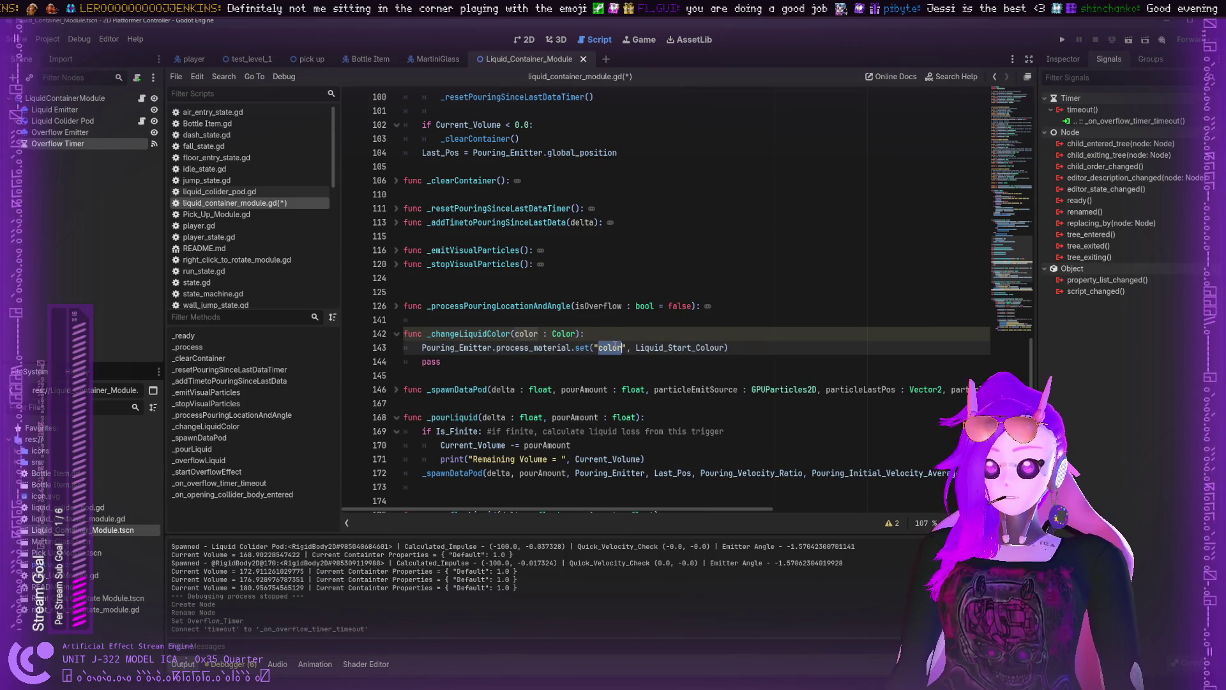
pyautogui.click(731, 348)
# - Add an if Is_Finite block calling Overflow_Emitter.process_material.set("color", ...)
pyautogui.press('Return')
pyautogui.write('if Is_Finite')
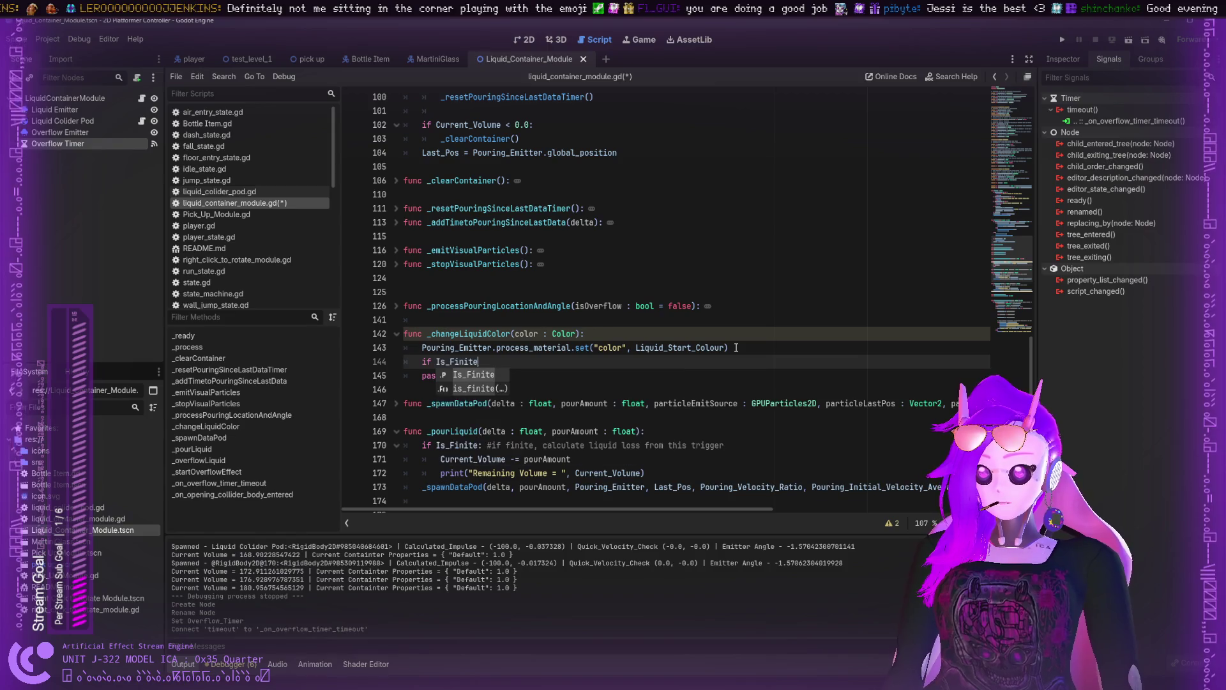
pyautogui.press('Return')
pyautogui.press('Return')
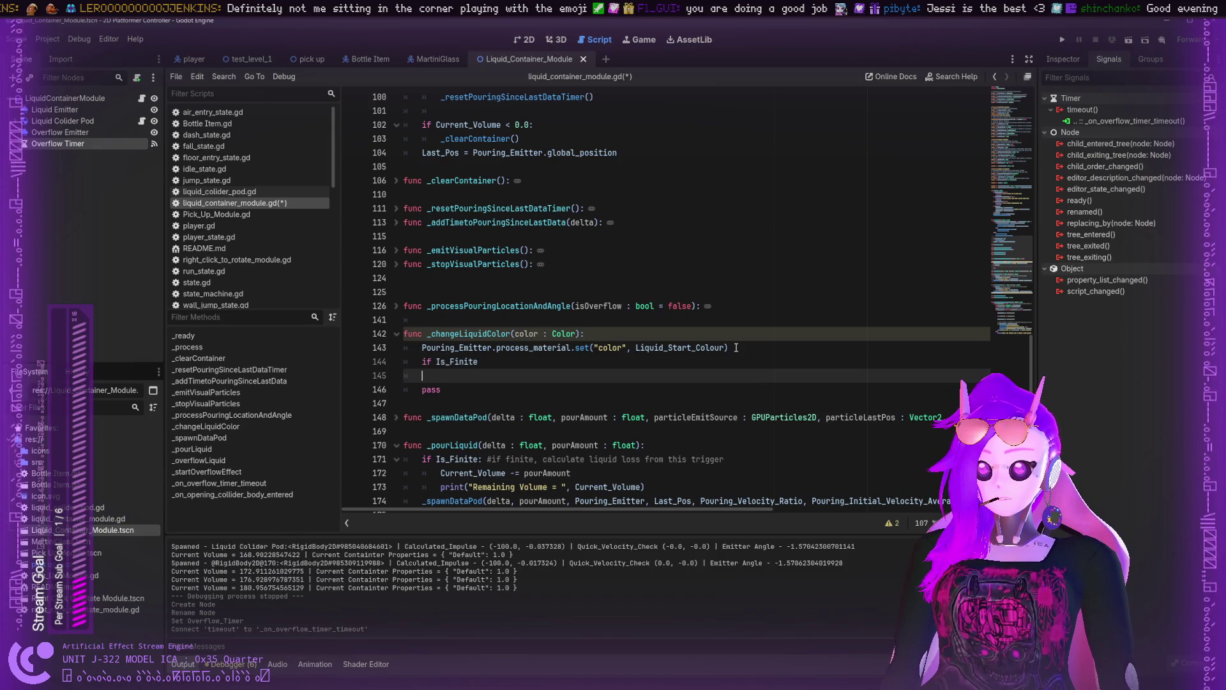
pyautogui.write('Pouring_E')
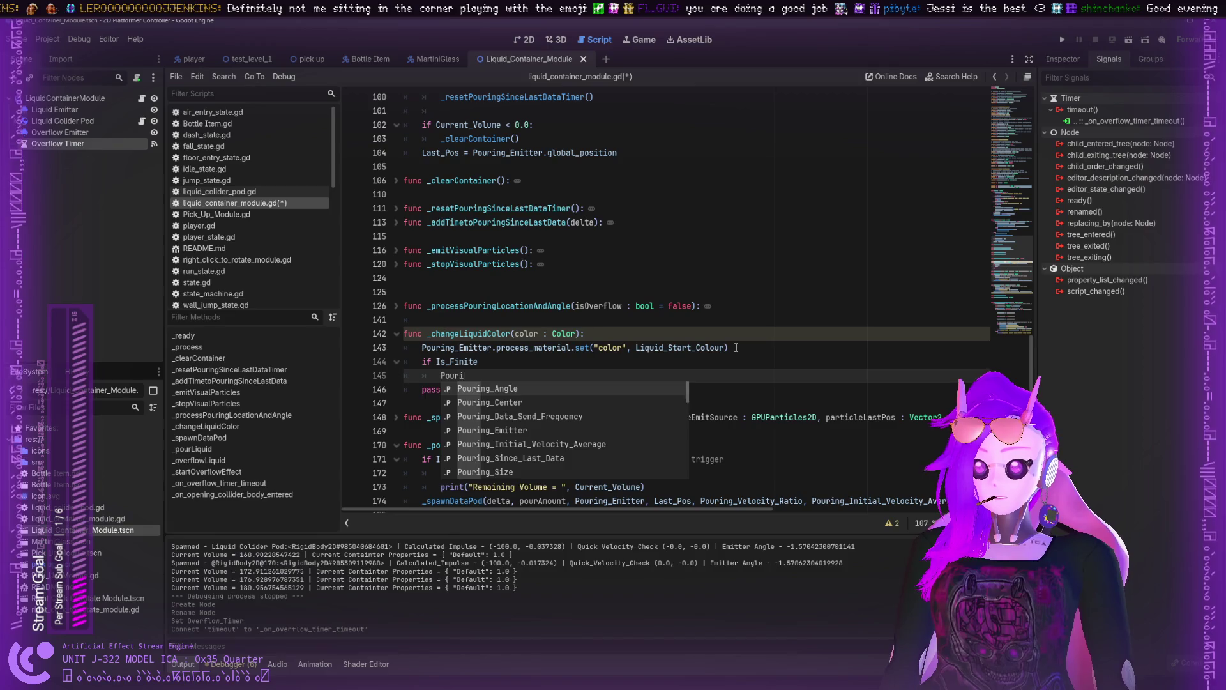
pyautogui.press('BackSpace')
pyautogui.press('BackSpace')
pyautogui.press('BackSpace')
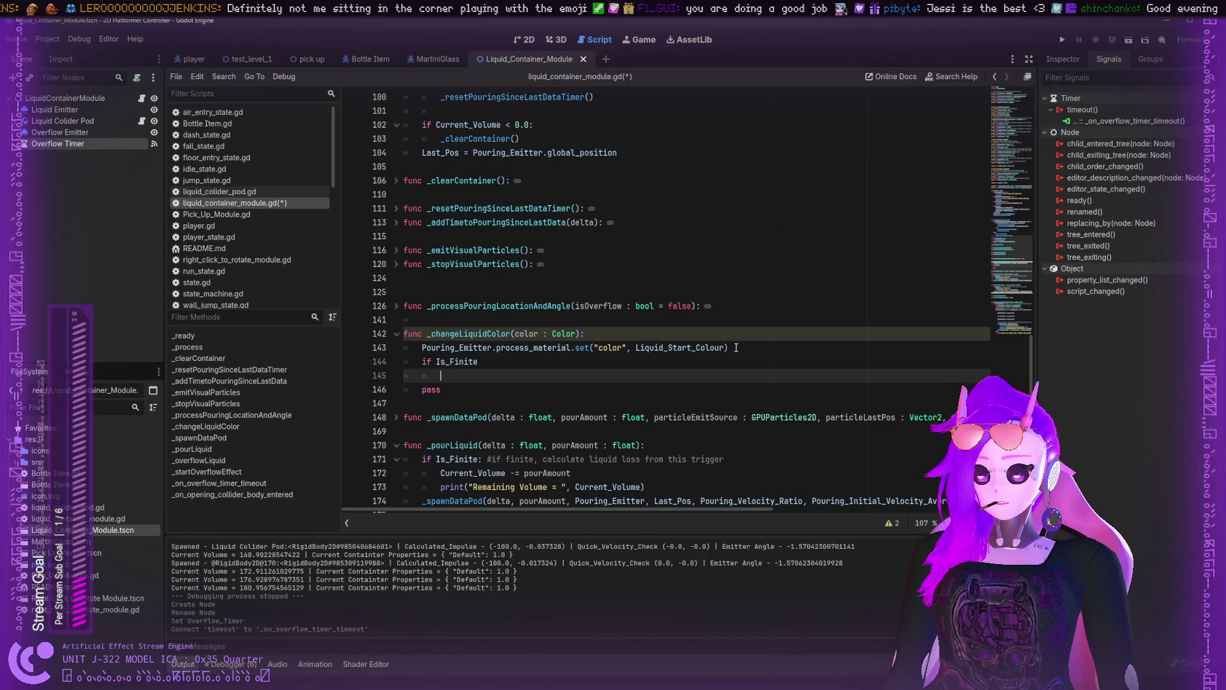
pyautogui.write('Overf')
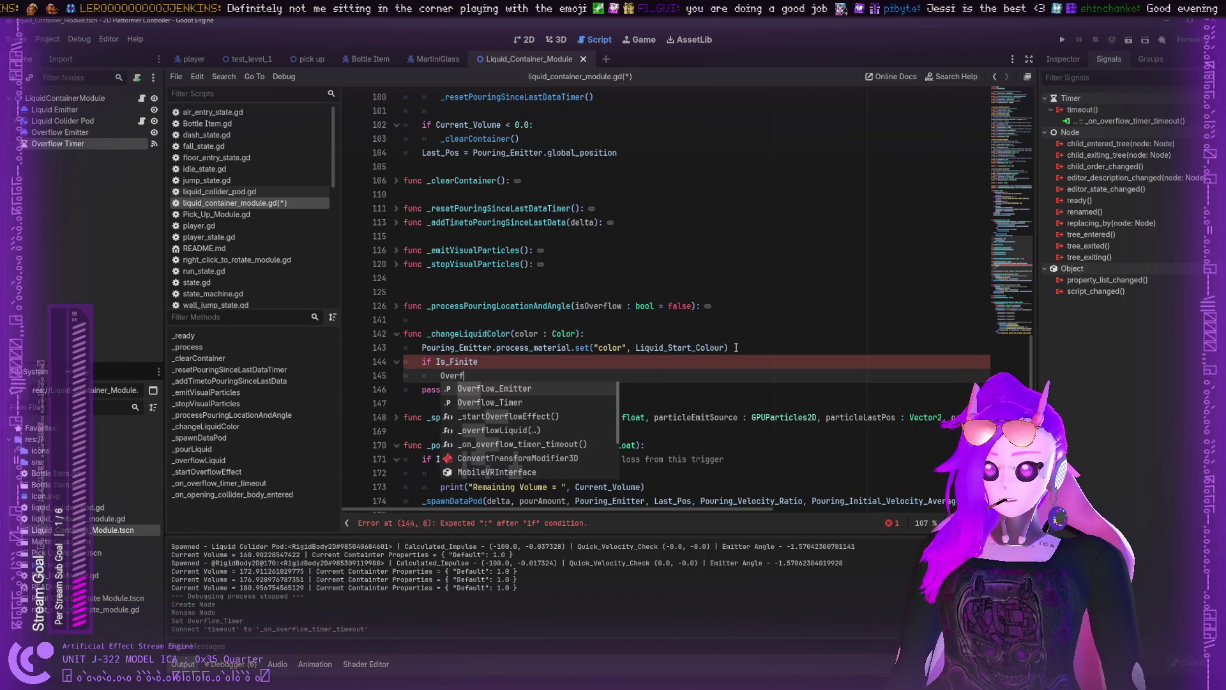
pyautogui.press('Return')
pyautogui.write('roc')
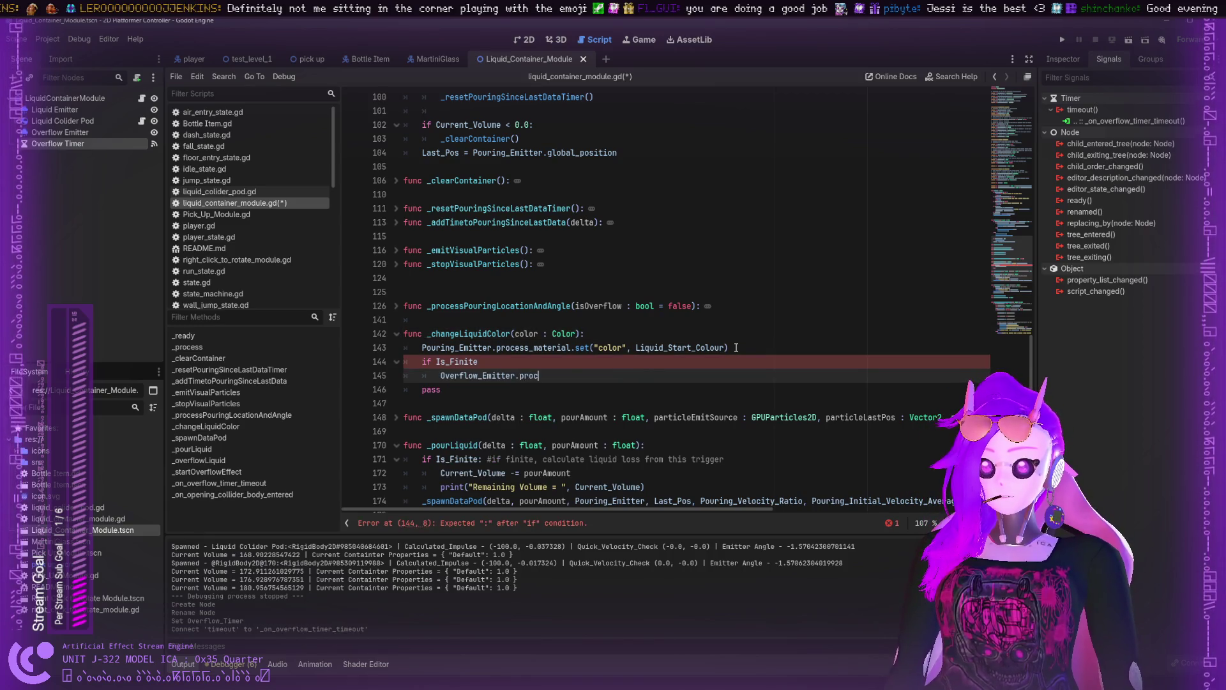
pyautogui.press('Return')
pyautogui.write('.set')
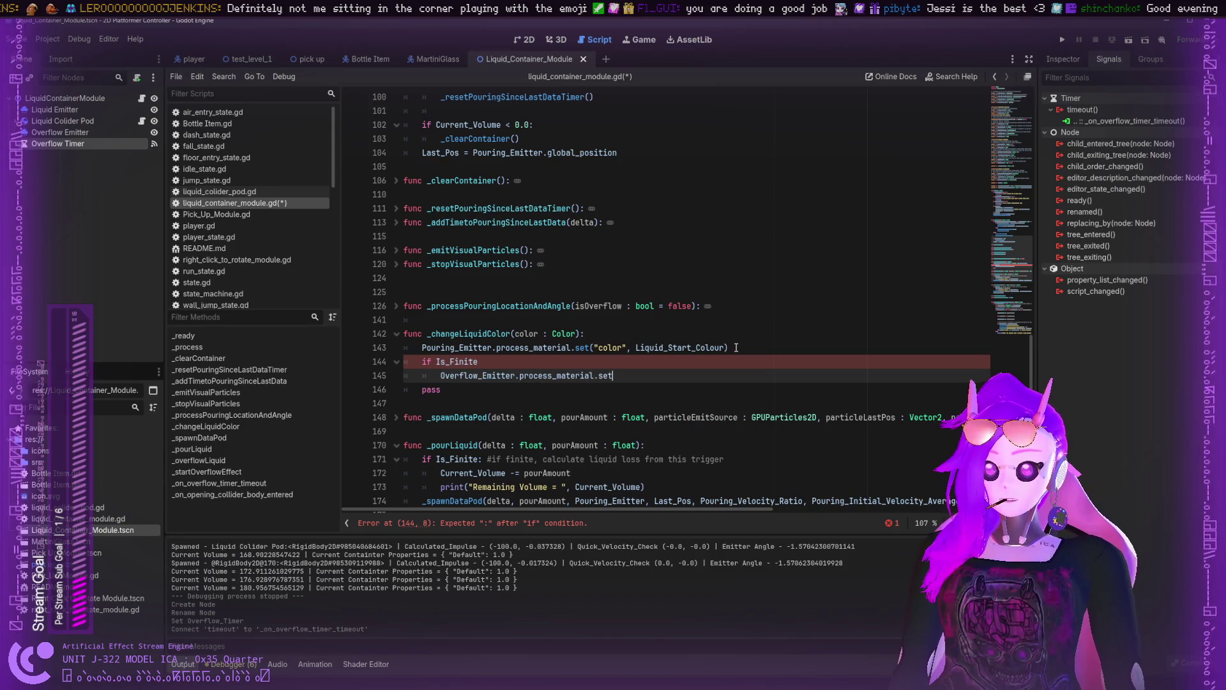
pyautogui.press('Return')
pyautogui.write('"co')
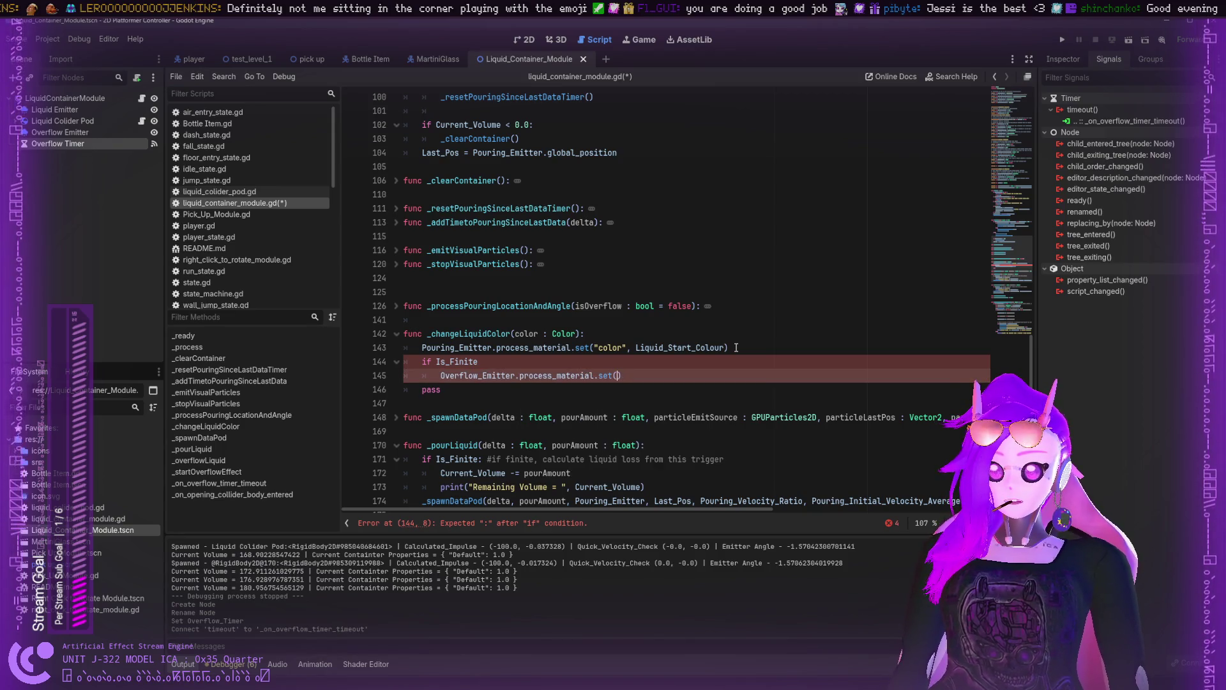
pyautogui.write('lor"')
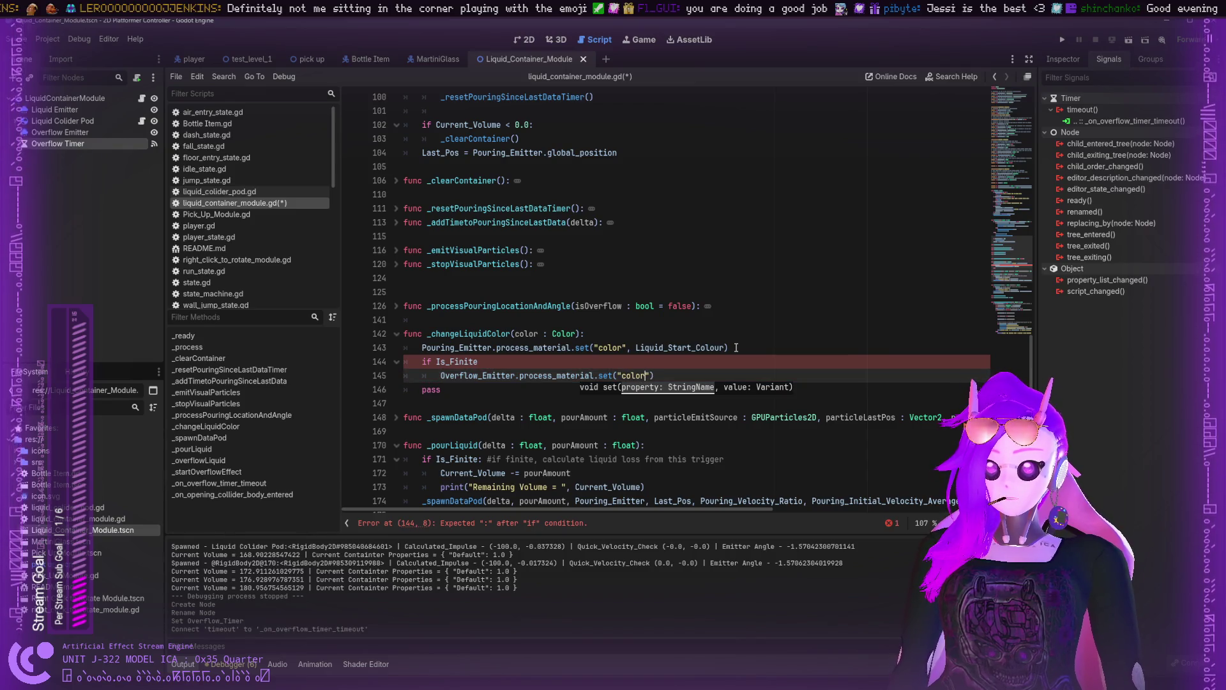
pyautogui.write(', Liquid_')
pyautogui.press('BackSpace')
pyautogui.press('BackSpace')
pyautogui.press('BackSpace')
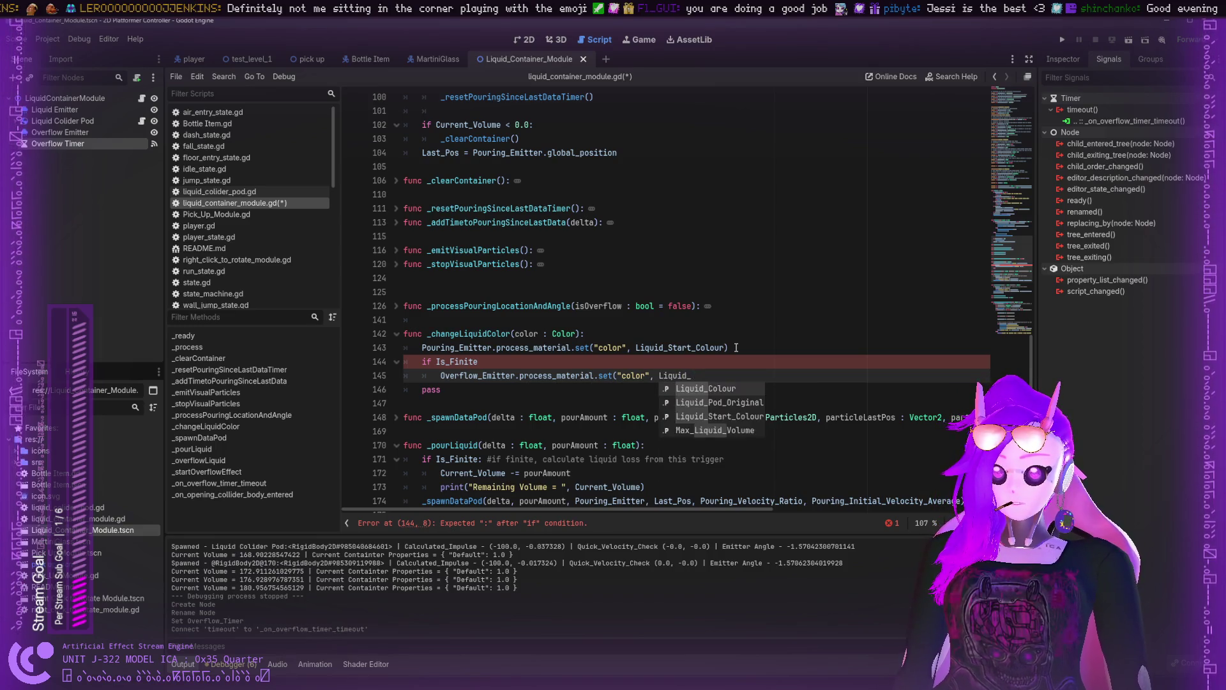
# - Pass the color parameter to both set calls and delete the leftover pass
pyautogui.doubleClick(526, 333)
pyautogui.hotkey('ctrl', 'c')
pyautogui.doubleClick(682, 348)
pyautogui.hotkey('ctrl', 'v')
pyautogui.doubleClick(664, 375)
pyautogui.hotkey('ctrl', 'v')
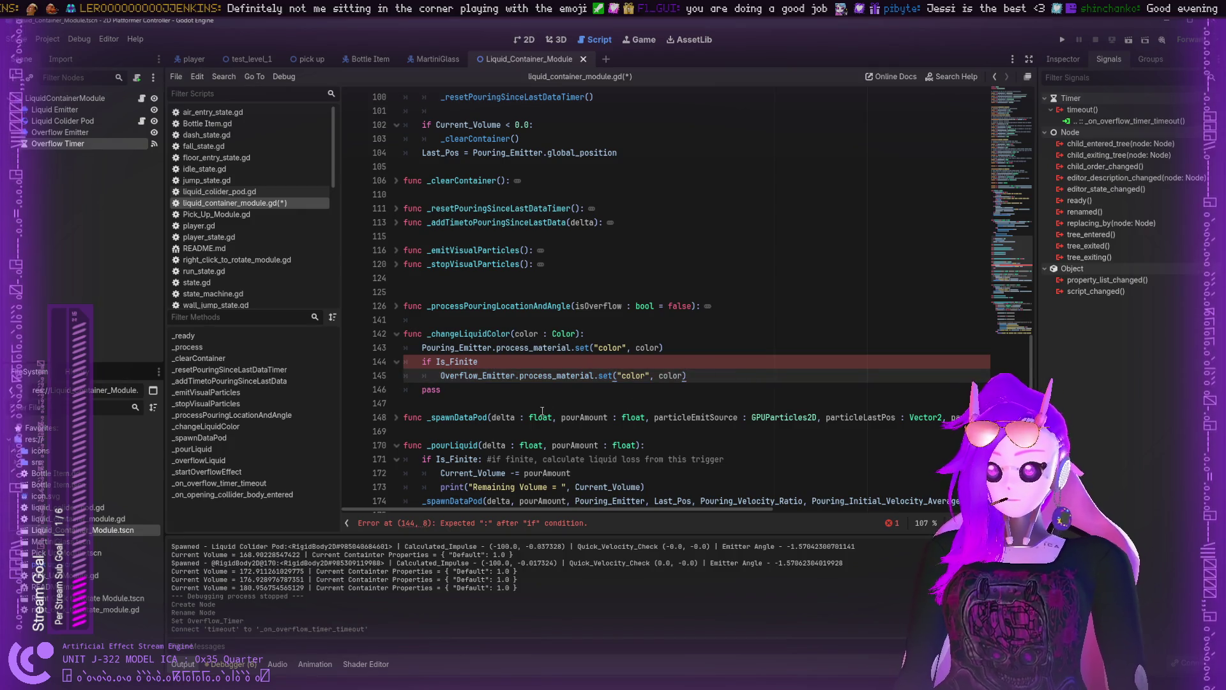
pyautogui.press('Down')
pyautogui.press('End')
pyautogui.press('BackSpace')
pyautogui.press('BackSpace')
pyautogui.press('BackSpace')
pyautogui.press('BackSpace')
pyautogui.click(498, 363)
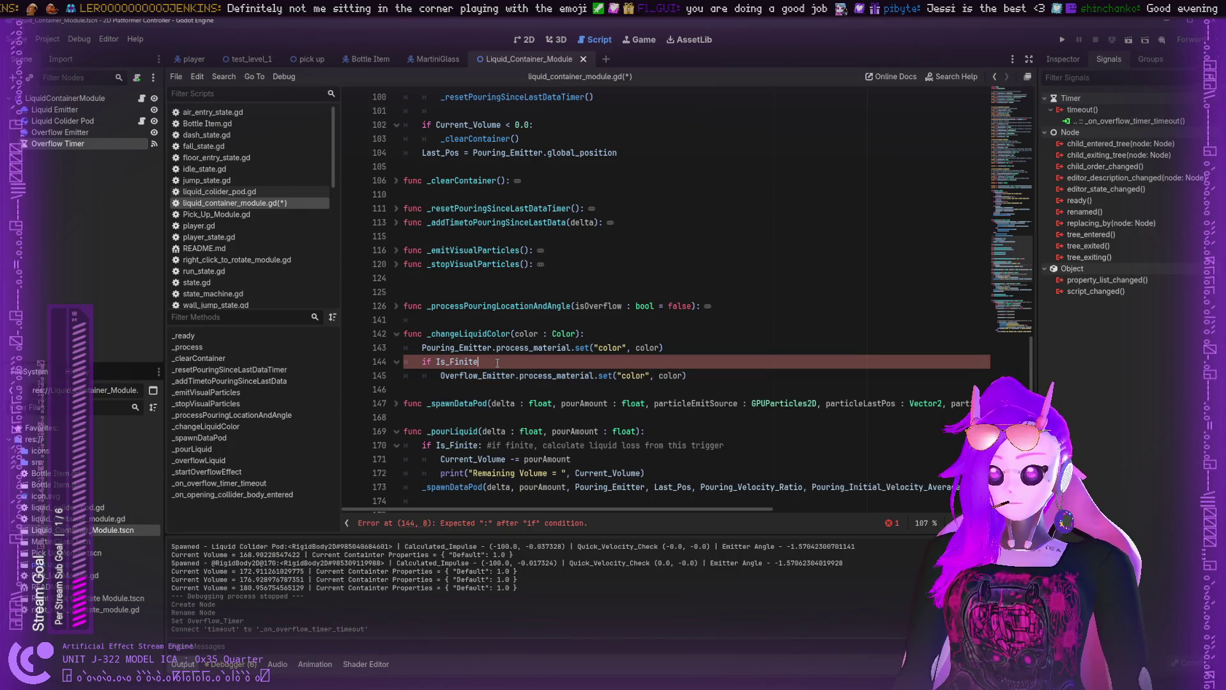
pyautogui.doubleClick(496, 328)
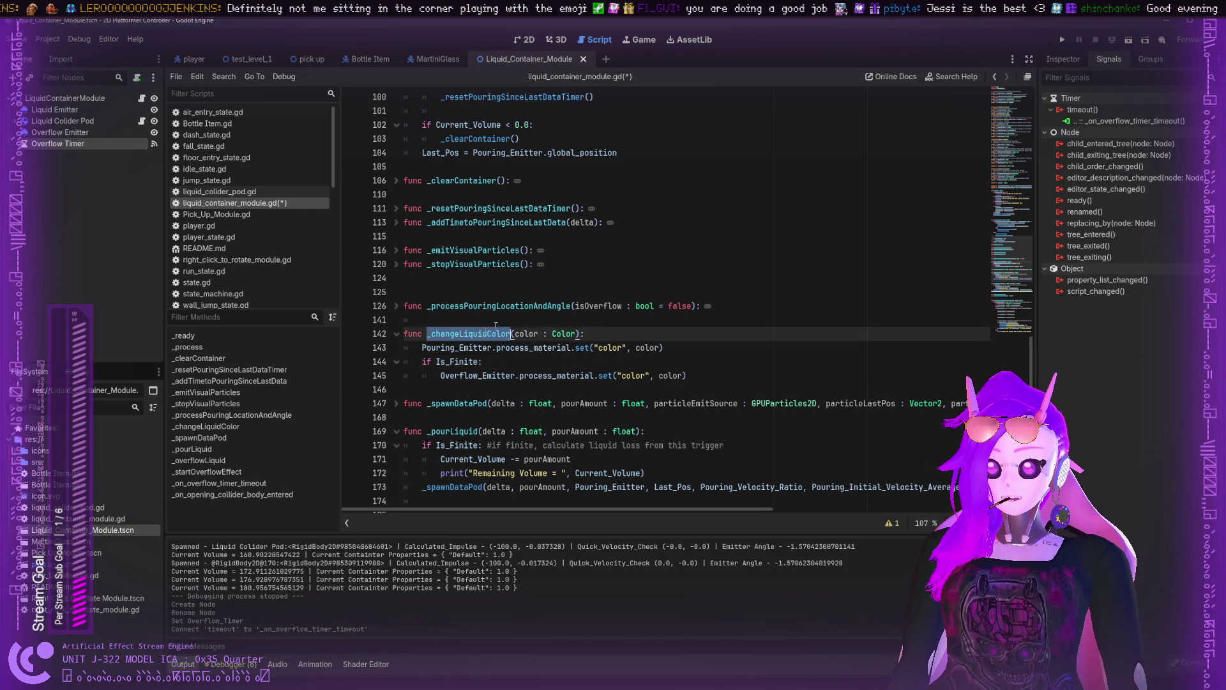
pyautogui.scroll(13, 608, 238)
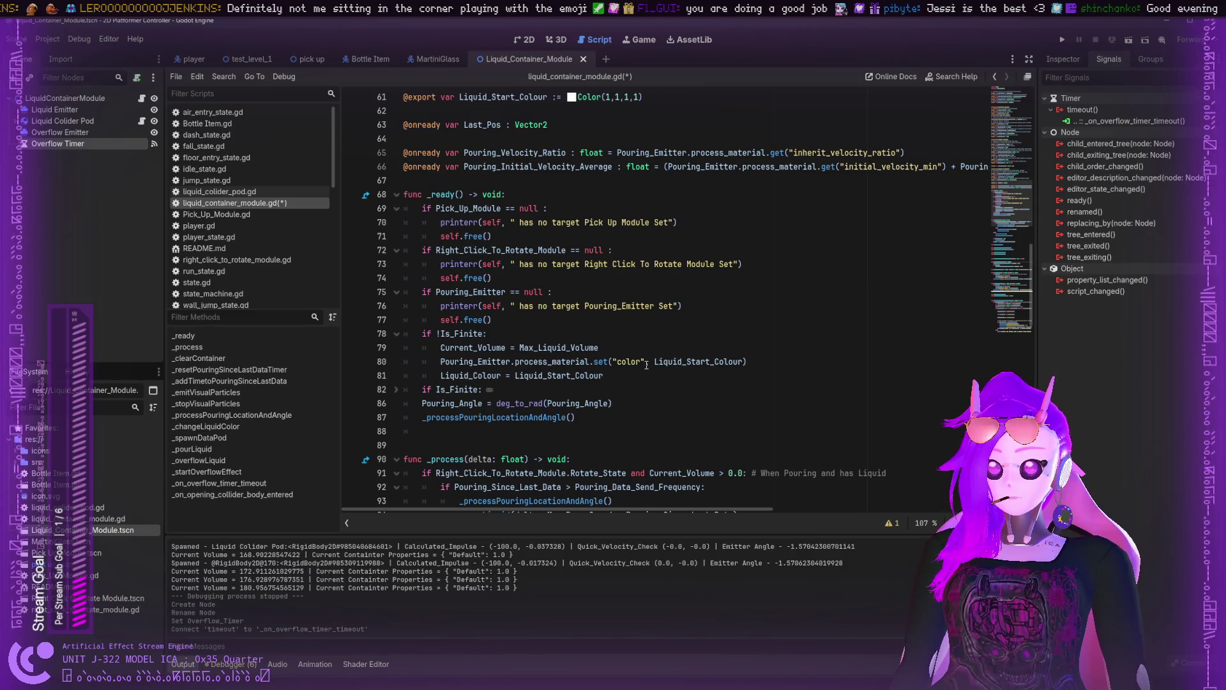
# - Replace line 80's direct set call with _changeLiquidColor(Liquid_Start_Colour)
pyautogui.click(440, 361)
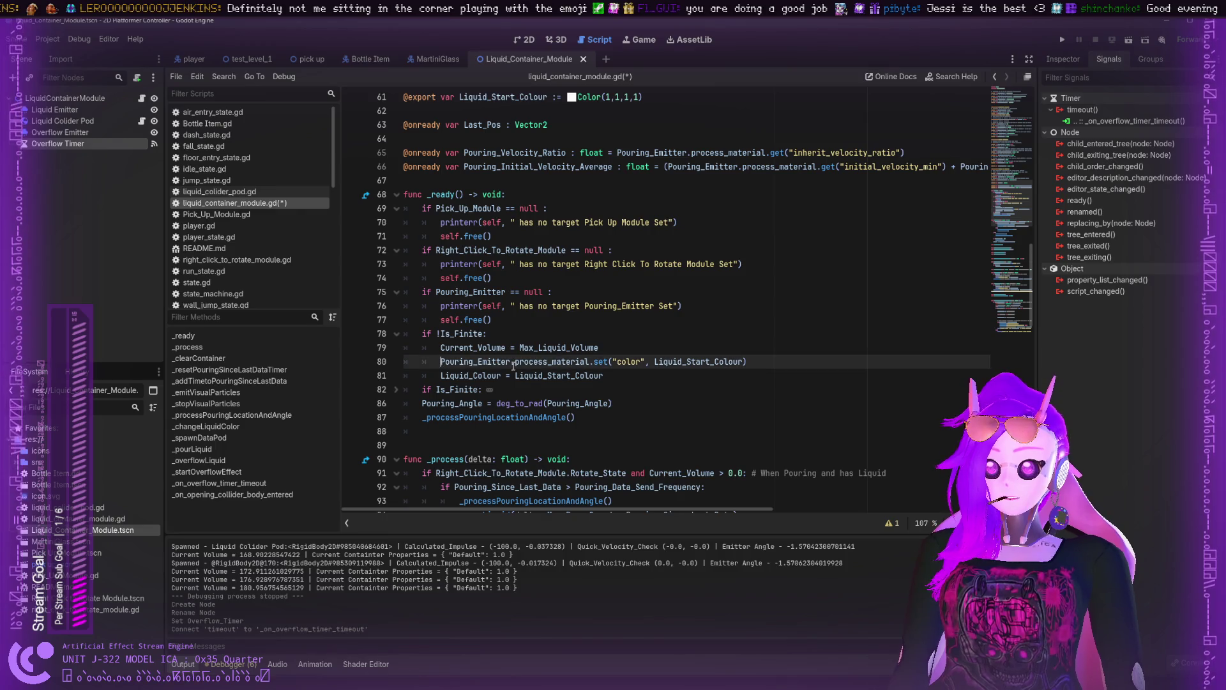
pyautogui.moveTo(440, 362)
pyautogui.mouseDown()
pyautogui.moveTo(711, 362)
pyautogui.moveTo(653, 362)
pyautogui.mouseUp()
pyautogui.write('_changeLiquidColor')
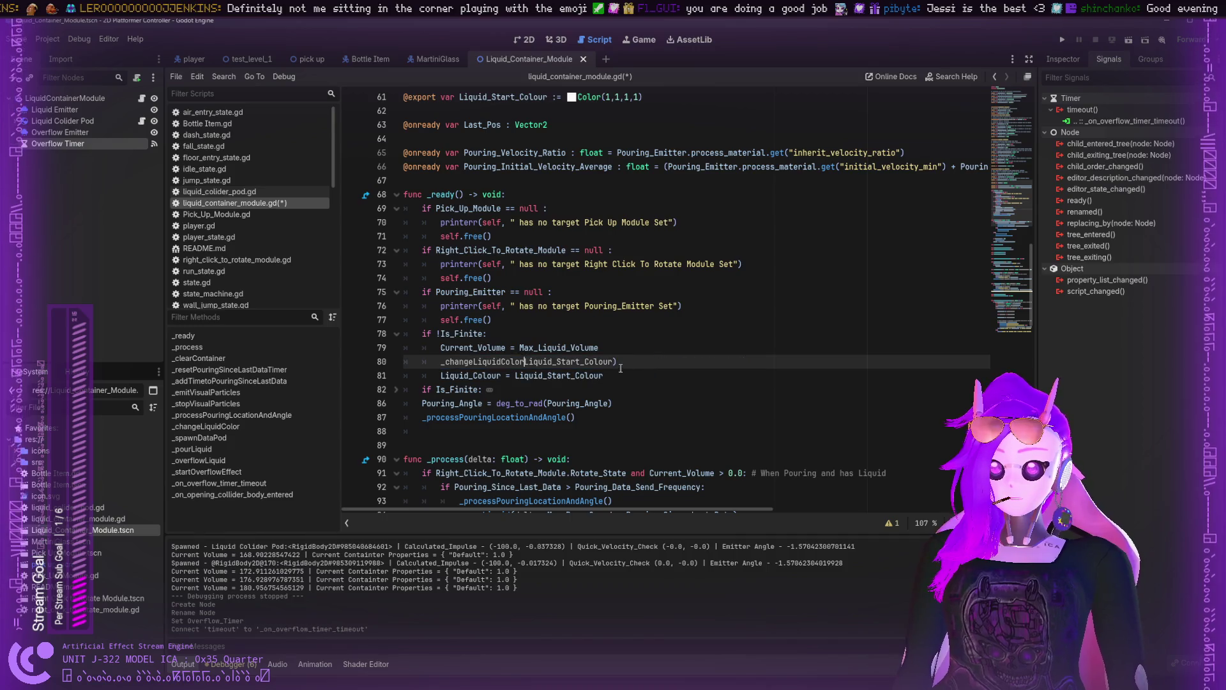
pyautogui.write('(')
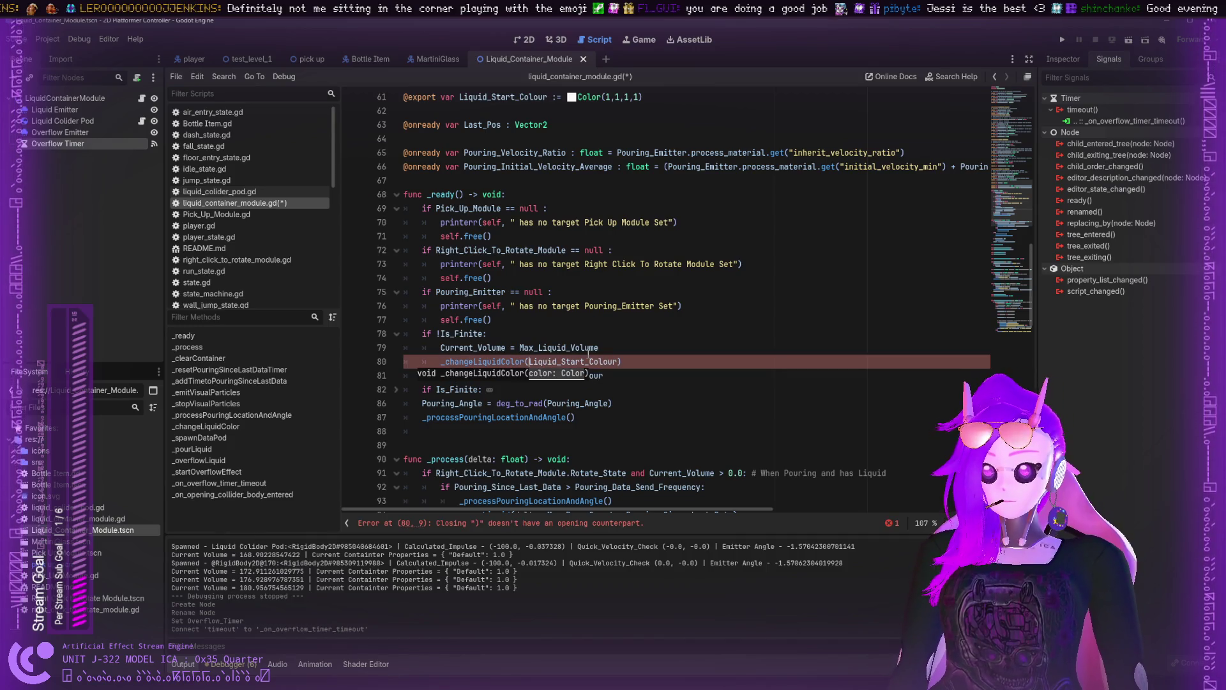
pyautogui.press('End')
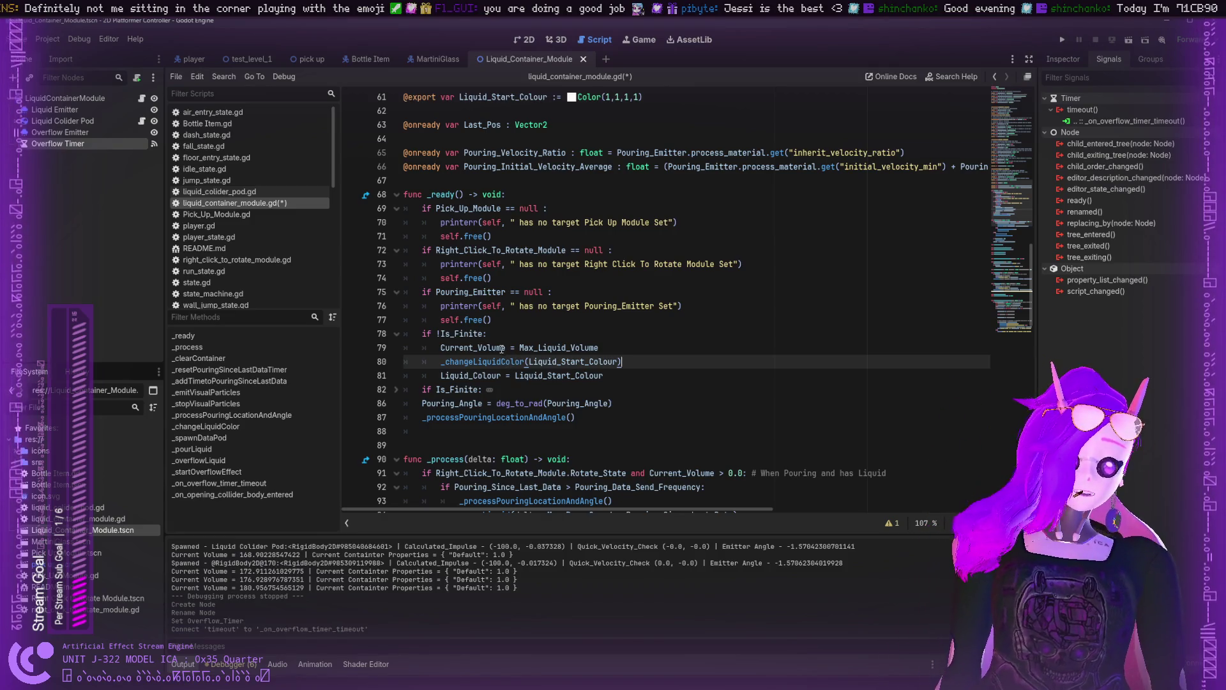
# - Select the Liquid_Colour assignment line on line 81
pyautogui.scroll(-3, 514, 271)
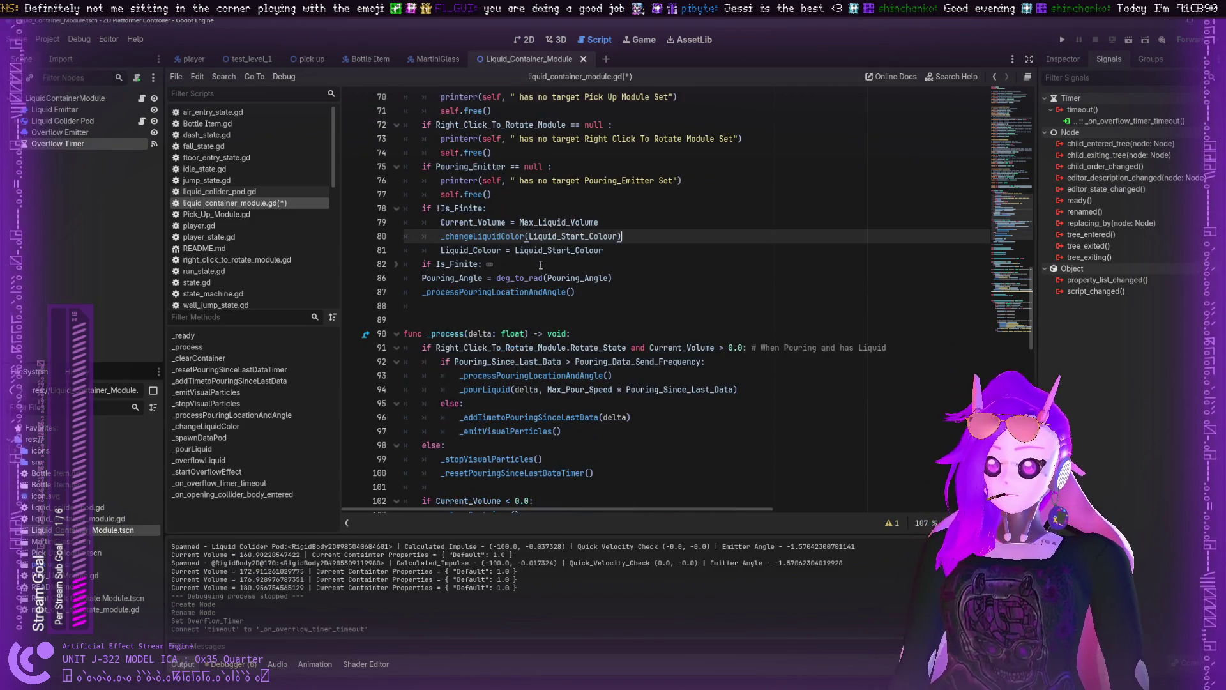
pyautogui.doubleClick(507, 236)
pyautogui.scroll(-3, 610, 306)
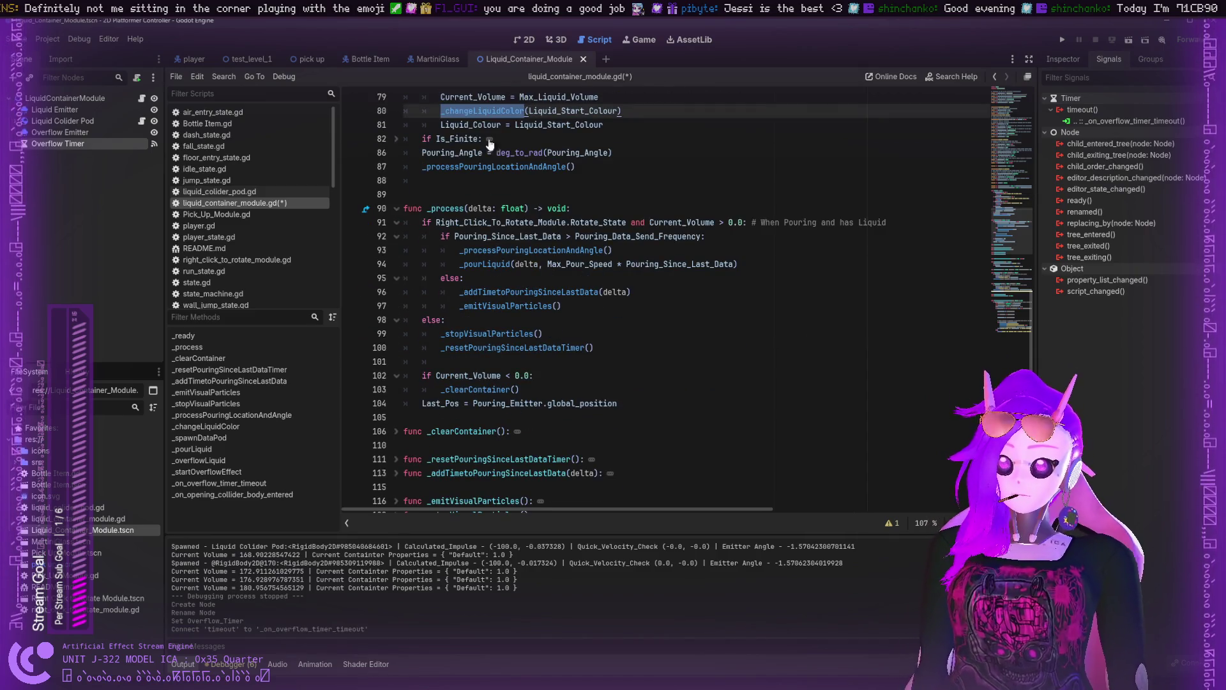
pyautogui.scroll(-20, 495, 171)
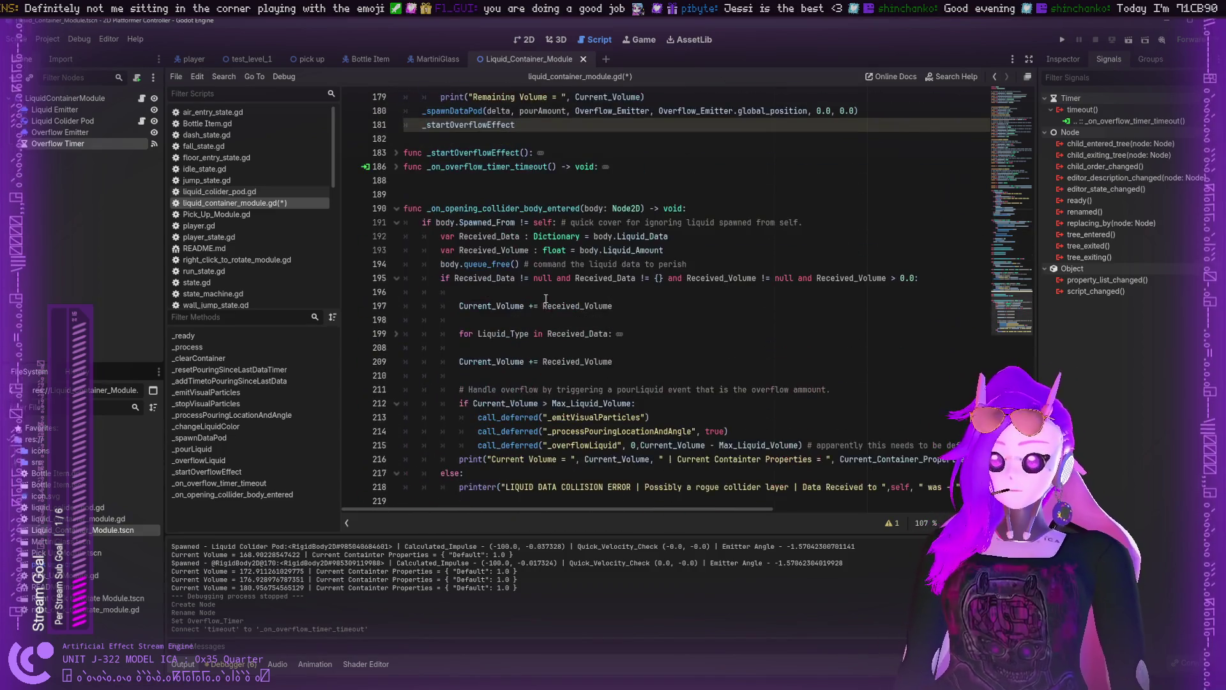
pyautogui.scroll(1, 492, 217)
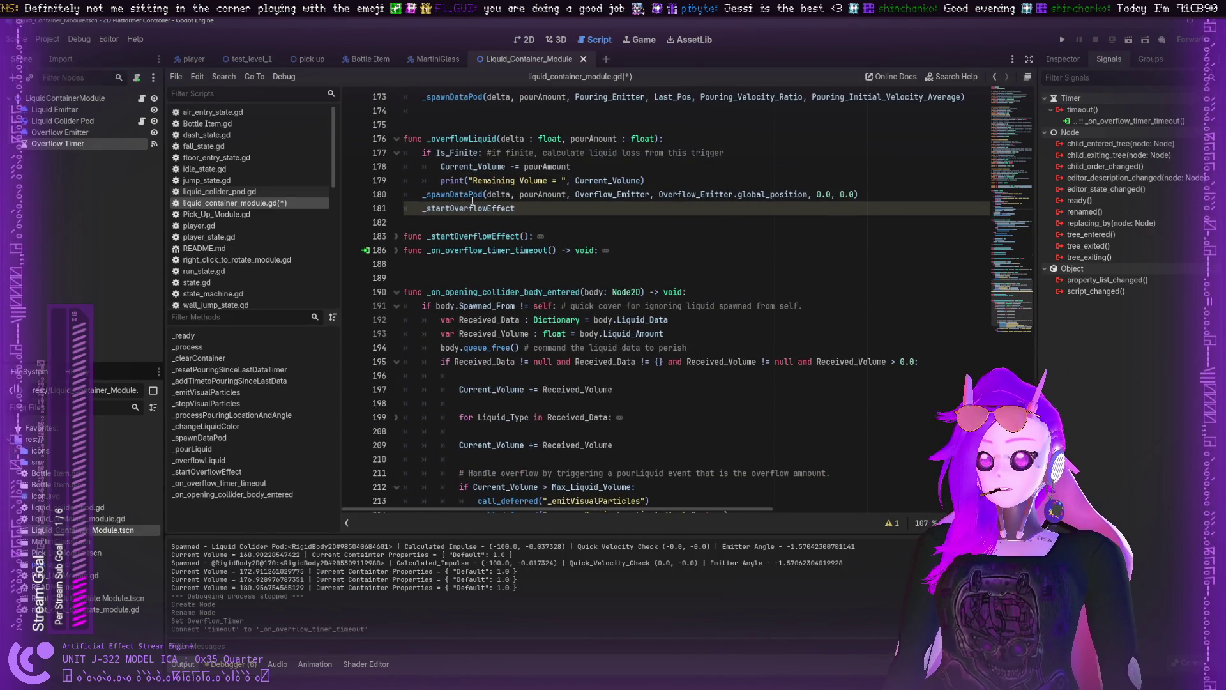
pyautogui.scroll(20, 472, 202)
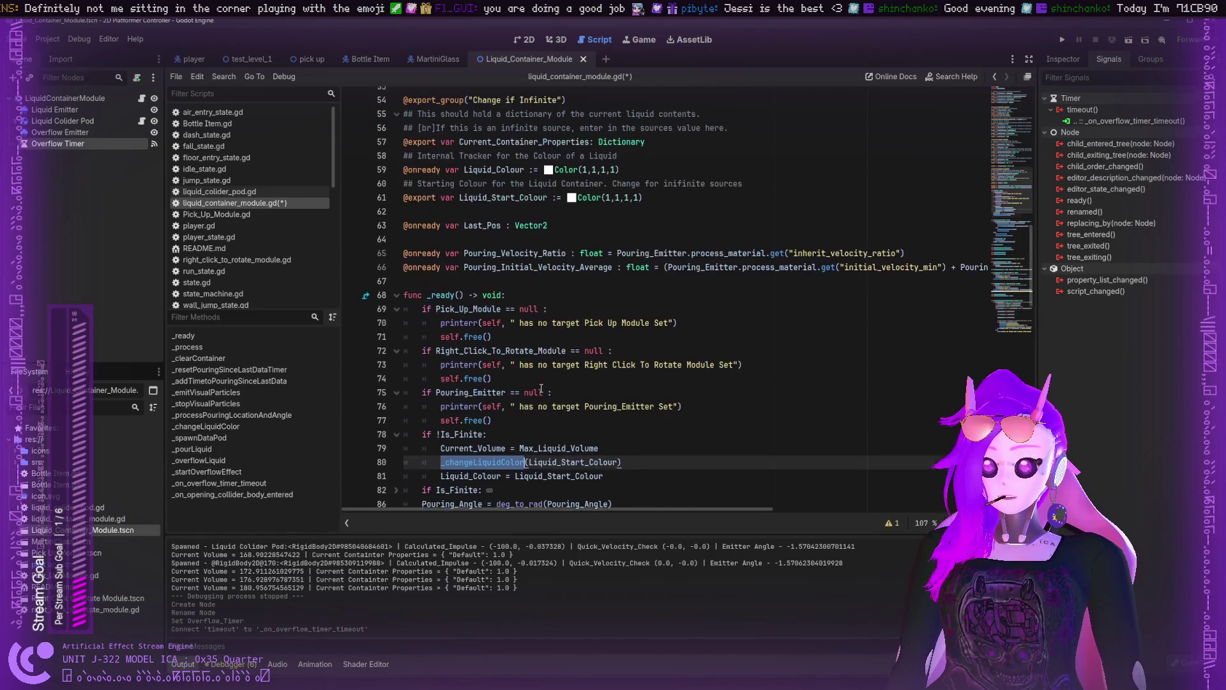
pyautogui.scroll(-1, 515, 361)
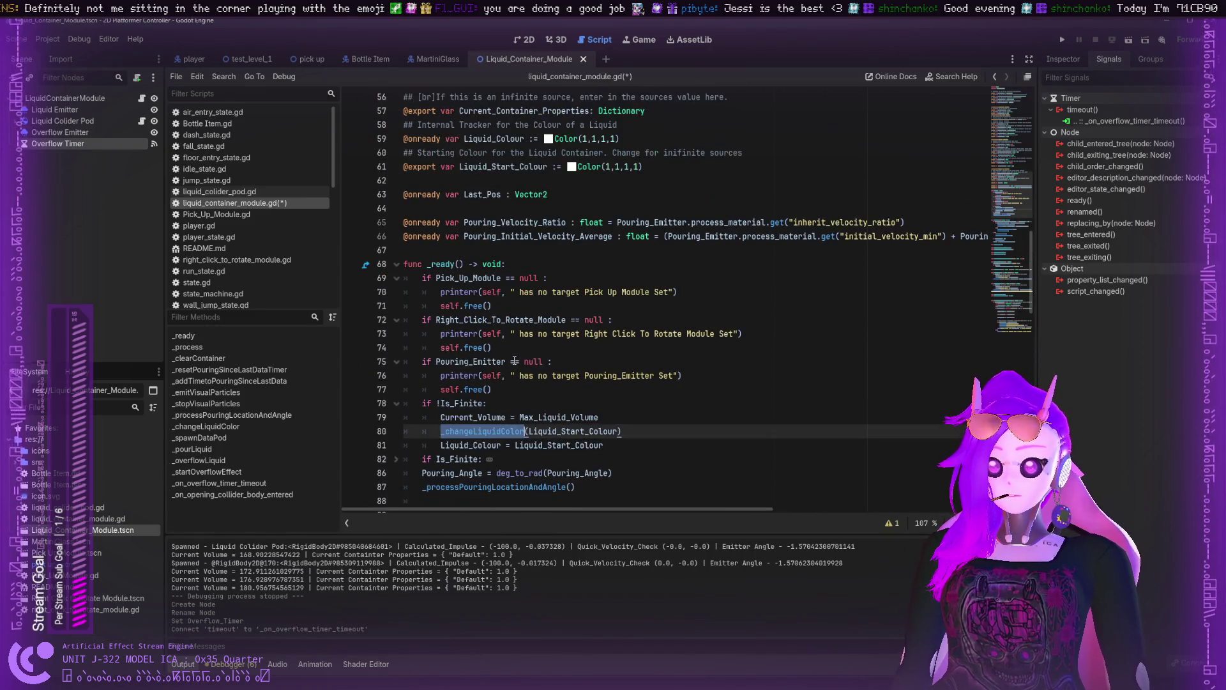
pyautogui.doubleClick(493, 444)
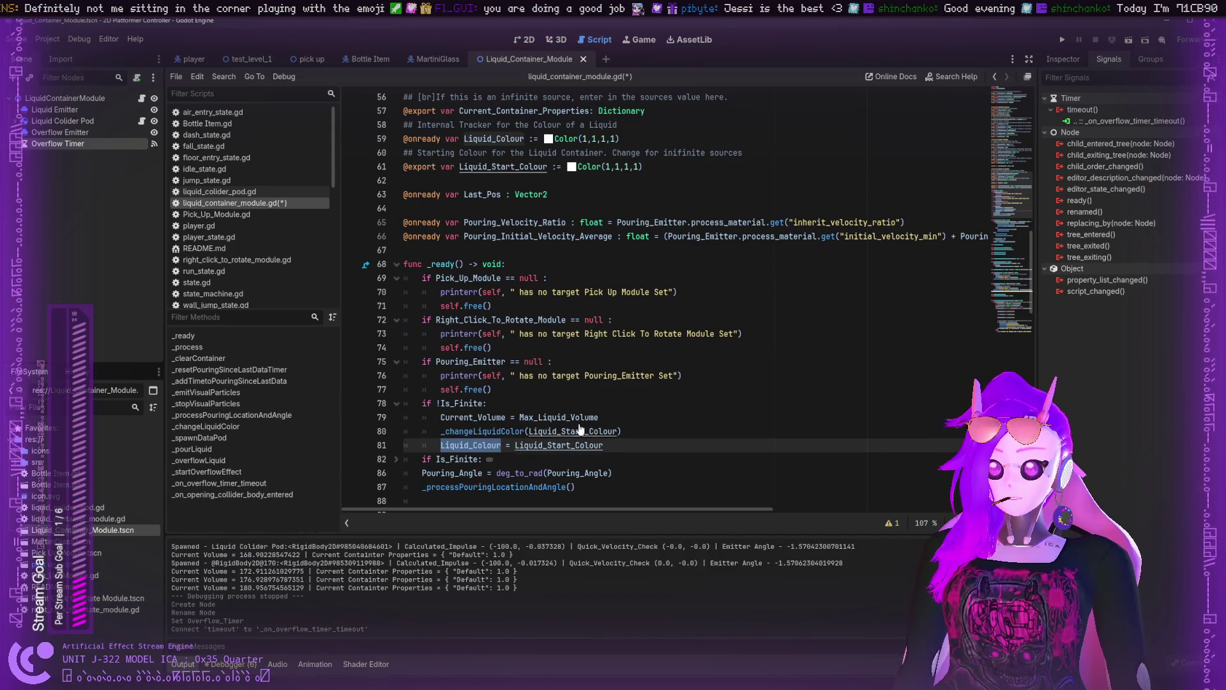
pyautogui.moveTo(614, 444); pyautogui.dragTo(445, 445)
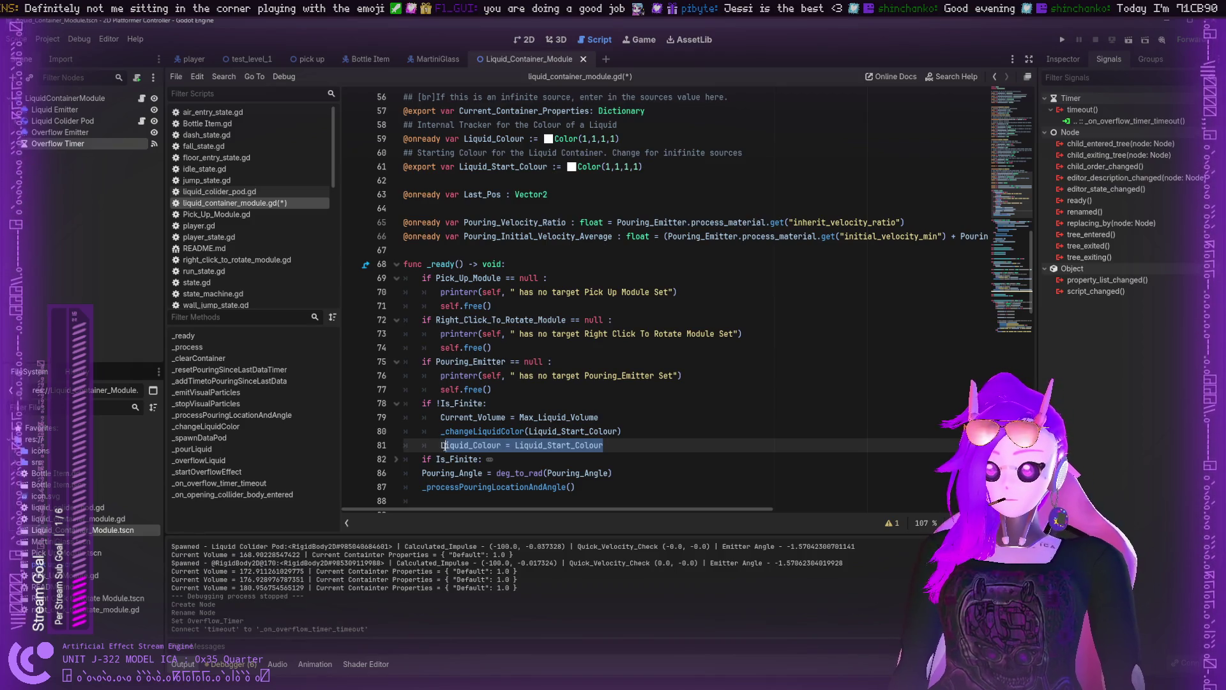
# - Paste the Liquid_Colour assignment as the first line of _changeLiquidColor with corrected indentation
pyautogui.doubleClick(447, 445)
pyautogui.moveTo(610, 446); pyautogui.dragTo(402, 445)
pyautogui.hotkey('ctrl', 'c')
pyautogui.scroll(-15, 555, 377)
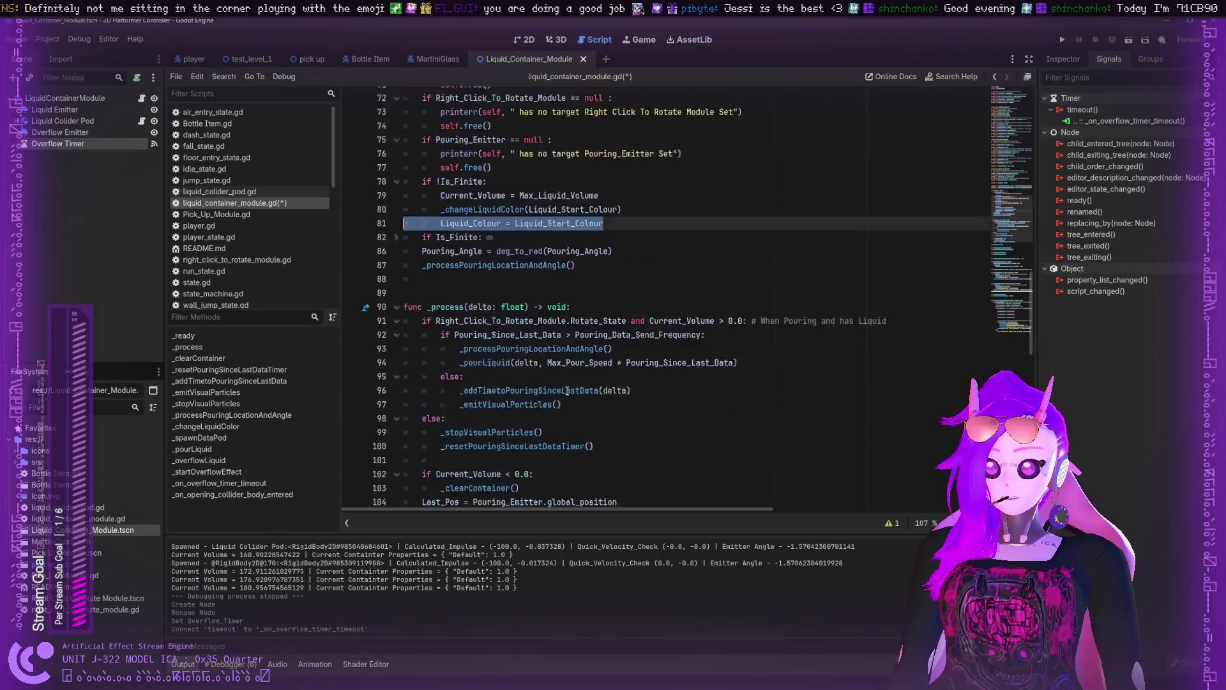
pyautogui.scroll(-3, 511, 409)
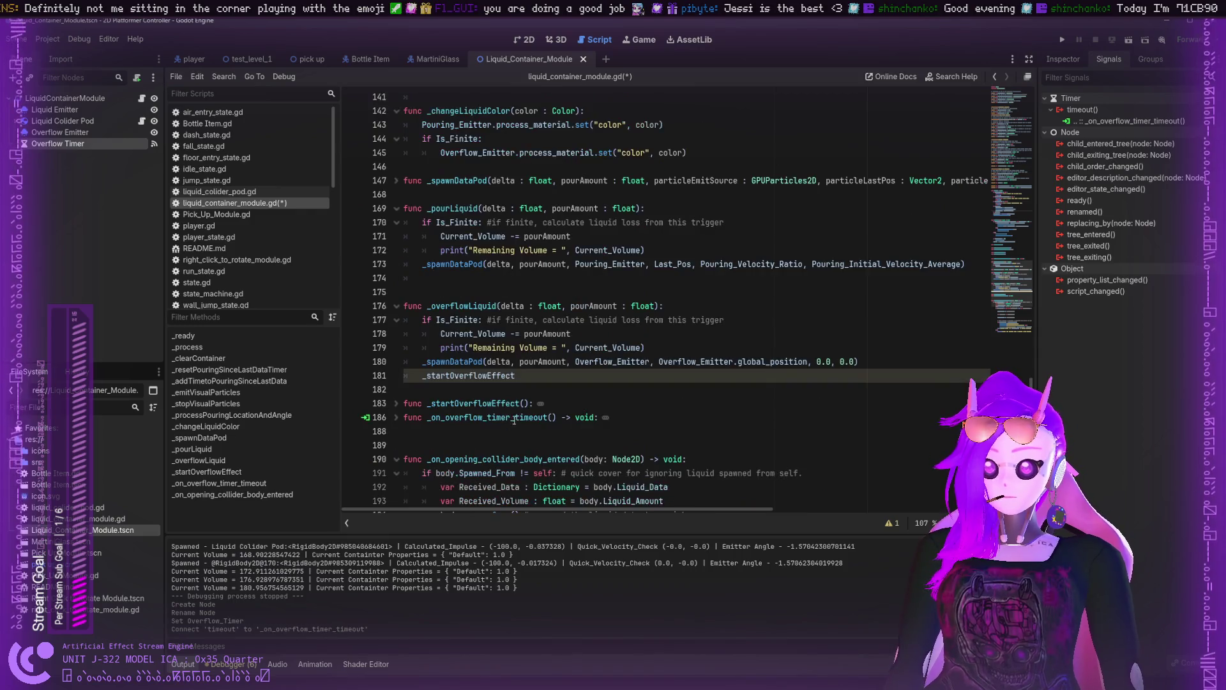
pyautogui.scroll(6, 524, 389)
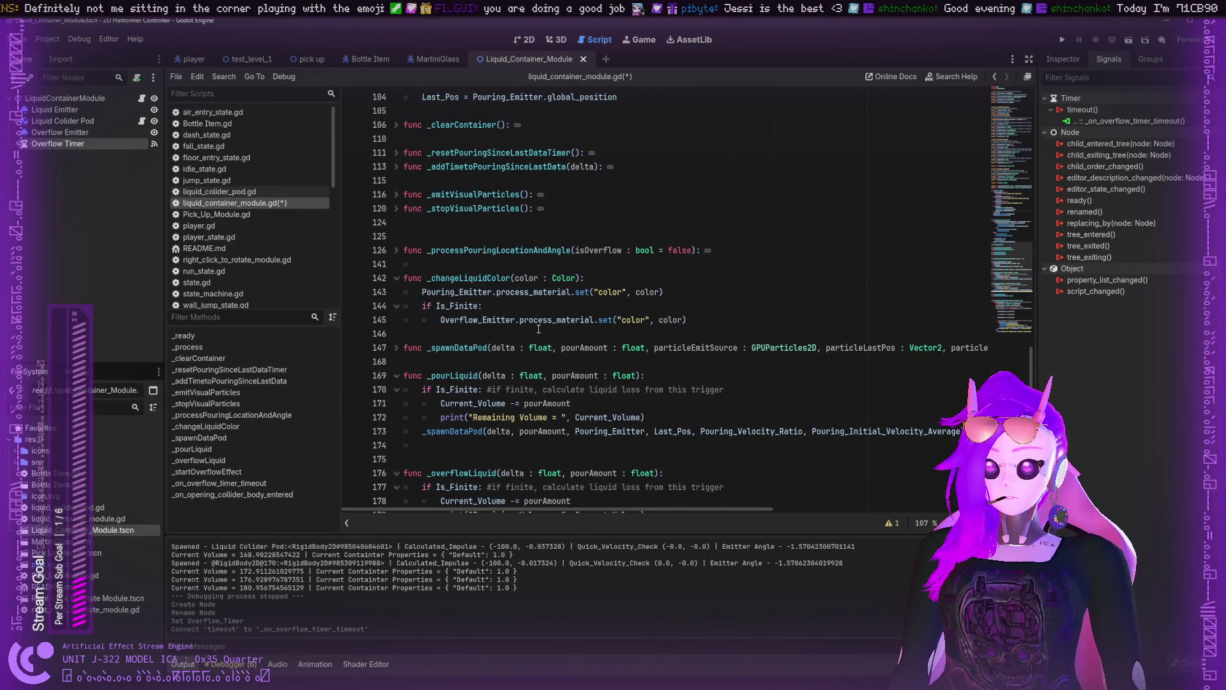
pyautogui.click(700, 316)
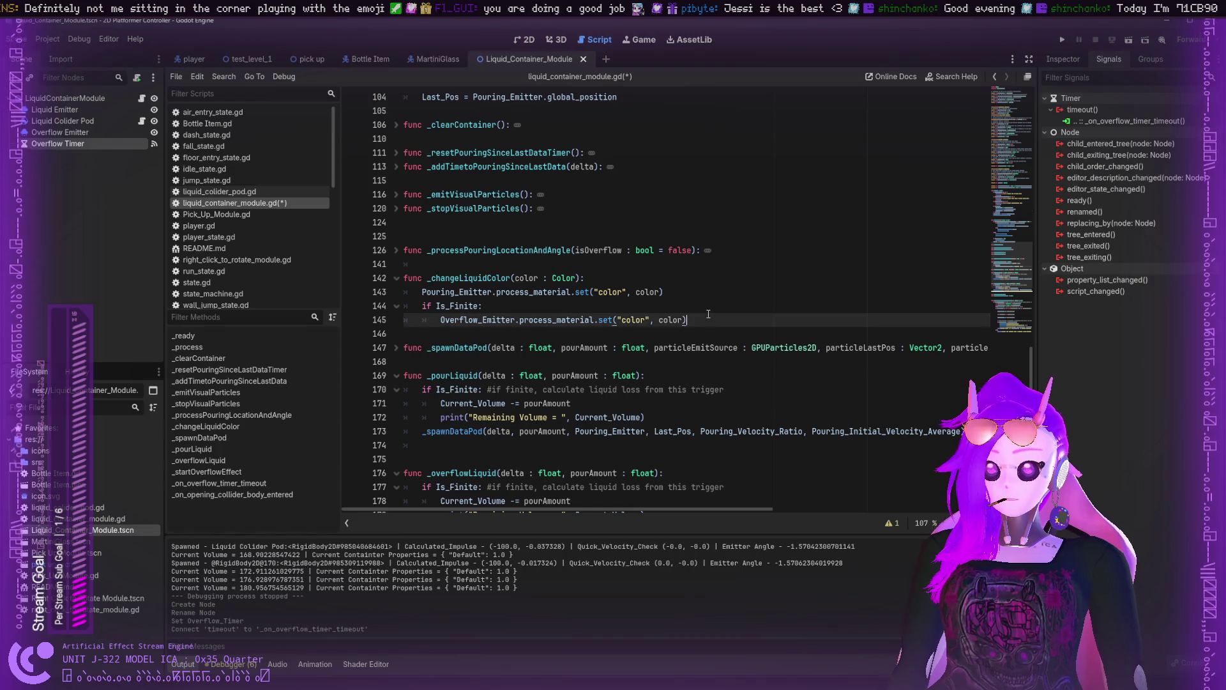
pyautogui.click(664, 281)
pyautogui.press('Return')
pyautogui.hotkey('ctrl', 'v')
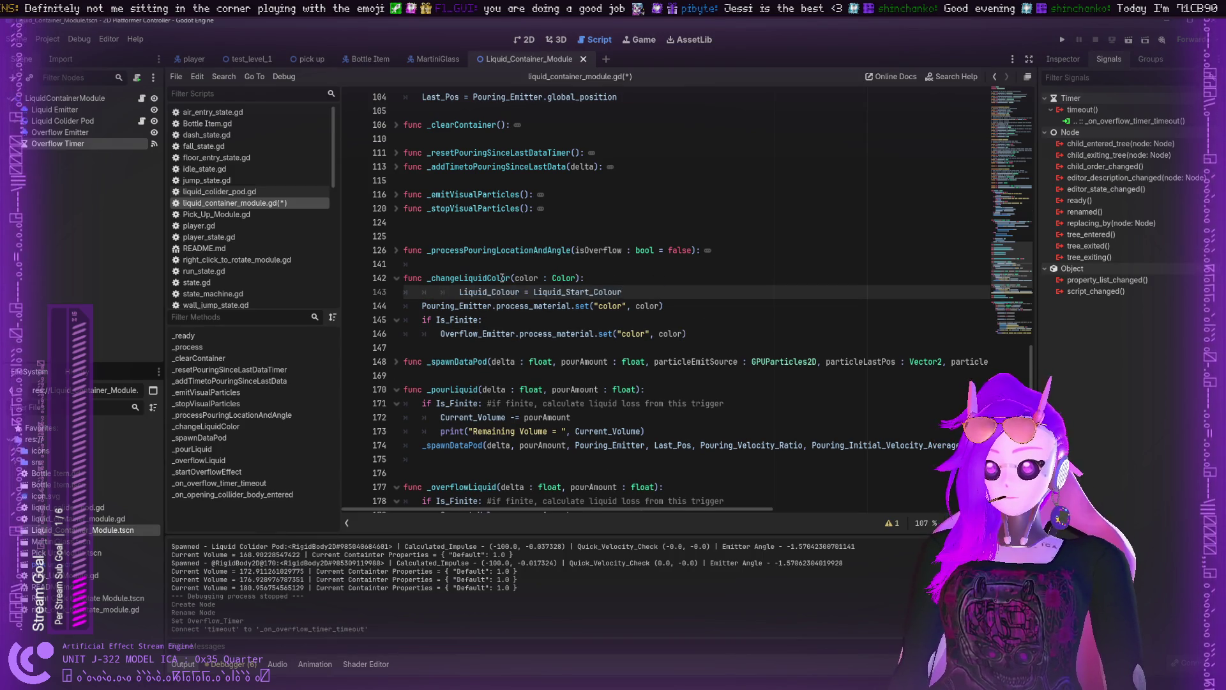
pyautogui.press('BackSpace')
pyautogui.press('BackSpace')
# - Change the pasted line's Liquid_Start_Colour to the color parameter
pyautogui.doubleClick(528, 292)
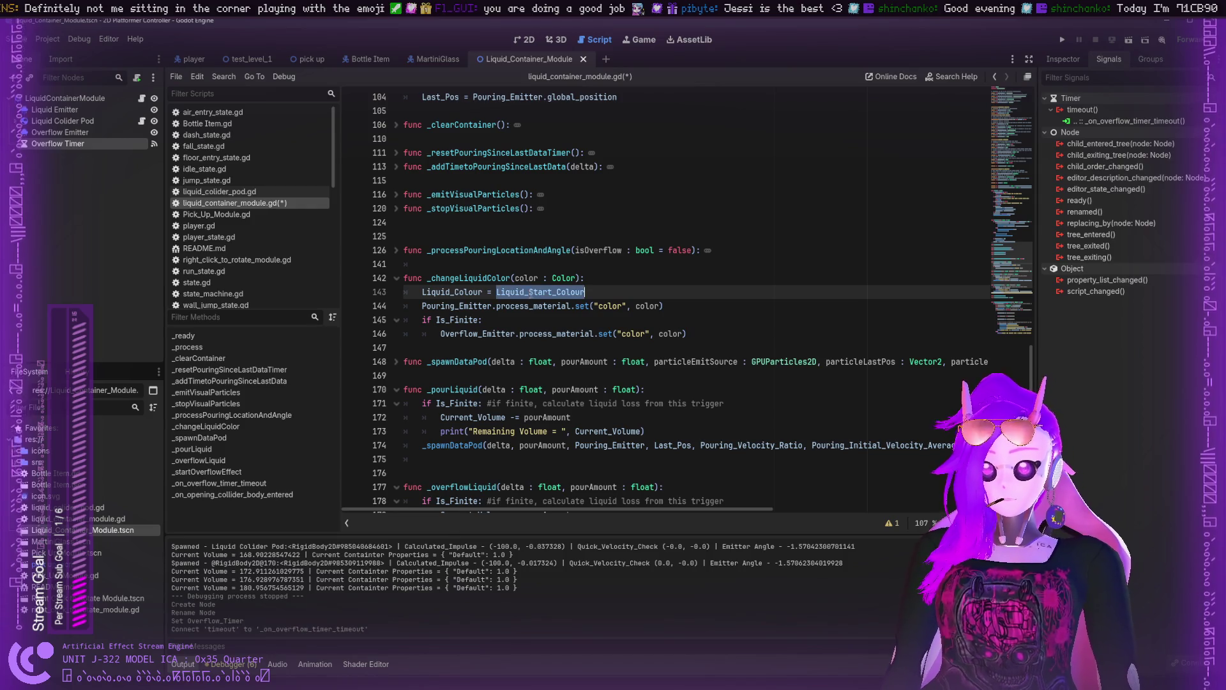
pyautogui.doubleClick(452, 292)
pyautogui.doubleClick(527, 278)
pyautogui.hotkey('ctrl', 'c')
pyautogui.doubleClick(509, 291)
pyautogui.hotkey('ctrl', 'v')
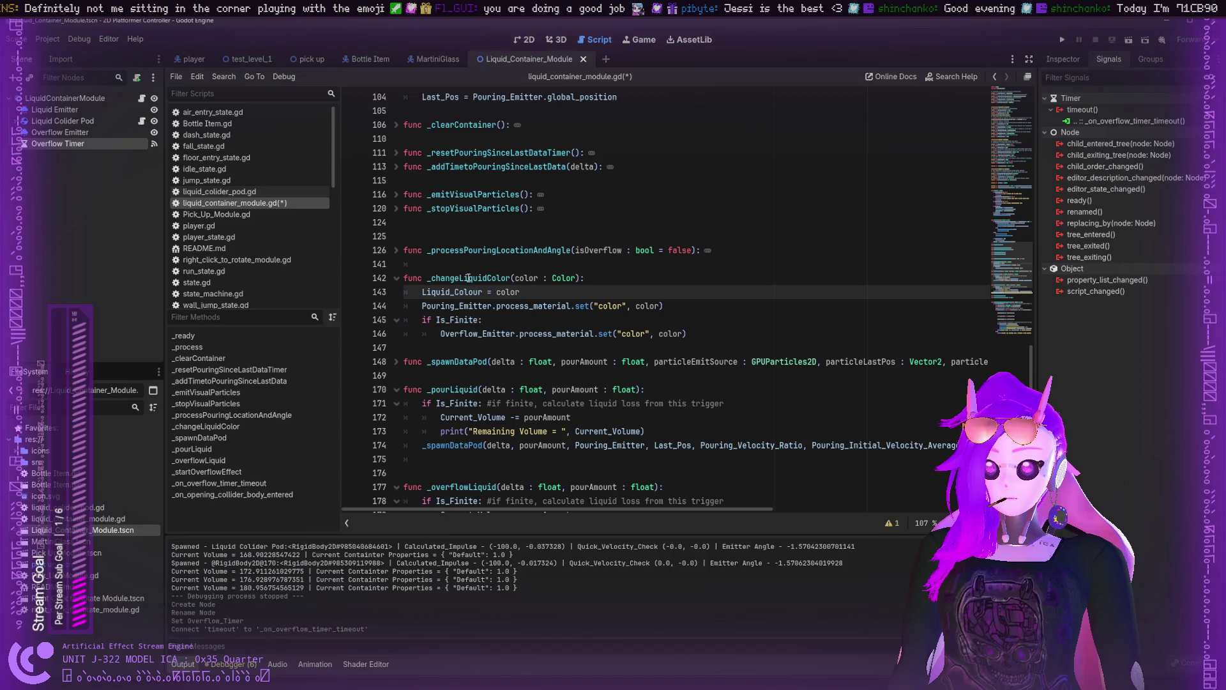
pyautogui.scroll(15, 473, 287)
pyautogui.scroll(-3, 482, 311)
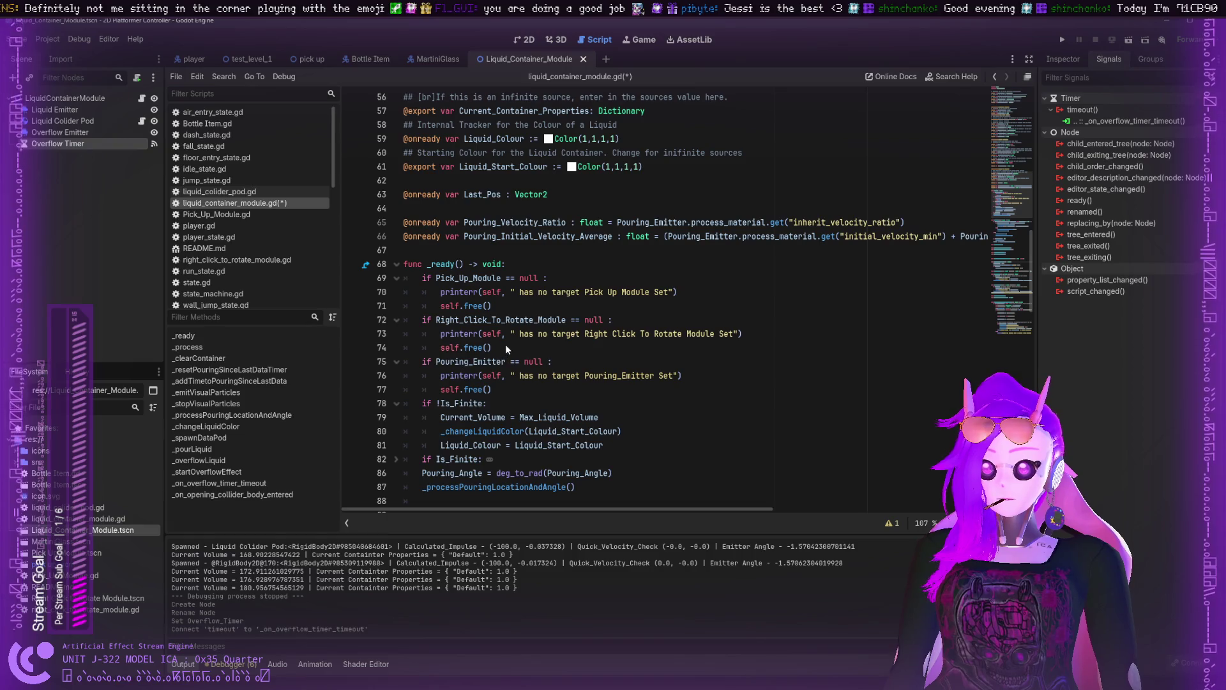
# - Delete the redundant Liquid_Colour = Liquid_Start_Colour line from _ready
pyautogui.scroll(5, 506, 348)
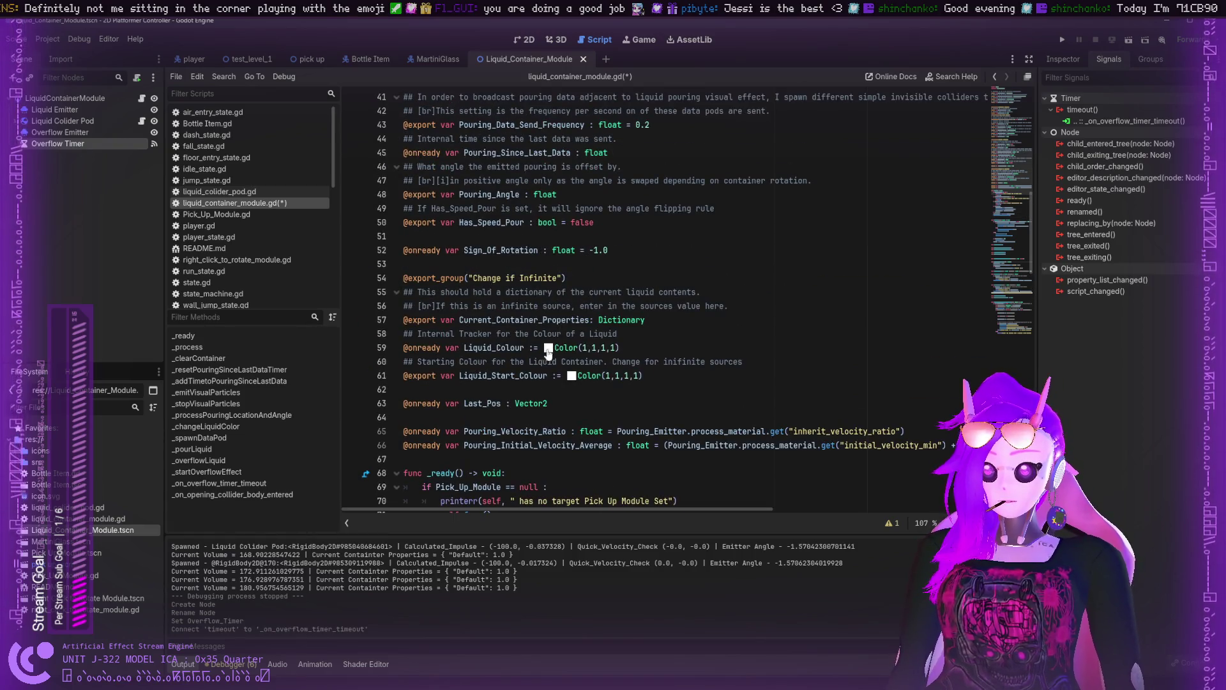
pyautogui.click(678, 390)
pyautogui.click(675, 377)
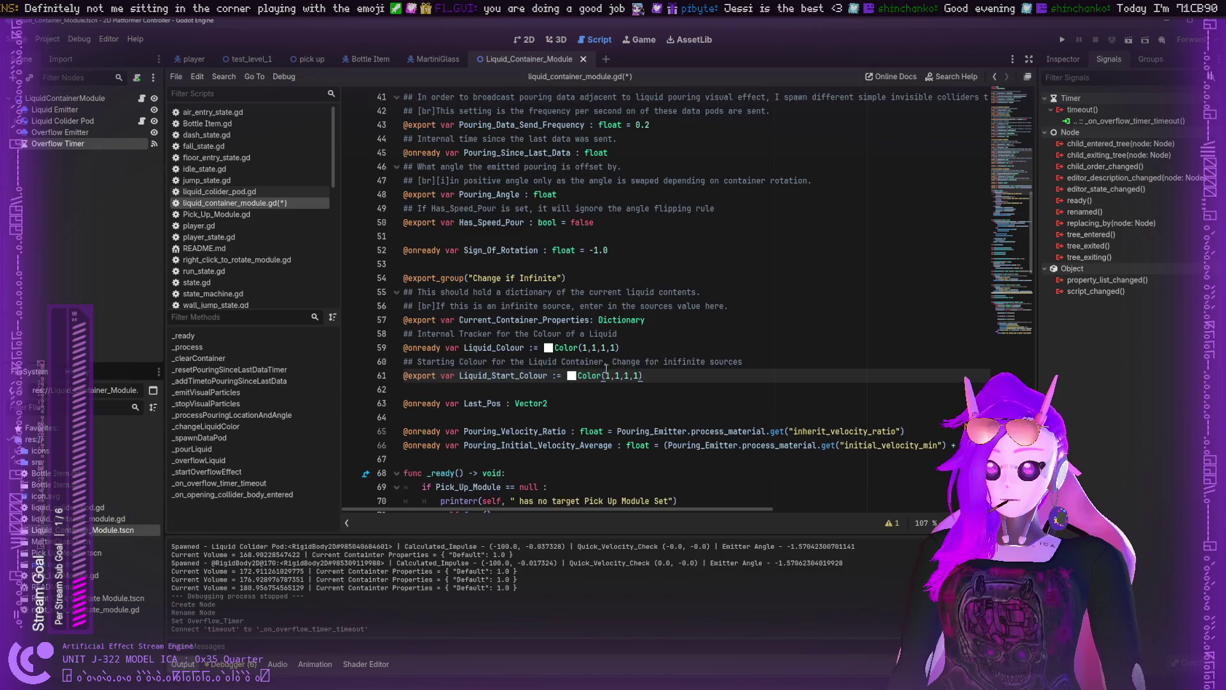
pyautogui.scroll(3, 605, 368)
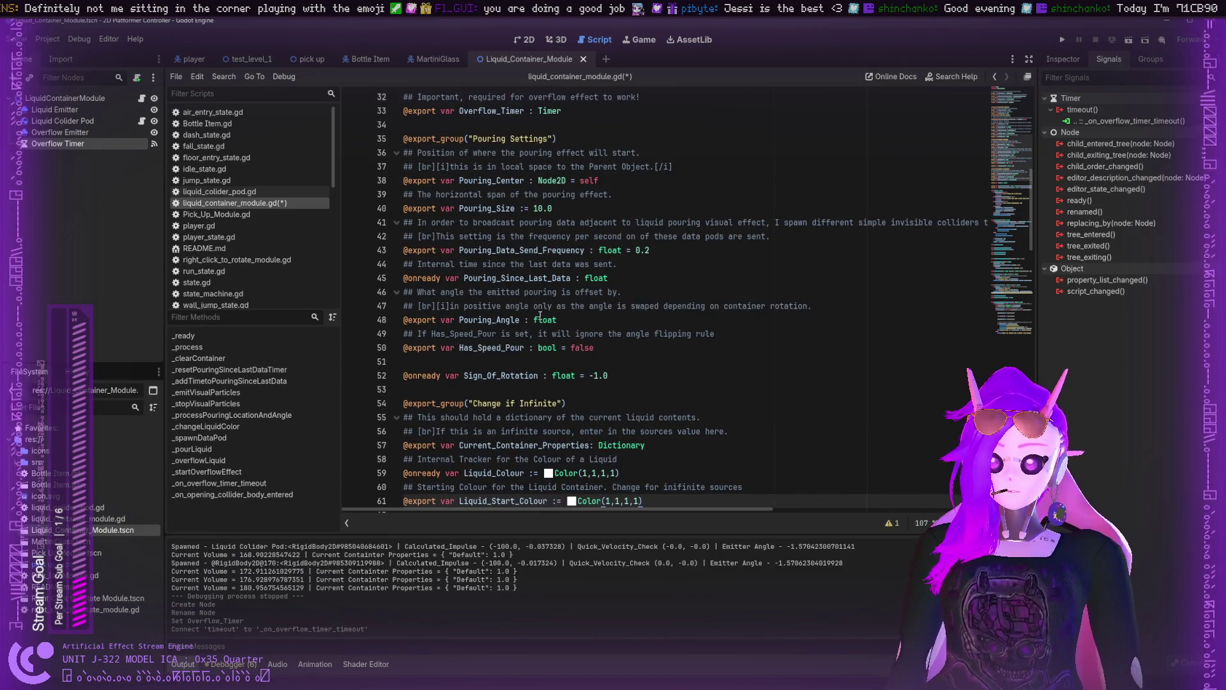
pyautogui.click(545, 202)
pyautogui.scroll(3, 549, 211)
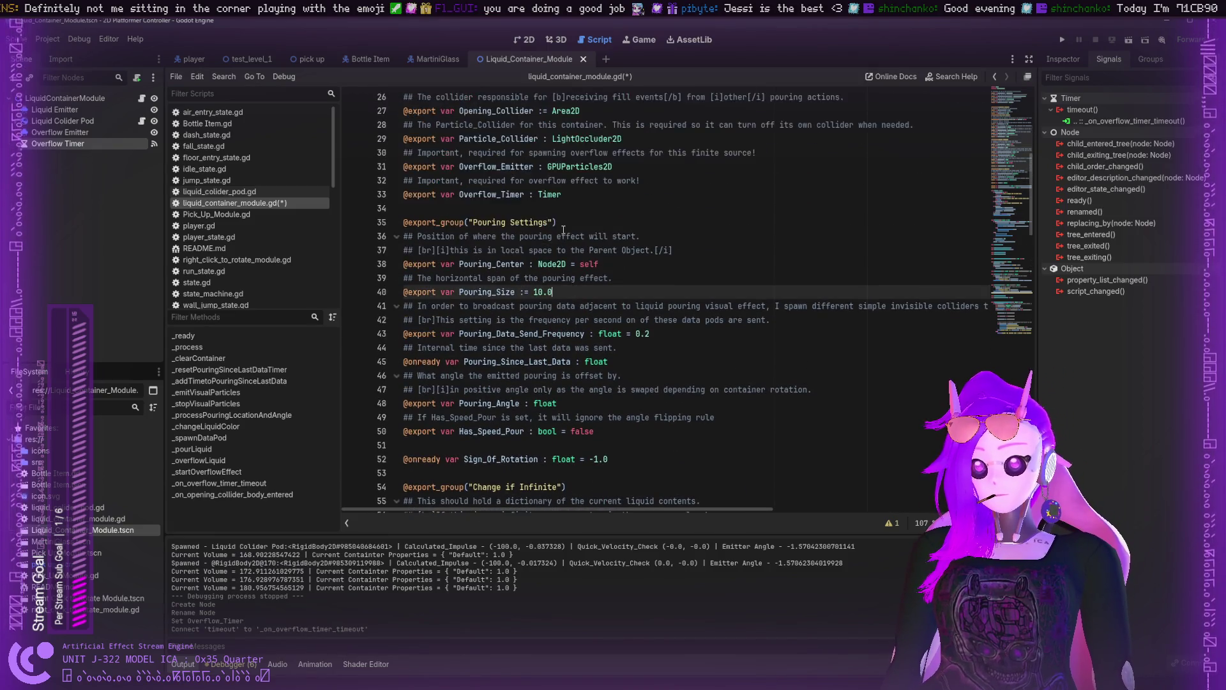
pyautogui.scroll(-12, 562, 236)
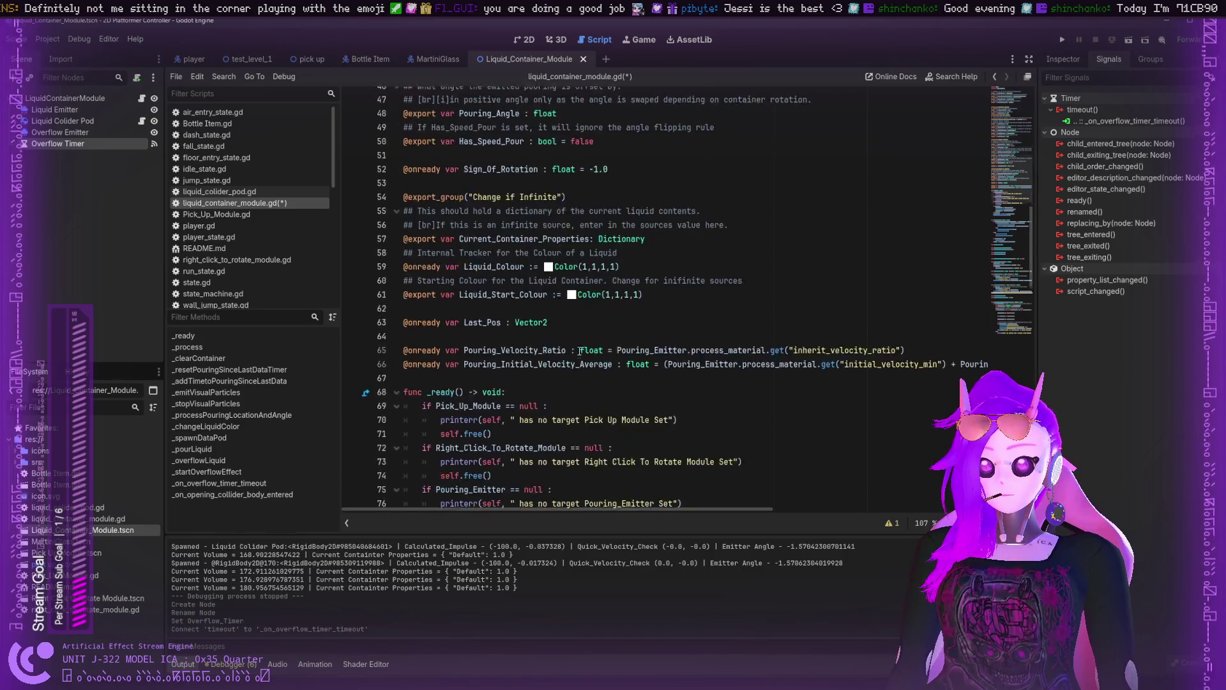
pyautogui.moveTo(601, 403); pyautogui.dragTo(365, 393)
pyautogui.hotkey('ctrl', 'x')
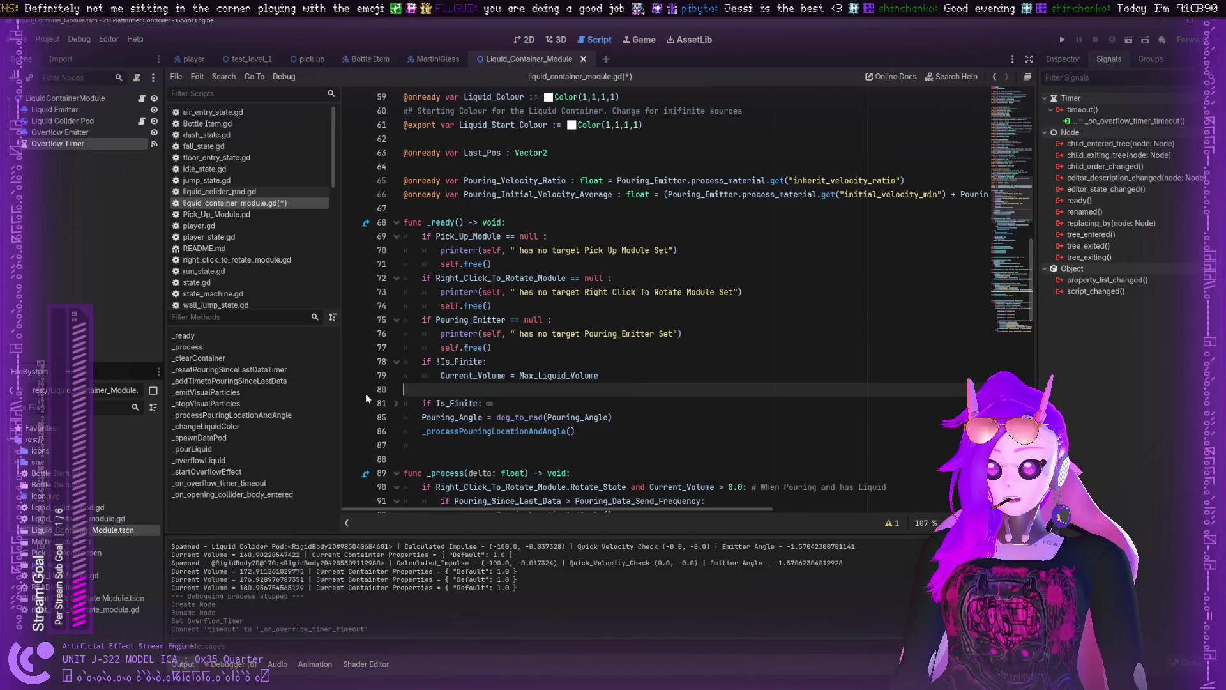
pyautogui.hotkey('ctrl', 'z')
pyautogui.moveTo(606, 407); pyautogui.dragTo(335, 401)
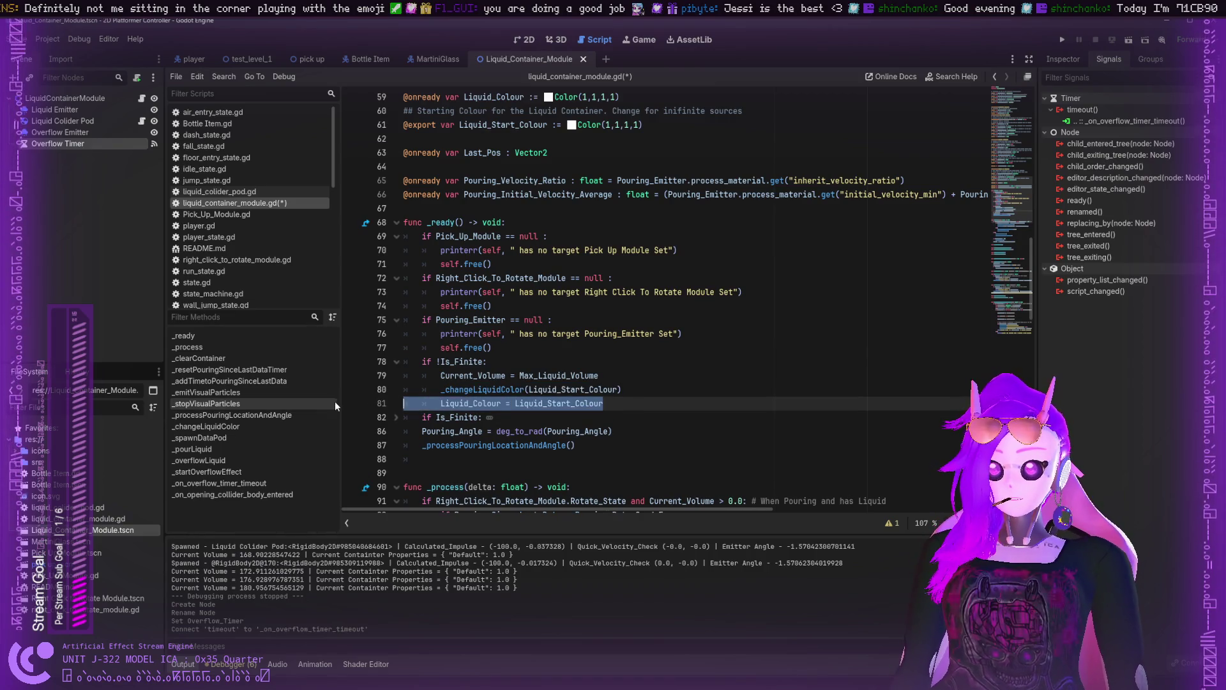
pyautogui.press('BackSpace')
# - Fold _overflowLiquid, _on_opening_collider_body_entered, _changeLiquidColor and _pourLiquid
pyautogui.scroll(-6, 613, 394)
pyautogui.scroll(-20, 613, 394)
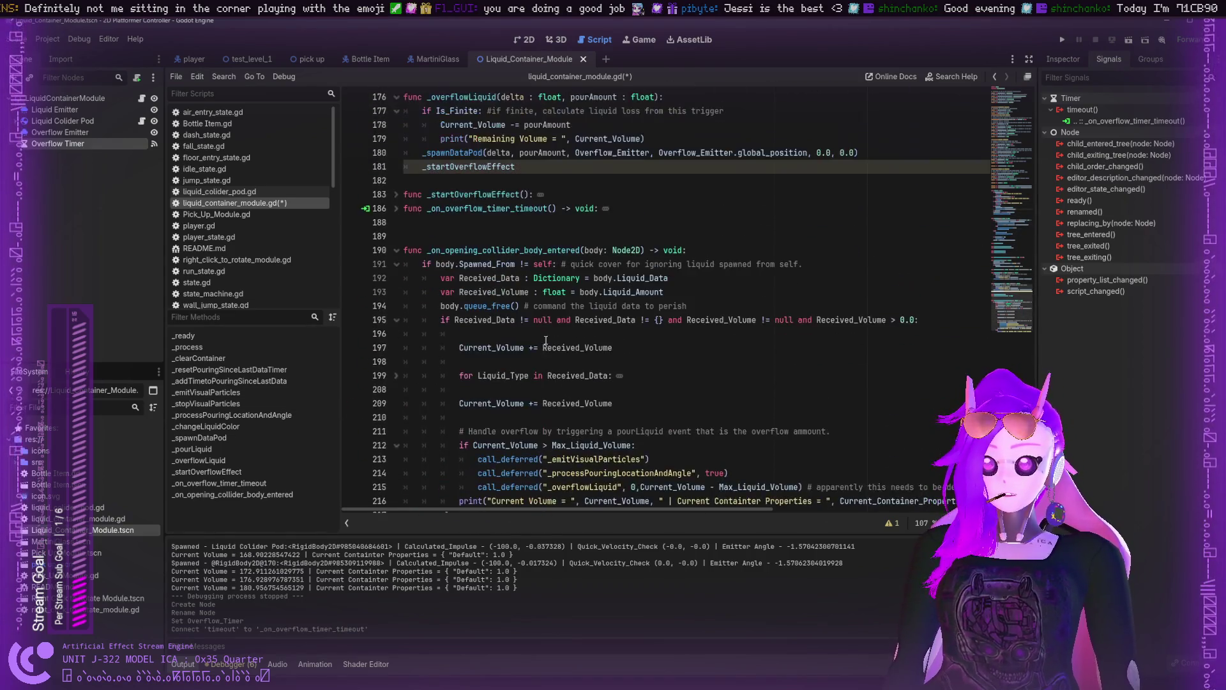
pyautogui.click(411, 226)
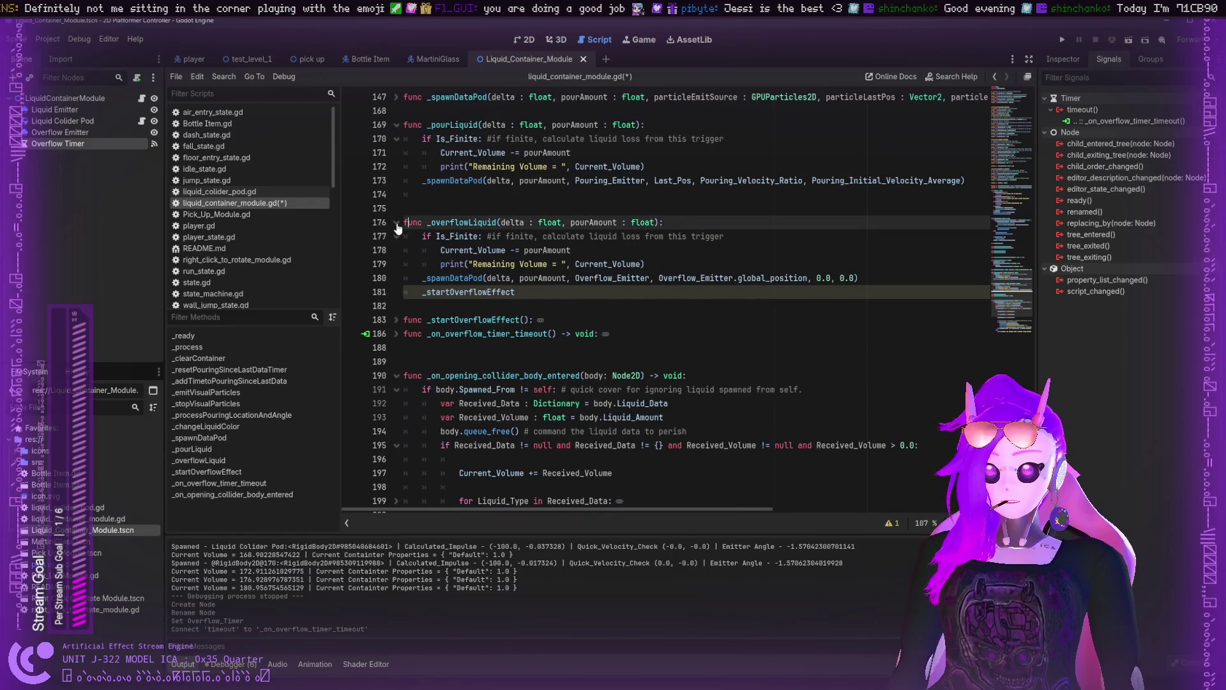
pyautogui.click(396, 222)
pyautogui.click(401, 237)
pyautogui.click(396, 222)
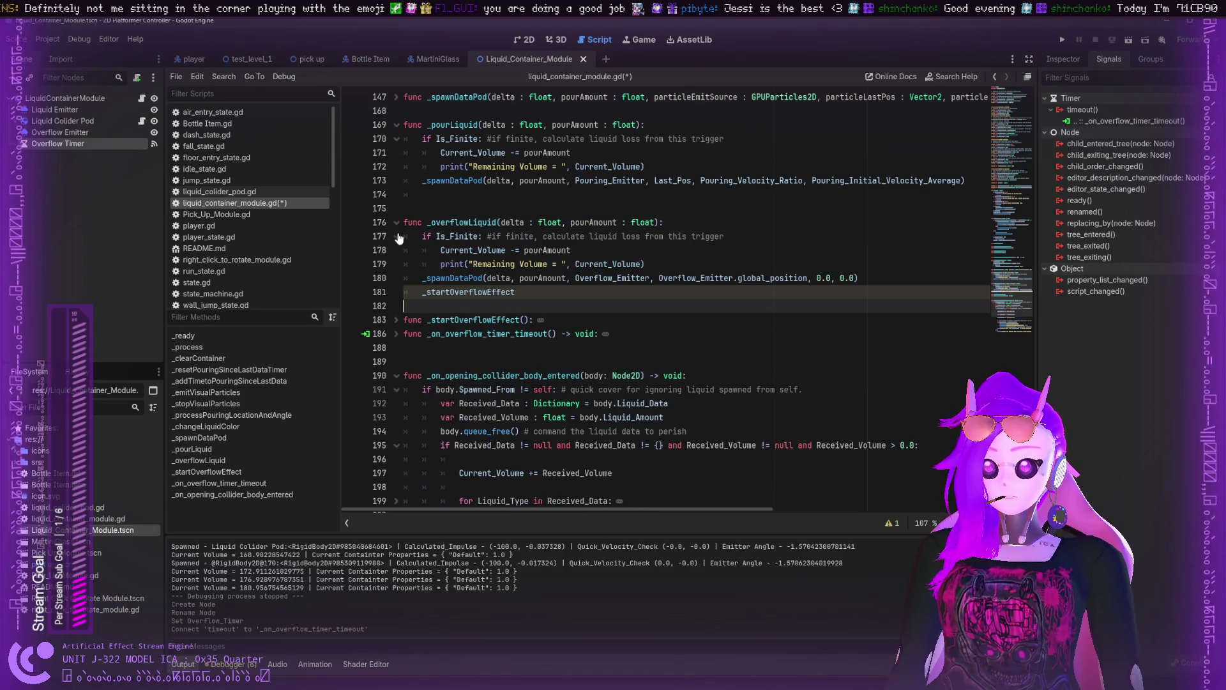
pyautogui.click(398, 238)
pyautogui.click(397, 239)
pyautogui.click(397, 236)
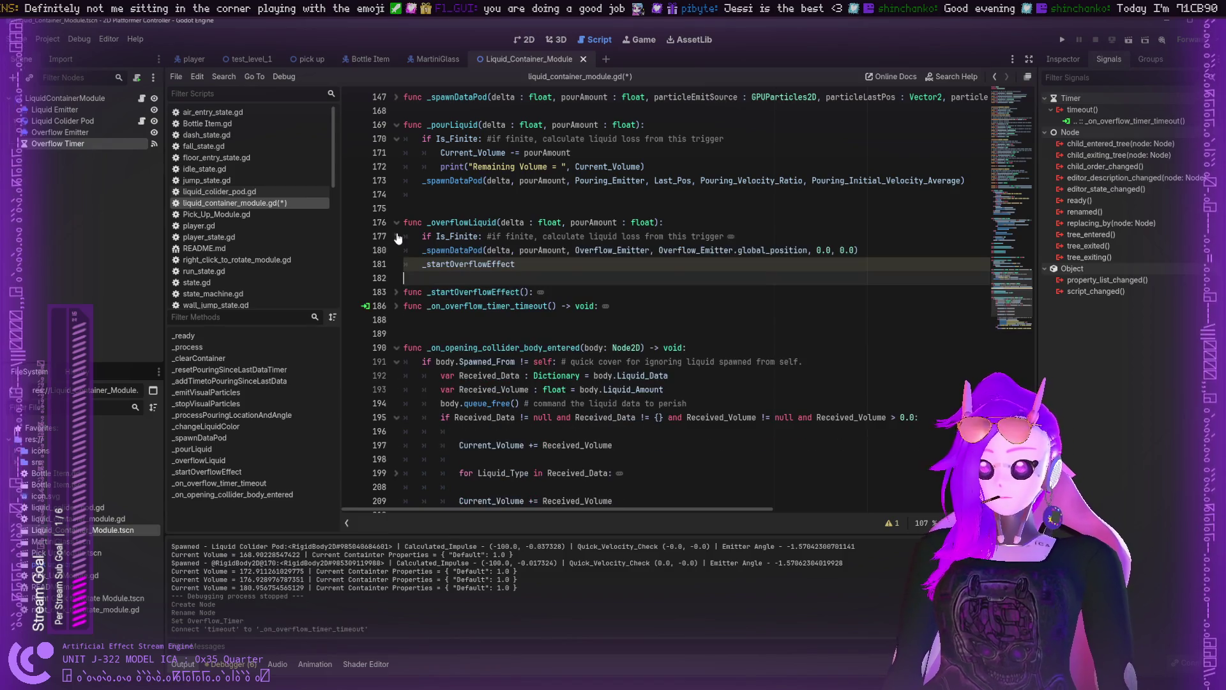
pyautogui.click(396, 222)
pyautogui.click(455, 274)
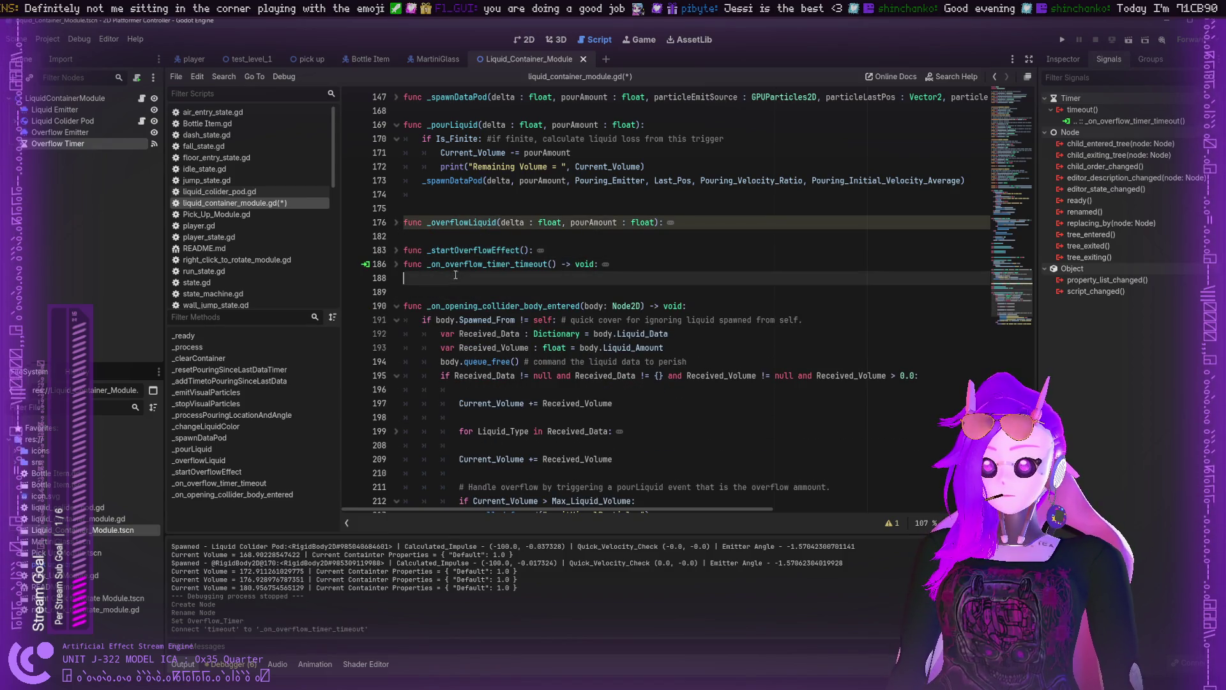
pyautogui.click(396, 306)
pyautogui.scroll(10, 409, 339)
pyautogui.click(397, 399)
pyautogui.scroll(-2, 440, 375)
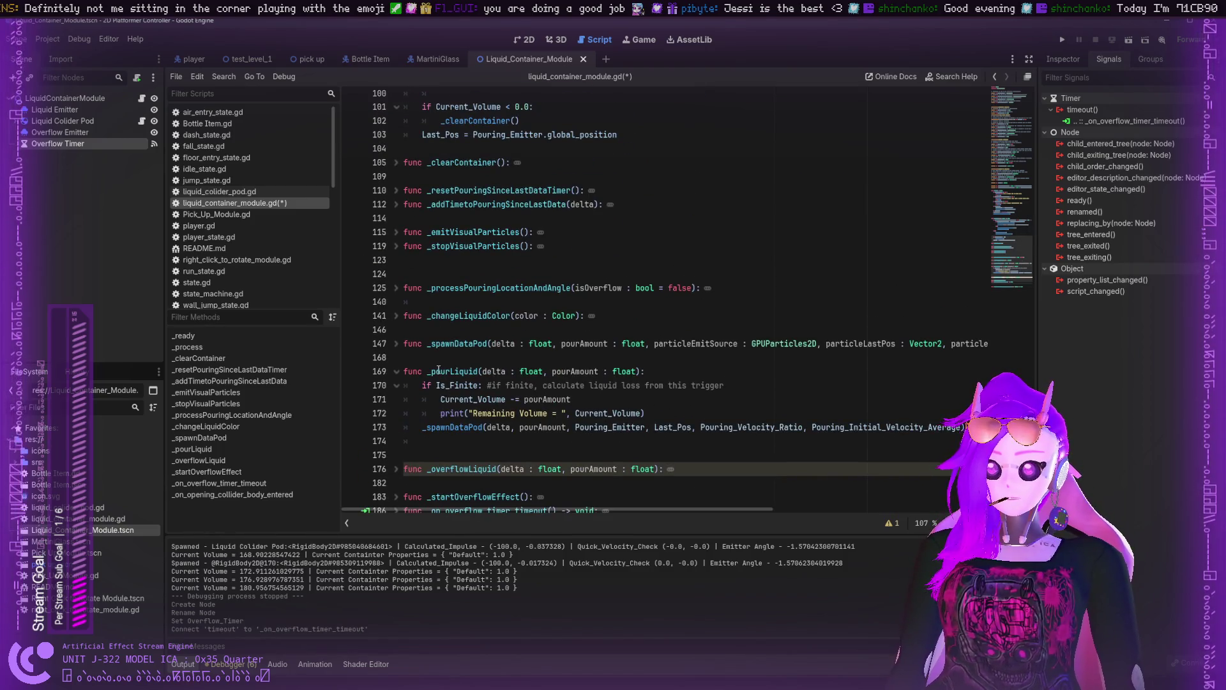
pyautogui.click(396, 371)
# - Save liquid_container_module.gd with Ctrl+S
pyautogui.doubleClick(455, 316)
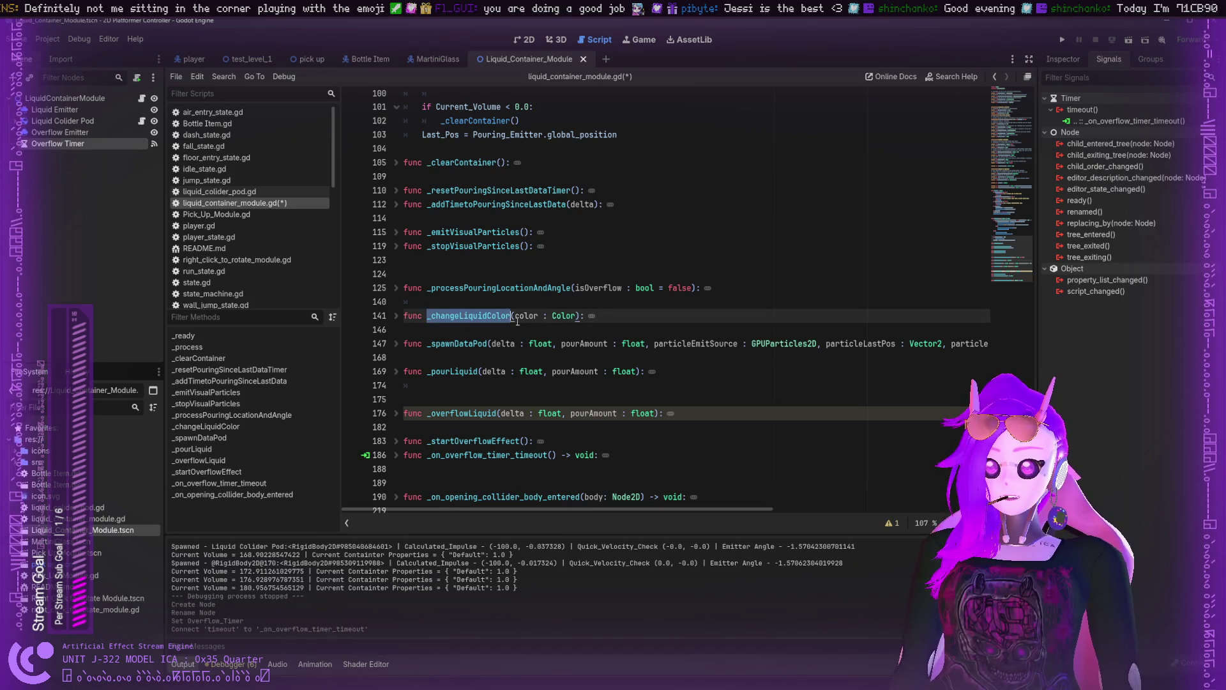
pyautogui.click(601, 316)
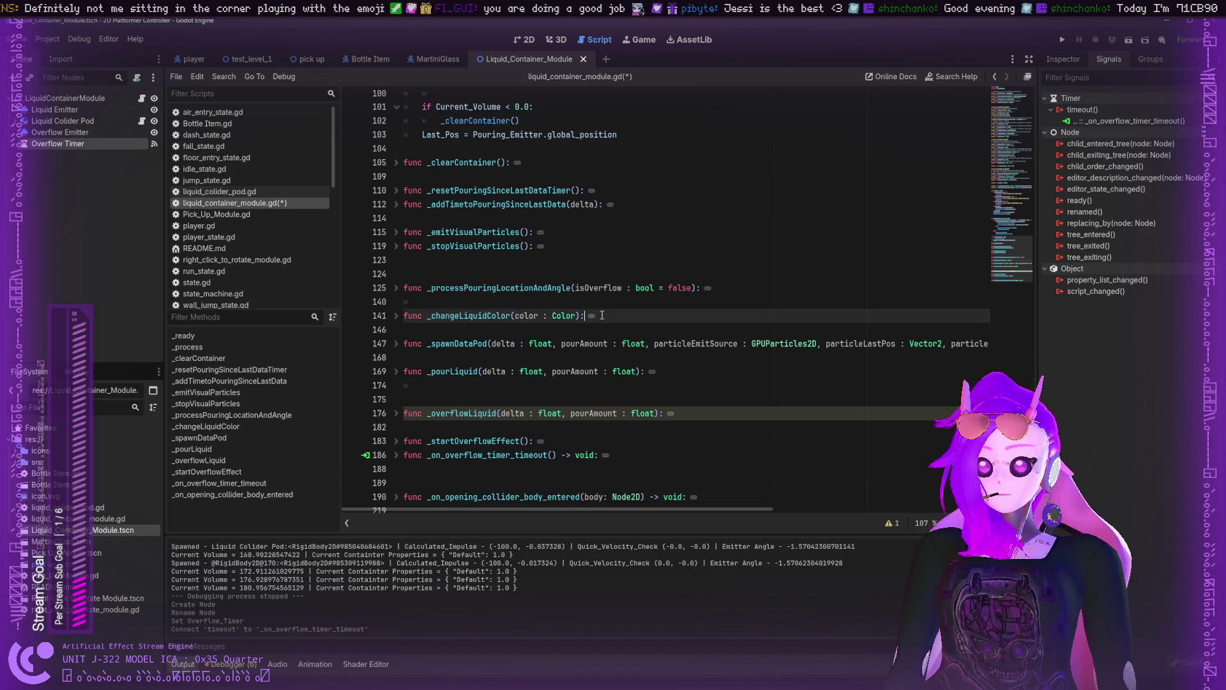
pyautogui.hotkey('ctrl', 's')
pyautogui.scroll(4, 533, 335)
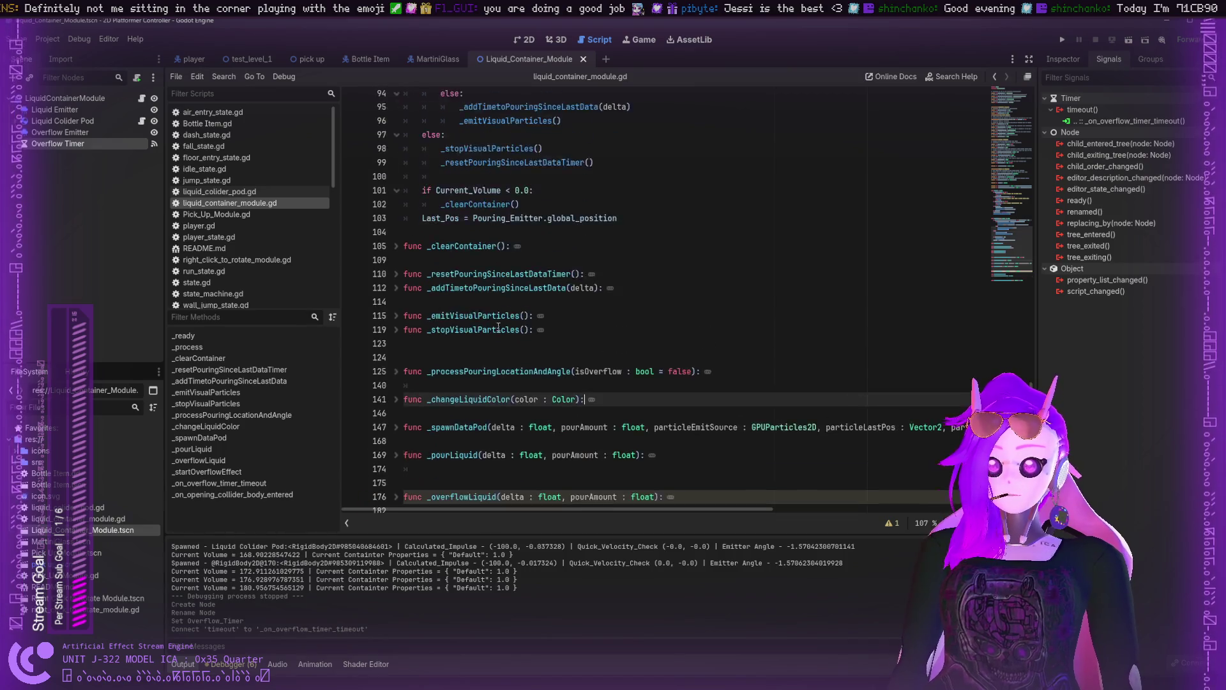
pyautogui.scroll(-2, 517, 332)
pyautogui.scroll(6, 499, 329)
pyautogui.scroll(3, 499, 329)
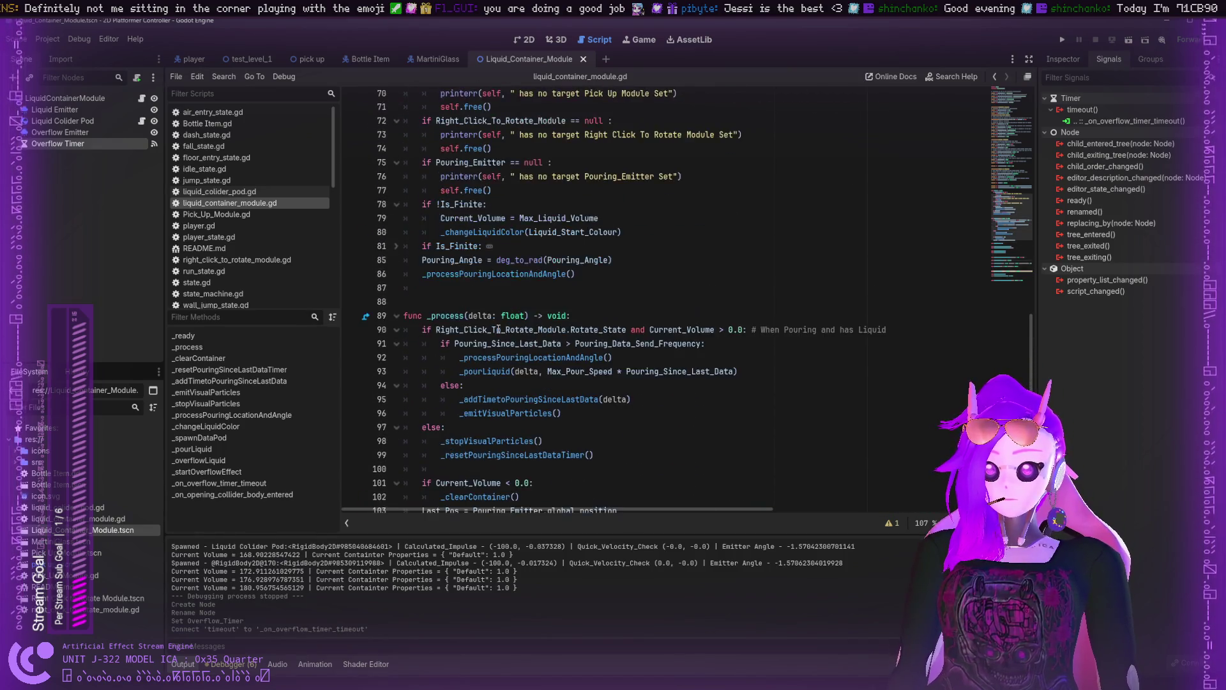
pyautogui.scroll(1, 498, 328)
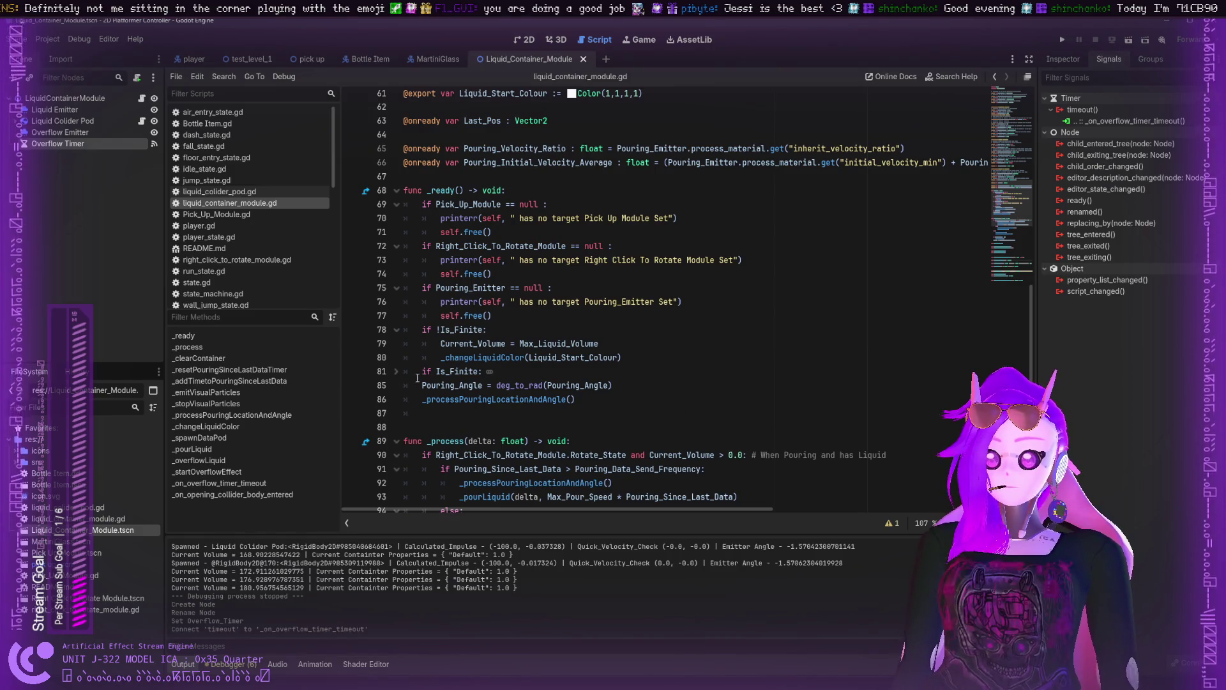
# - Fold _ready's null checks and !Is_Finite block, leaving its Is_Finite block expanded
pyautogui.click(397, 372)
pyautogui.click(397, 330)
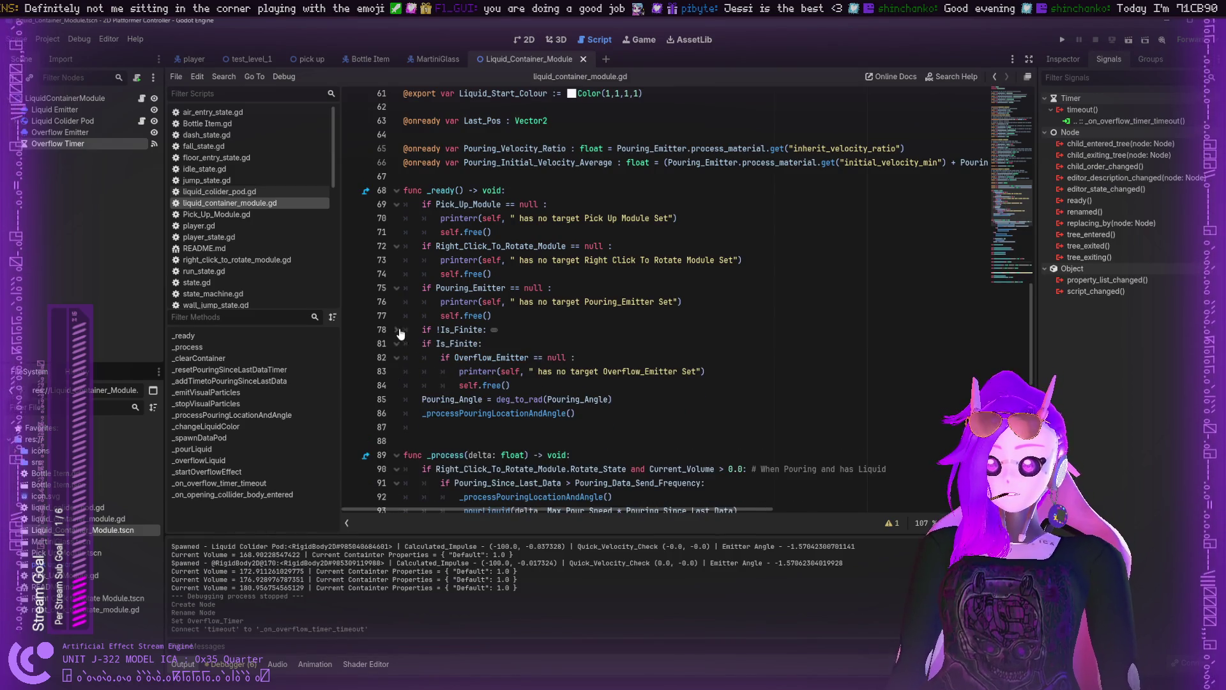
pyautogui.click(395, 289)
pyautogui.click(394, 249)
pyautogui.click(396, 204)
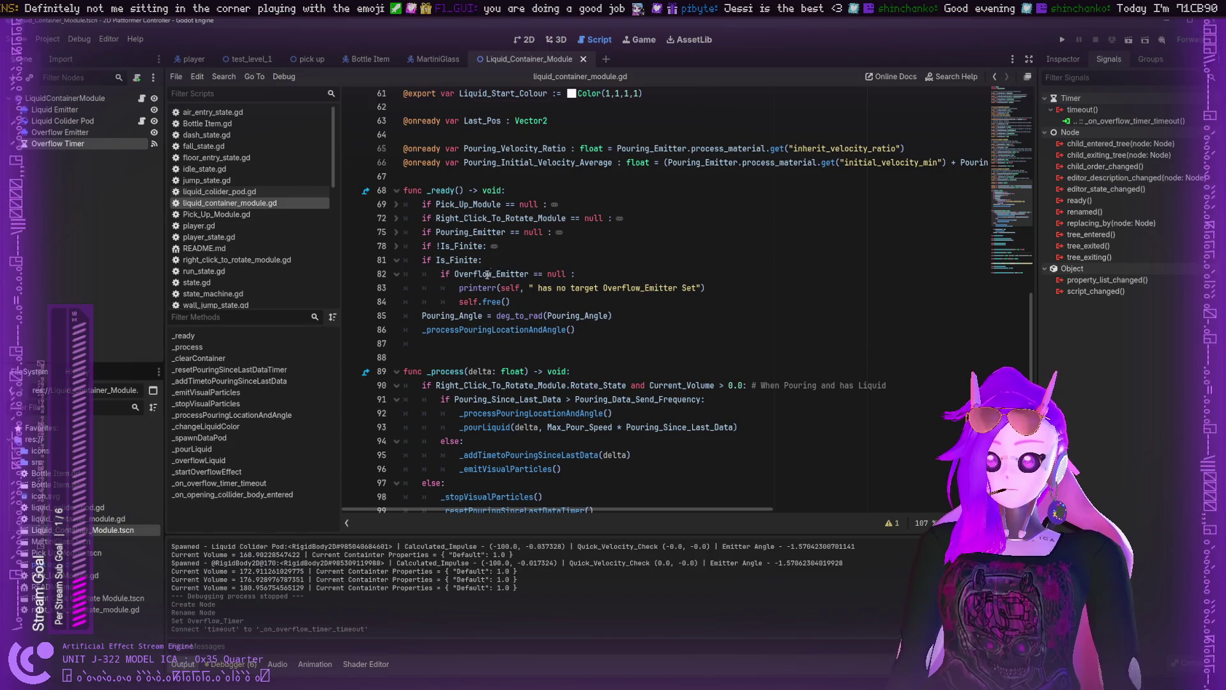
pyautogui.click(516, 301)
# - Add an indented line in the Is_Finite block of _ready that begins with Overflow_Emitter
pyautogui.press('Return')
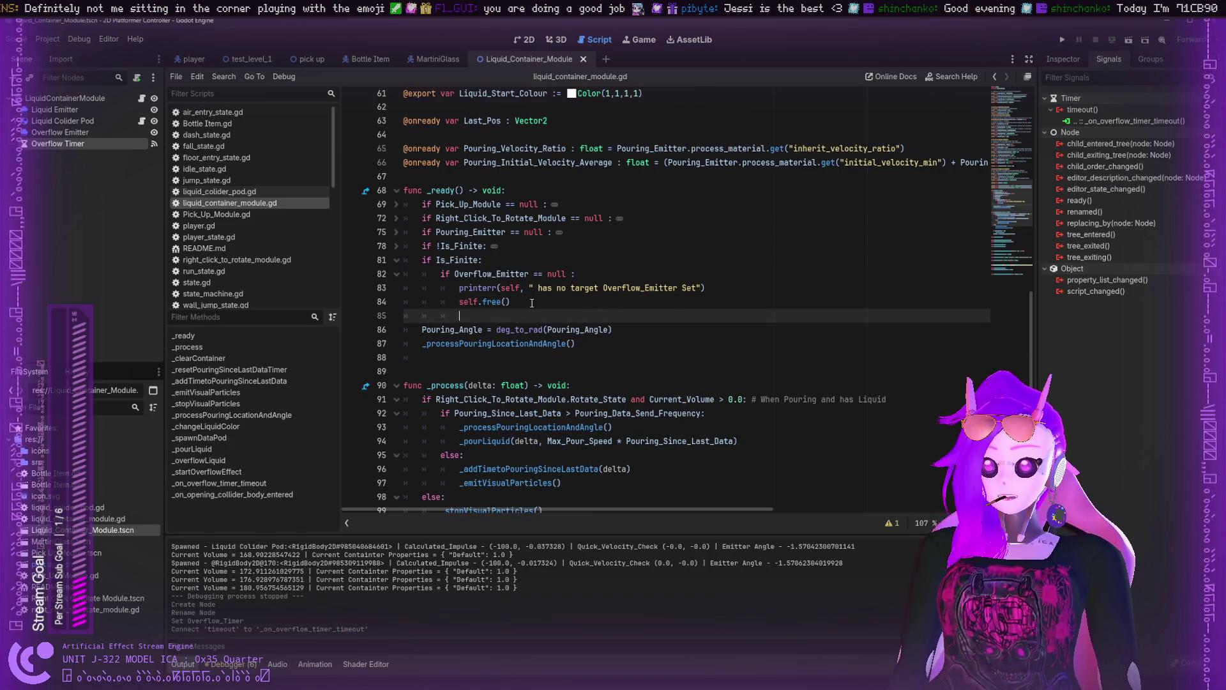
pyautogui.click(396, 274)
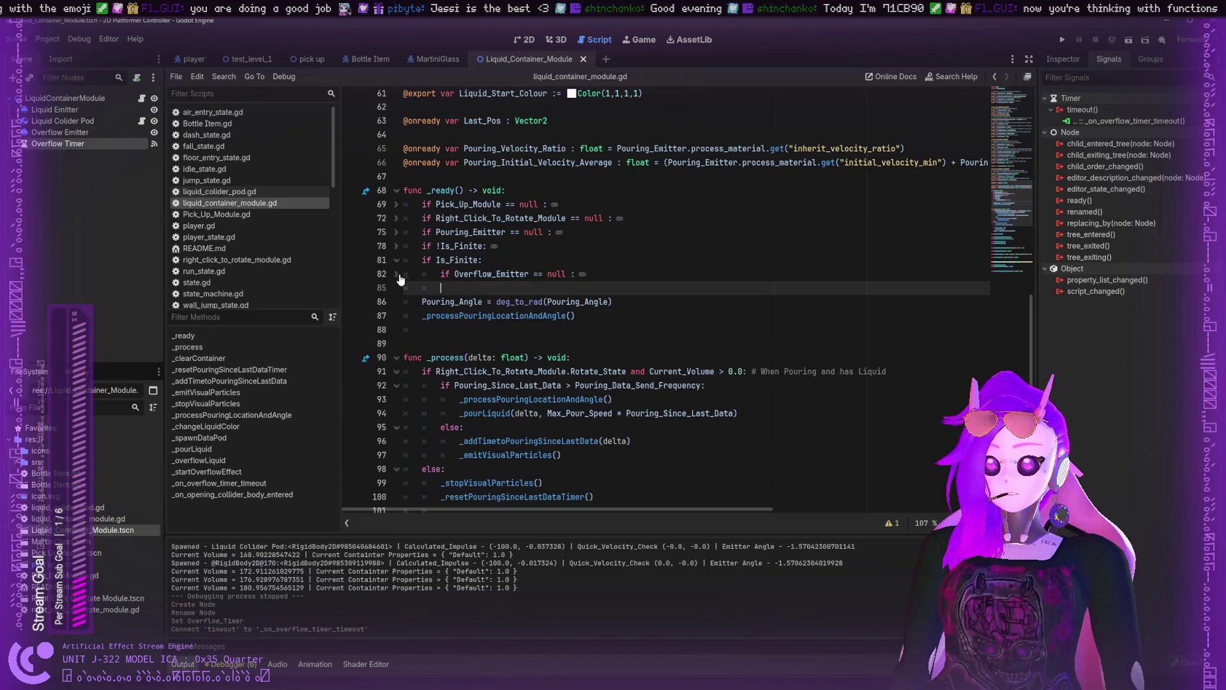
pyautogui.press('Tab')
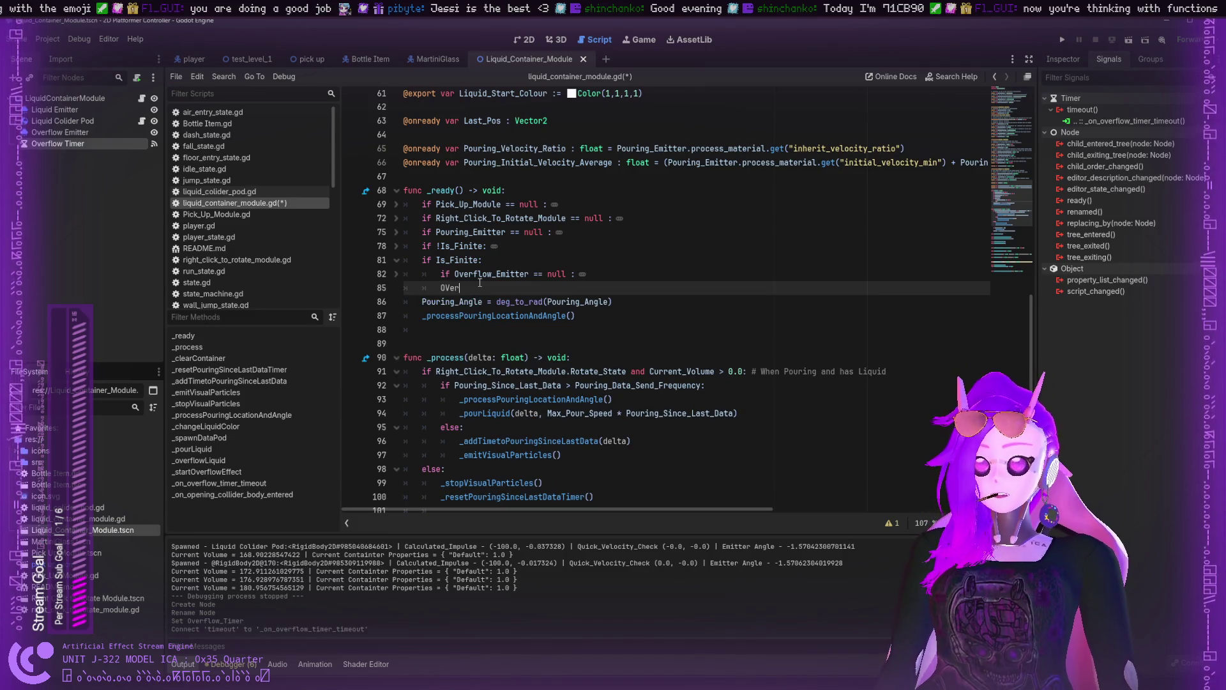
pyautogui.press('BackSpace')
pyautogui.press('BackSpace')
pyautogui.press('BackSpace')
pyautogui.write('ve')
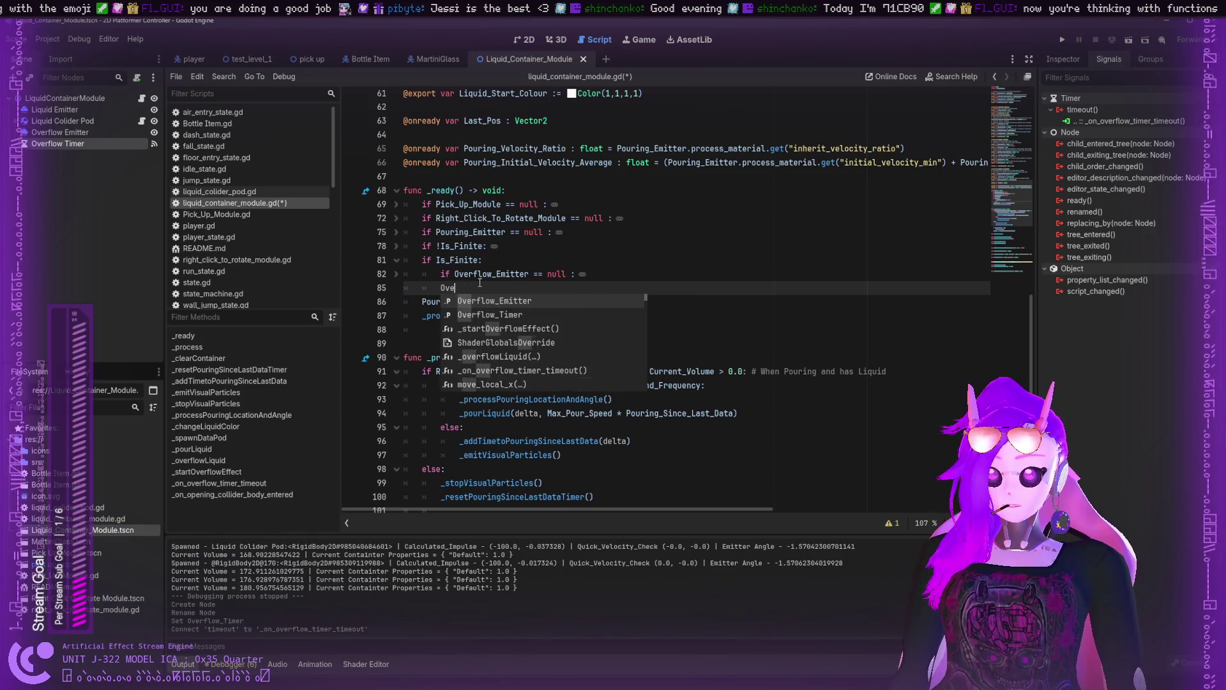
pyautogui.write('rflow_Emitt')
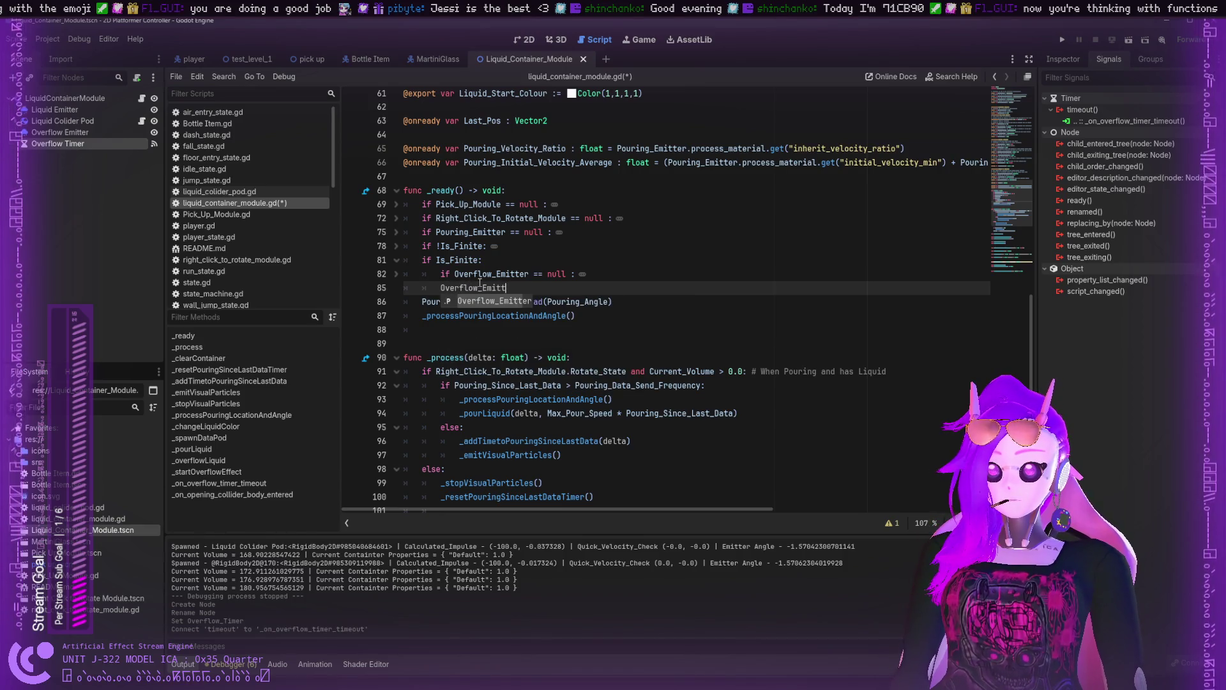
pyautogui.press('Return')
pyautogui.write('=')
pyautogui.press('BackSpace')
pyautogui.press('BackSpace')
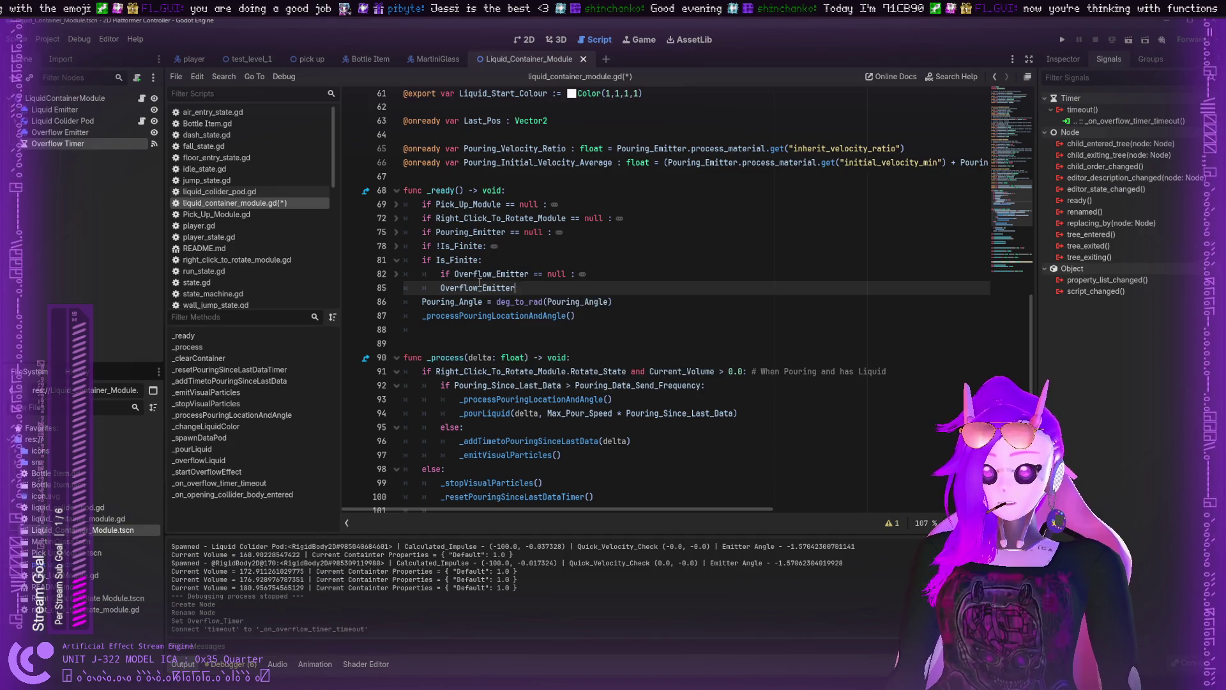
# - Extend the line to Overflow_Emitter.process_material.set("") and review the surrounding code
pyautogui.write('p')
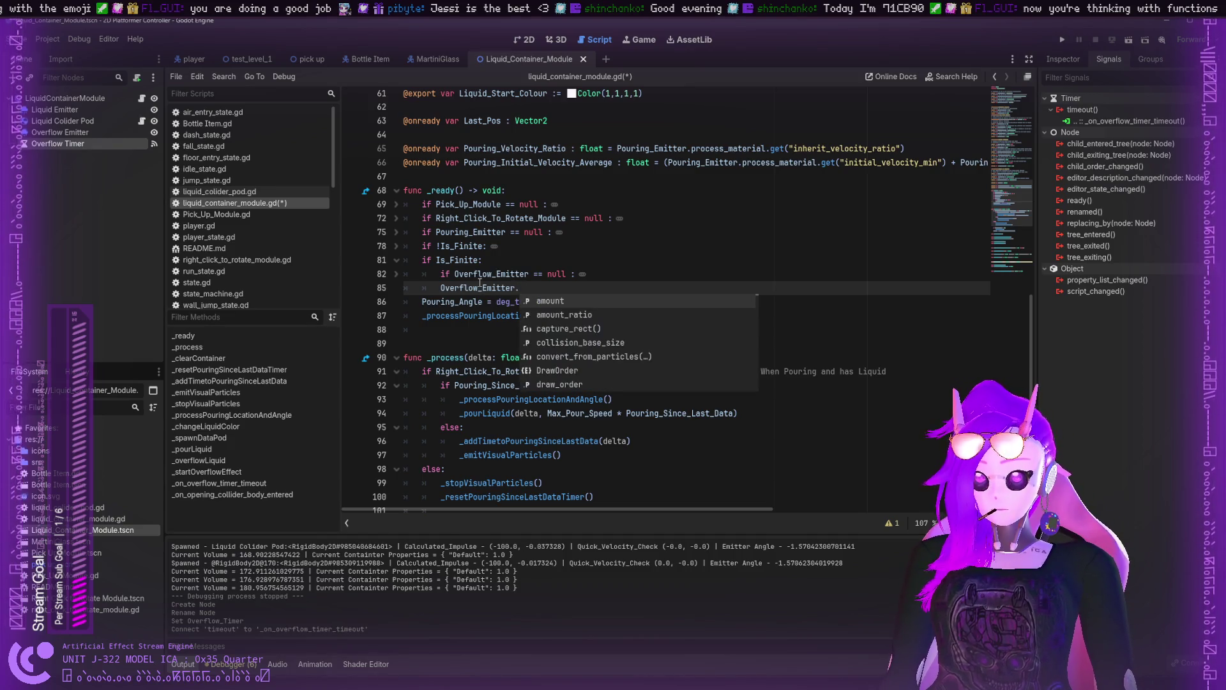
pyautogui.press('Down')
pyautogui.press('Return')
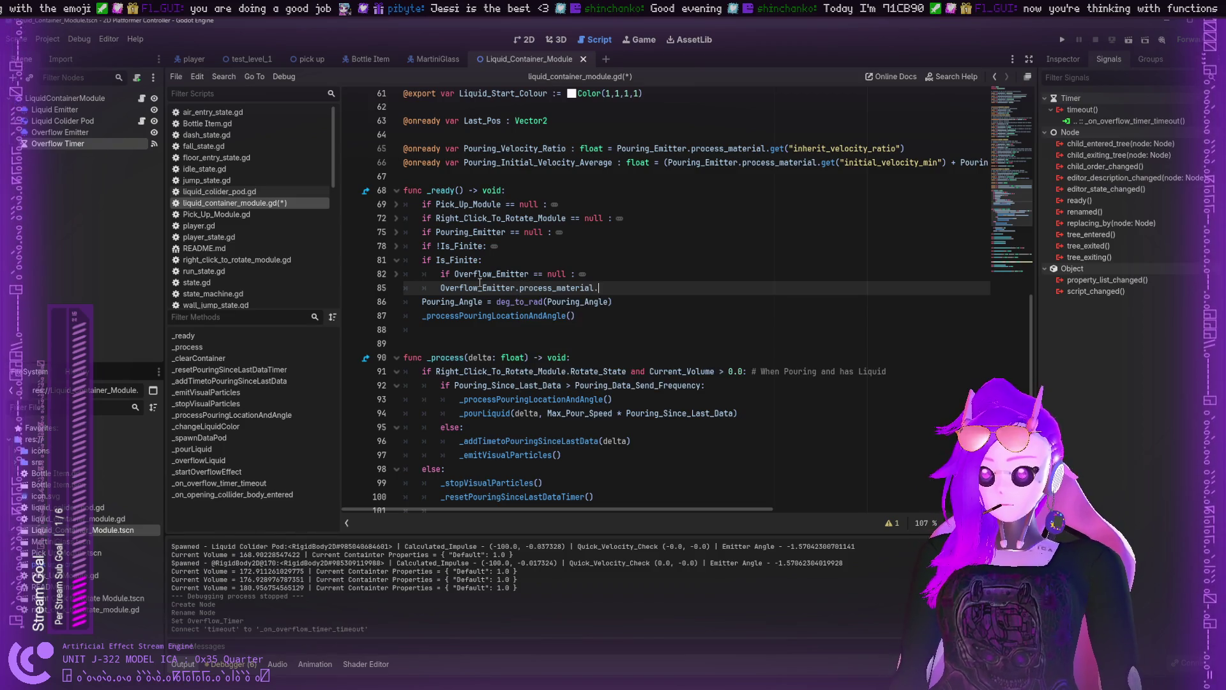
pyautogui.write('.')
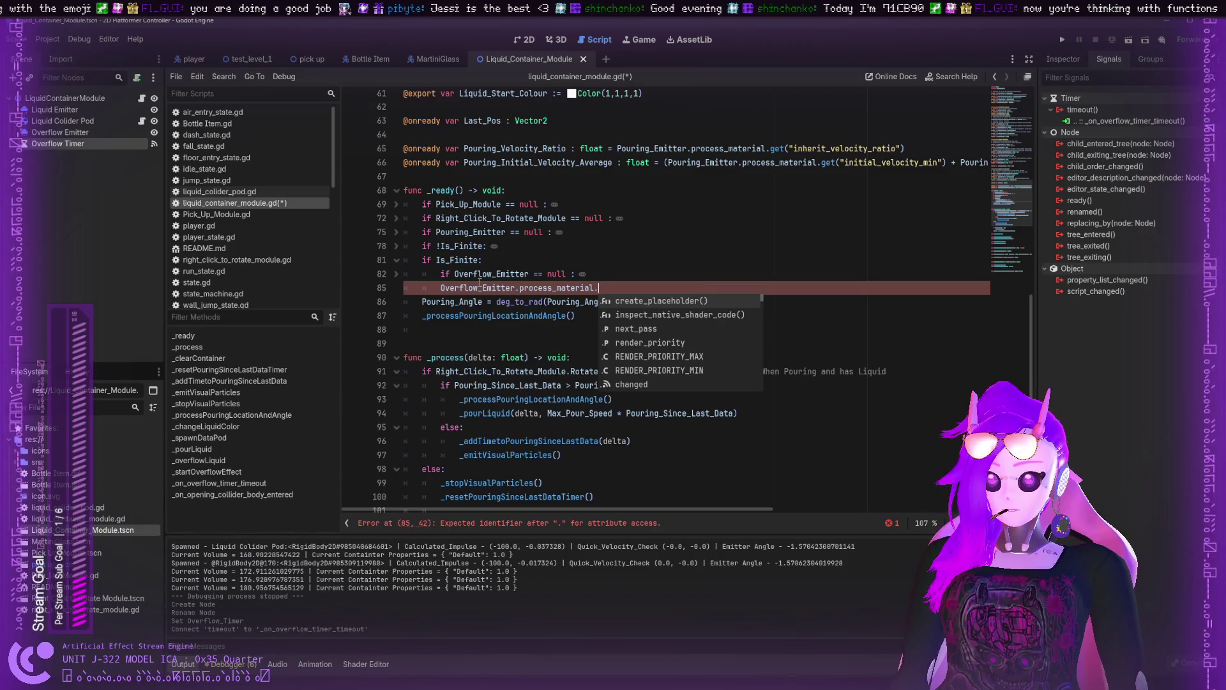
pyautogui.press('BackSpace')
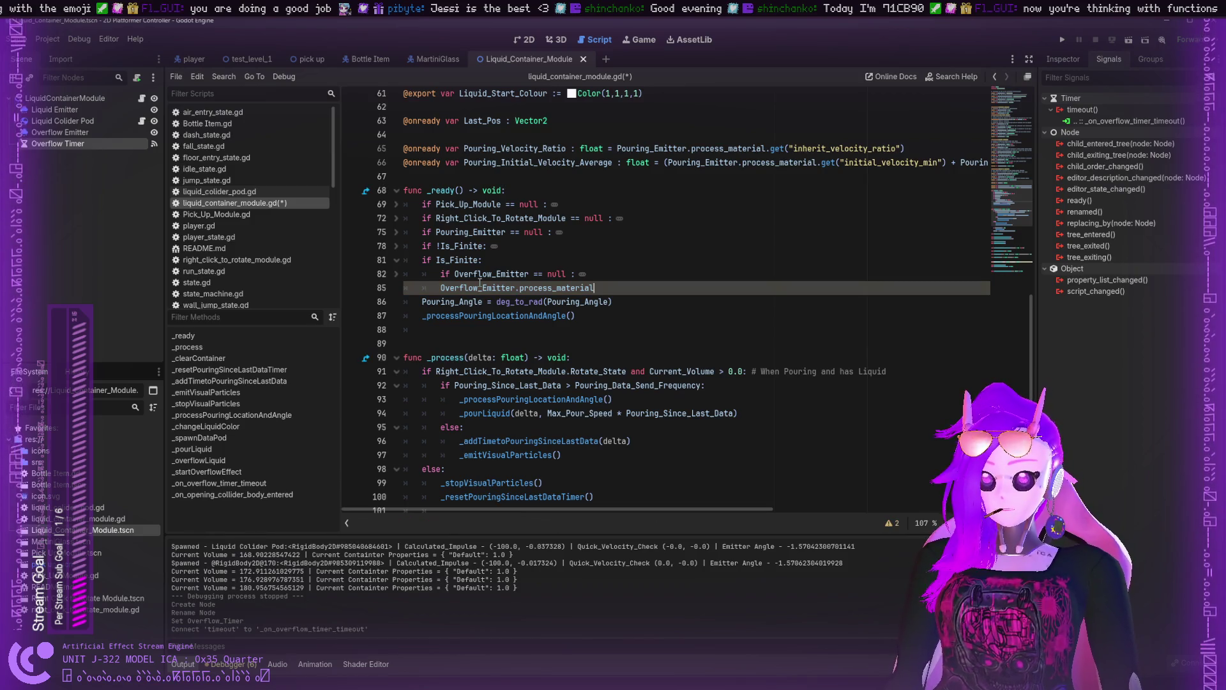
pyautogui.write('.proper')
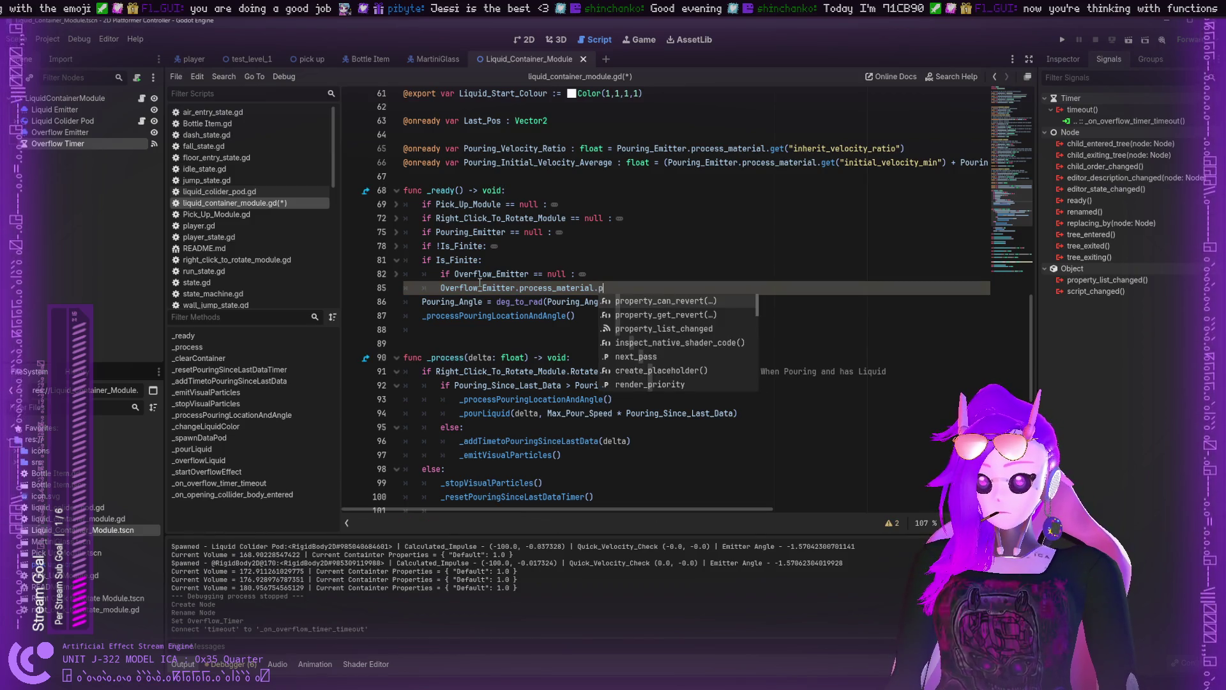
pyautogui.press('BackSpace')
pyautogui.press('BackSpace')
pyautogui.press('BackSpace')
pyautogui.write('set')
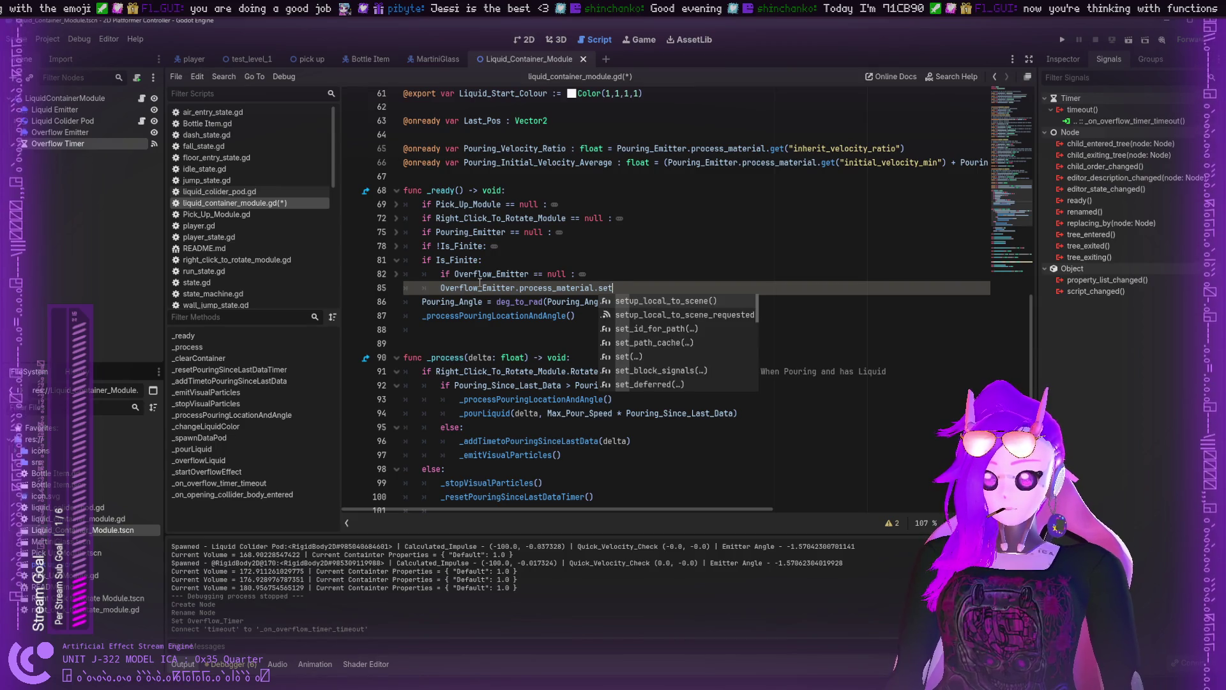
pyautogui.write('("')
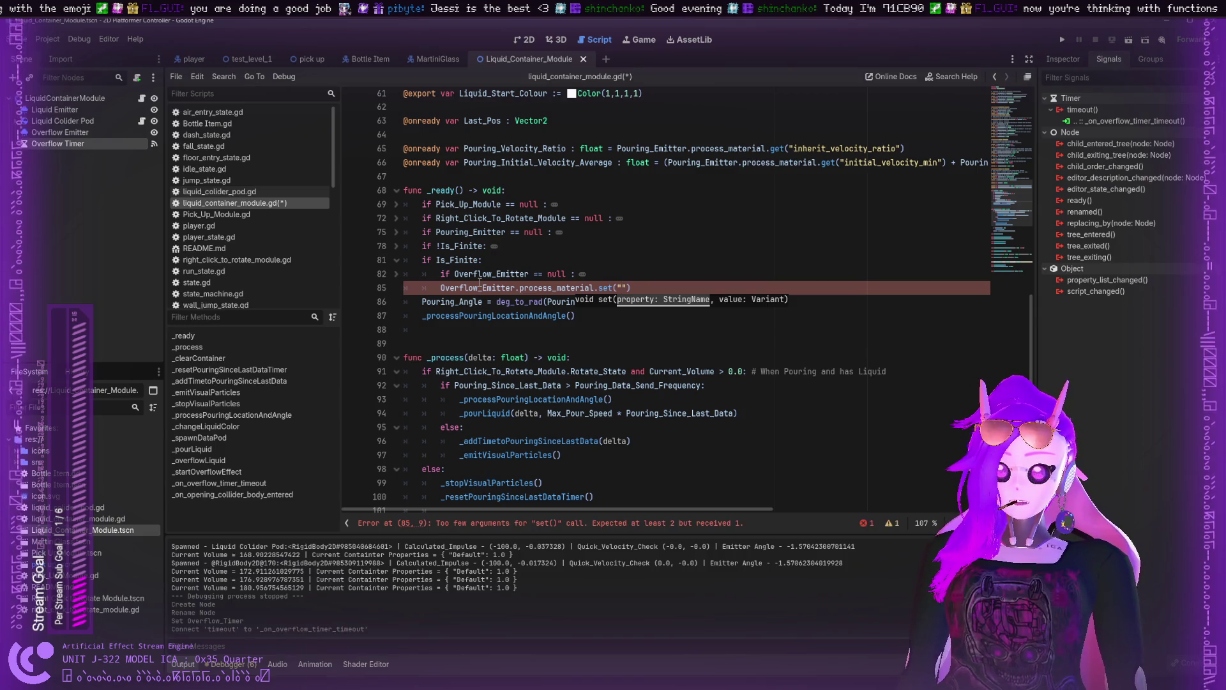
pyautogui.scroll(-2, 560, 313)
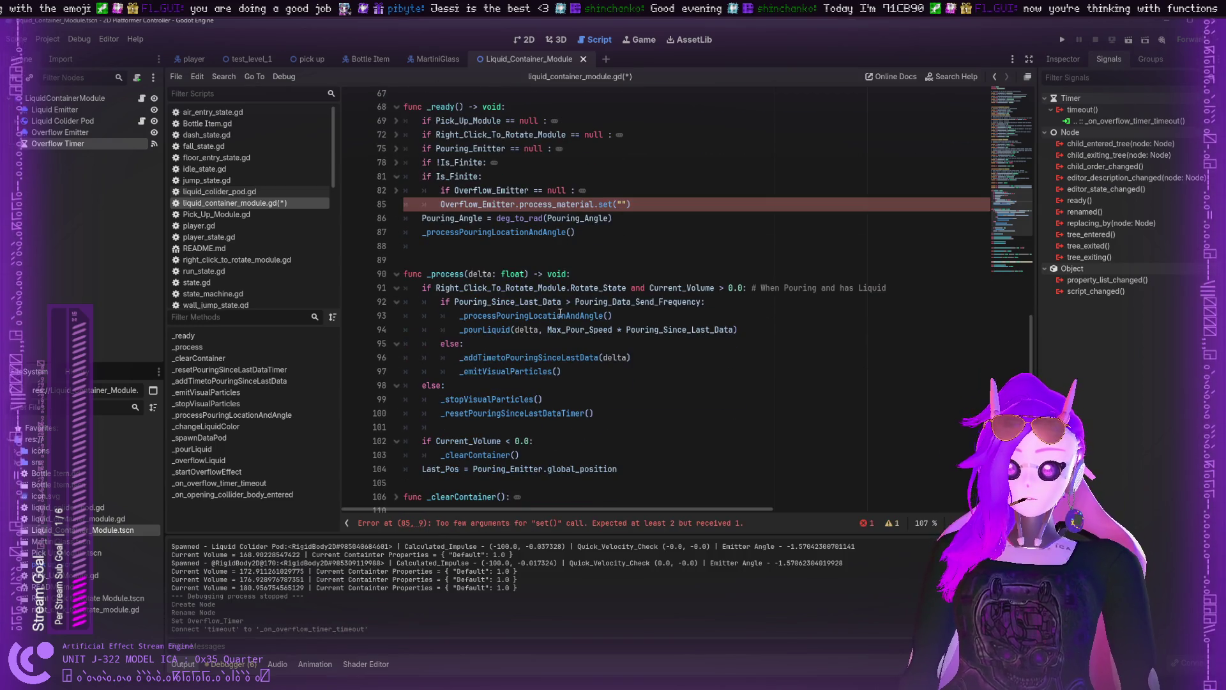
pyautogui.scroll(-8, 560, 312)
pyautogui.scroll(5, 468, 300)
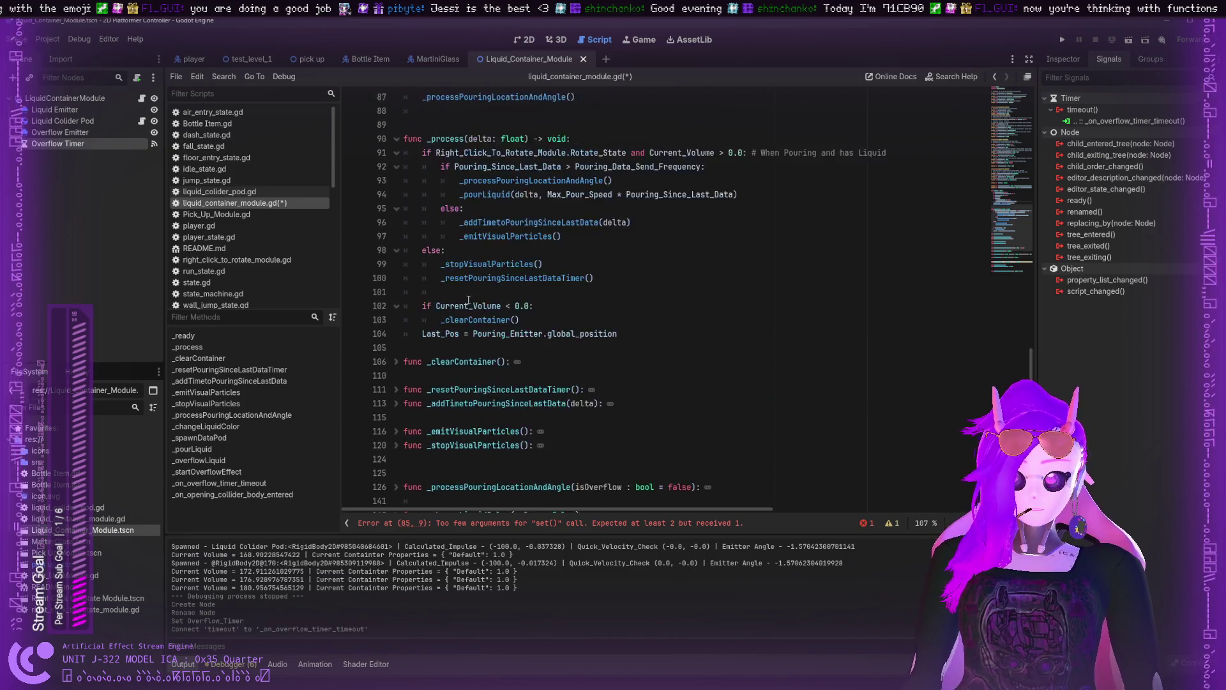
pyautogui.scroll(1, 468, 299)
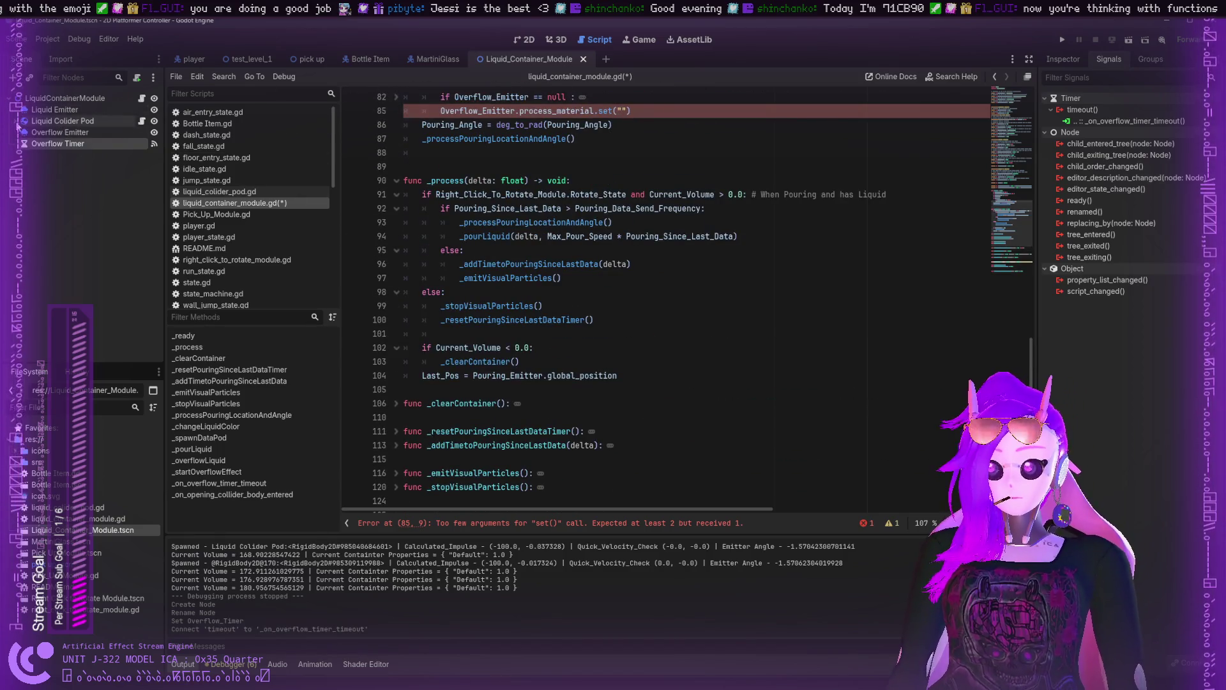
# - Show the Overflow Emitter's Process Material Spawn > Position settings, including Emission Box Extents 41.36
pyautogui.click(59, 133)
pyautogui.click(1063, 59)
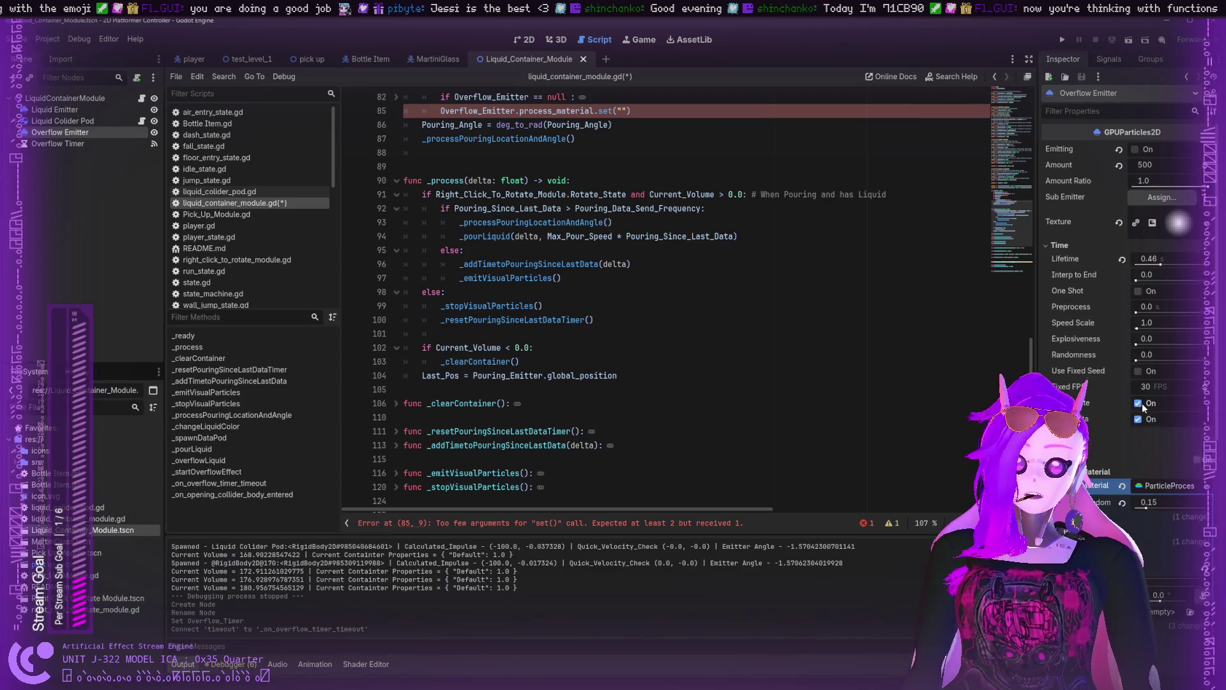
pyautogui.scroll(-5, 1142, 407)
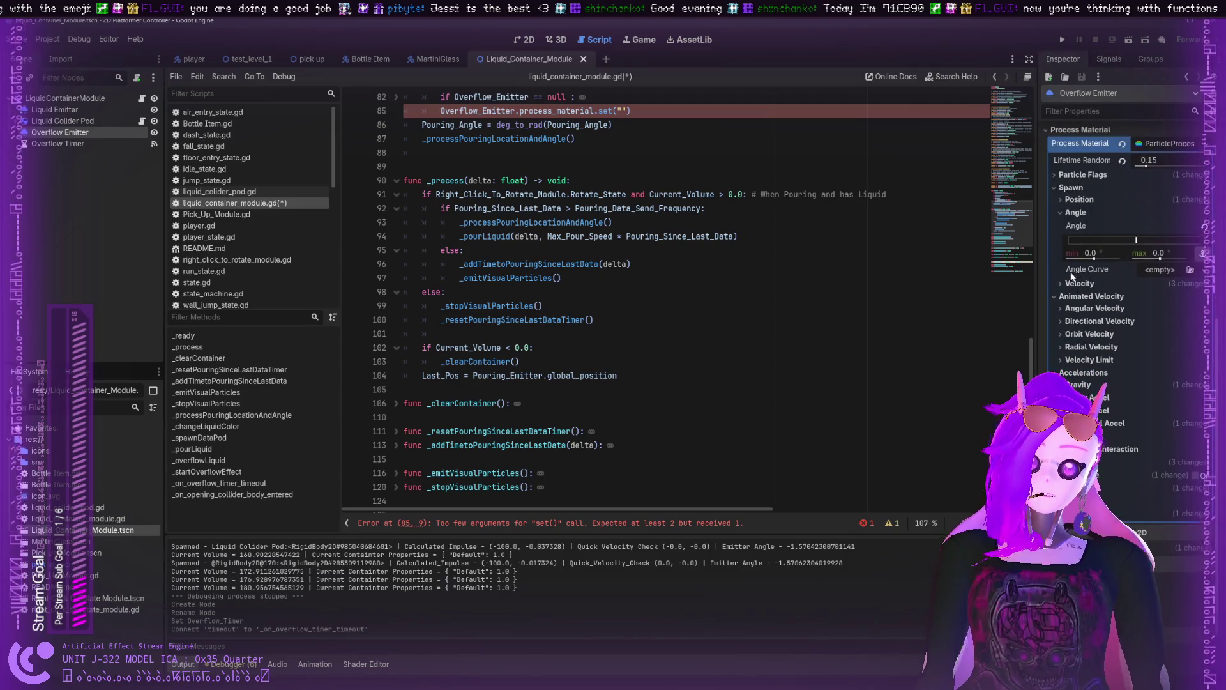
pyautogui.click(1060, 201)
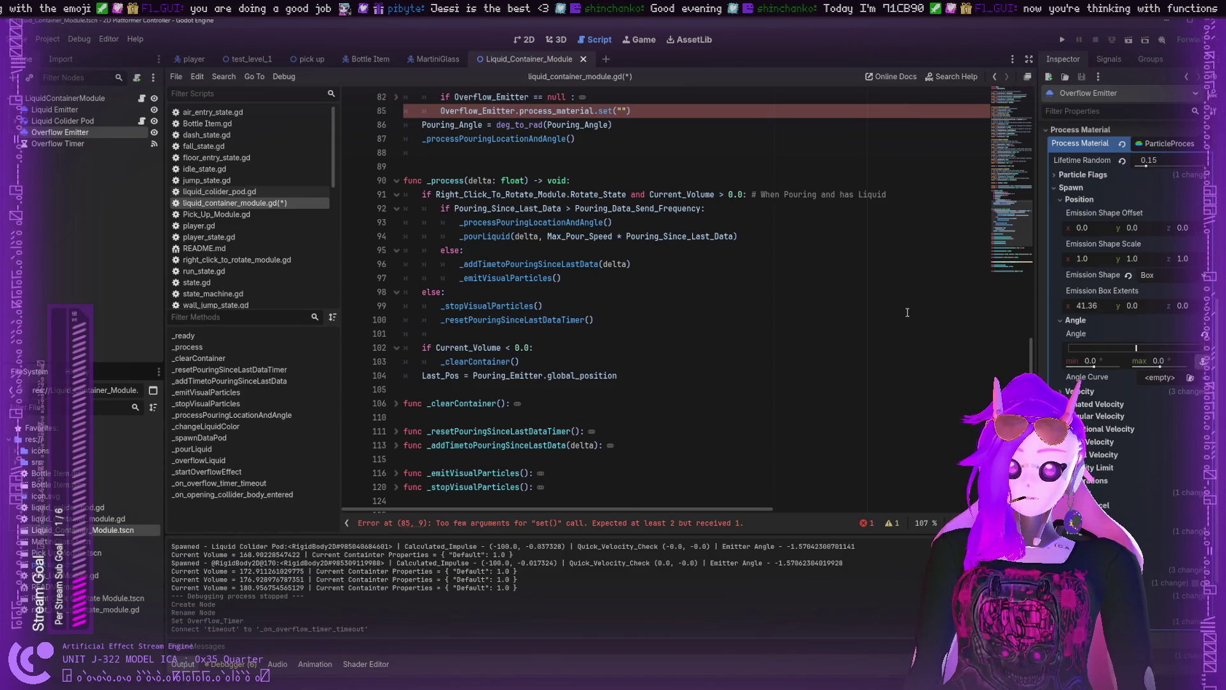
# - Check the ParticleProcessMaterial documentation, then go back to the liquid_container_module script
pyautogui.rightClick(1097, 289)
pyautogui.click(1124, 377)
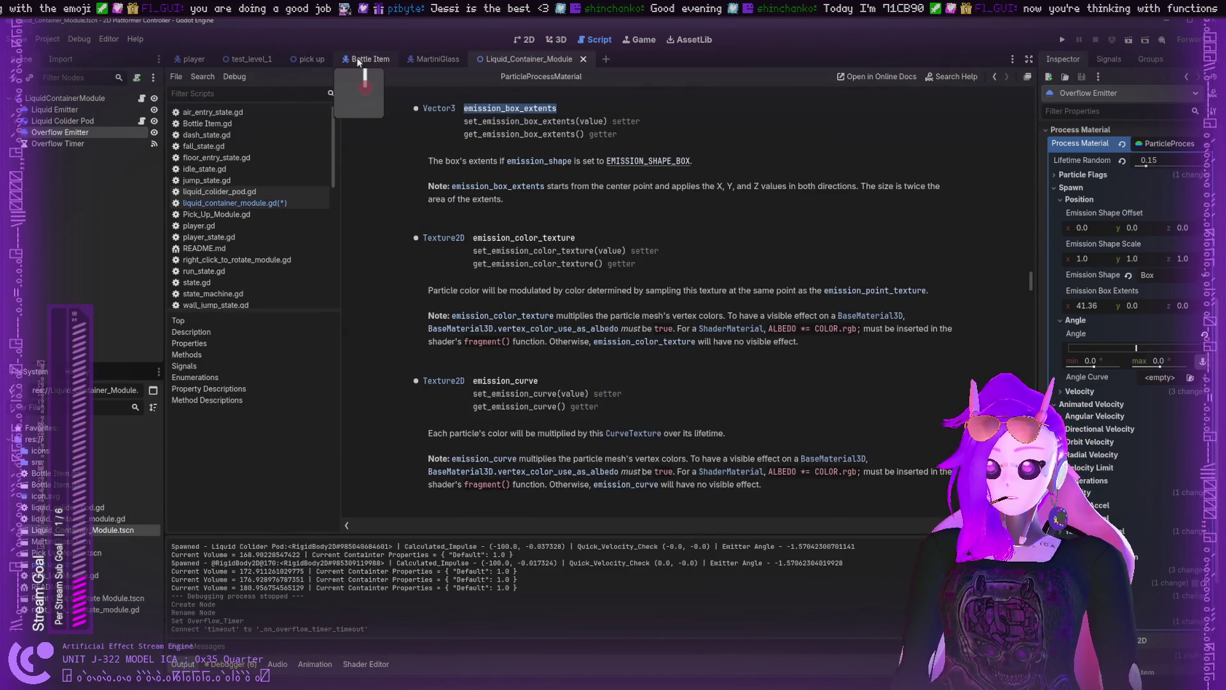
pyautogui.click(527, 39)
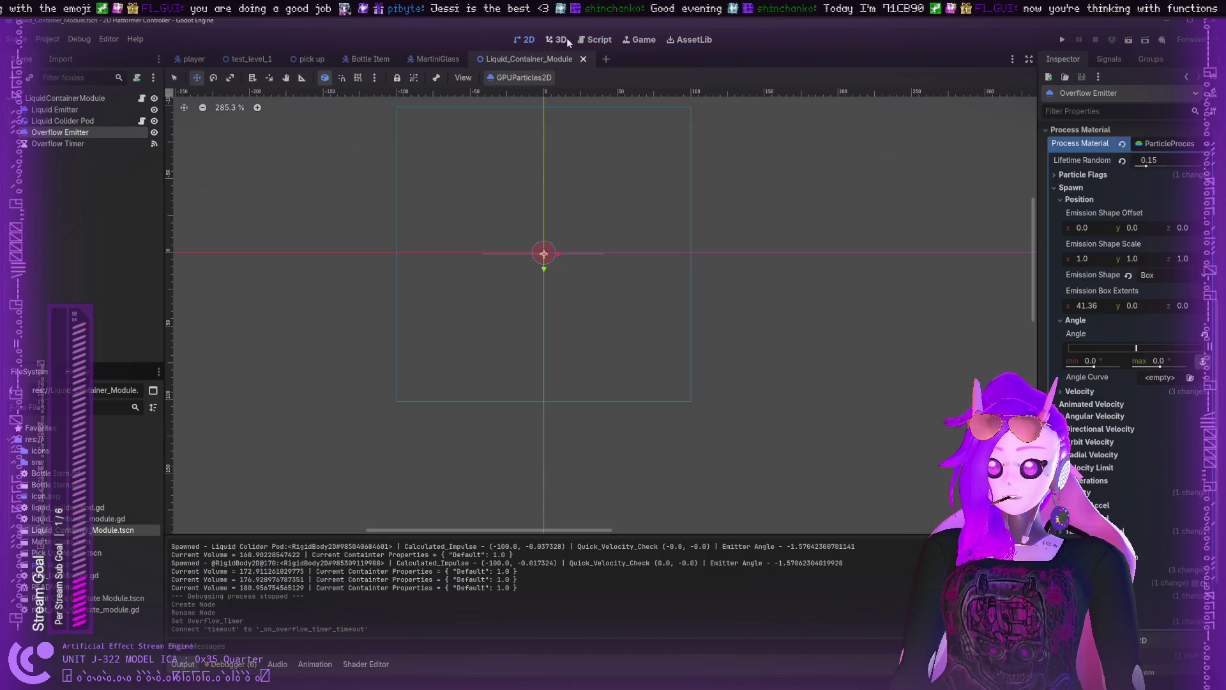
pyautogui.click(598, 39)
pyautogui.click(229, 203)
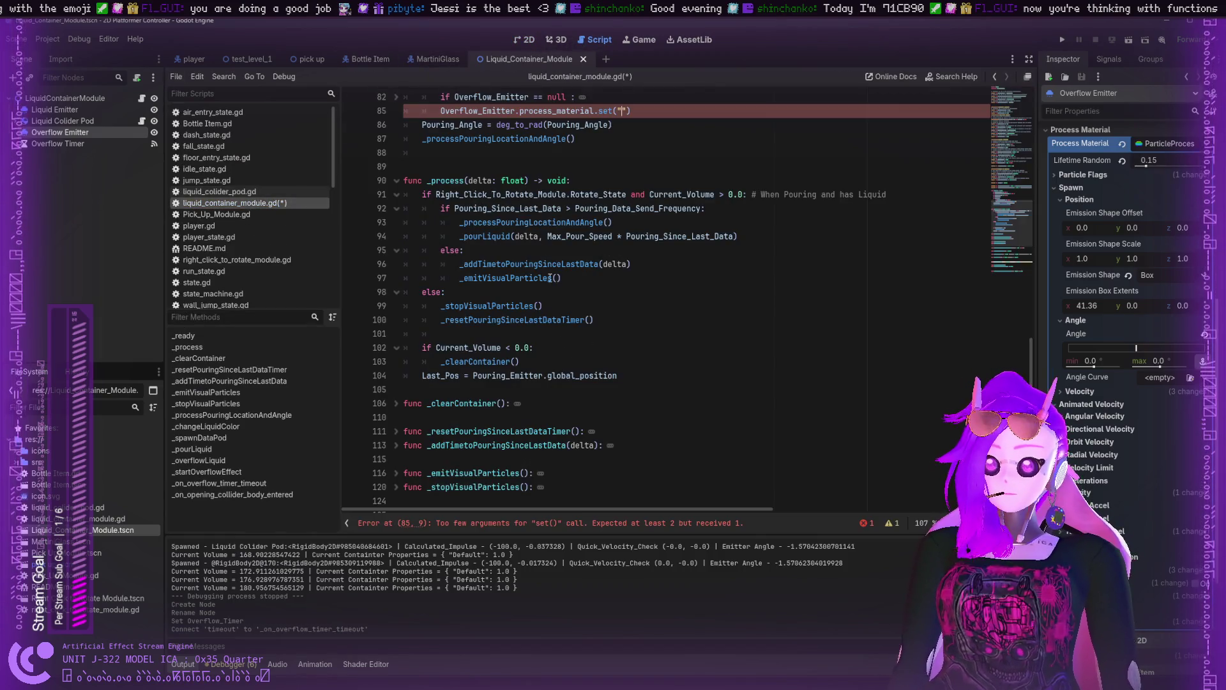
# - Fill in "emission_box_extents" as the property name and start a Vector3 value argument
pyautogui.write('emission_box_extents')
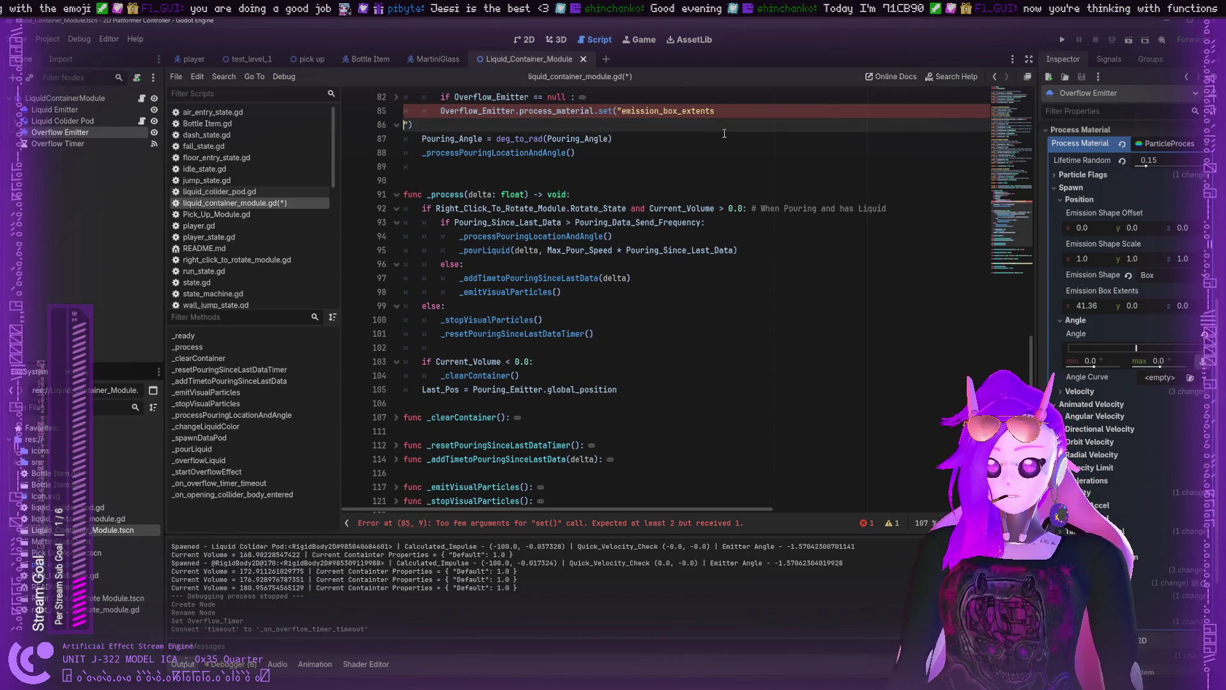
pyautogui.press('BackSpace')
pyautogui.write('.x')
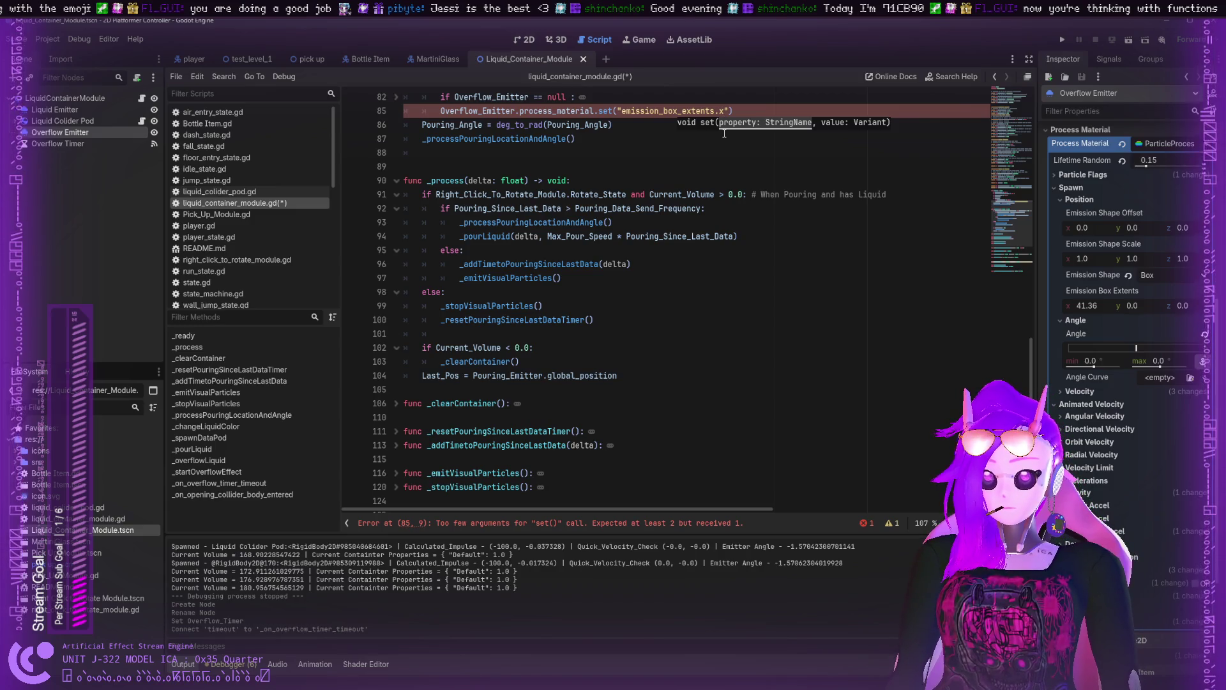
pyautogui.press('BackSpace')
pyautogui.press('BackSpace')
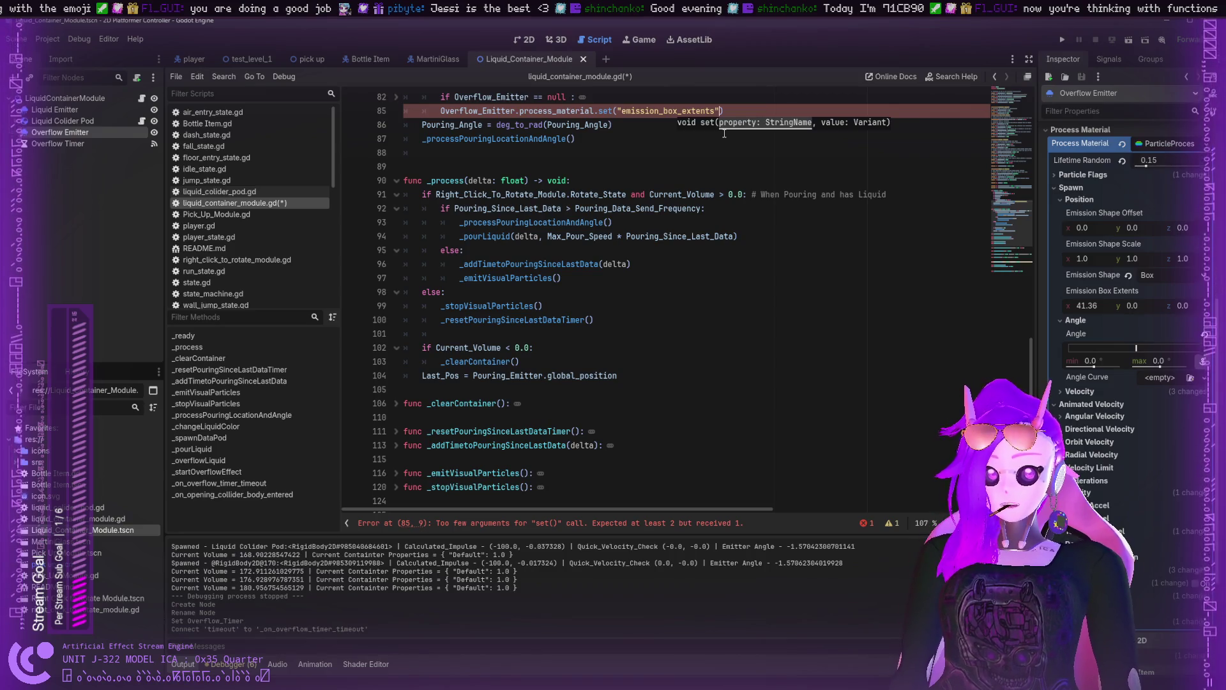
pyautogui.write(', Vector3')
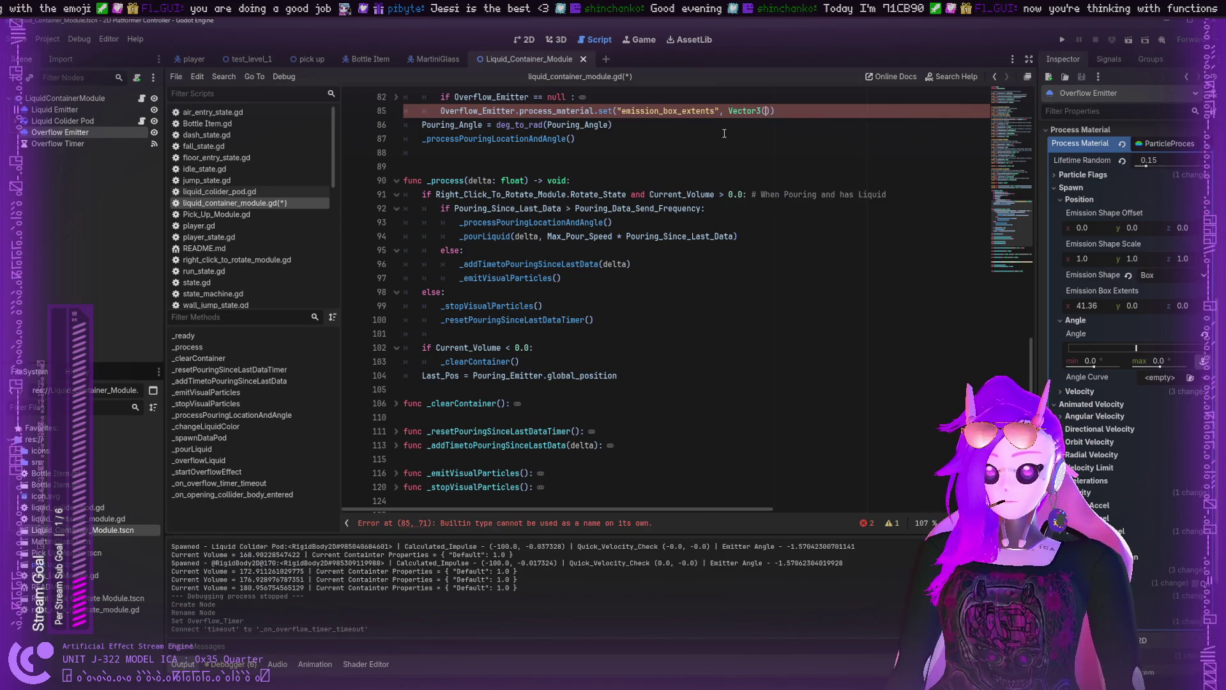
pyautogui.write('(')
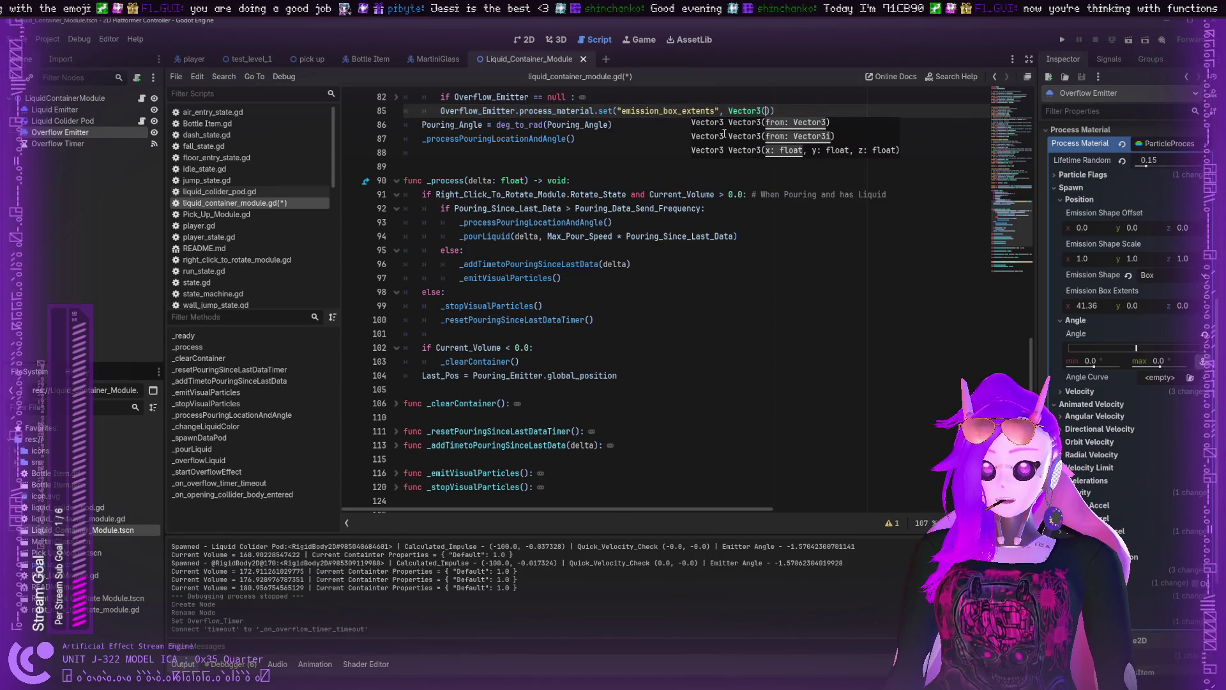
# - Complete the value as Vector3(Pouring_Size,0,0), copying Pouring_Size from its line 40 declaration
pyautogui.scroll(20, 700, 216)
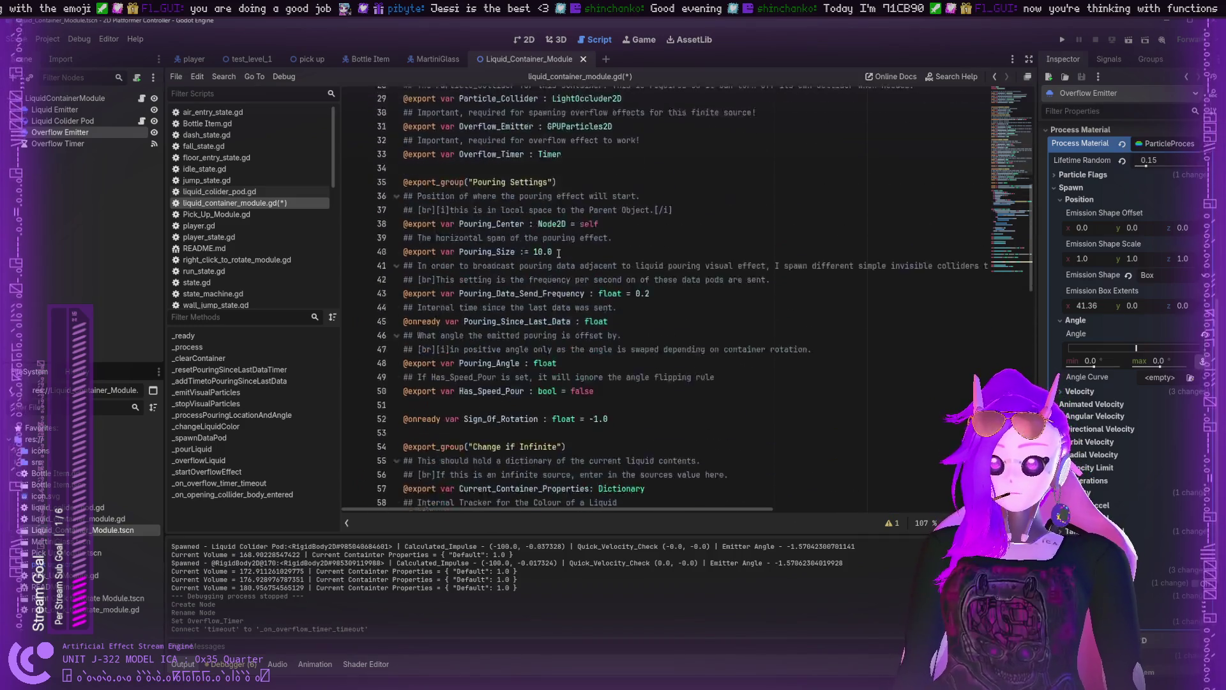
pyautogui.doubleClick(509, 337)
pyautogui.hotkey('ctrl', 'c')
pyautogui.scroll(-11, 767, 326)
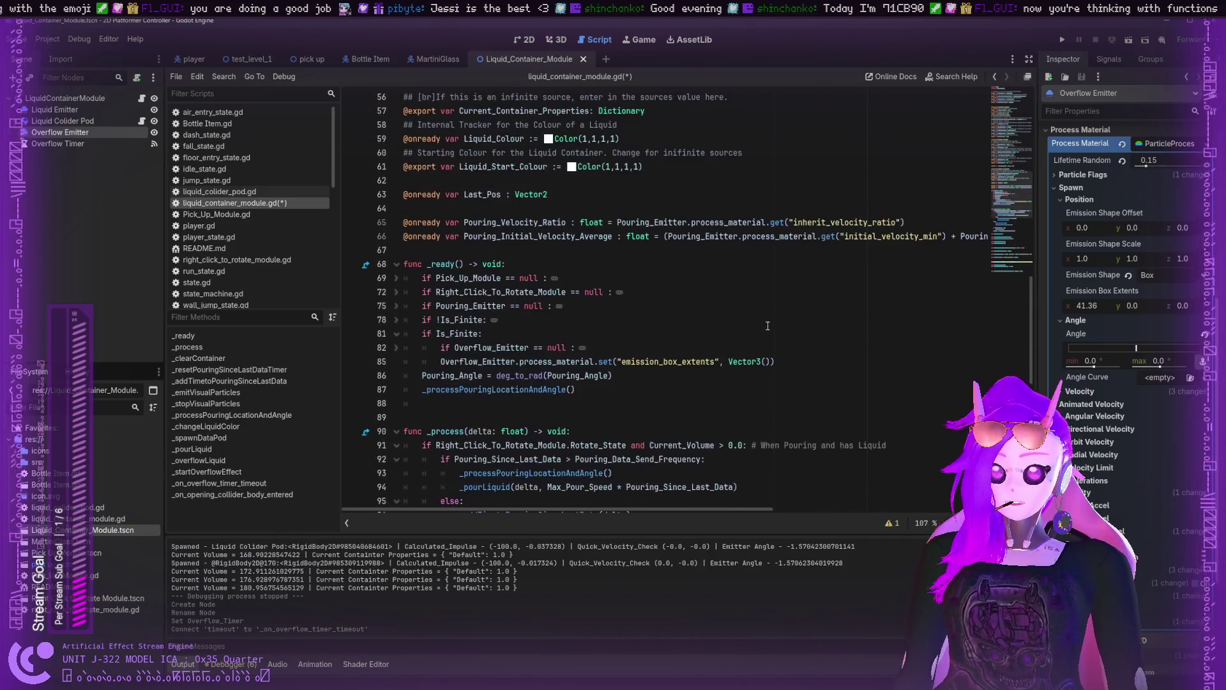
pyautogui.click(766, 361)
pyautogui.hotkey('ctrl', 'v')
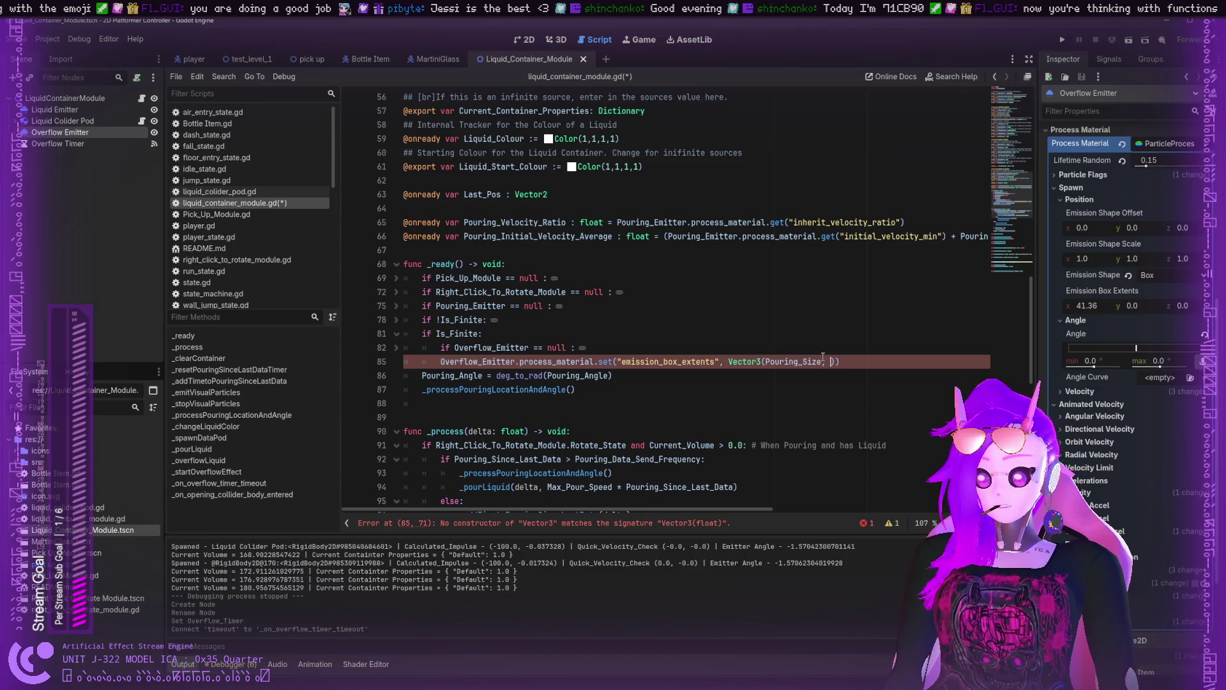
pyautogui.press('BackSpace')
pyautogui.press('BackSpace')
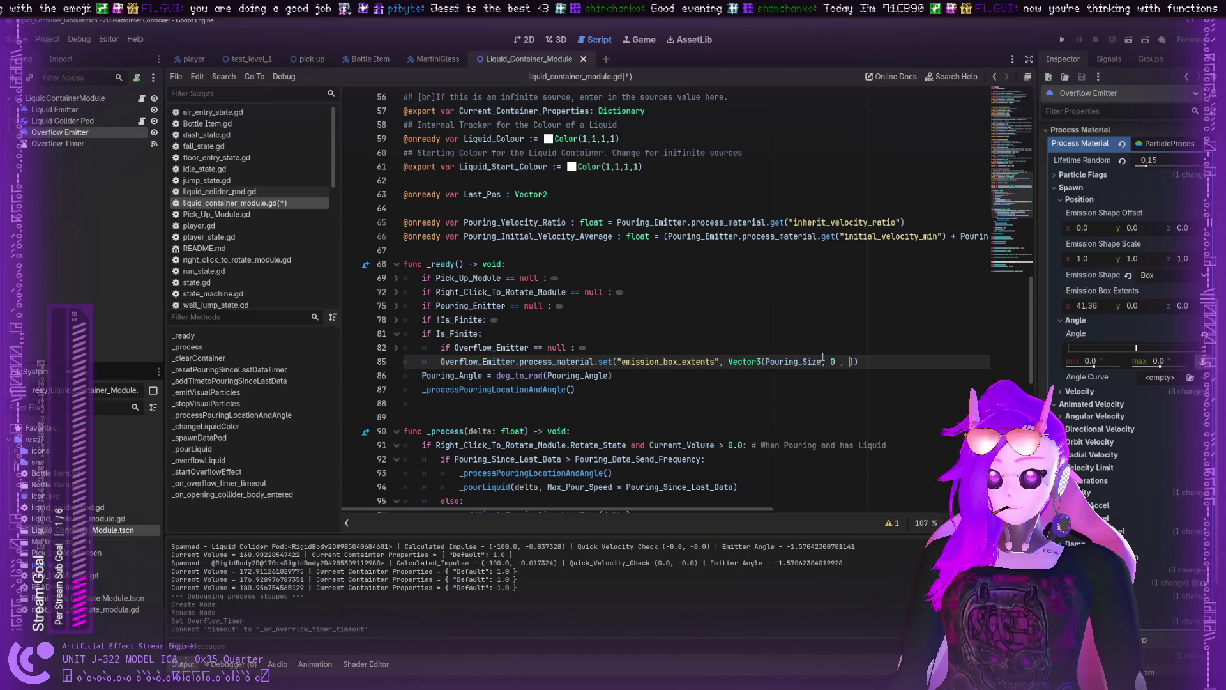
pyautogui.write('0')
pyautogui.click(842, 362)
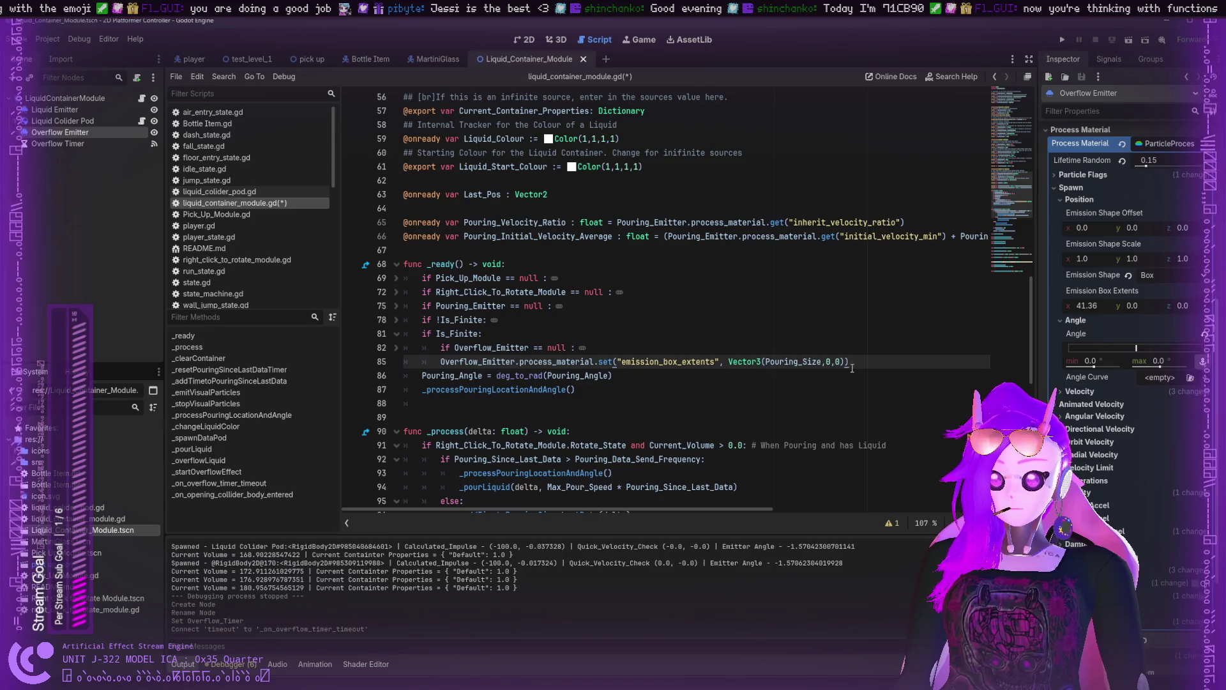
pyautogui.tripleClick(404, 361)
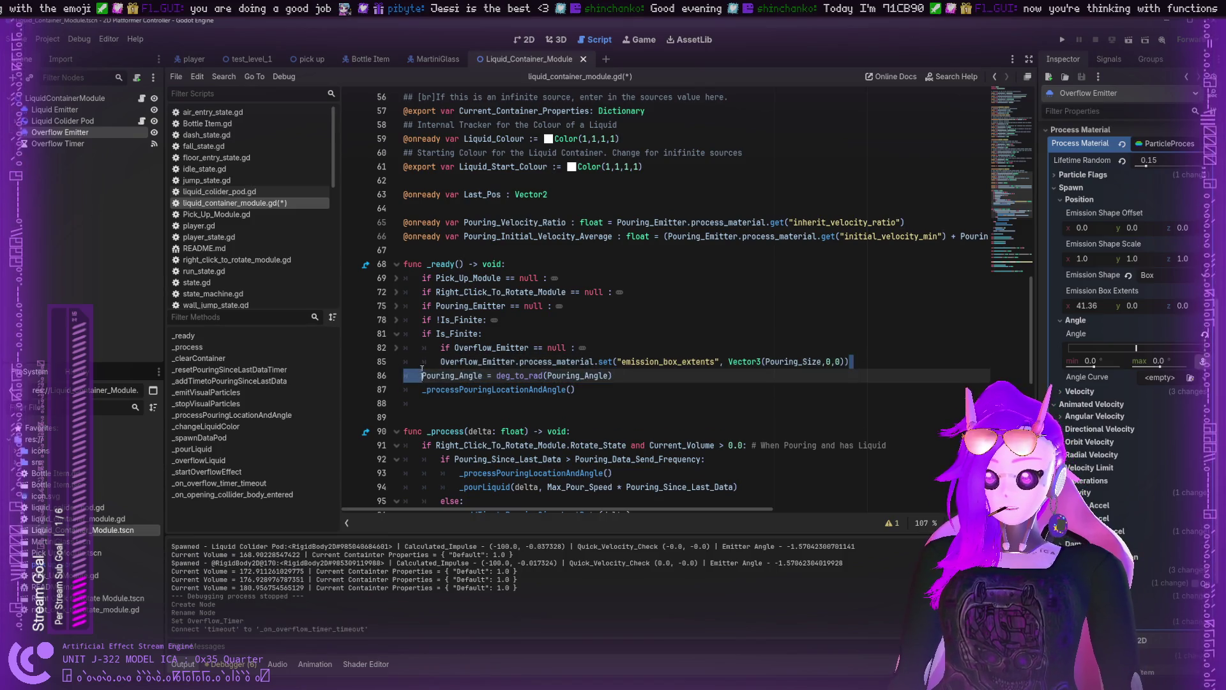
pyautogui.click(857, 361)
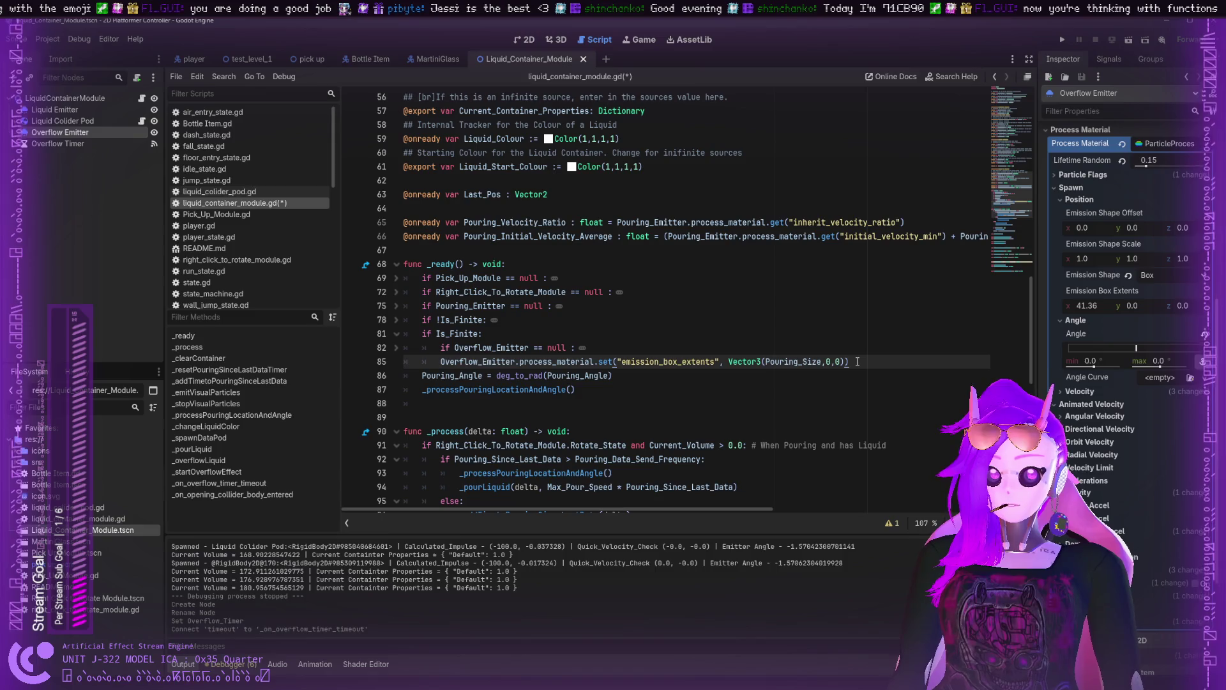
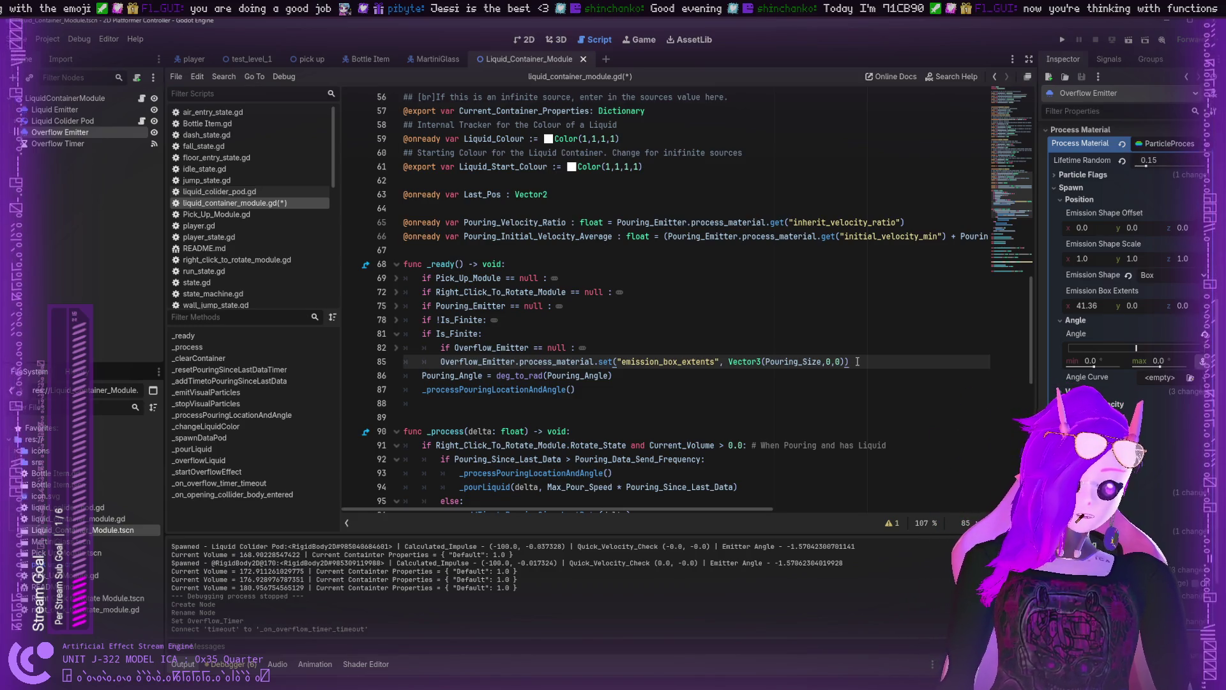
# - Add a new line 86 reading 'Overflow_Emitter.position =' using autocomplete
pyautogui.press('Return')
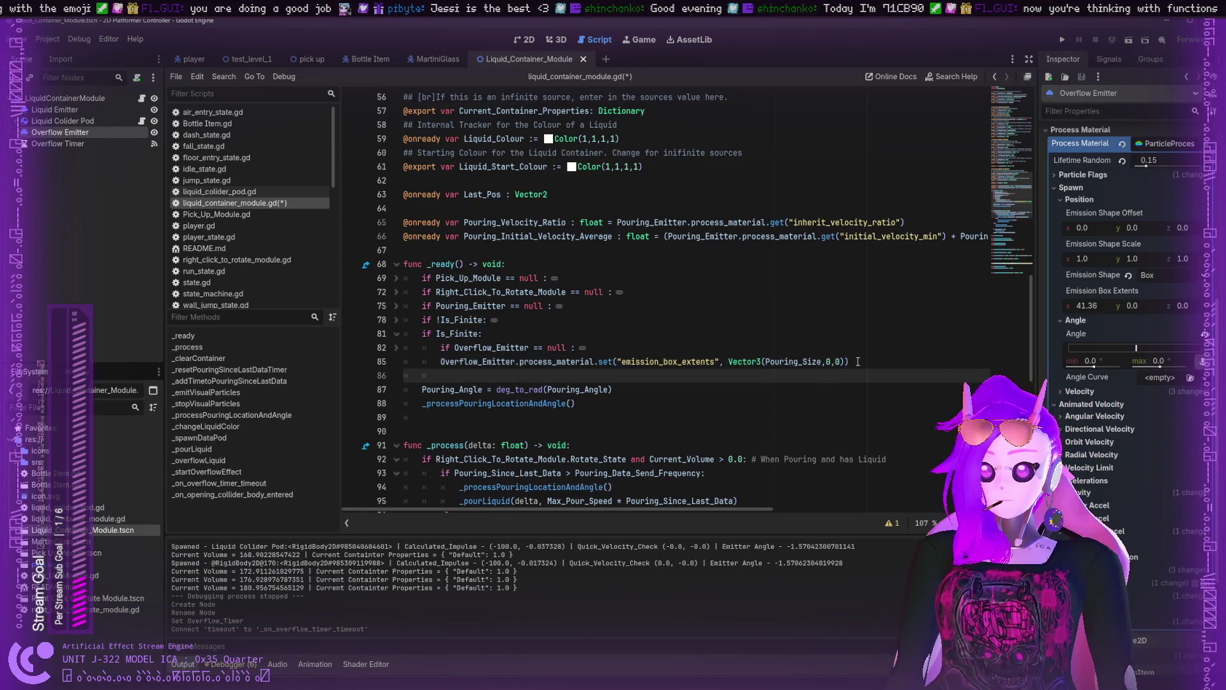
pyautogui.write('Overflow_')
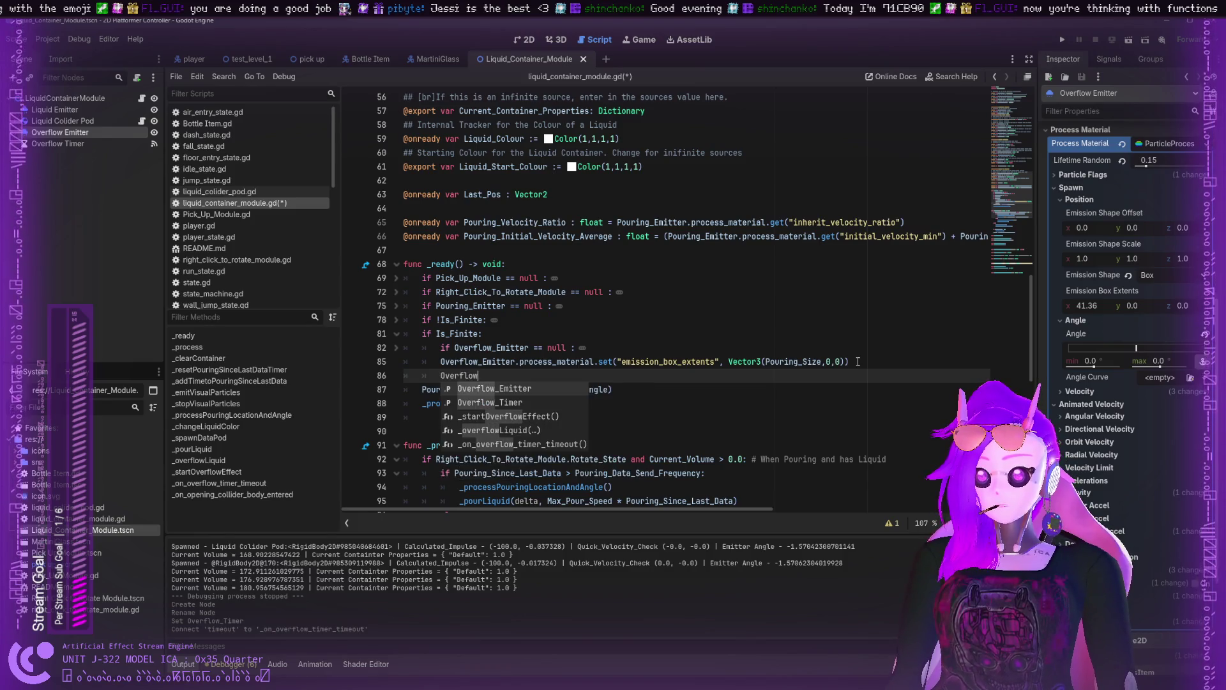
pyautogui.write('Emit')
pyautogui.press('Return')
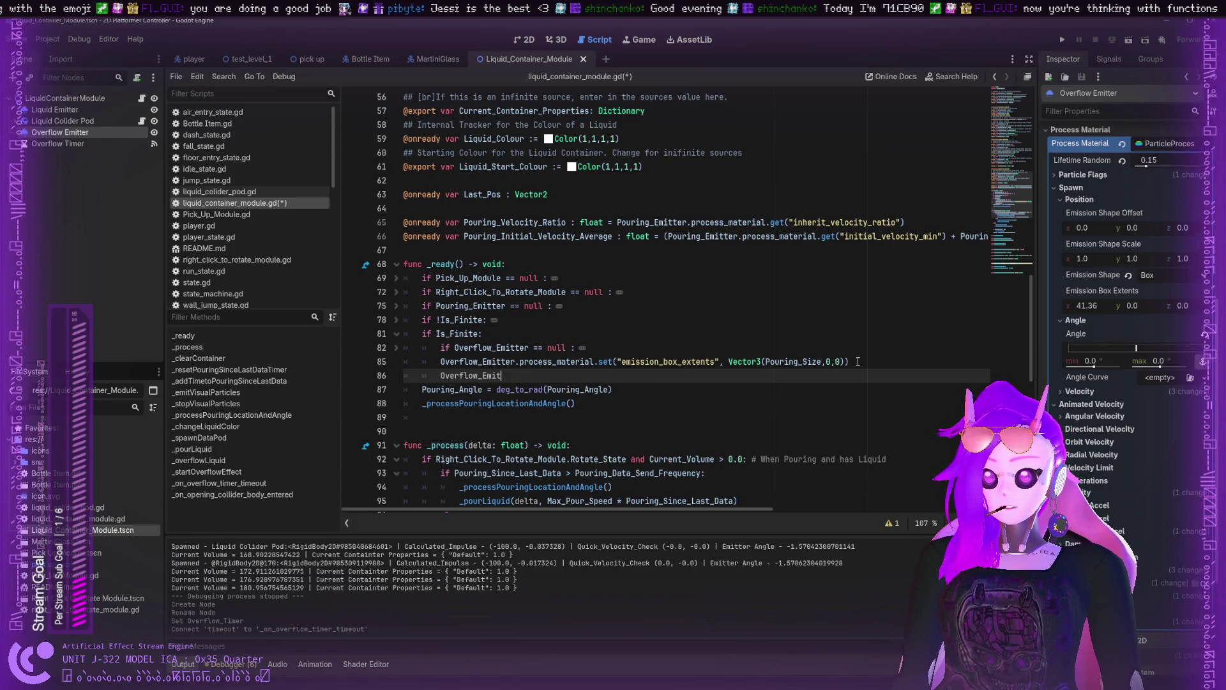
pyautogui.write('.positio')
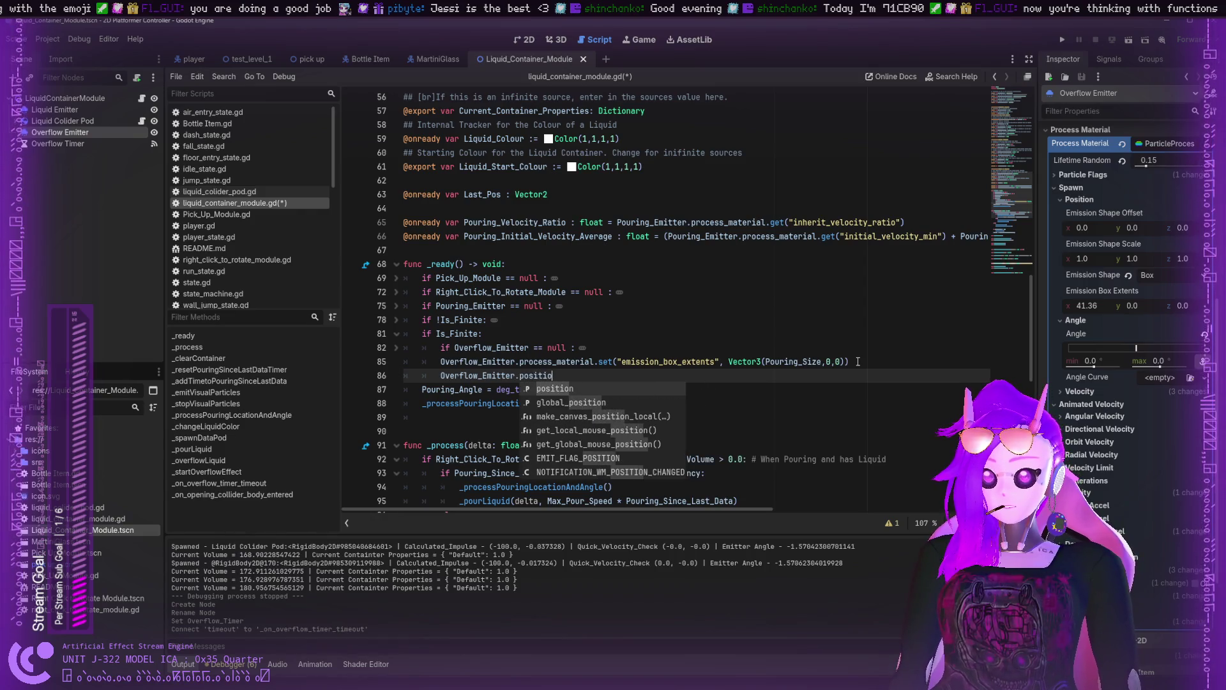
pyautogui.press('Return')
pyautogui.write('=')
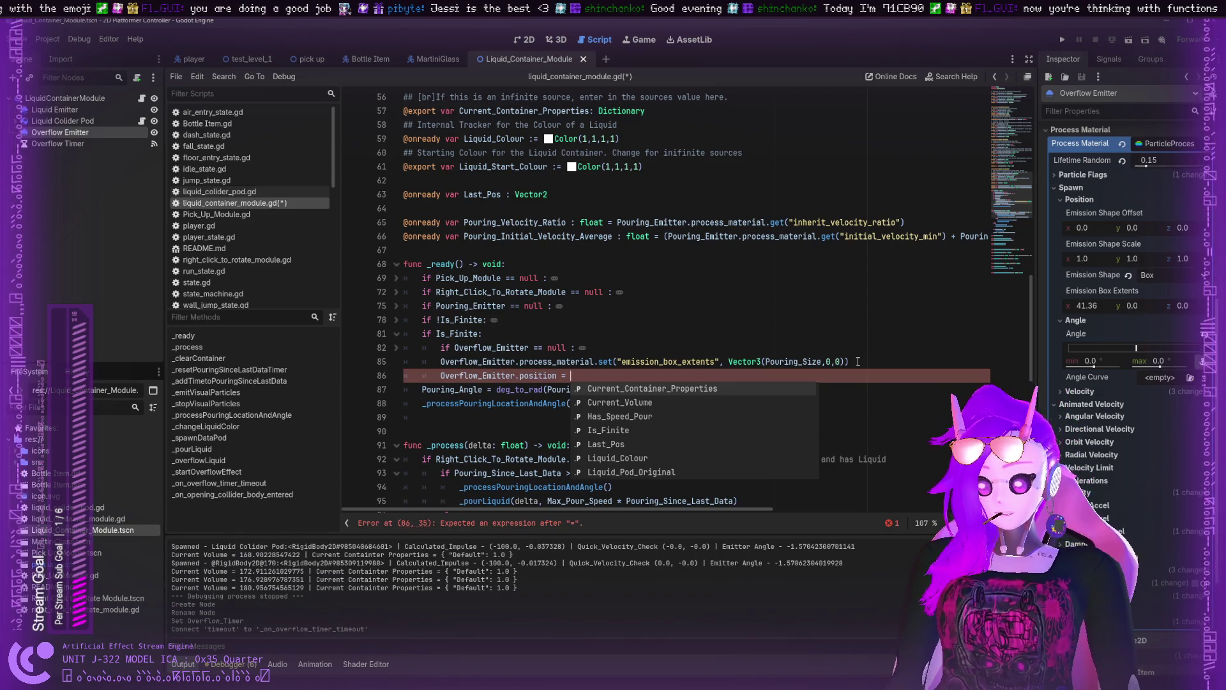
# - Check LiquidContainerModule's Pouring Settings in the Inspector, then start typing Pouring_Center
pyautogui.scroll(8, 673, 243)
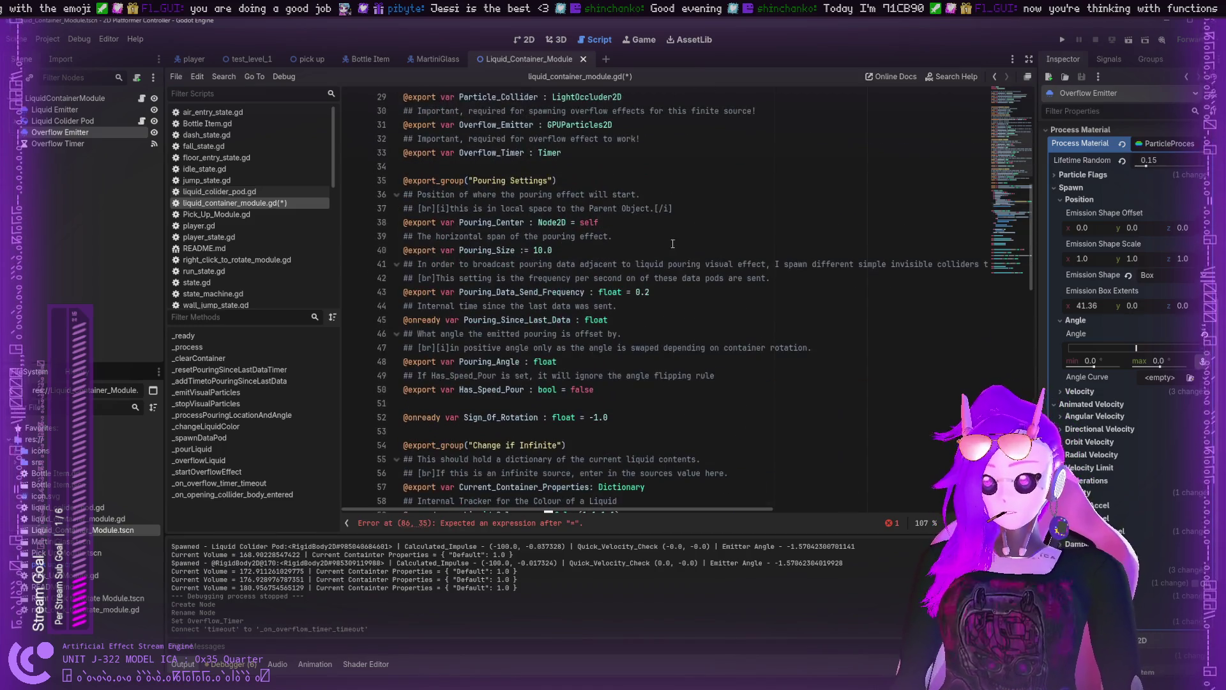
pyautogui.click(111, 98)
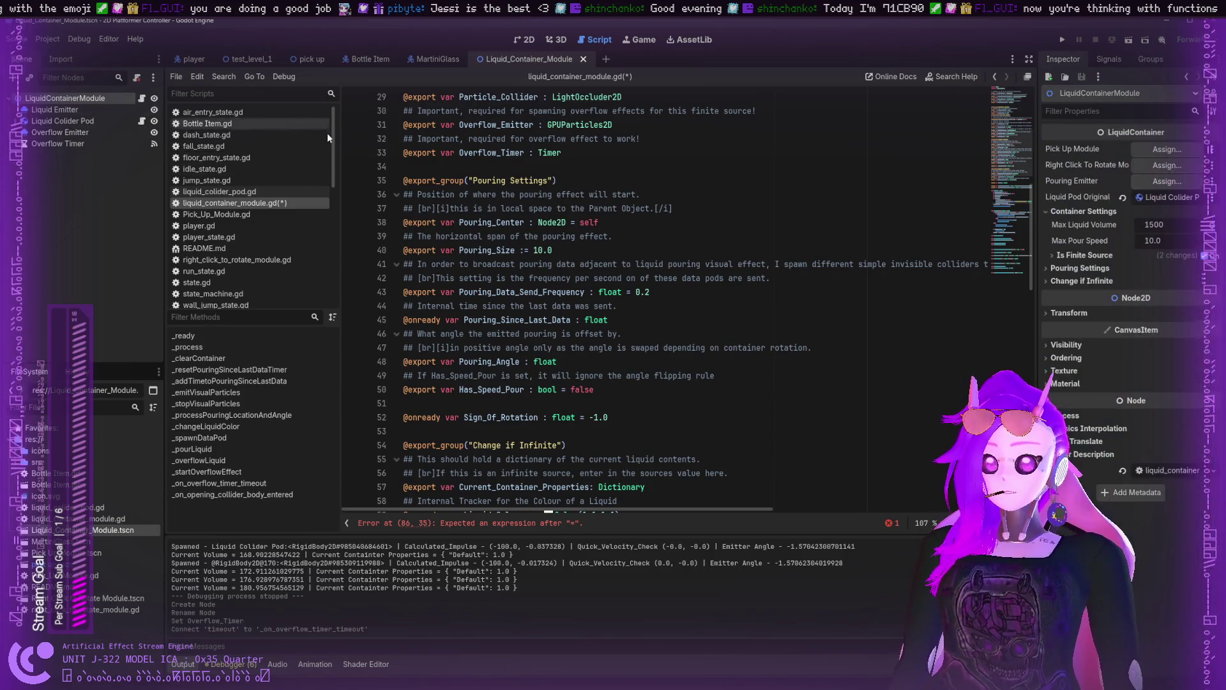
pyautogui.click(1056, 266)
pyautogui.click(1052, 267)
pyautogui.scroll(-6, 535, 295)
pyautogui.scroll(-2, 534, 295)
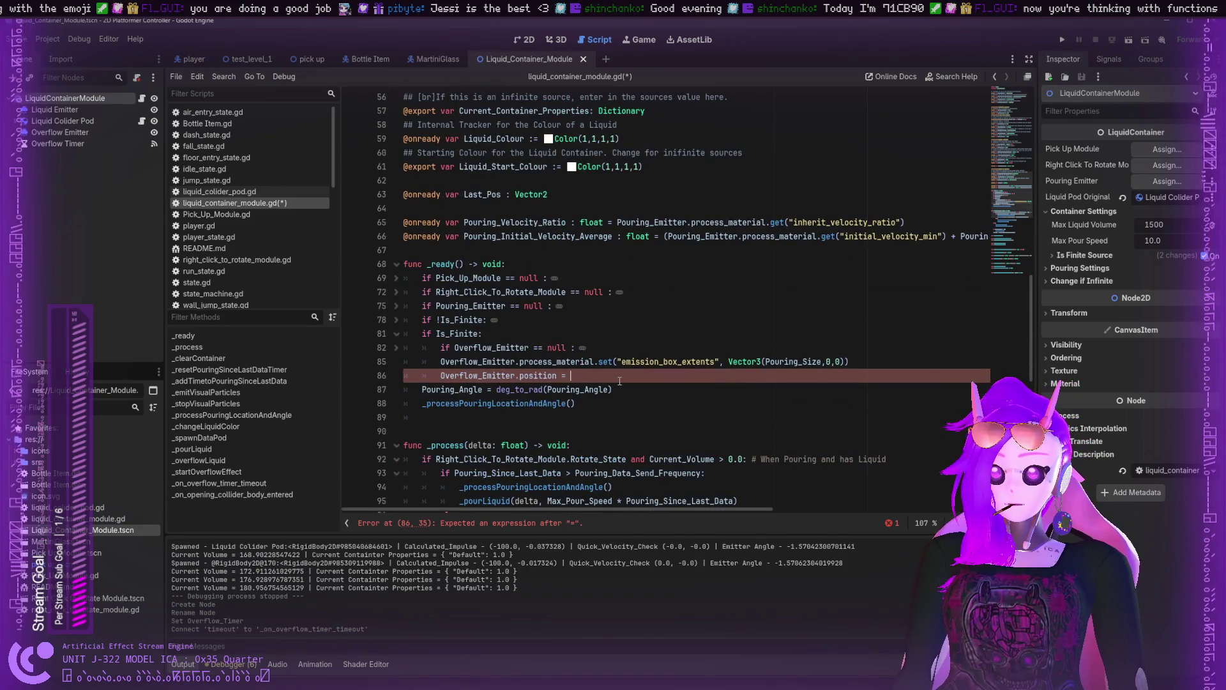
pyautogui.write('Pouring')
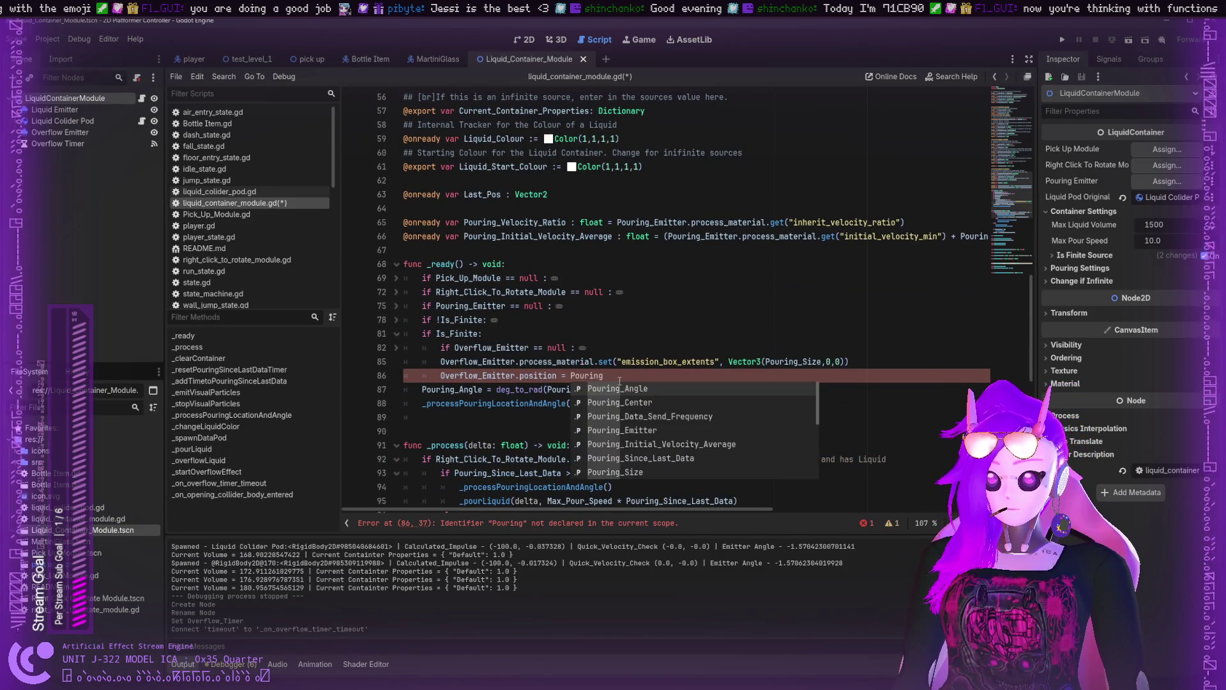
pyautogui.write('_C')
# - Finish line 86 as Overflow_Emitter.position = Pouring_Center.position and save liquid_container_module.gd
pyautogui.press('Return')
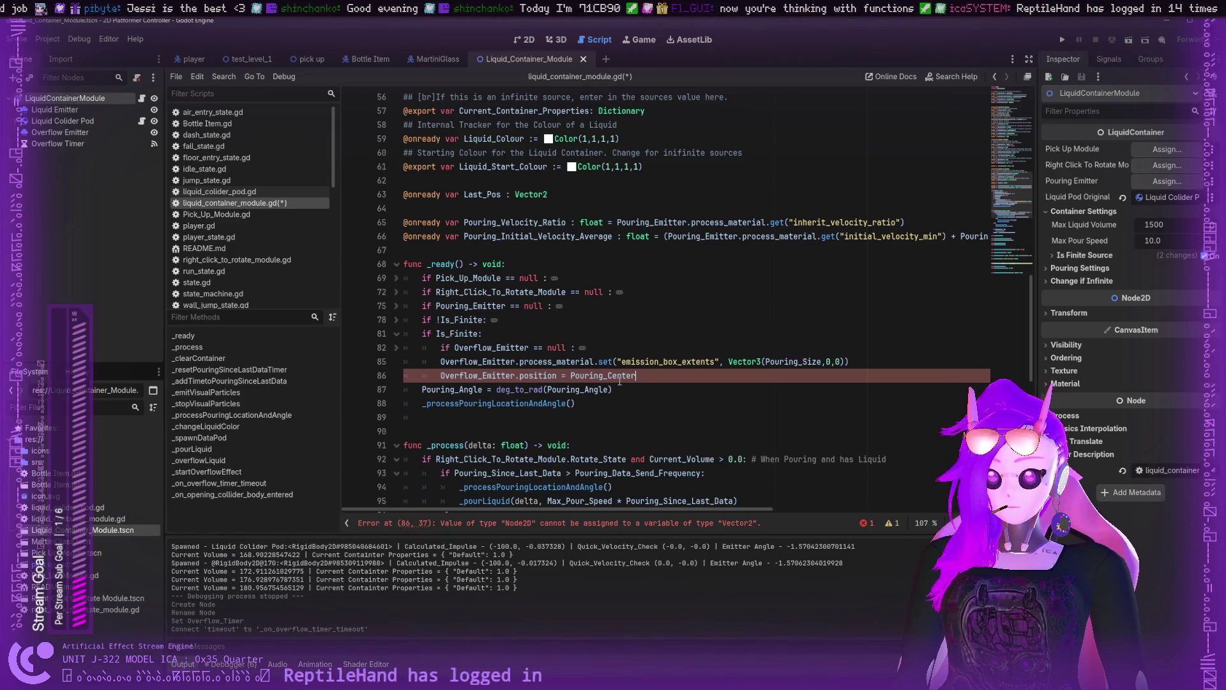
pyautogui.write('.')
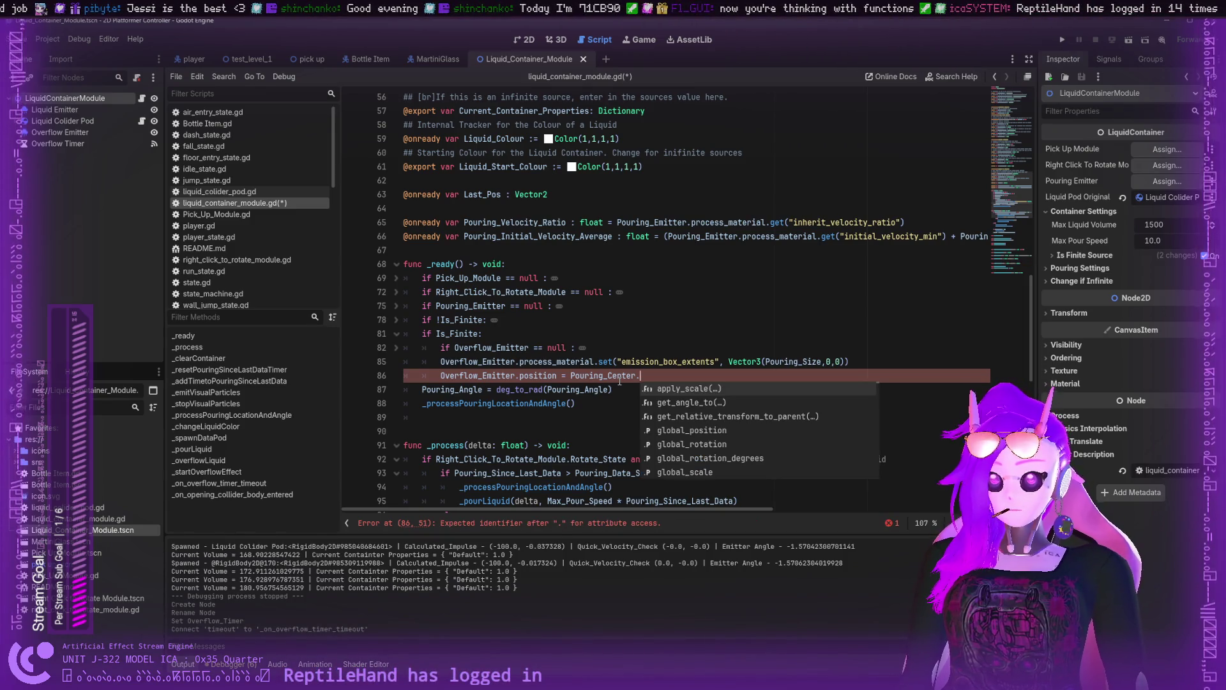
pyautogui.press('BackSpace')
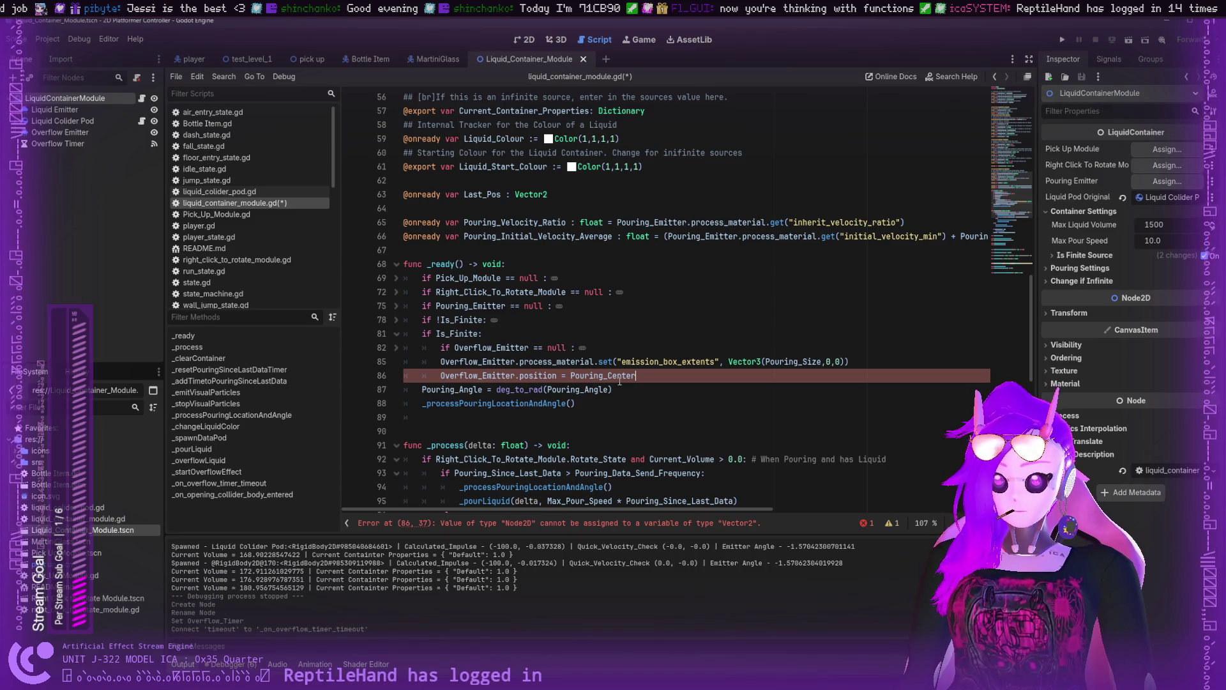
pyautogui.write('.position')
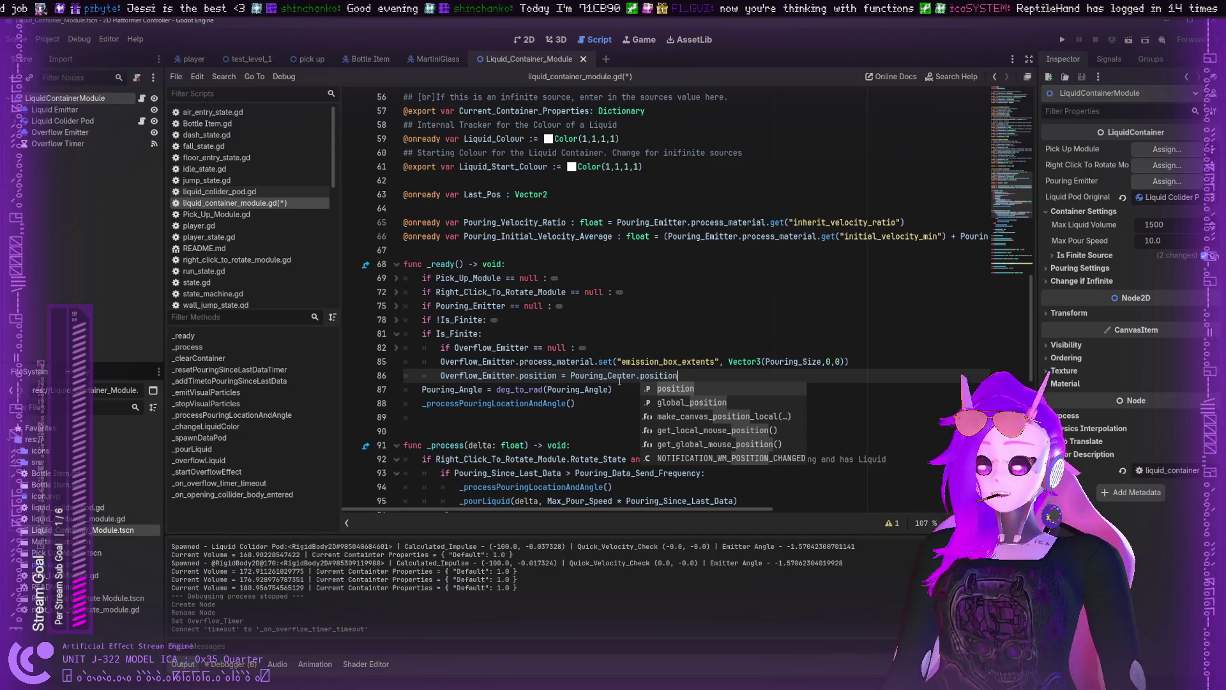
pyautogui.click(696, 378)
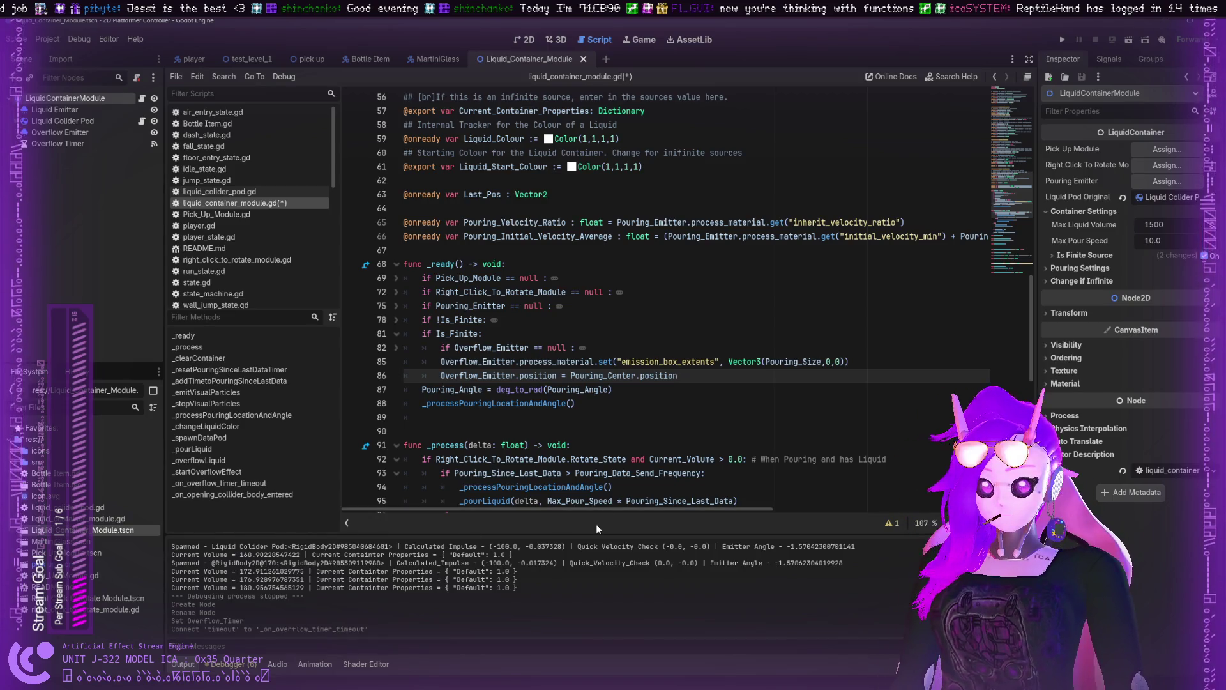
pyautogui.moveTo(681, 375); pyautogui.dragTo(485, 377)
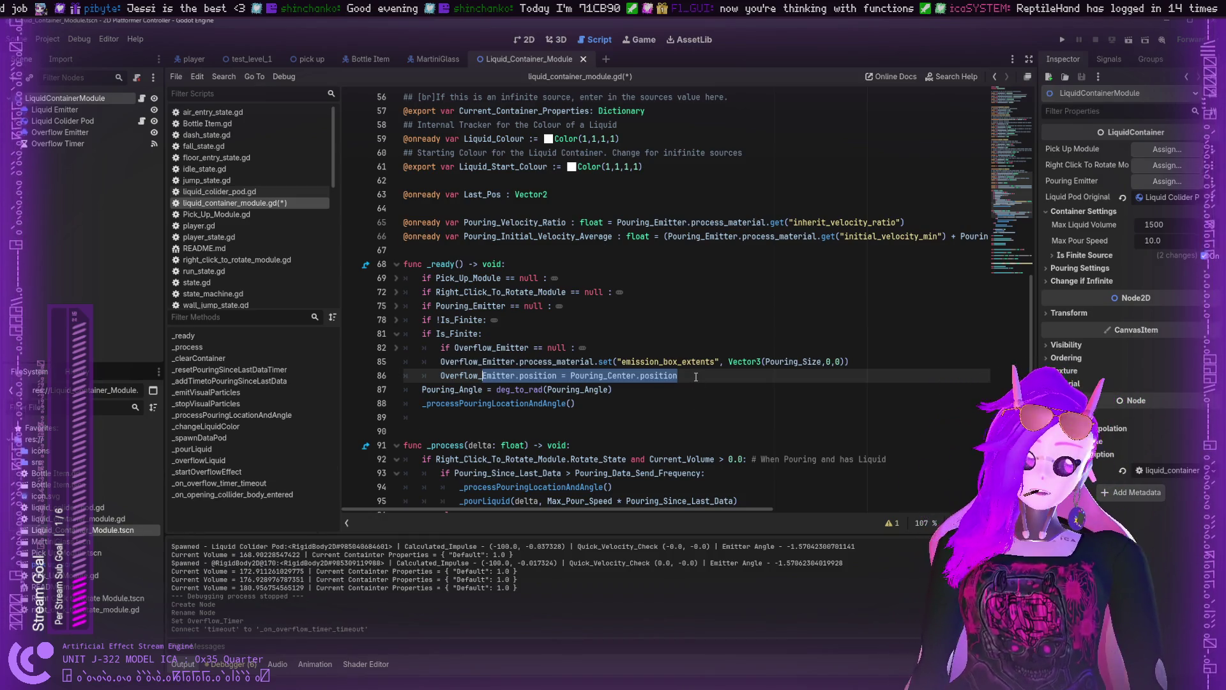
pyautogui.moveTo(696, 377)
pyautogui.mouseDown()
pyautogui.moveTo(424, 362)
pyautogui.moveTo(405, 279)
pyautogui.moveTo(422, 349)
pyautogui.moveTo(444, 341)
pyautogui.mouseUp()
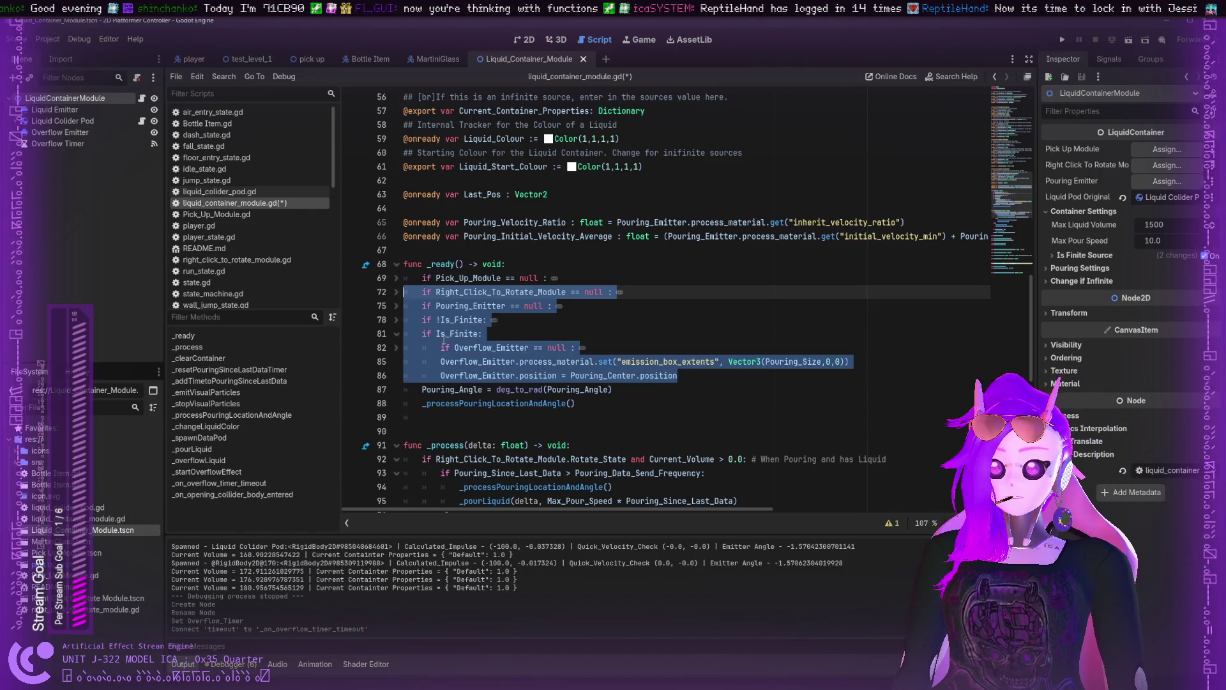
pyautogui.click(639, 404)
pyautogui.hotkey('ctrl', 's')
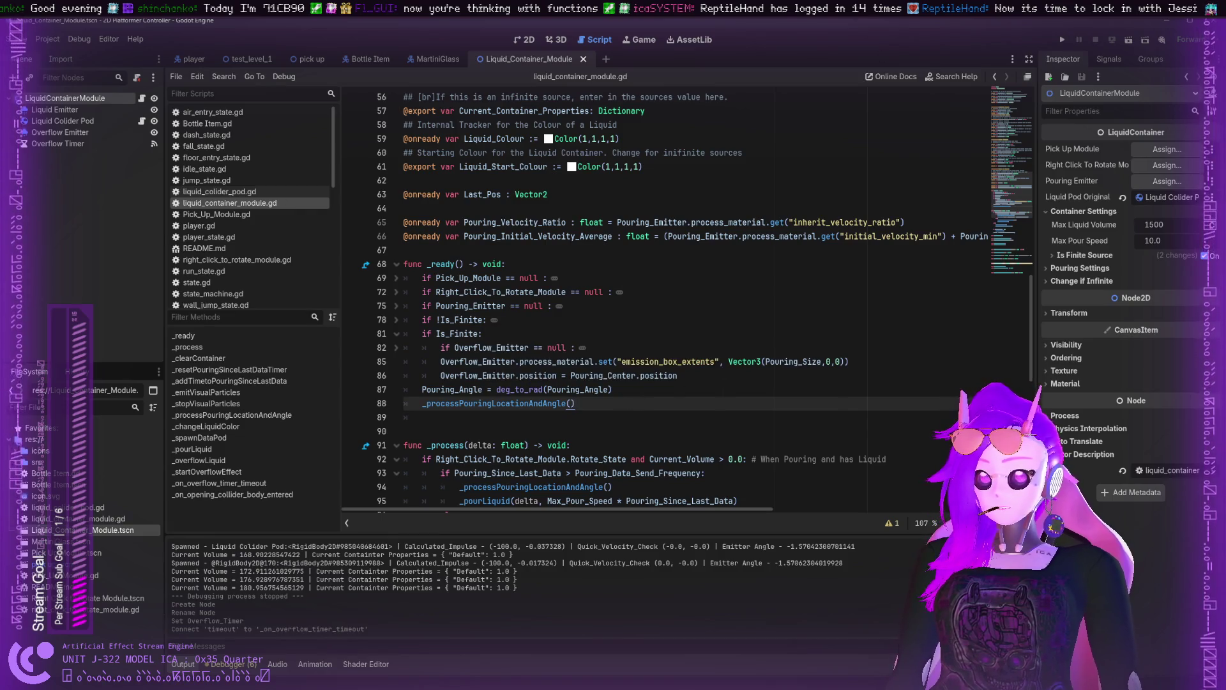
# - Run the game, close the crashed window, and show the debugger's error list
pyautogui.click(1062, 40)
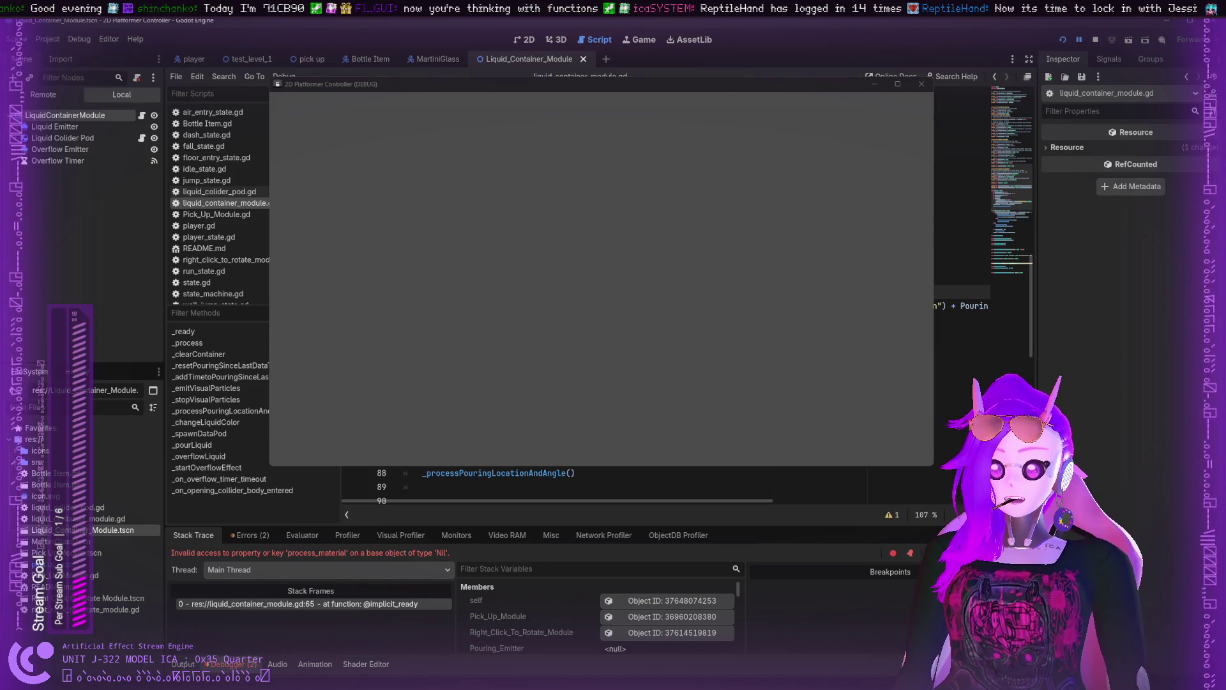
pyautogui.click(1094, 40)
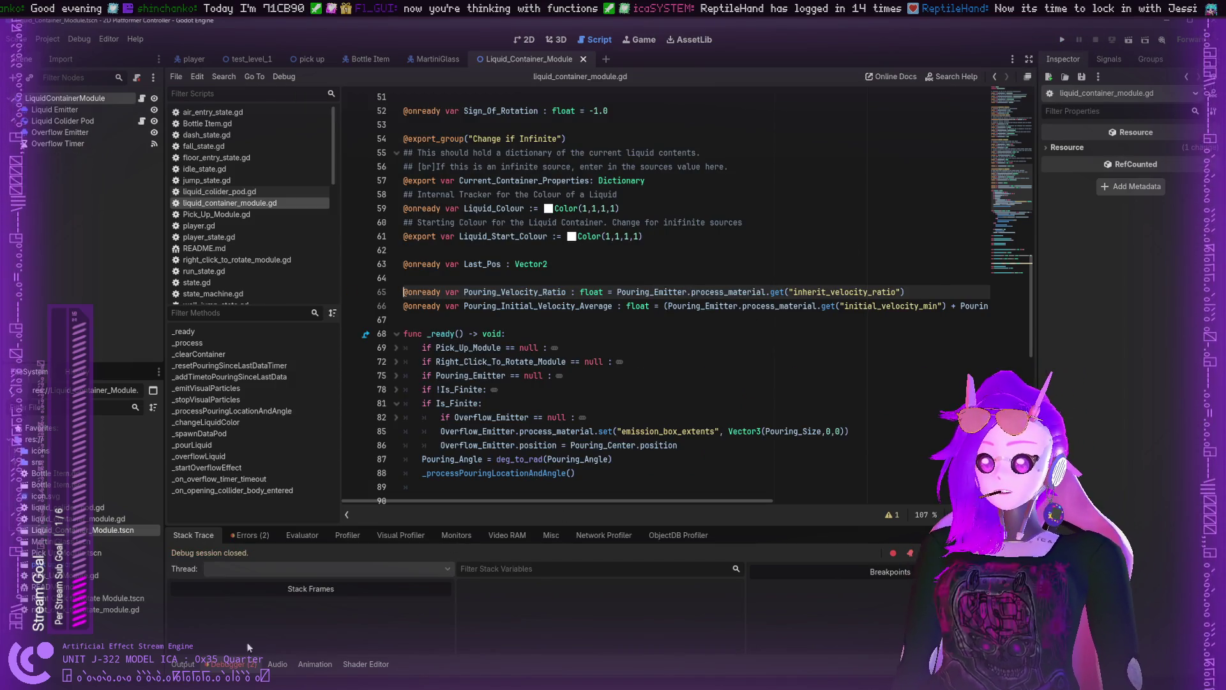
pyautogui.click(246, 539)
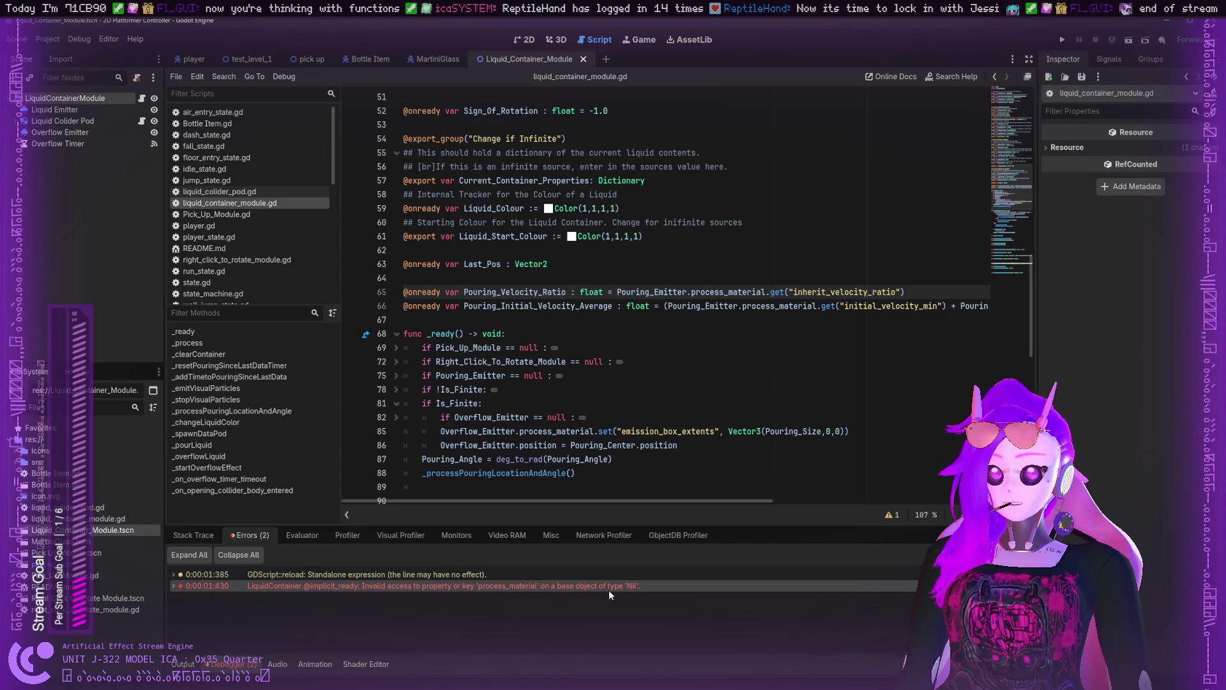
# - Jump to the Nil error at line 65 and select Pouring_Velocity_Ratio and Pouring_Emitter
pyautogui.scroll(2, 612, 421)
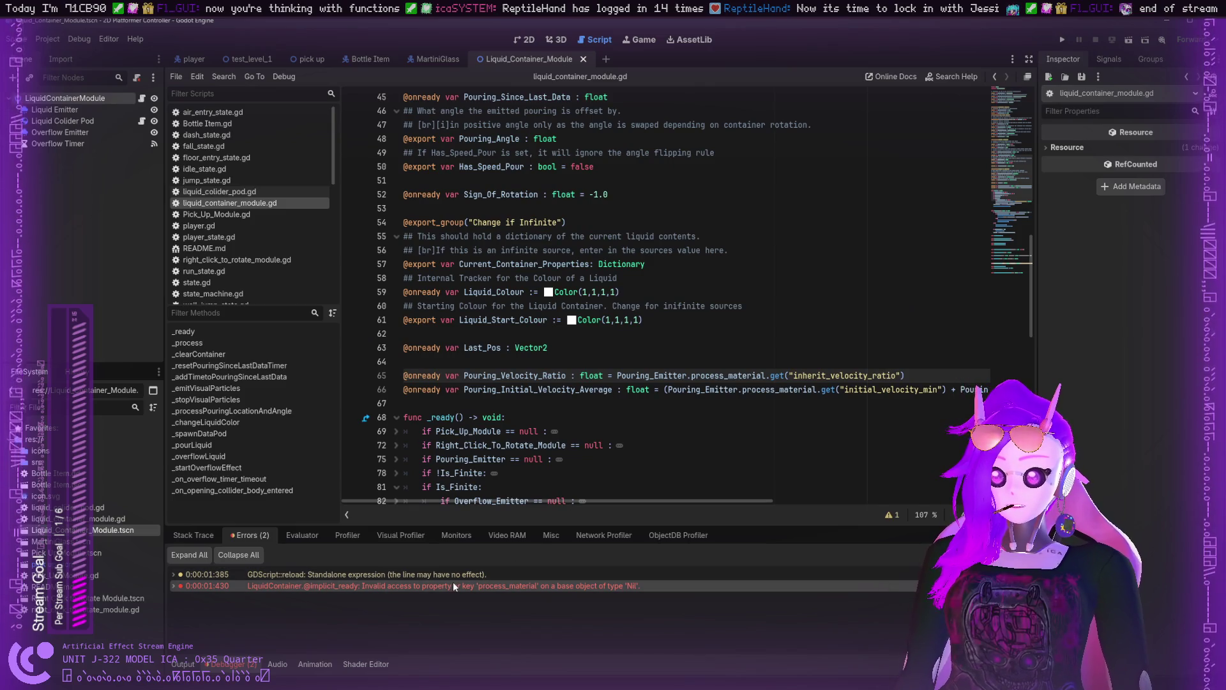
pyautogui.click(453, 586)
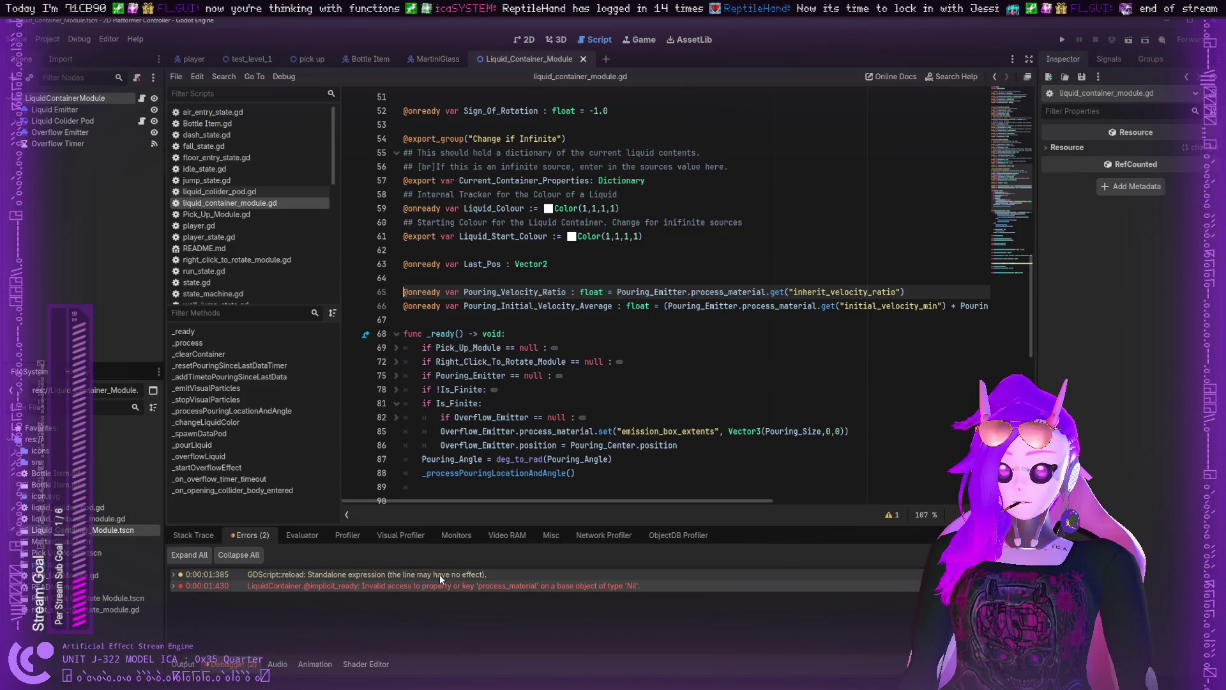
pyautogui.click(393, 570)
pyautogui.click(393, 584)
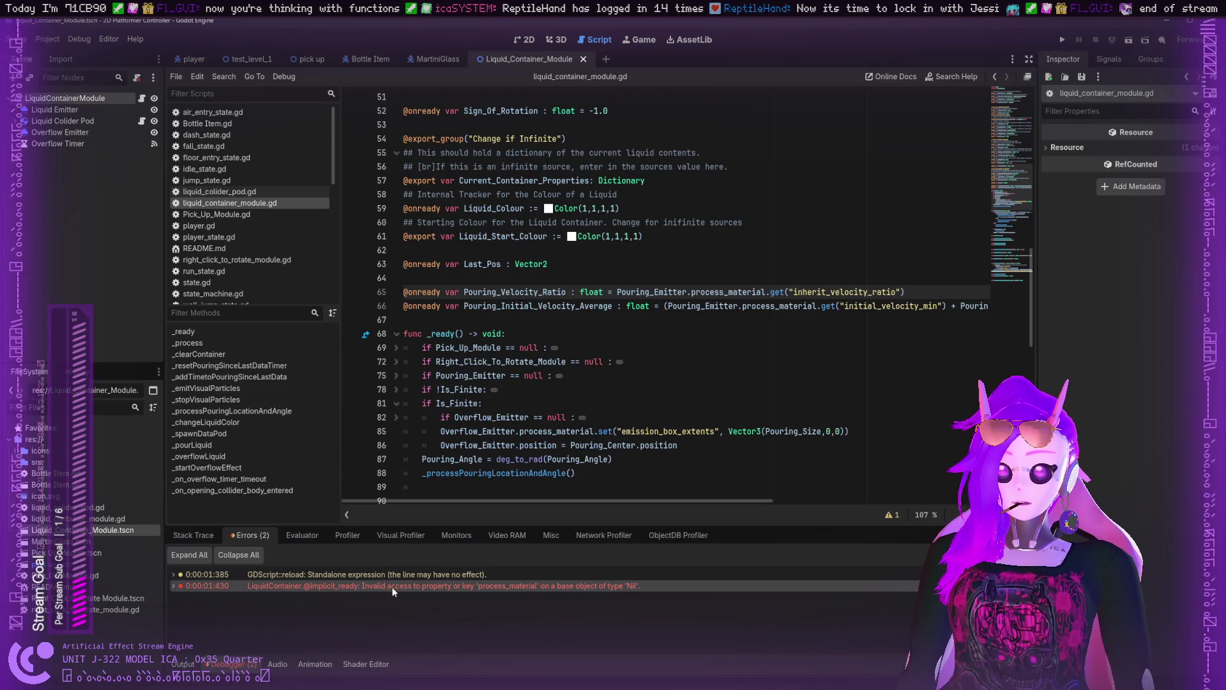
pyautogui.doubleClick(528, 292)
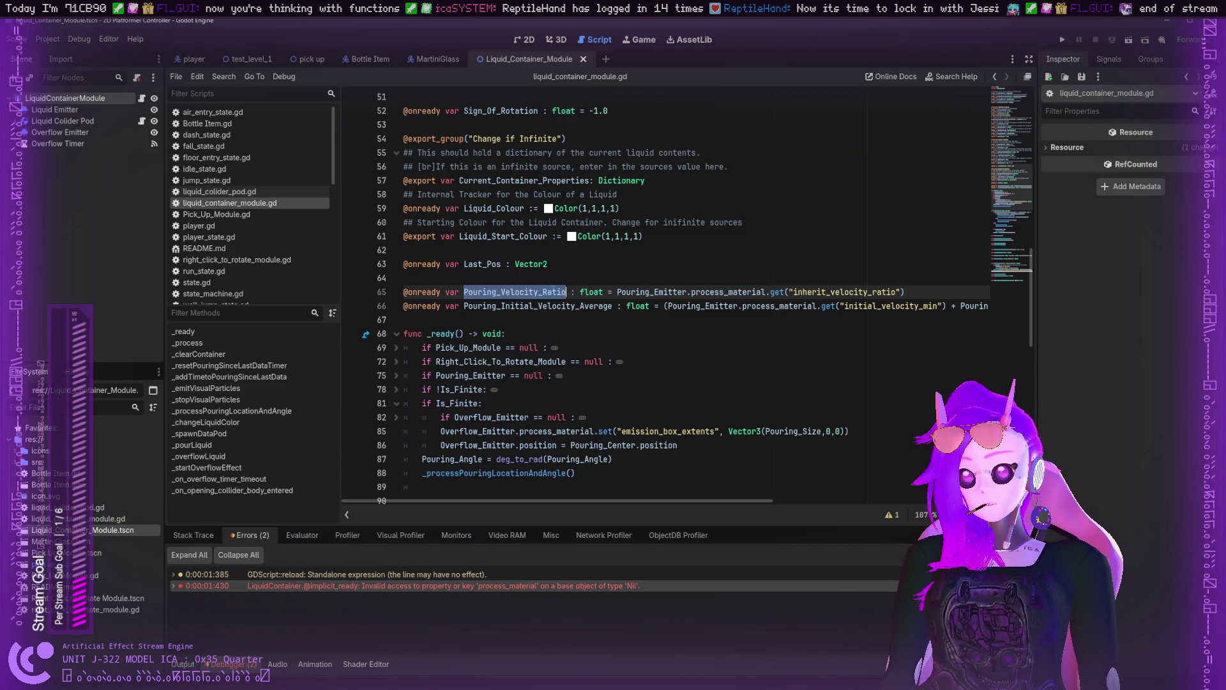
pyautogui.doubleClick(641, 292)
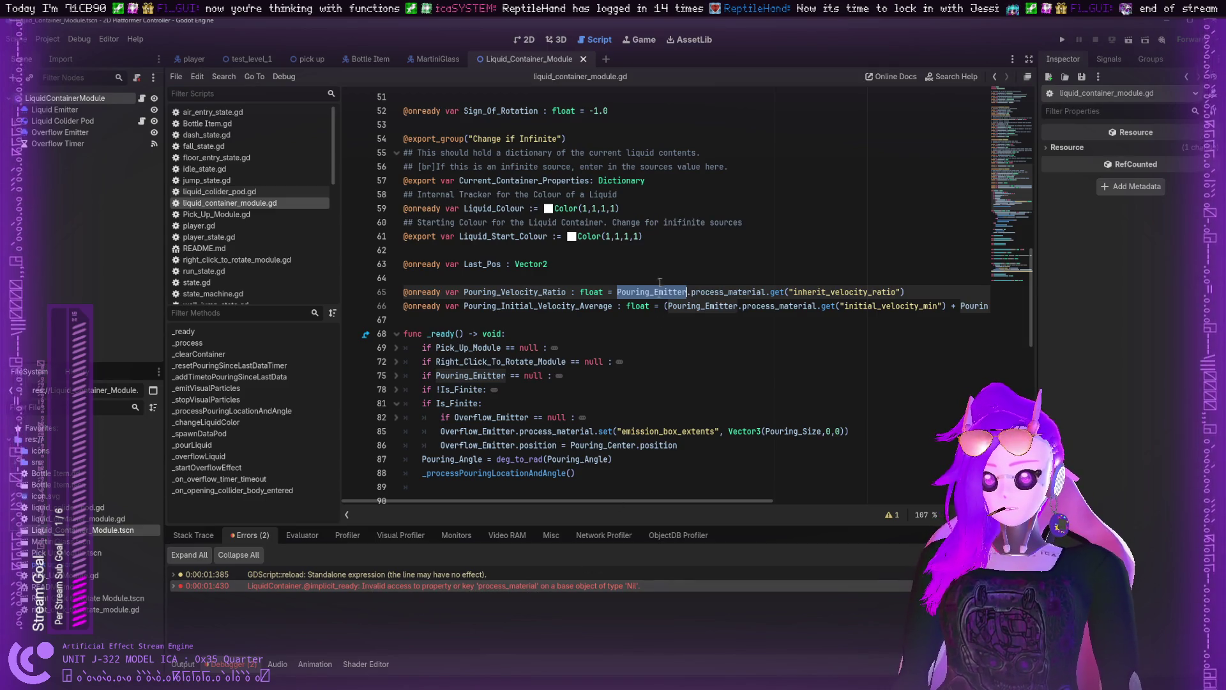
# - In Liquid_Container_Module, assign Liquid Emitter as the Pouring Emitter and rerun the game
pyautogui.scroll(14, 659, 282)
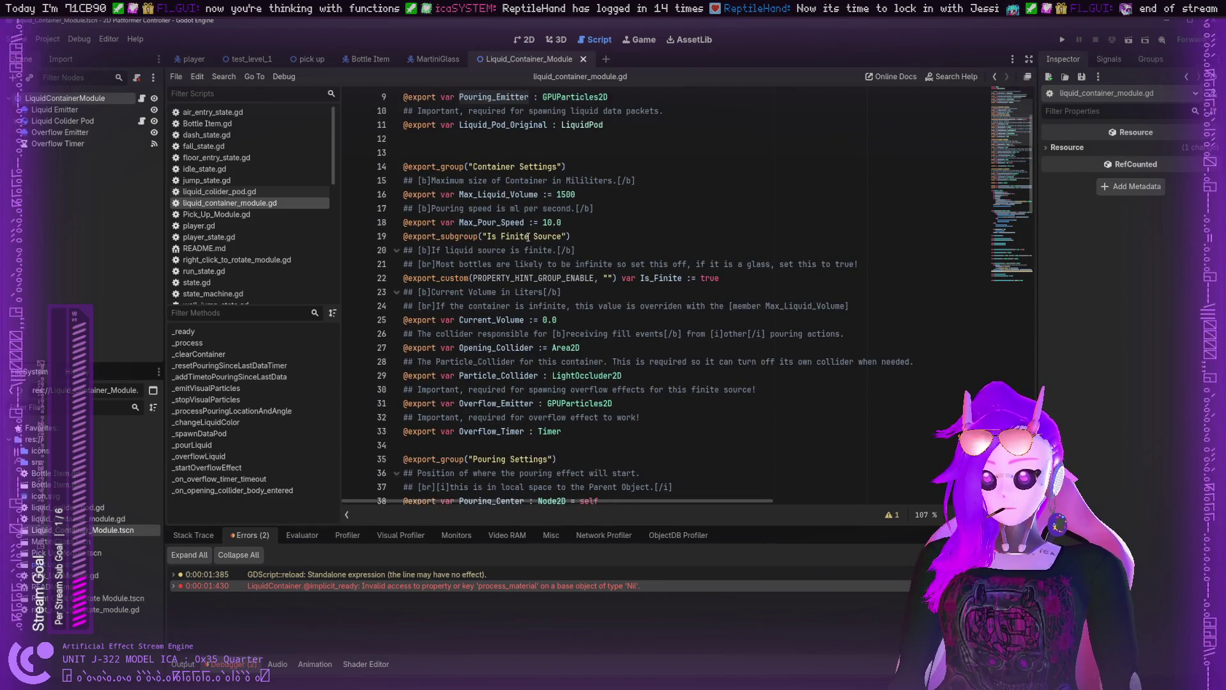
pyautogui.scroll(2, 528, 237)
pyautogui.scroll(-9, 577, 377)
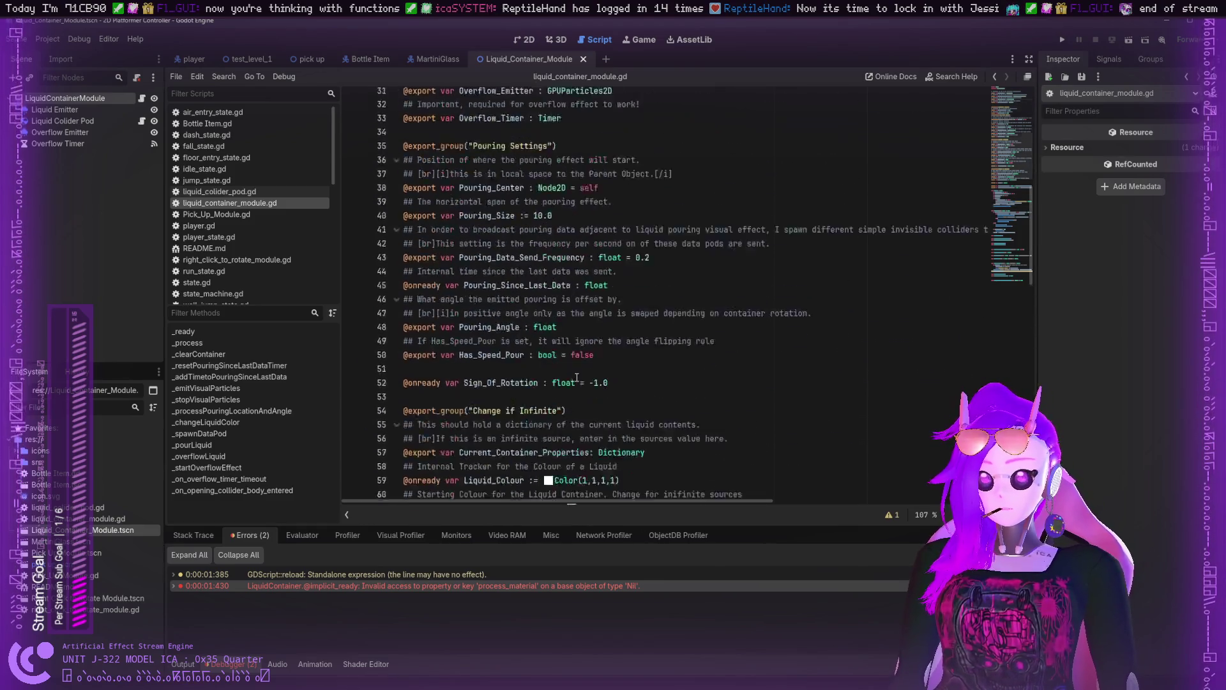
pyautogui.scroll(-4, 577, 378)
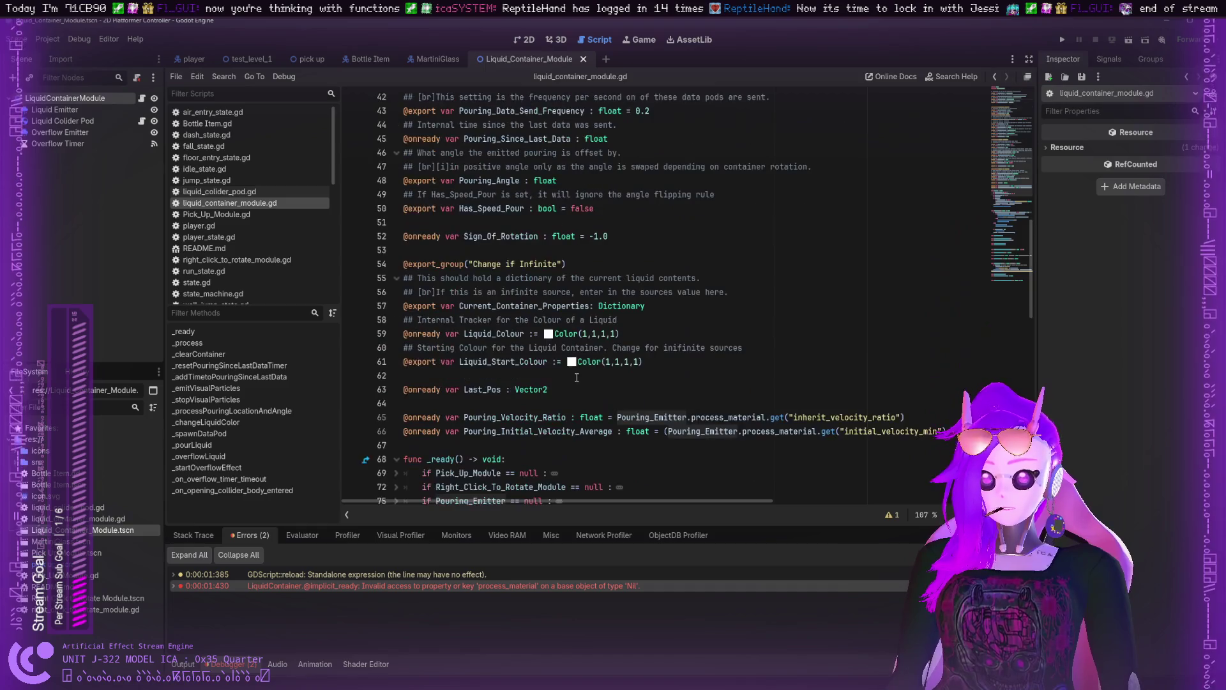
pyautogui.click(378, 58)
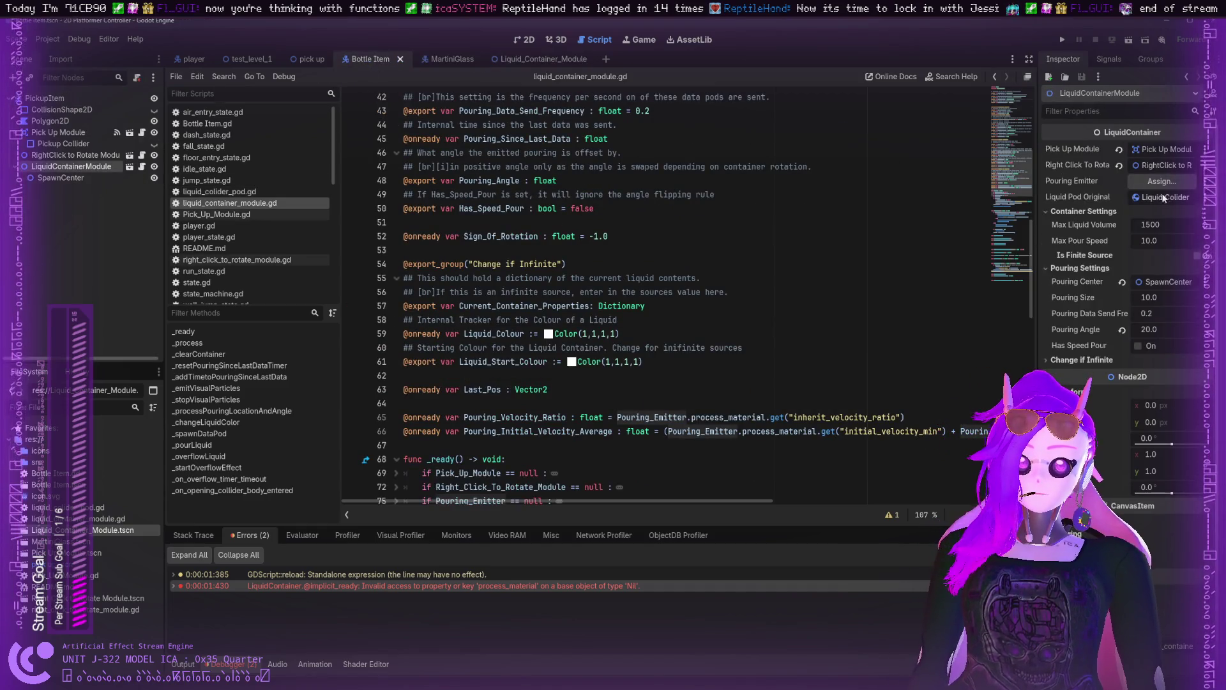
pyautogui.click(507, 59)
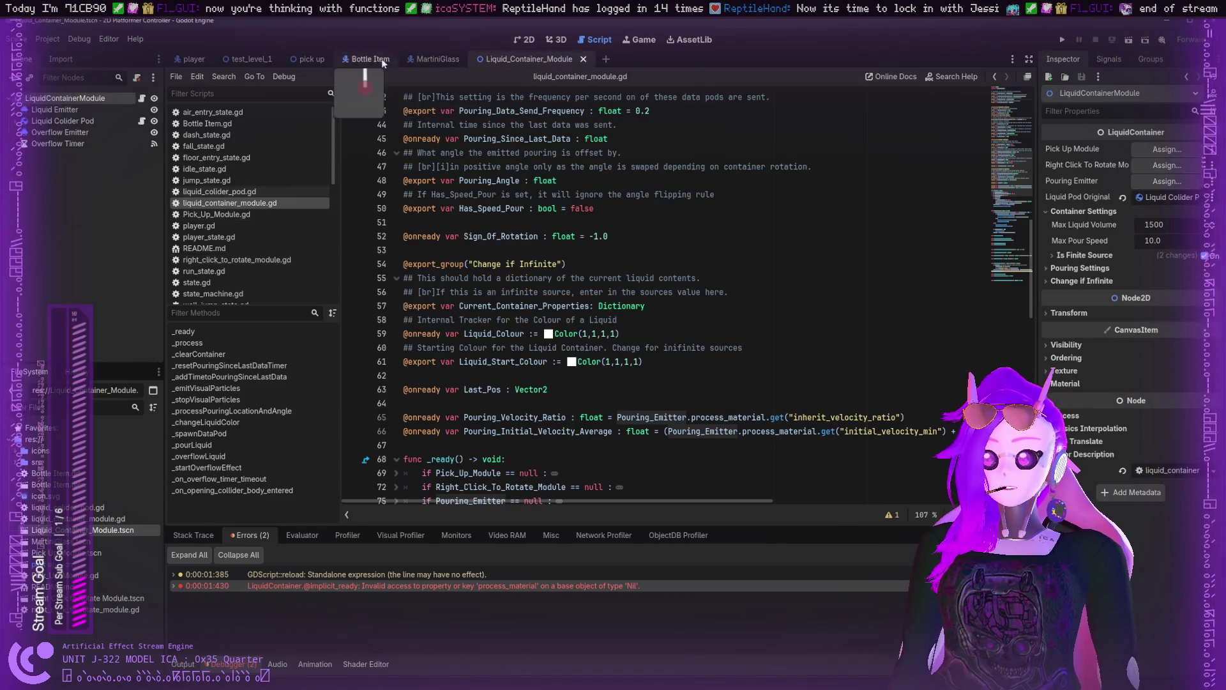
pyautogui.moveTo(54, 110); pyautogui.dragTo(1155, 183)
pyautogui.click(65, 235)
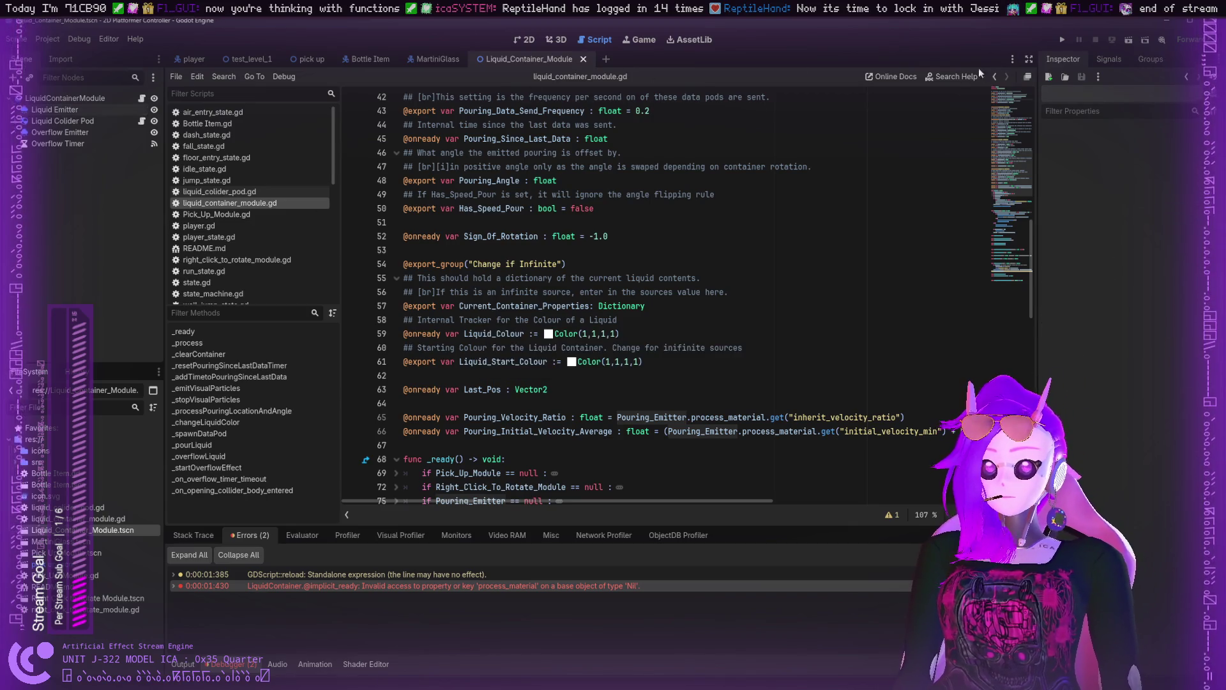
pyautogui.click(1062, 40)
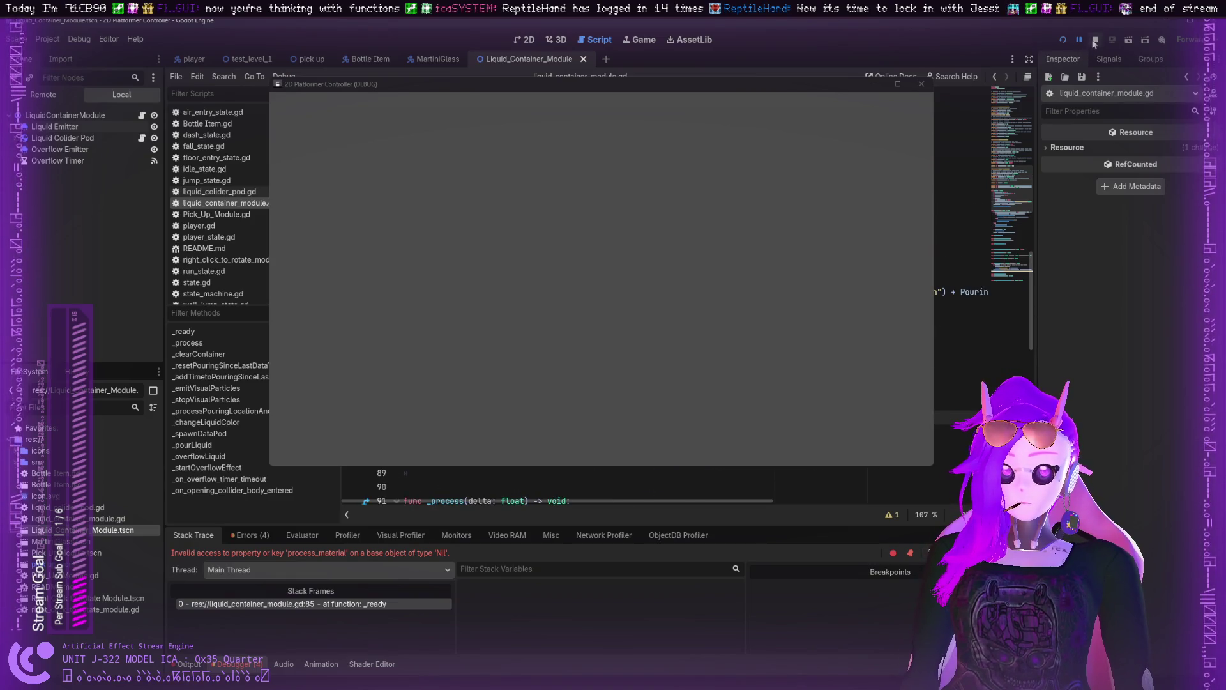
# - Stop the game and select the inherit_velocity_ratio initializer on line 65
pyautogui.click(1095, 42)
pyautogui.moveTo(464, 277)
pyautogui.mouseDown()
pyautogui.moveTo(907, 279)
pyautogui.moveTo(903, 292)
pyautogui.mouseUp()
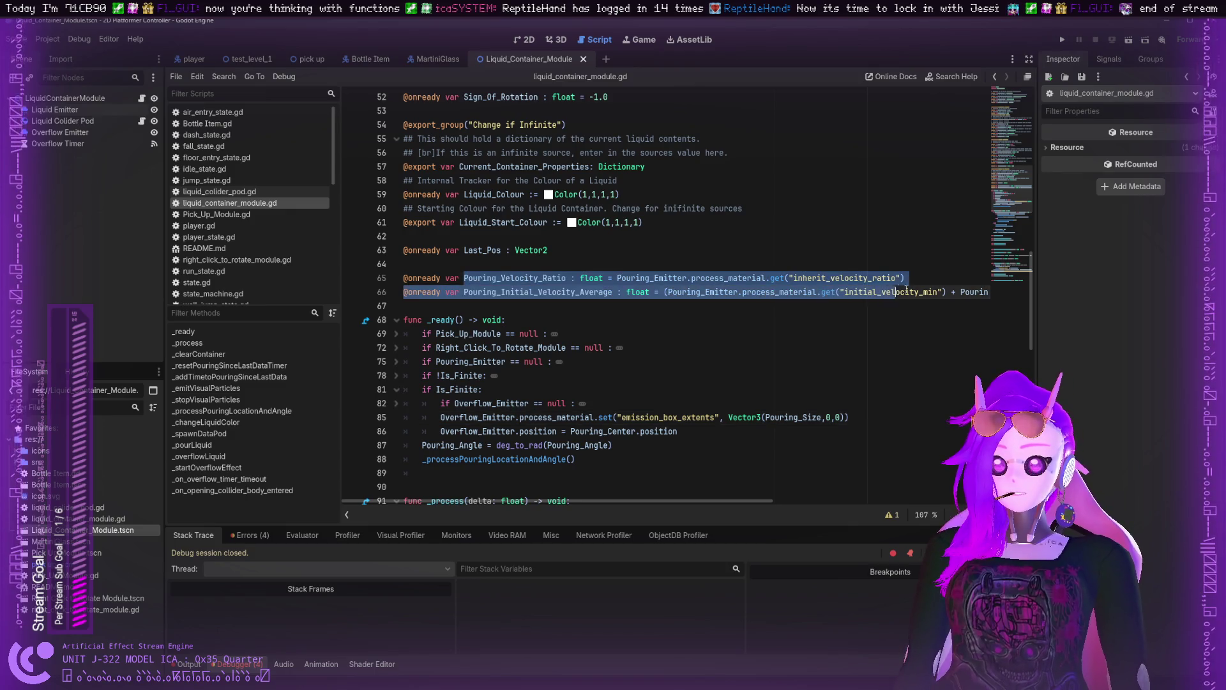
pyautogui.click(613, 278)
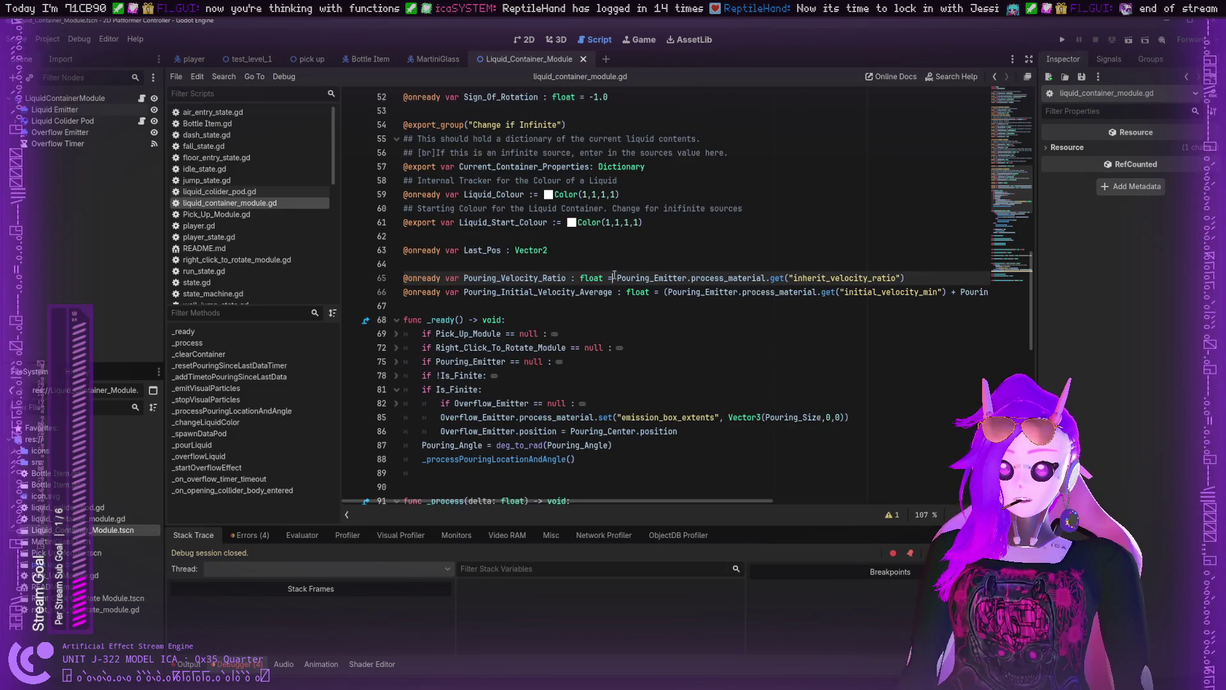
pyautogui.moveTo(616, 277); pyautogui.dragTo(925, 280)
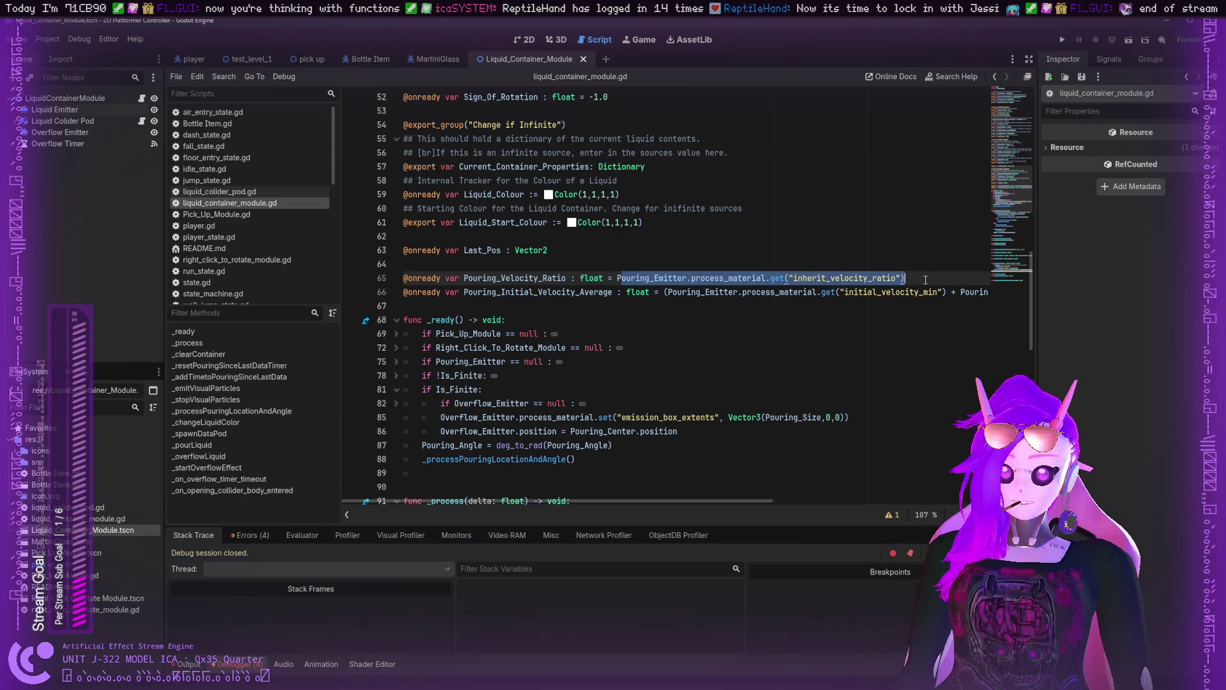
# - Add a blank line below self.free() in the Pouring_Emitter null check, then fold it
pyautogui.click(577, 363)
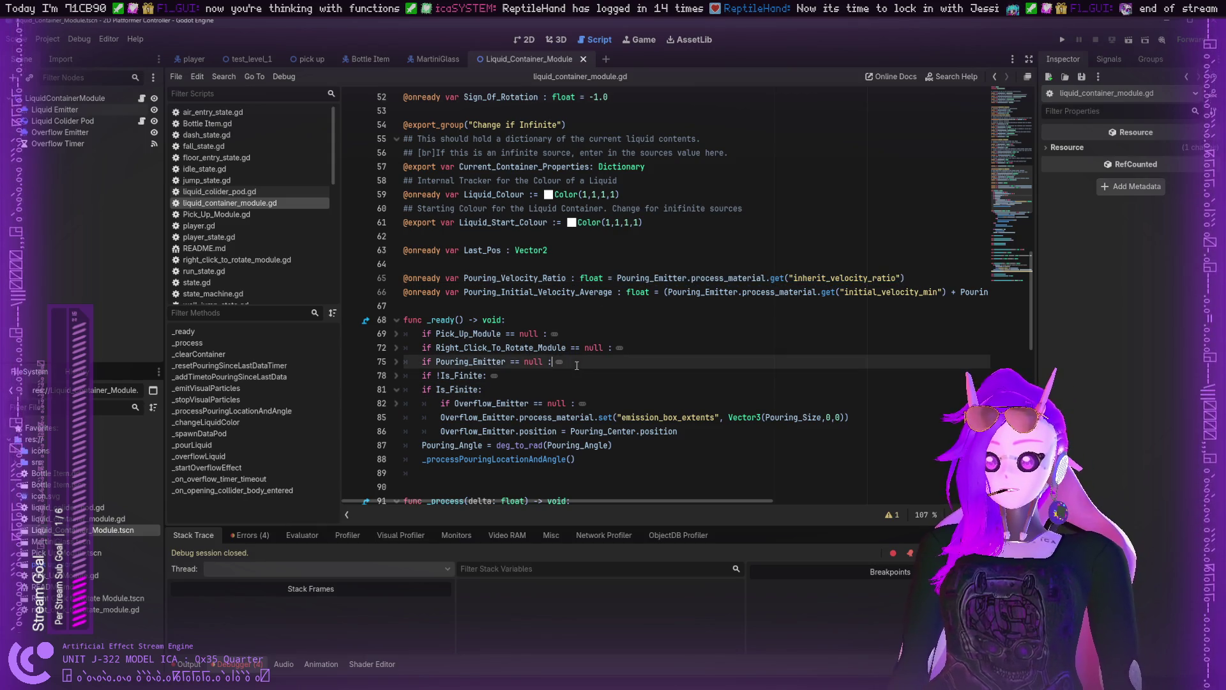
pyautogui.click(559, 362)
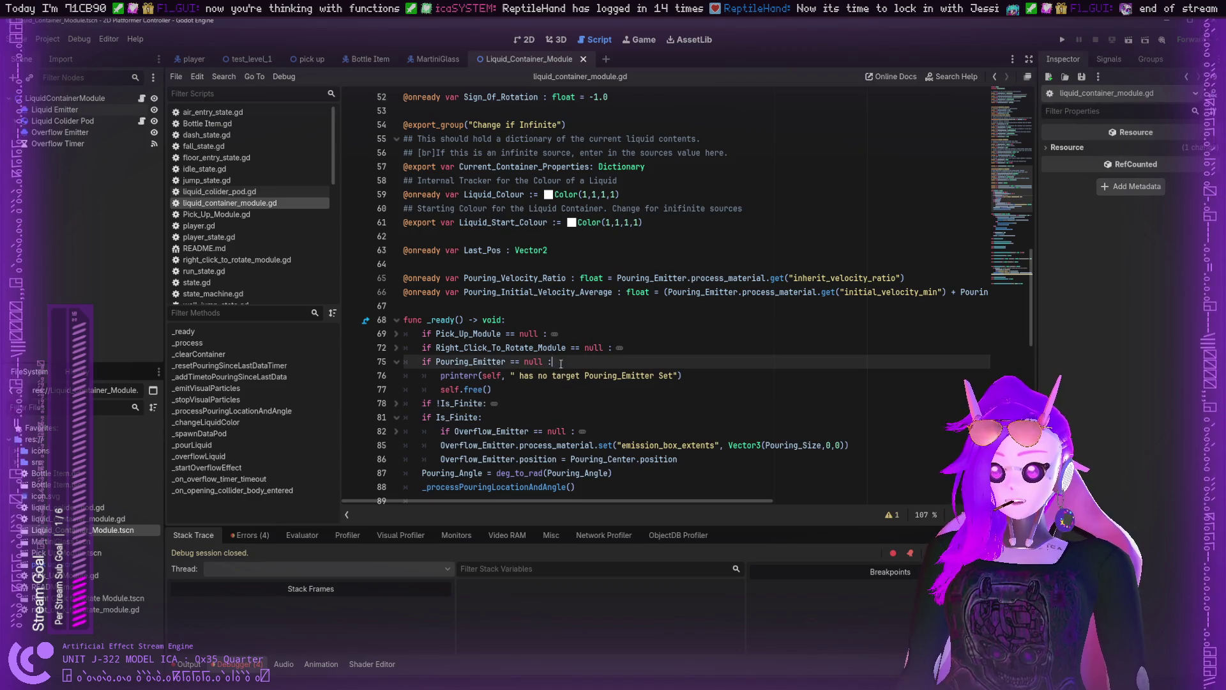
pyautogui.click(397, 361)
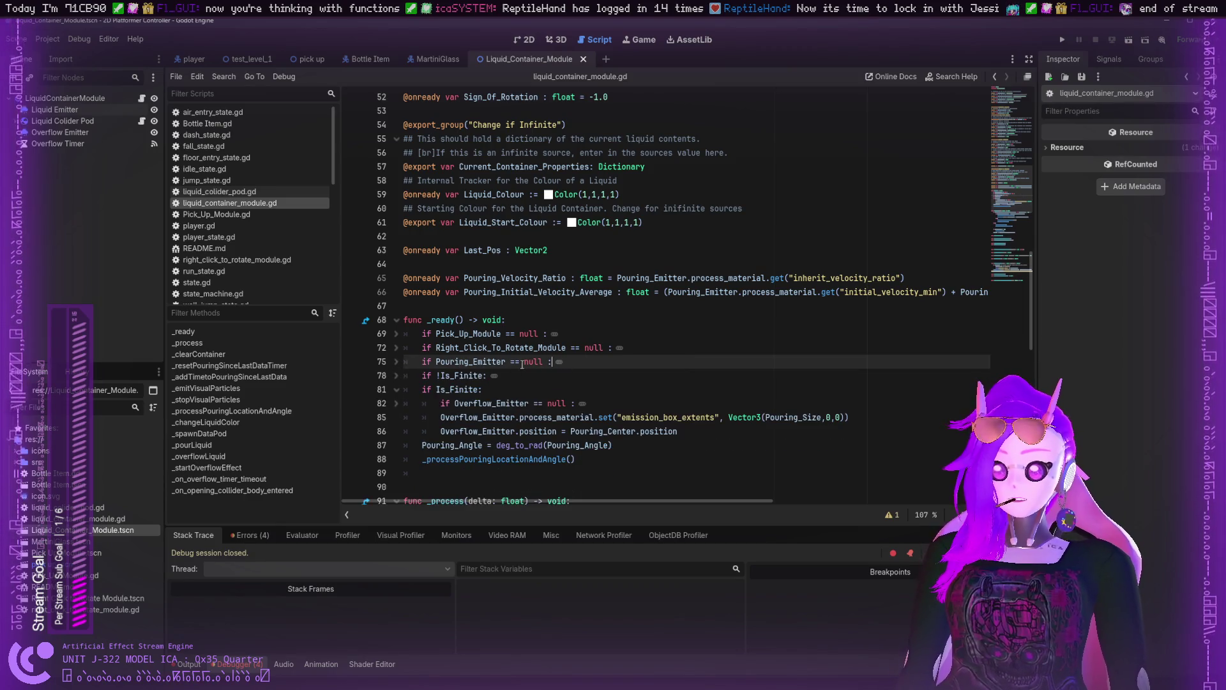
pyautogui.click(396, 362)
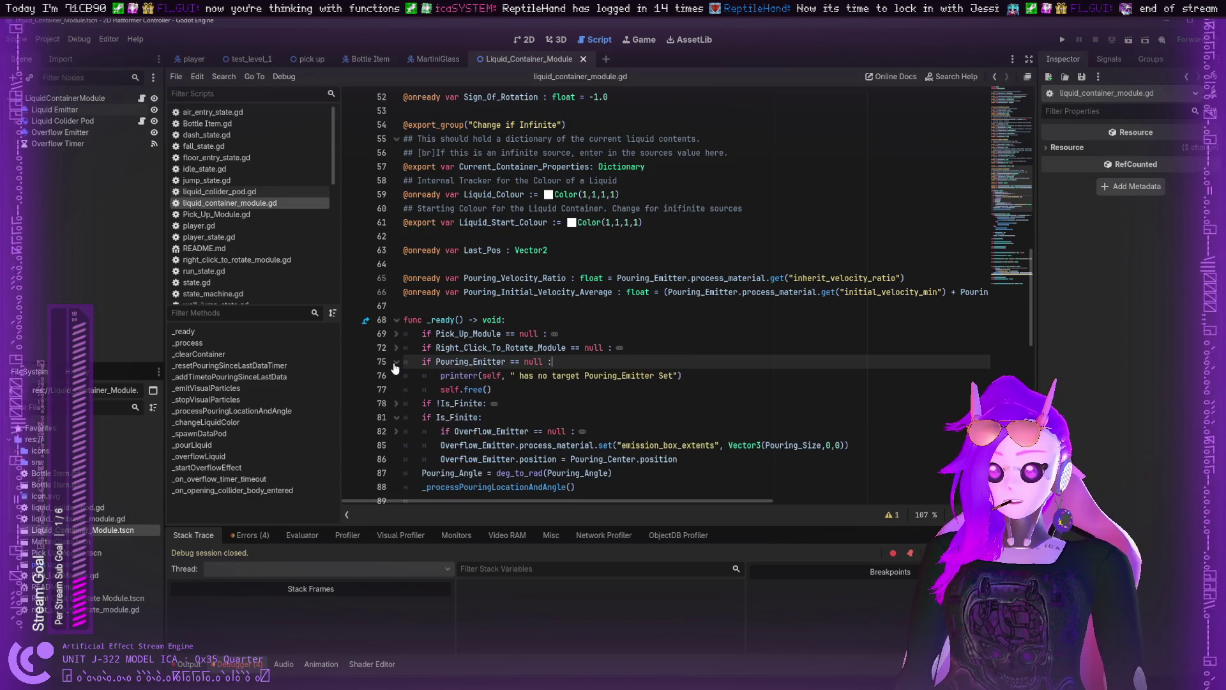
pyautogui.click(591, 364)
pyautogui.press('Return')
pyautogui.hotkey('alt', 'Down')
pyautogui.hotkey('alt', 'Down')
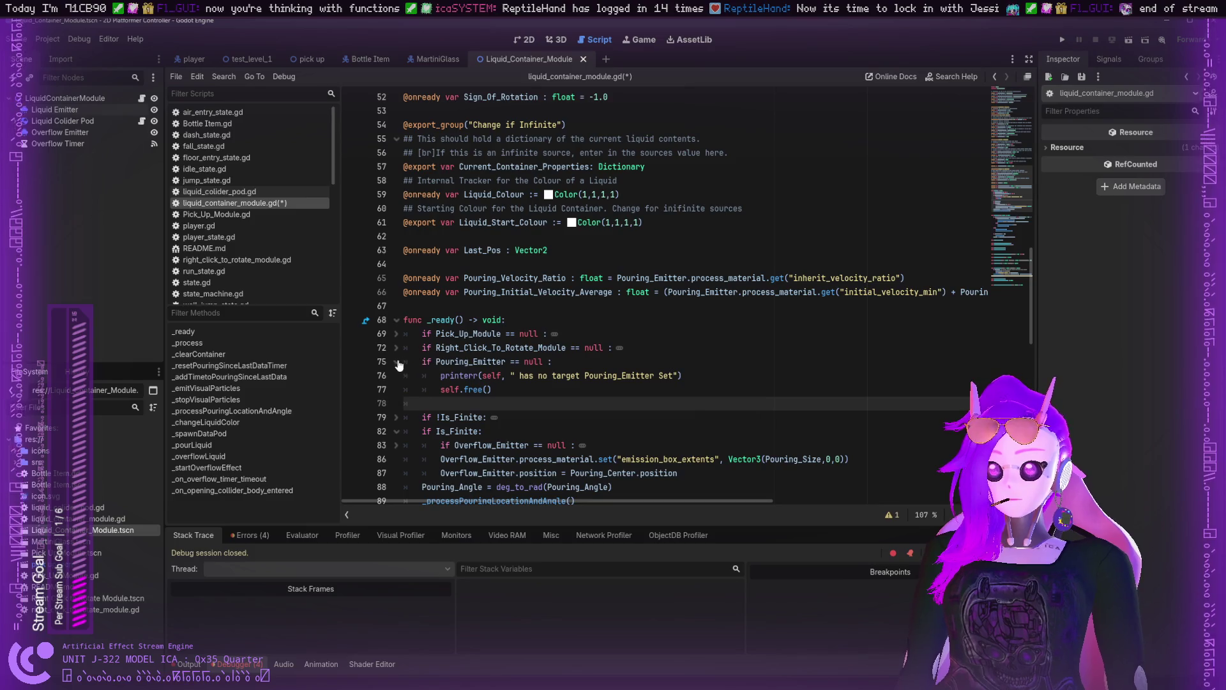
pyautogui.click(396, 362)
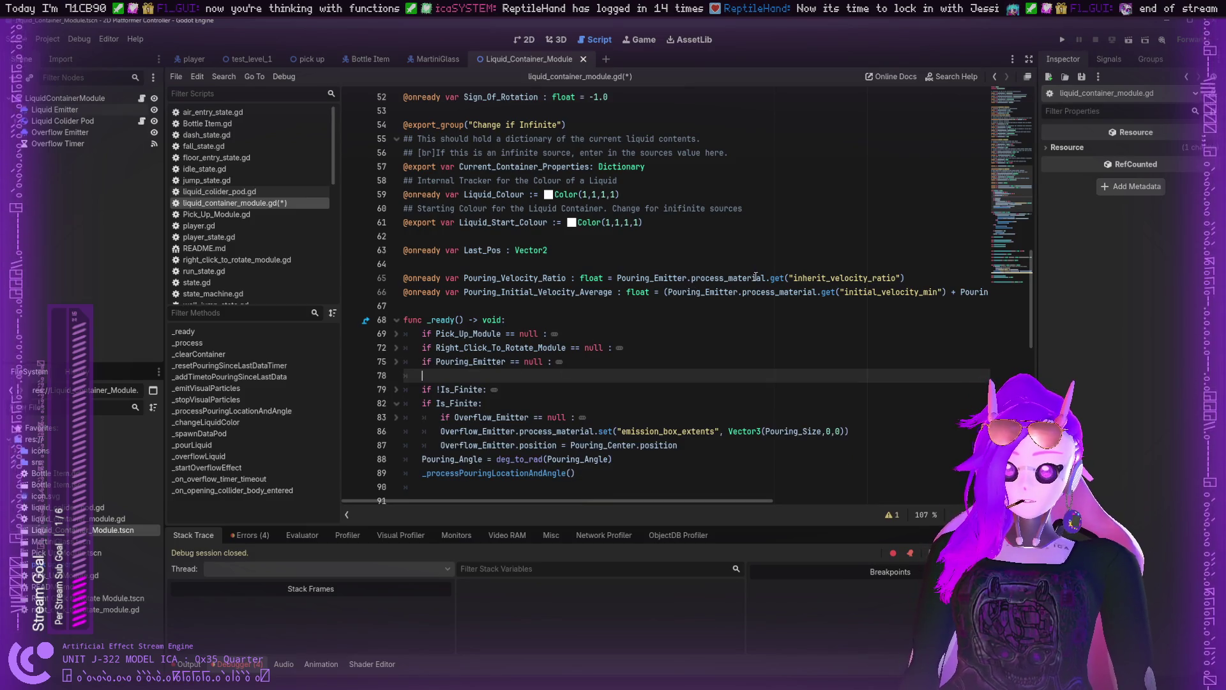
# - Select the Pouring_Velocity_Ratio name on line 65 and place the caret on blank line 78
pyautogui.click(617, 278)
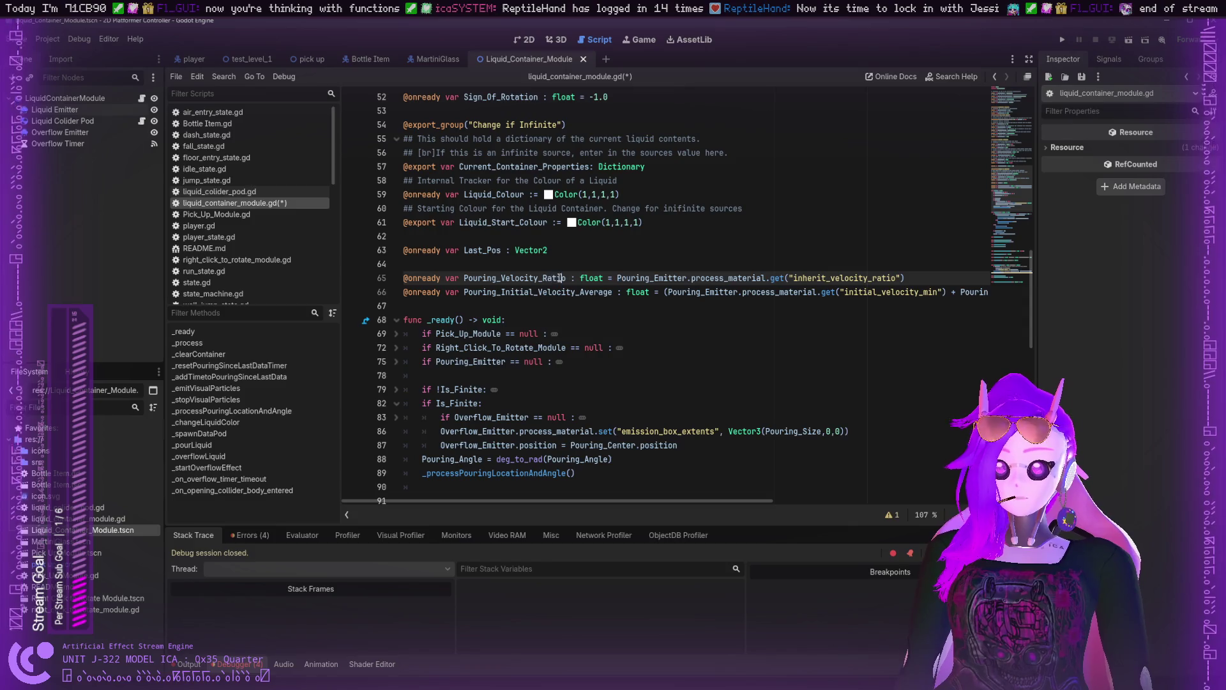
pyautogui.moveTo(566, 278); pyautogui.dragTo(464, 278)
pyautogui.hotkey('ctrl', 'c')
pyautogui.click(432, 370)
# - Write the Pouring_Velocity_Ratio assignment with the inherit_velocity_ratio expression on line 78
pyautogui.hotkey('ctrl', 'v')
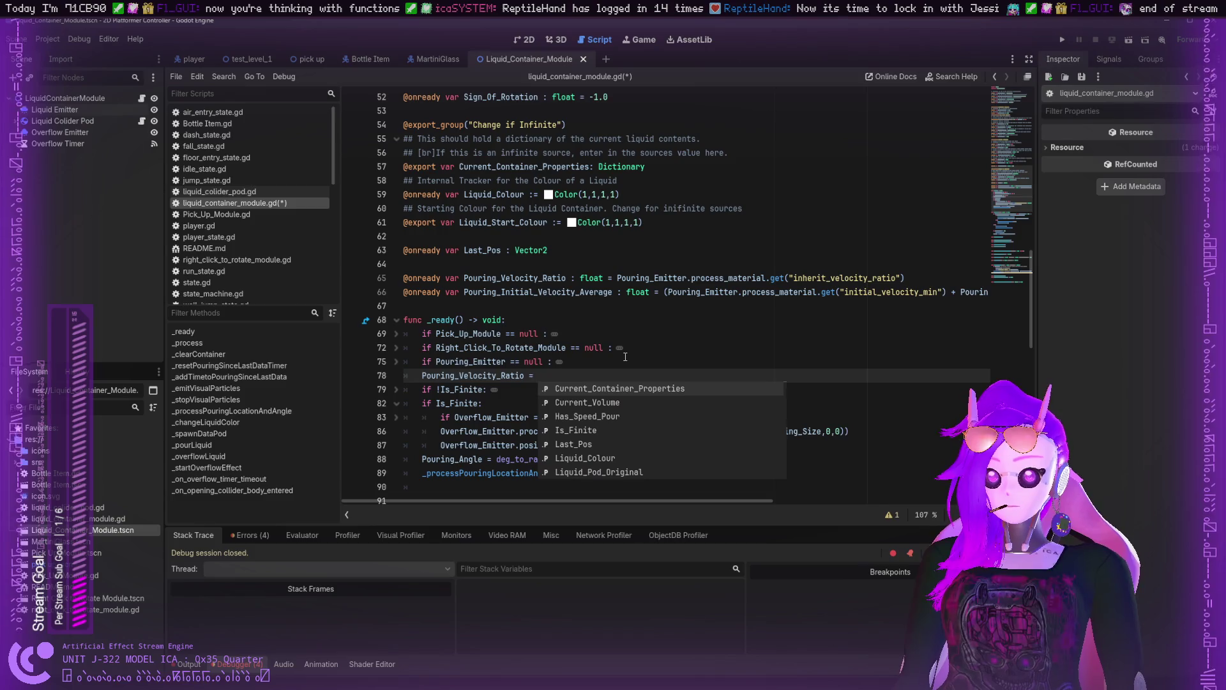
pyautogui.moveTo(616, 278); pyautogui.dragTo(914, 276)
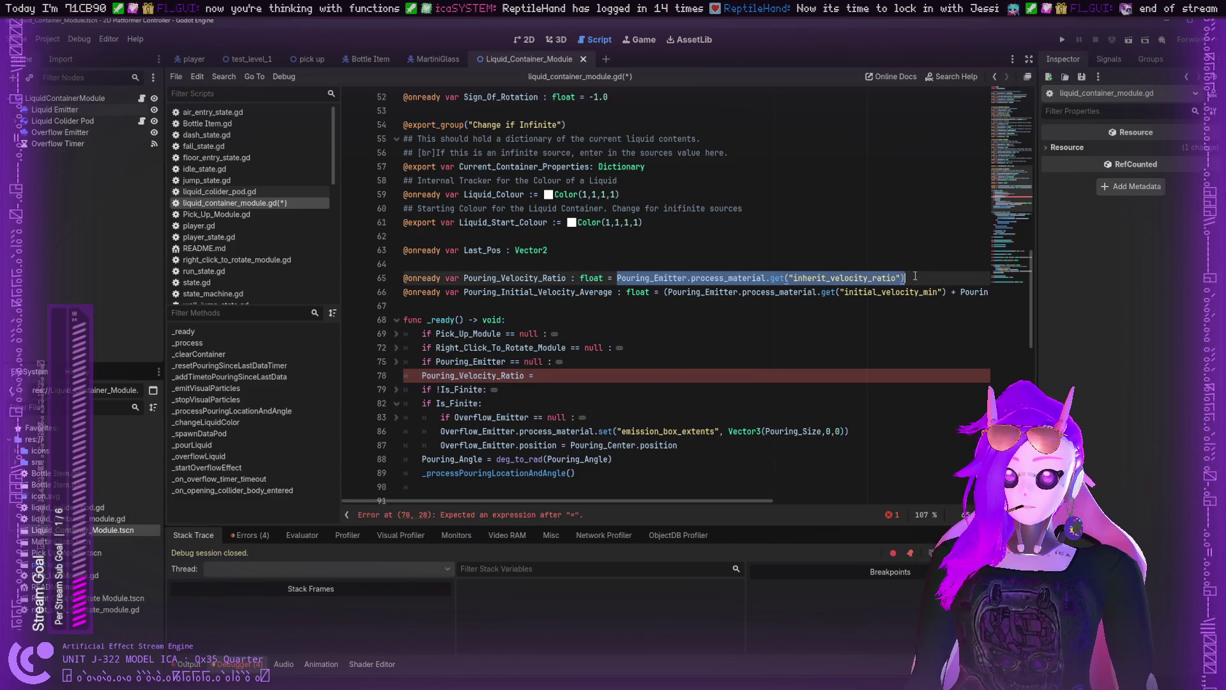
pyautogui.middleClick(539, 375)
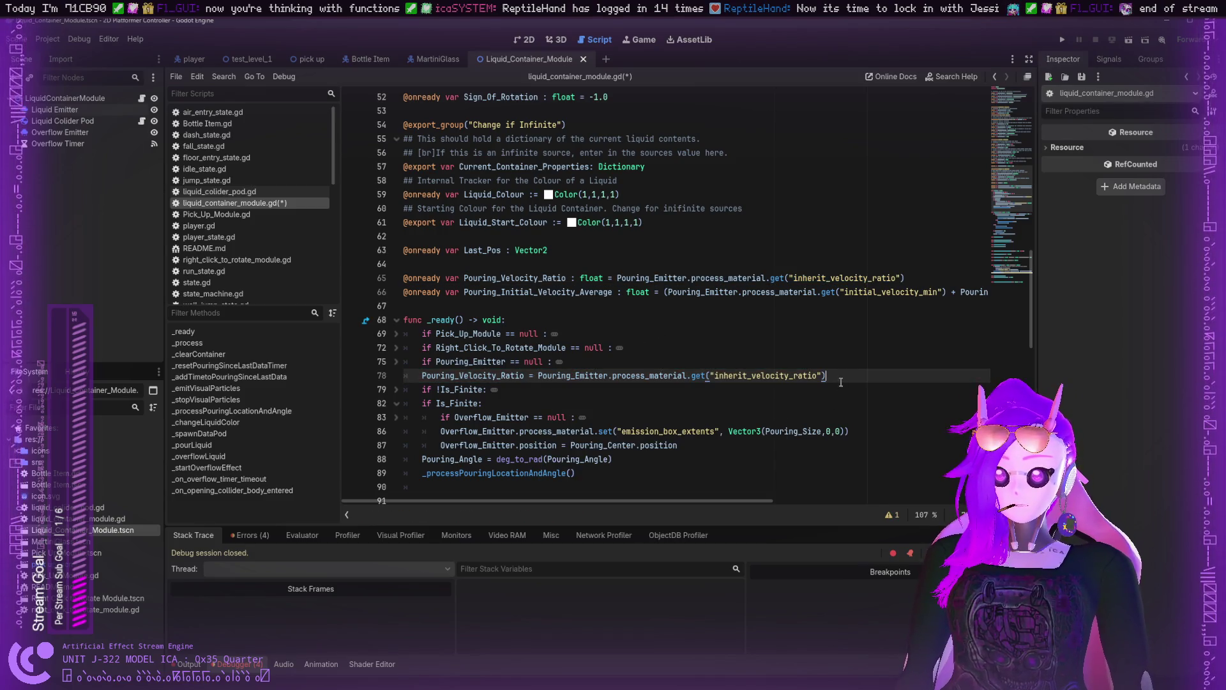
pyautogui.press('Return')
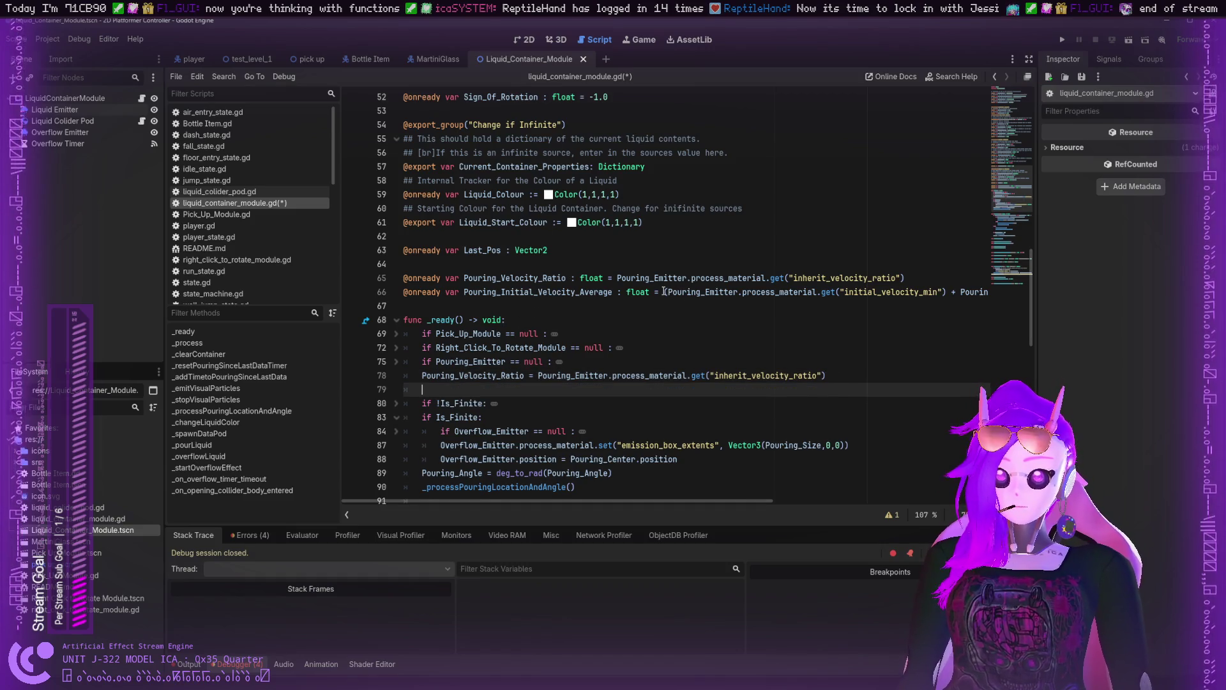
# - Add line 79 assigning Pouring_Initial_Velocity_Average the expression copied from line 66
pyautogui.doubleClick(537, 292)
pyautogui.middleClick(468, 389)
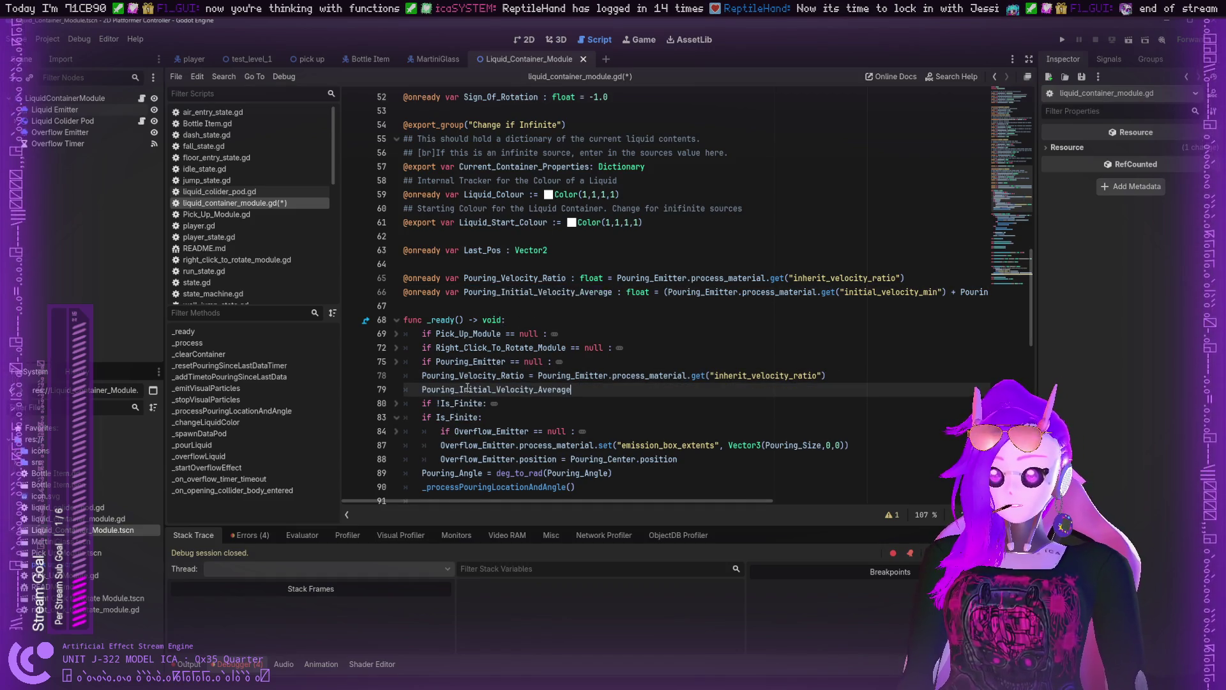
pyautogui.write('=')
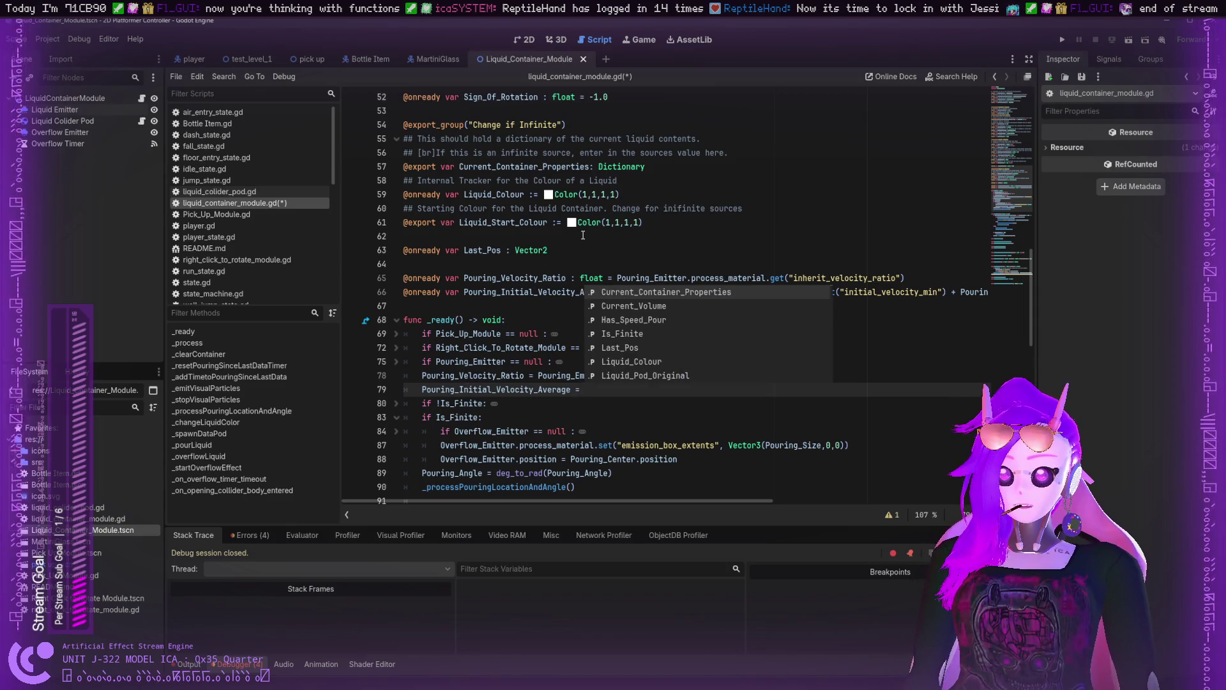
pyautogui.click(639, 236)
pyautogui.moveTo(668, 292); pyautogui.dragTo(848, 292)
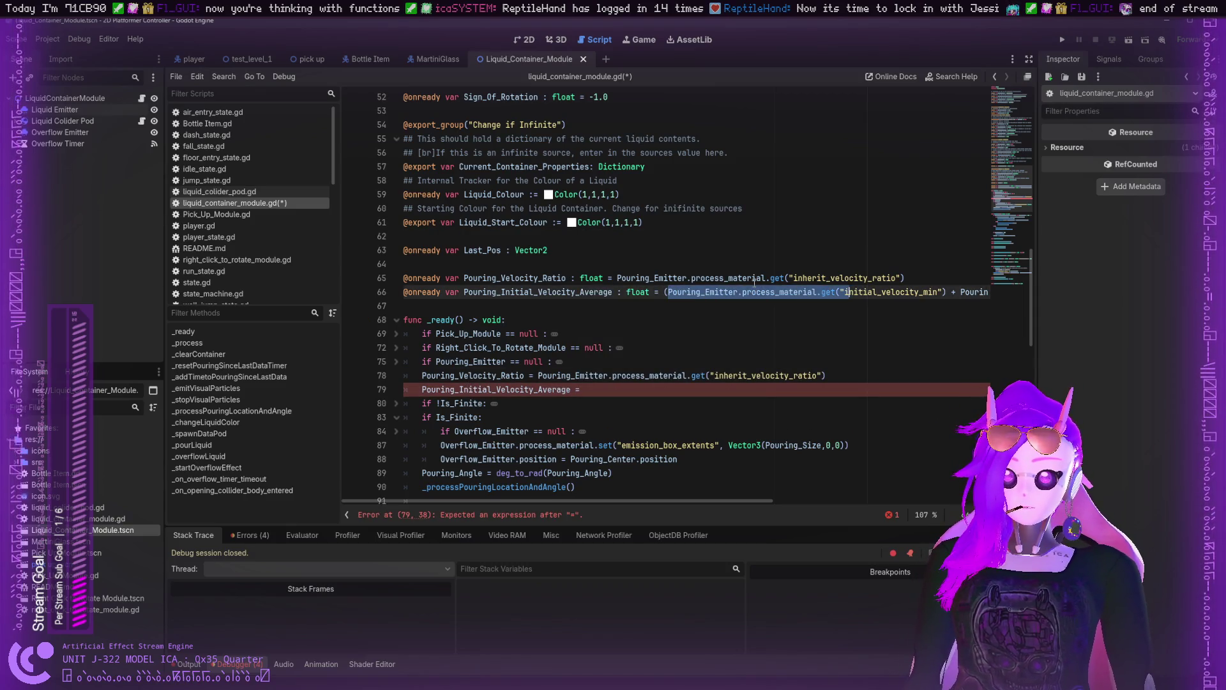
pyautogui.moveTo(673, 292); pyautogui.dragTo(1017, 292)
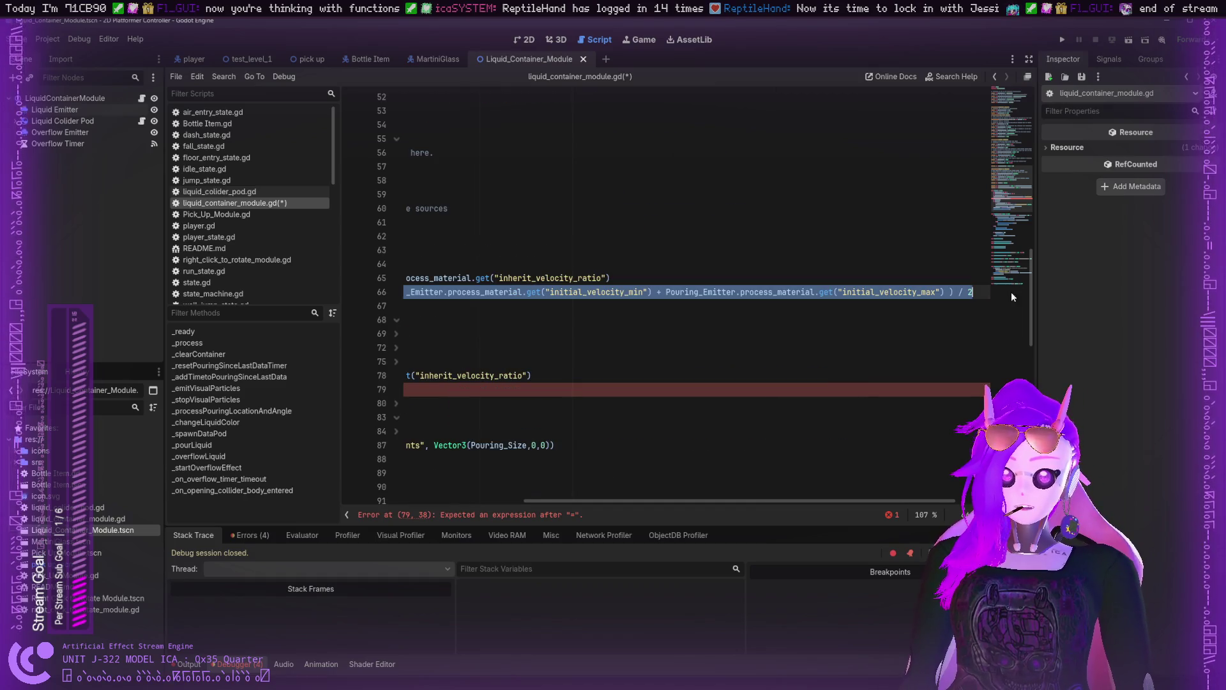
pyautogui.hotkey('ctrl', 'c')
pyautogui.click(535, 390)
pyautogui.hotkey('ctrl', 'v')
pyautogui.moveTo(601, 501); pyautogui.dragTo(418, 500)
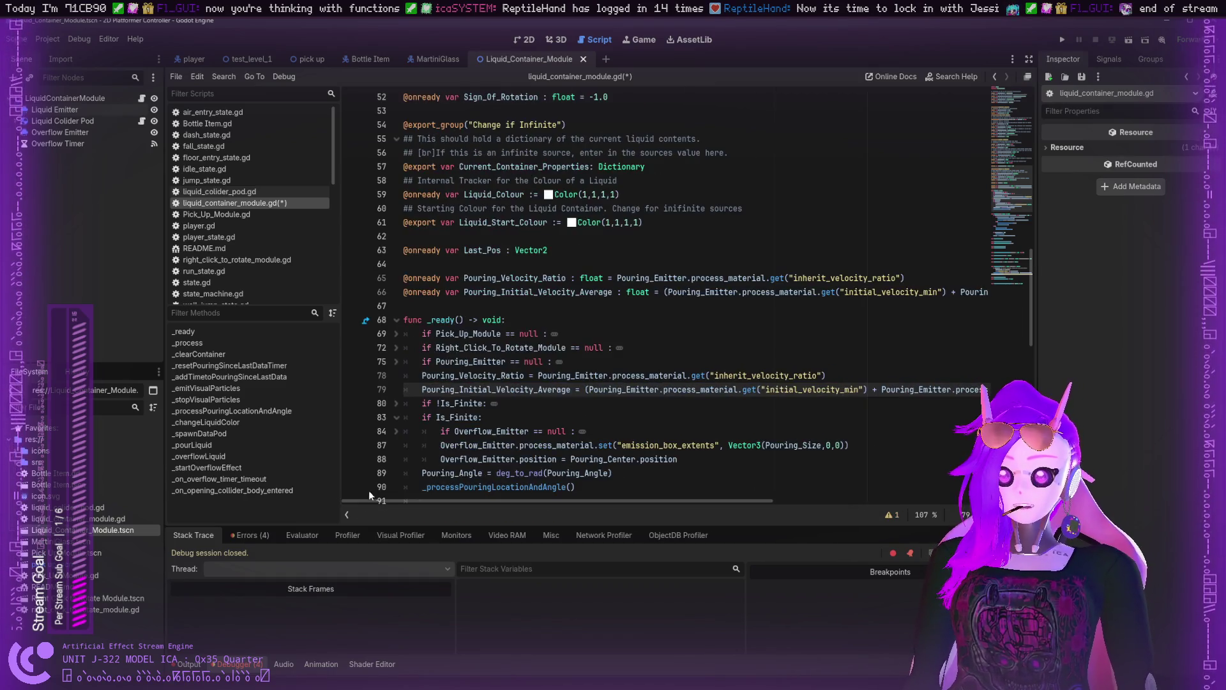
pyautogui.click(421, 376)
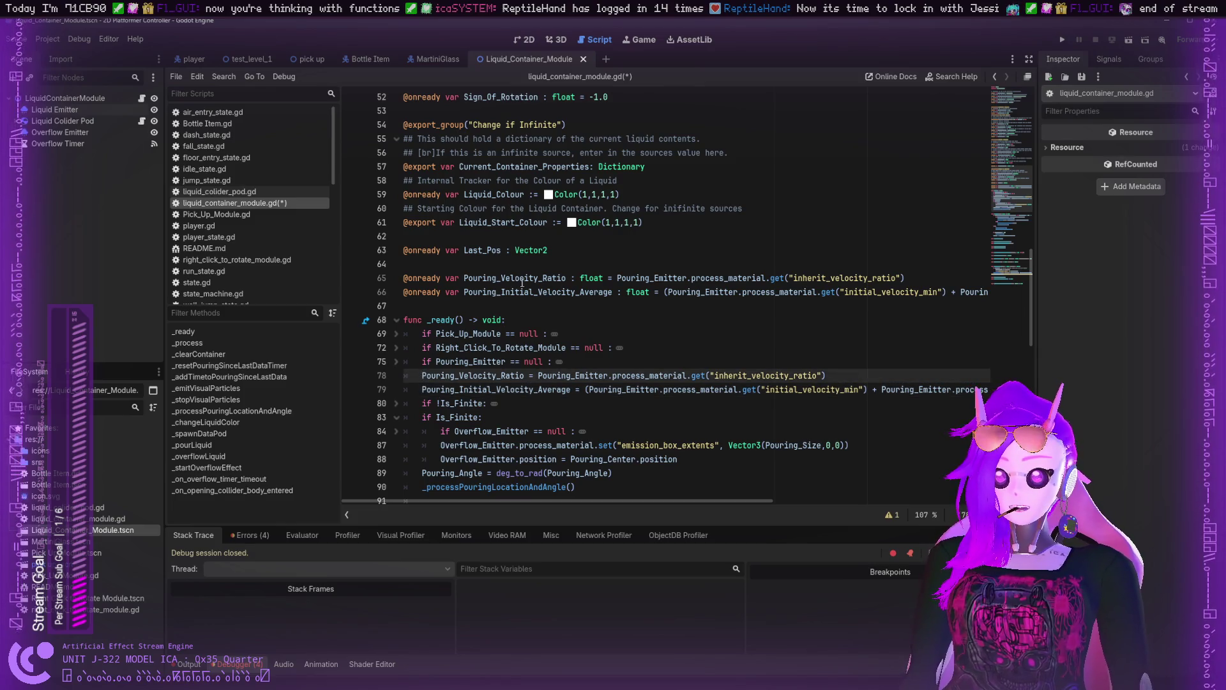
# - Strip the initializer expressions from the declarations on lines 65–66 and save the script
pyautogui.click(638, 278)
pyautogui.moveTo(608, 278); pyautogui.dragTo(907, 278)
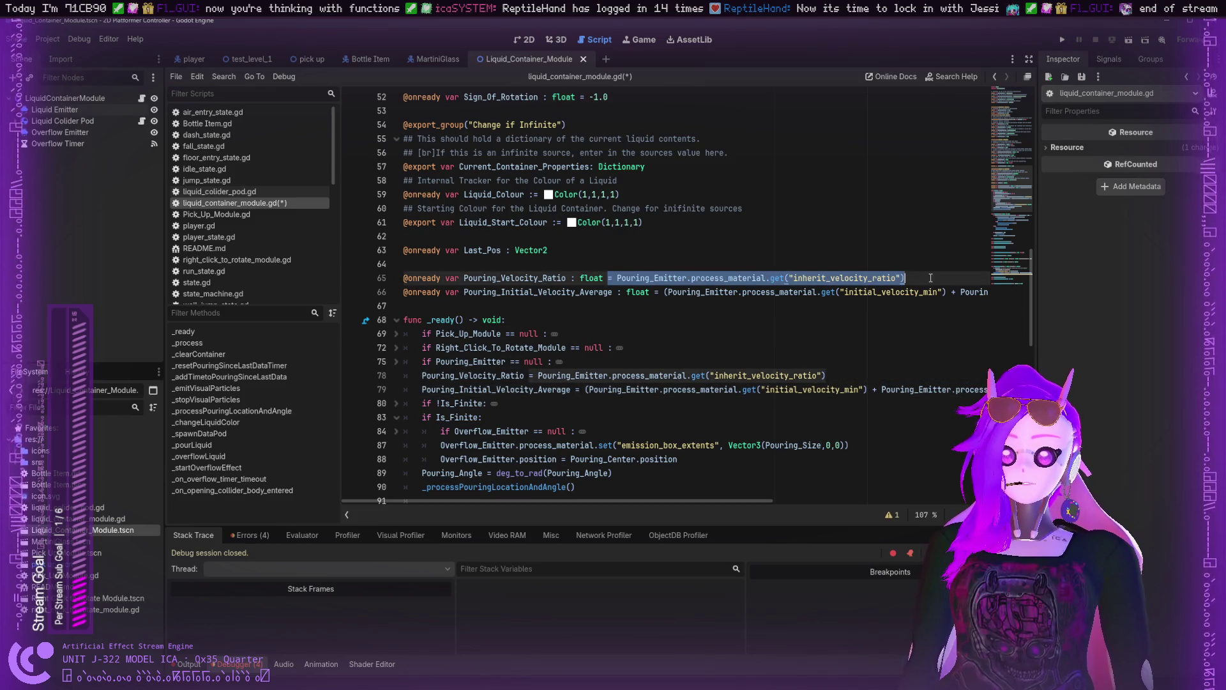
pyautogui.press('BackSpace')
pyautogui.moveTo(652, 291); pyautogui.dragTo(1053, 293)
pyautogui.press('BackSpace')
pyautogui.moveTo(657, 500); pyautogui.dragTo(505, 500)
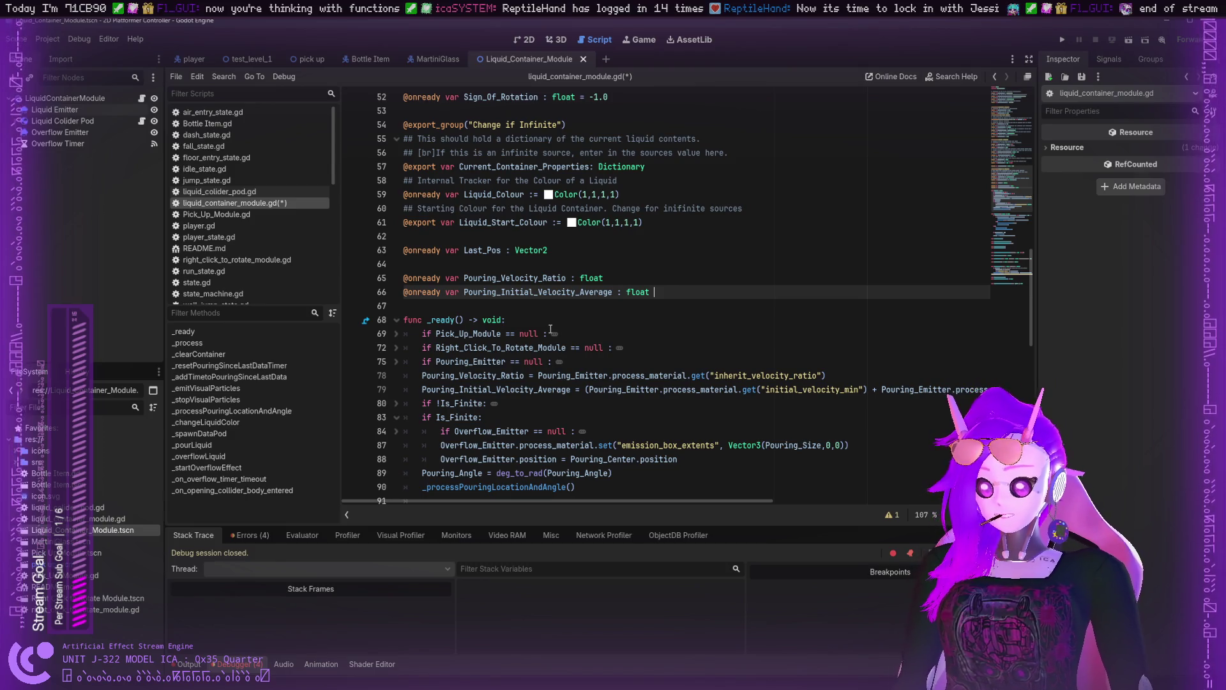
pyautogui.press('Up')
pyautogui.press('Up')
pyautogui.press('Down')
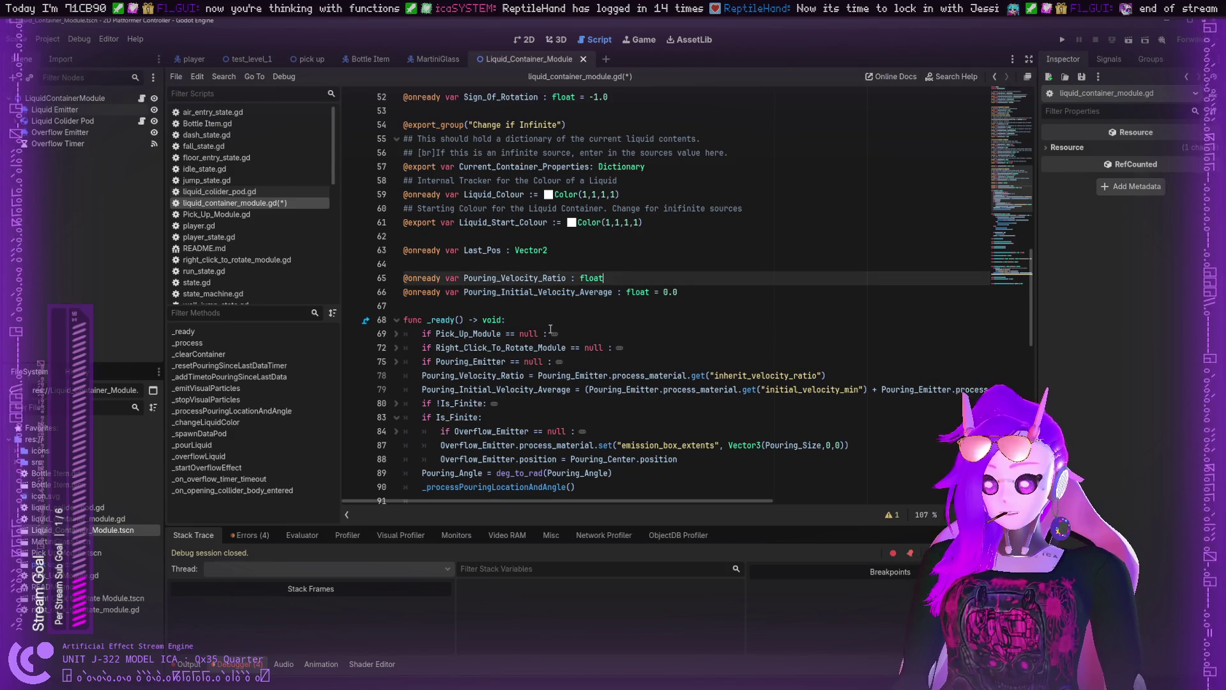
pyautogui.hotkey('ctrl', 's')
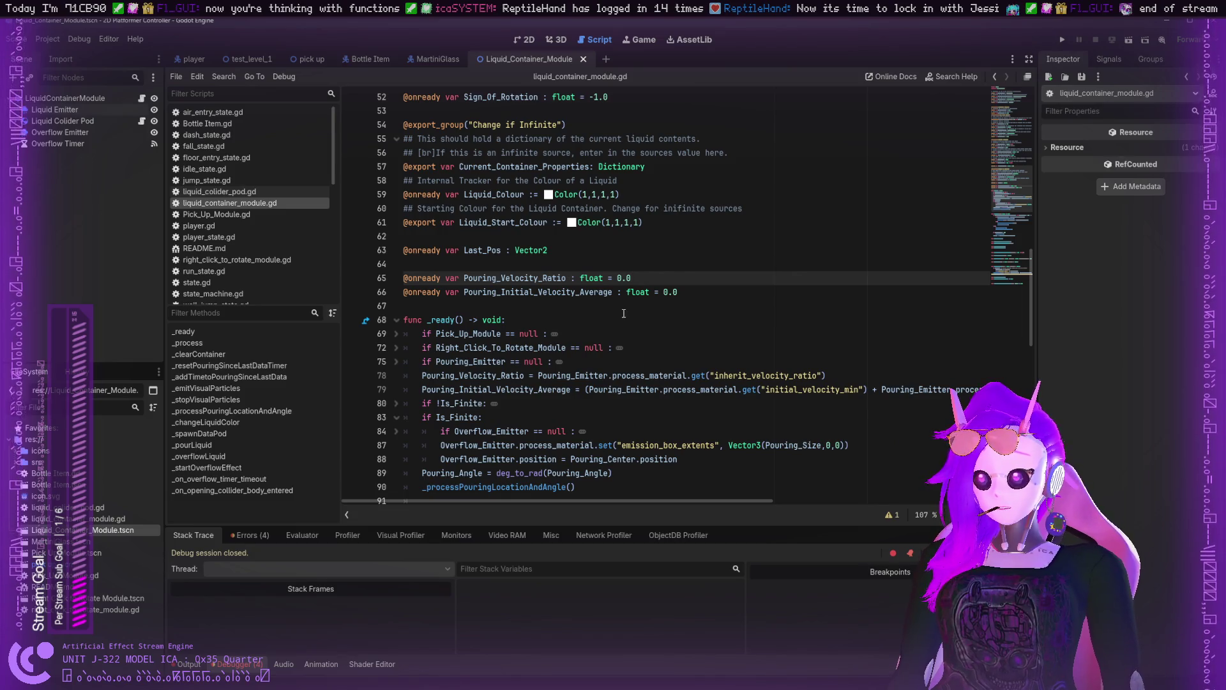
# - Run and stop the game, then follow the Errors tab to line 86's self.free() after the Overflow_Emitter check
pyautogui.click(1058, 39)
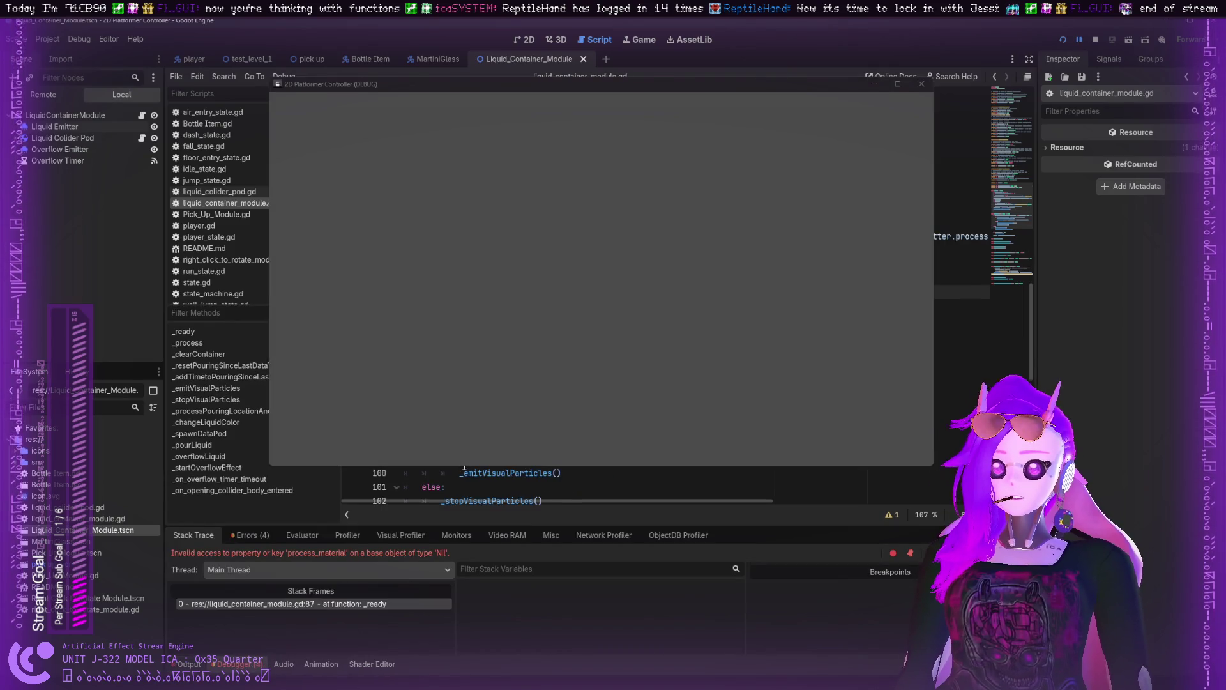
pyautogui.press('F8')
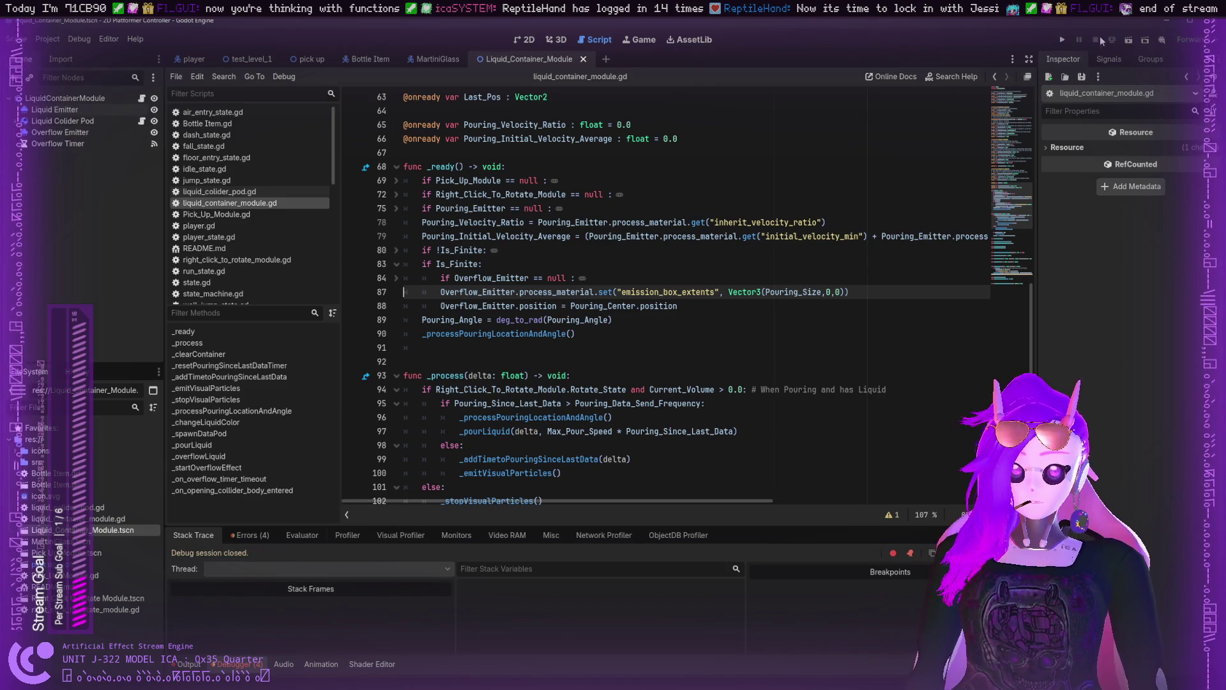
pyautogui.click(269, 535)
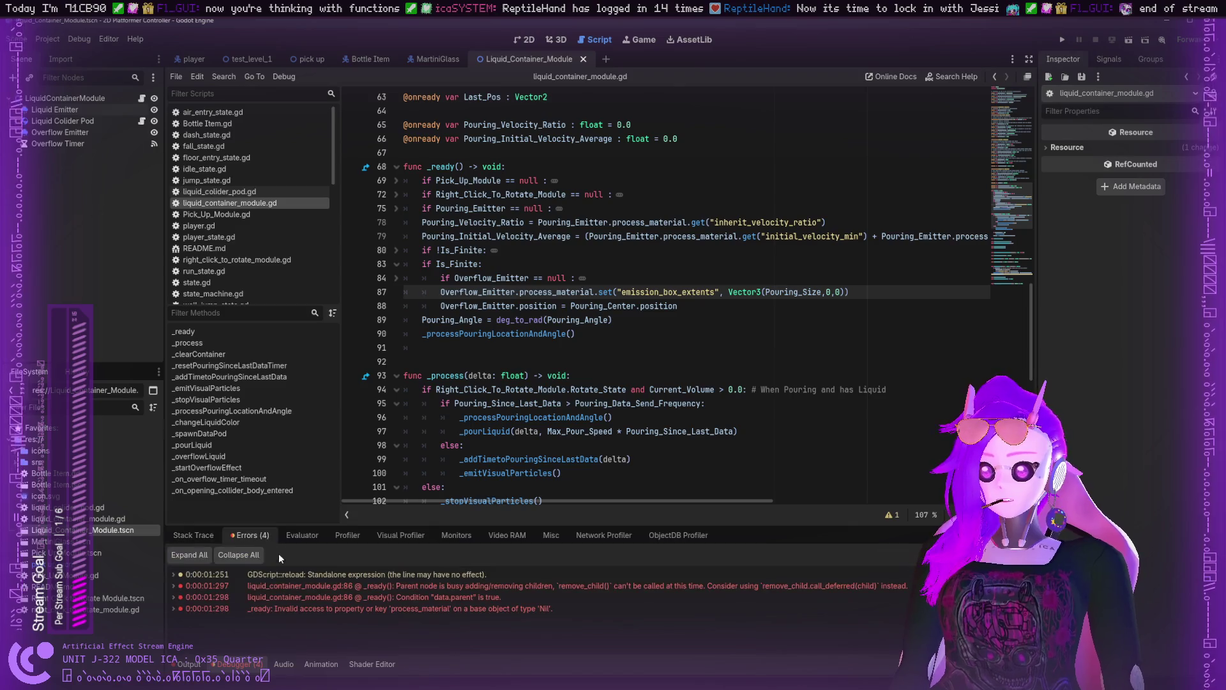
pyautogui.click(294, 588)
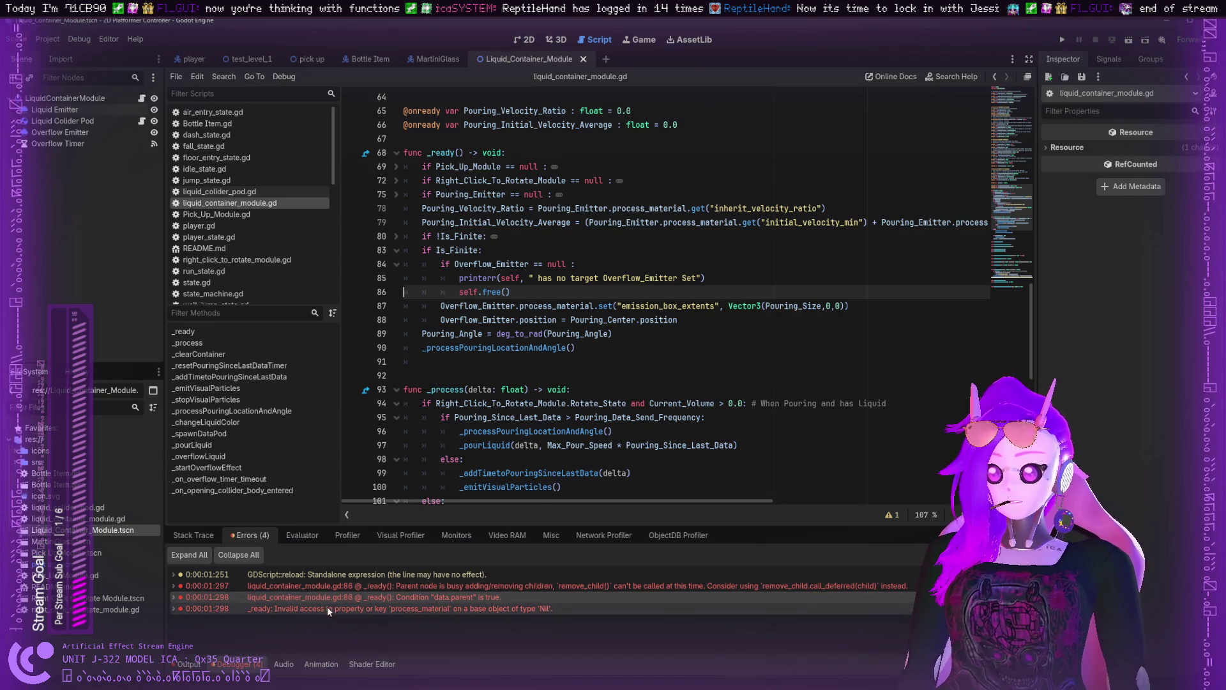
pyautogui.click(529, 291)
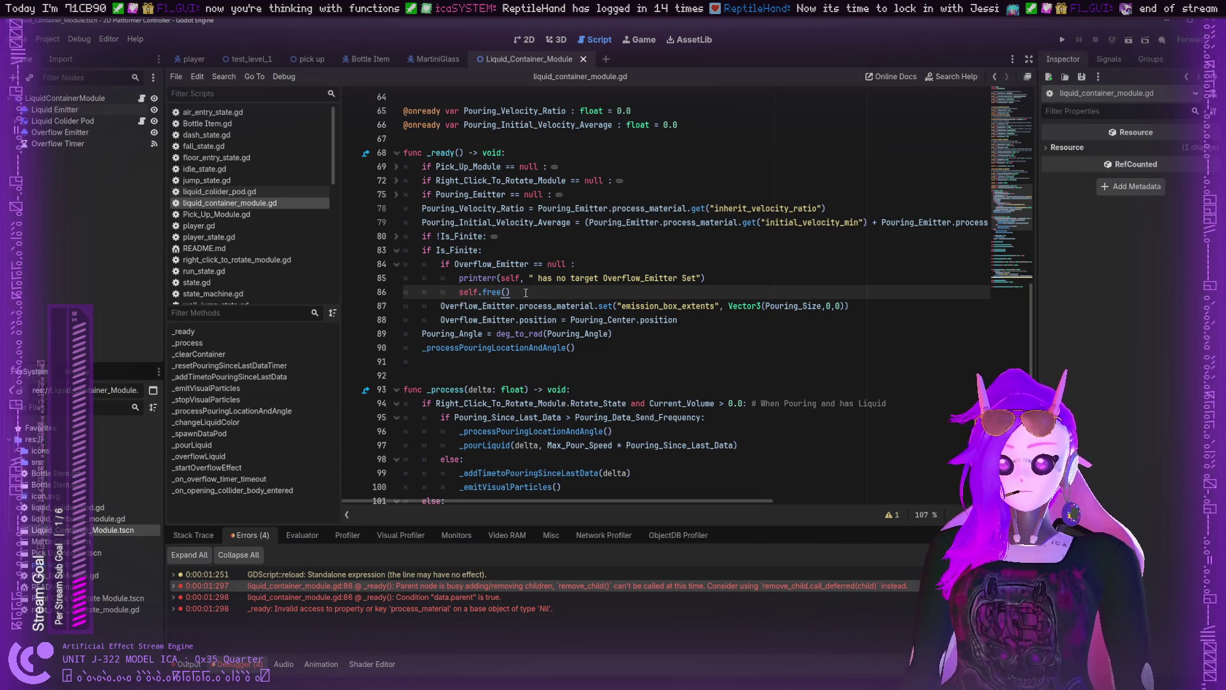
pyautogui.doubleClick(506, 263)
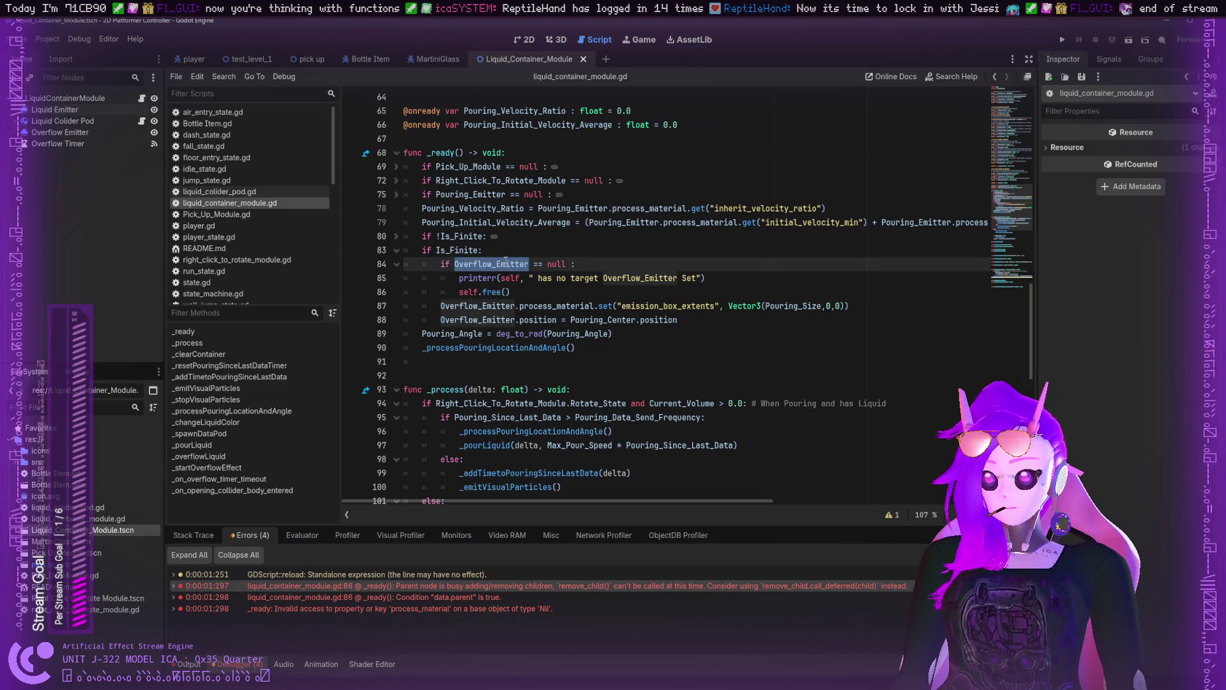
pyautogui.scroll(1, 506, 261)
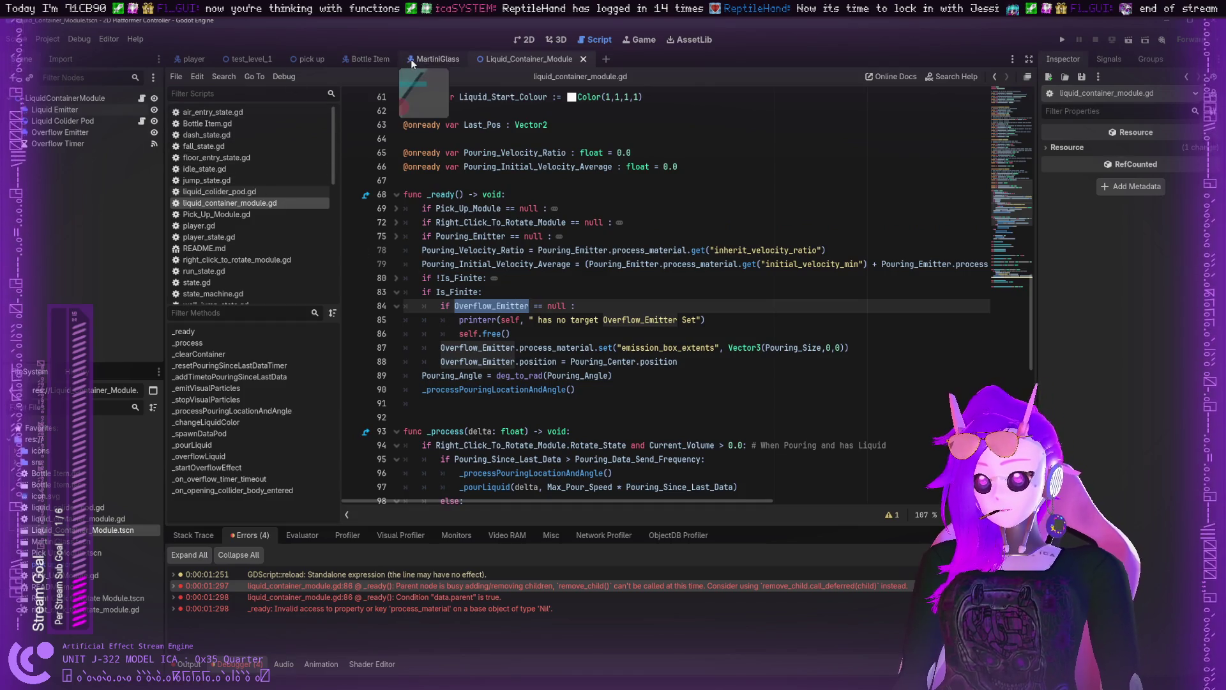
# - In MartiniGlass, set the LiquidContainerModule's Particle Collider to LightOccluder2D
pyautogui.click(354, 59)
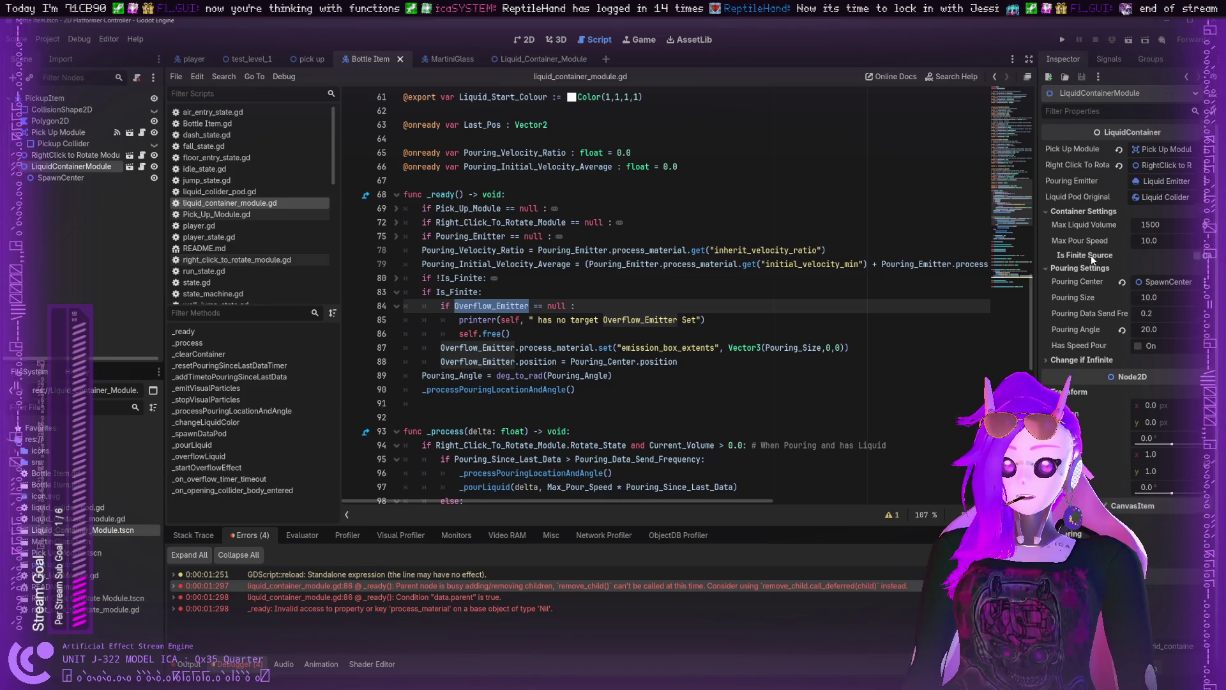
pyautogui.click(447, 58)
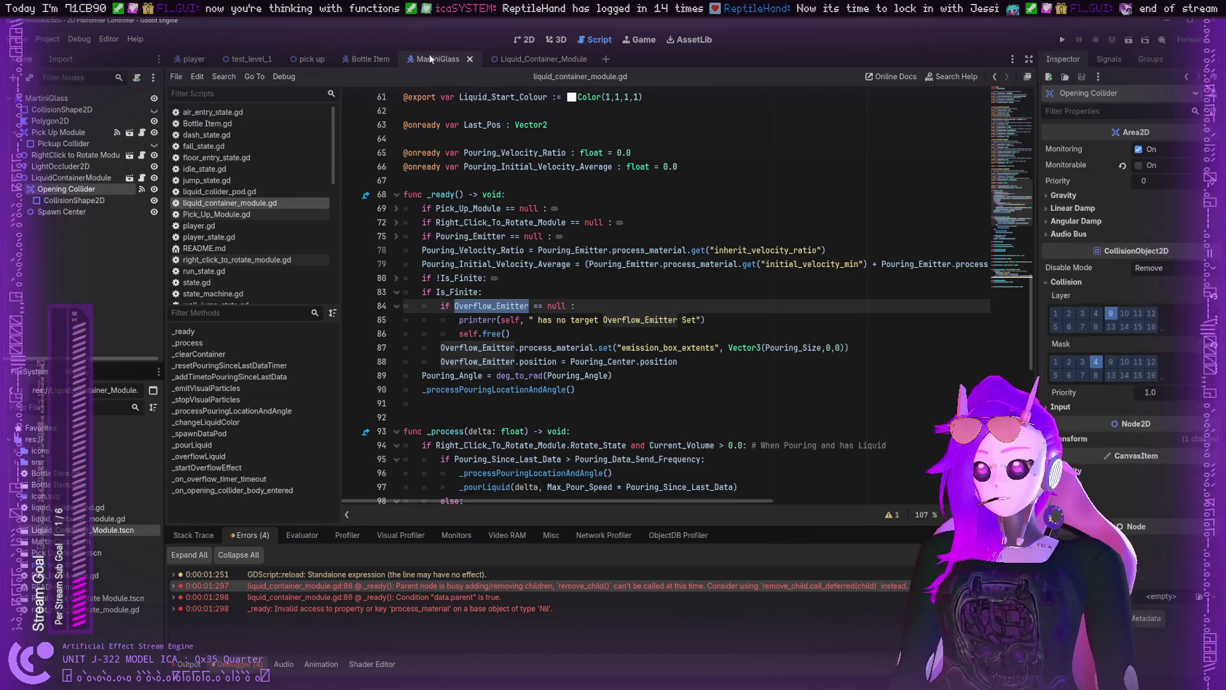
pyautogui.click(70, 177)
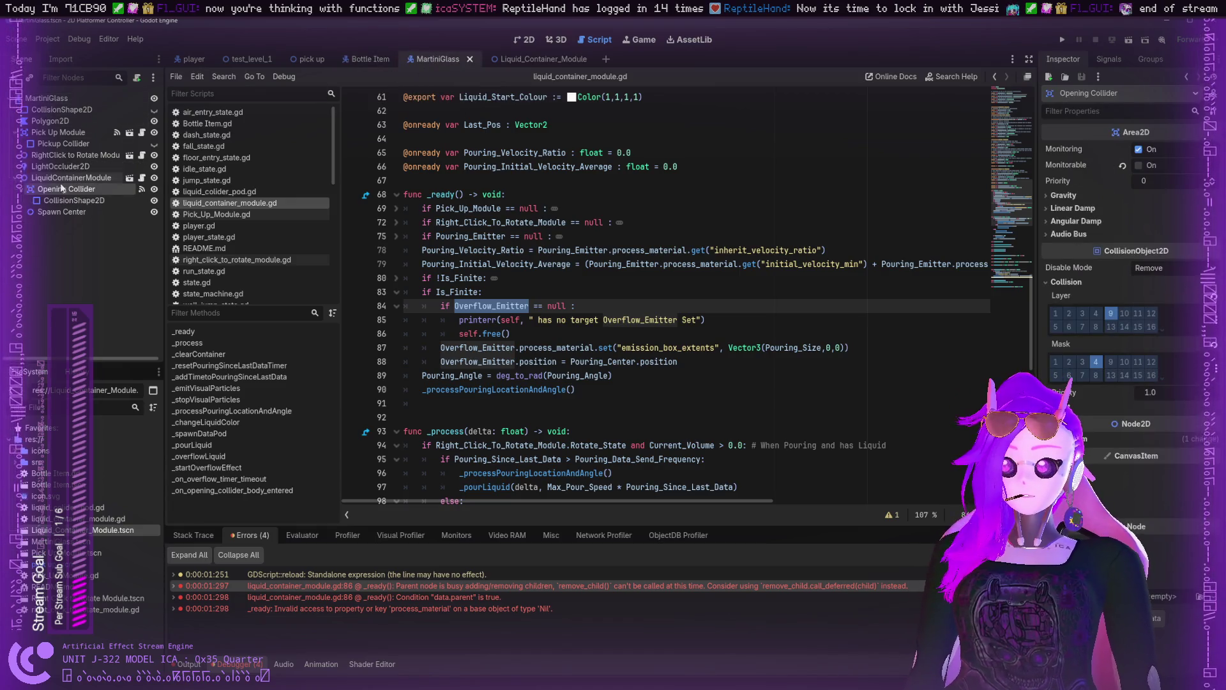
pyautogui.click(1145, 254)
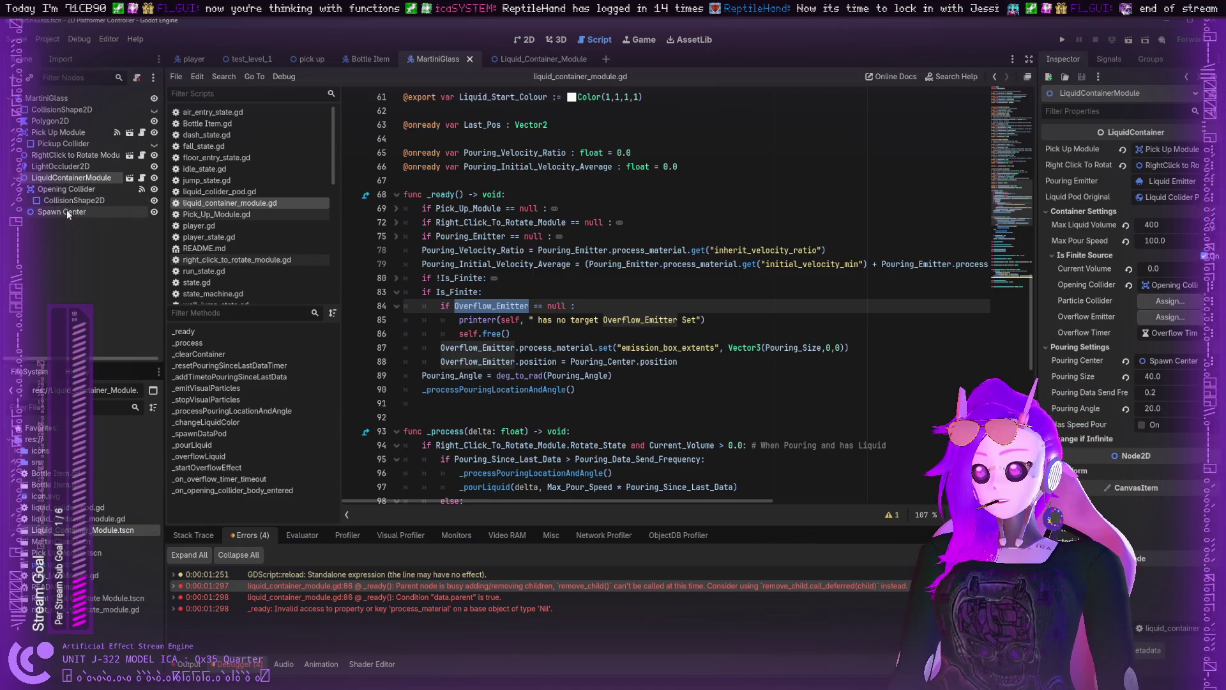
pyautogui.moveTo(71, 191)
pyautogui.mouseDown()
pyautogui.moveTo(638, 294)
pyautogui.moveTo(1168, 307)
pyautogui.moveTo(638, 284)
pyautogui.moveTo(64, 190)
pyautogui.moveTo(60, 175)
pyautogui.moveTo(1152, 304)
pyautogui.mouseUp()
pyautogui.click(61, 177)
pyautogui.click(64, 166)
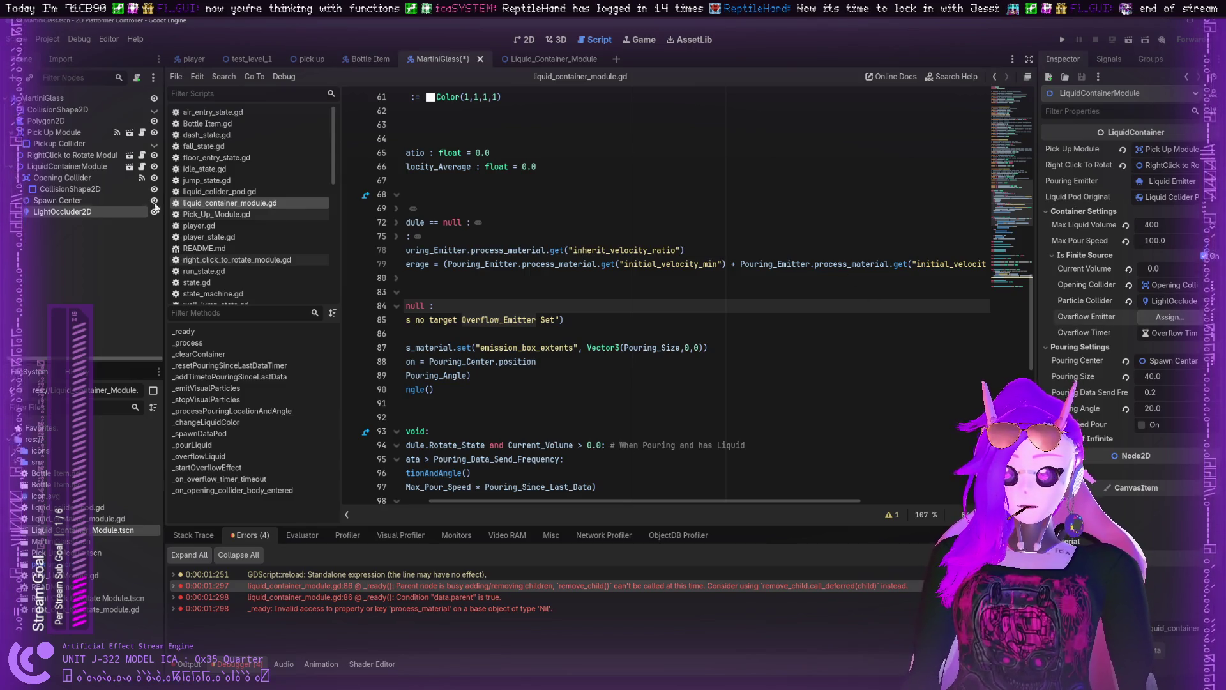
# - Try filling the Overflow Emitter slot, save MartiniGlass, and show Liquid_Container_Module's container node
pyautogui.moveTo(67, 167); pyautogui.dragTo(20, 166)
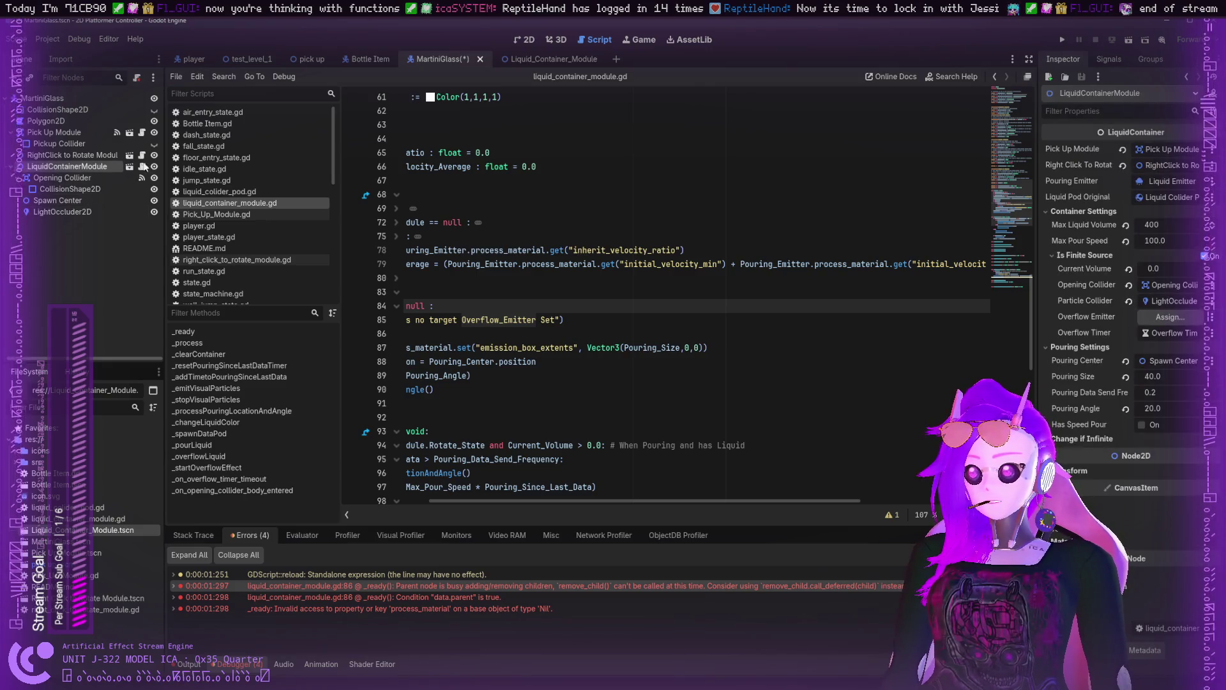
pyautogui.moveTo(98, 254)
pyautogui.mouseDown()
pyautogui.moveTo(68, 170)
pyautogui.moveTo(1036, 270)
pyautogui.moveTo(1159, 319)
pyautogui.moveTo(1210, 319)
pyautogui.mouseUp()
pyautogui.hotkey('ctrl', 's')
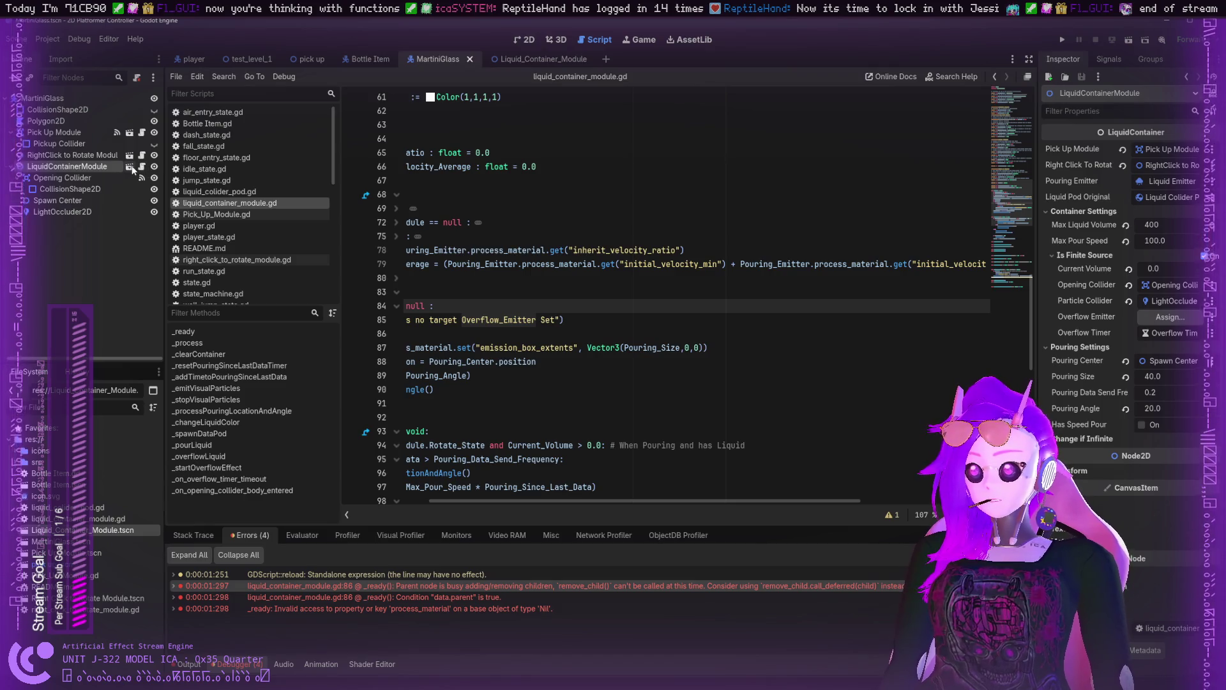
pyautogui.click(130, 166)
pyautogui.click(63, 98)
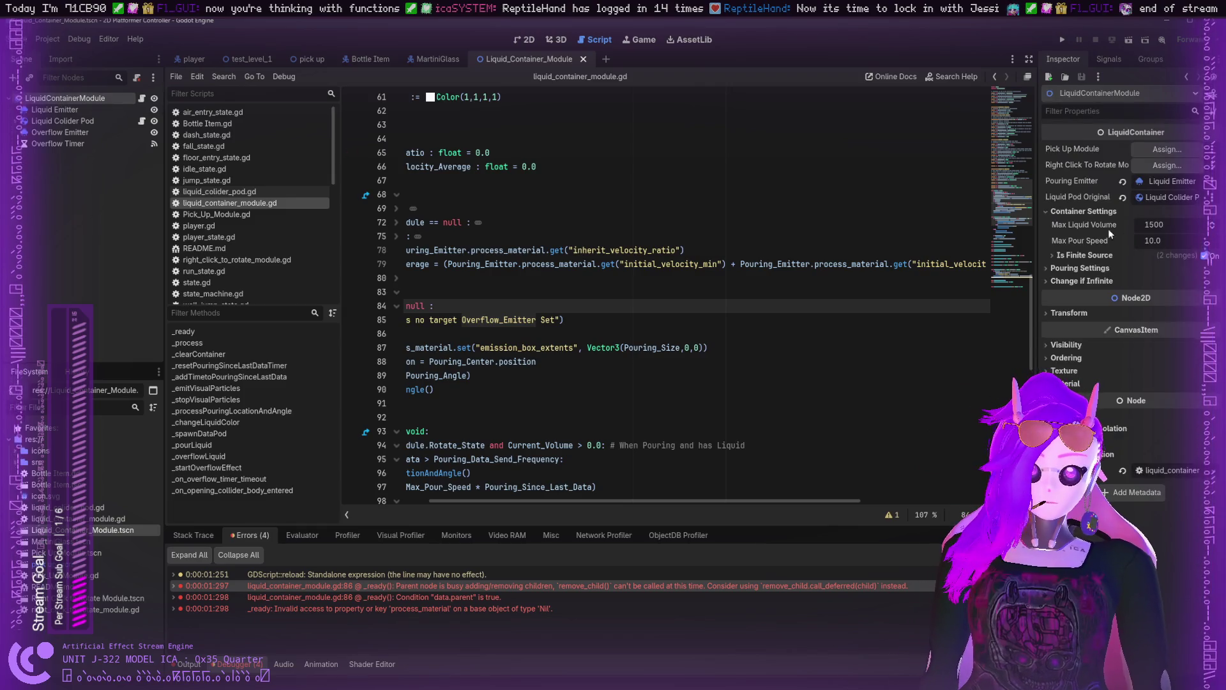
# - Assign the Overflow Emitter node to the module's Overflow Emitter under Is Finite Source, then go back to MartiniGlass
pyautogui.click(1059, 254)
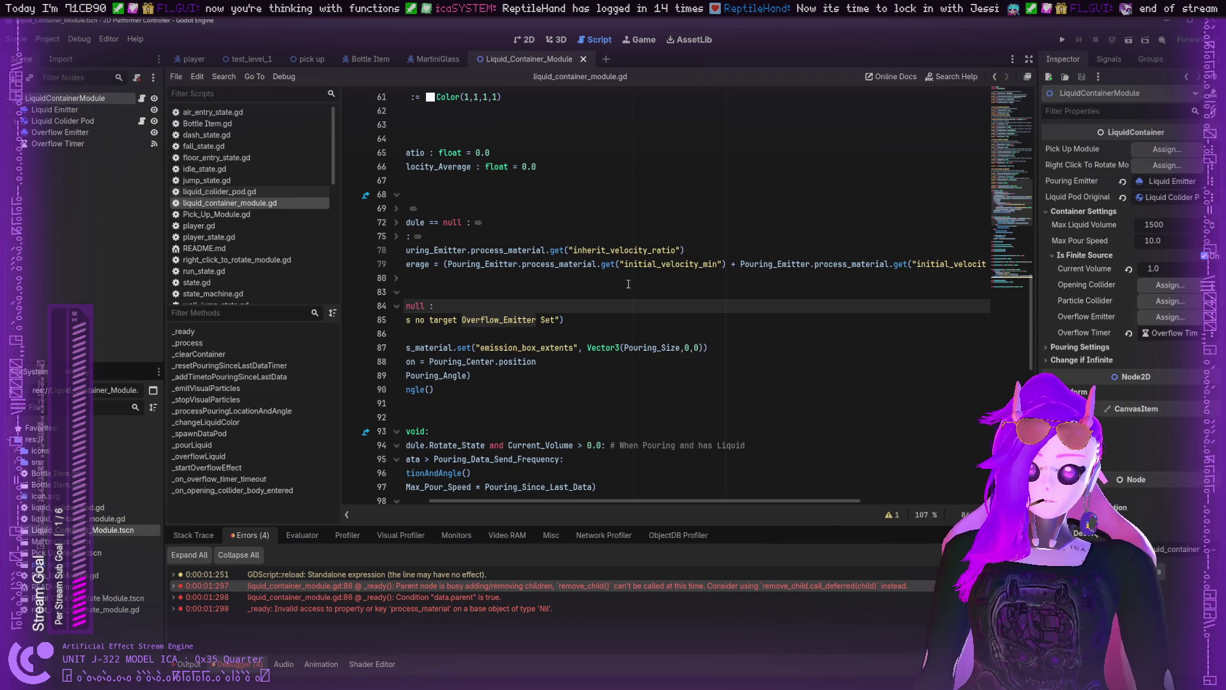
pyautogui.moveTo(60, 133)
pyautogui.mouseDown()
pyautogui.moveTo(638, 307)
pyautogui.moveTo(1180, 320)
pyautogui.mouseUp()
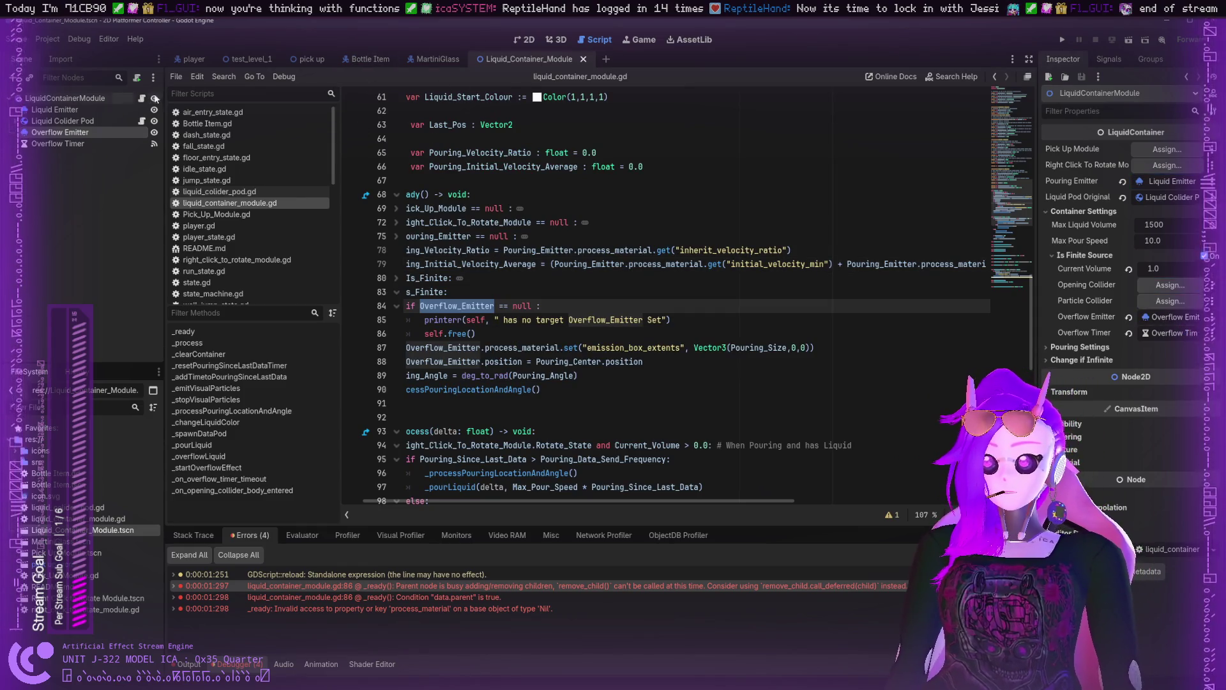
pyautogui.moveTo(345, 57)
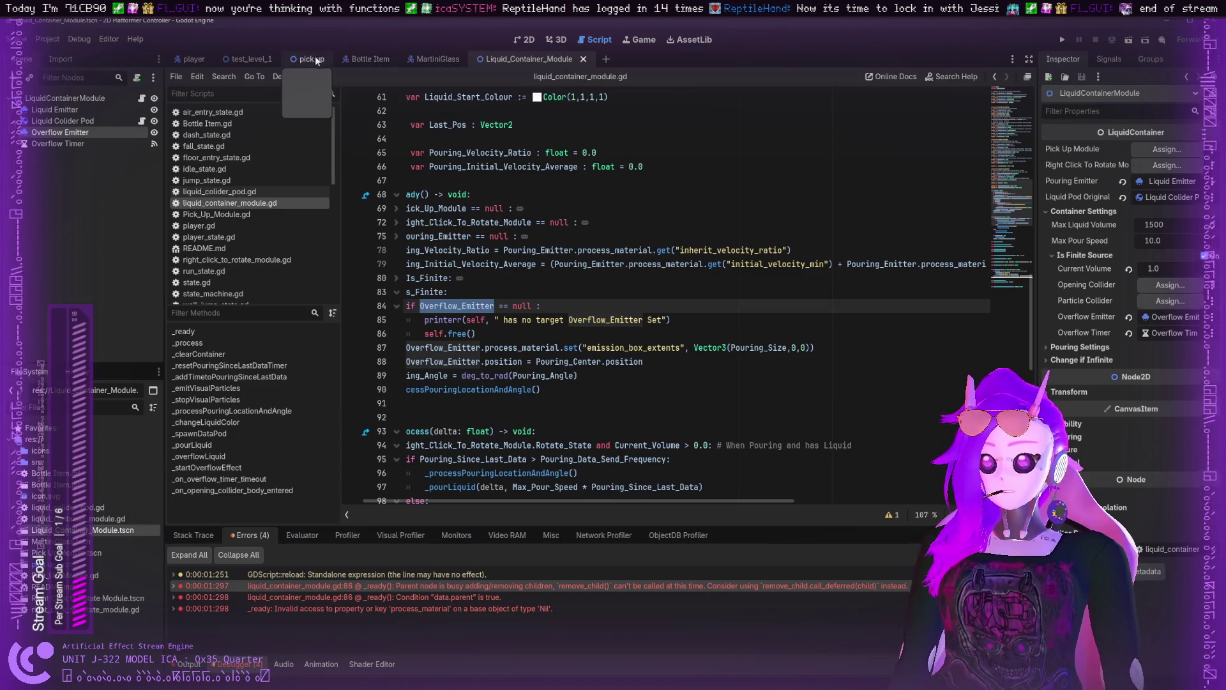
pyautogui.click(438, 59)
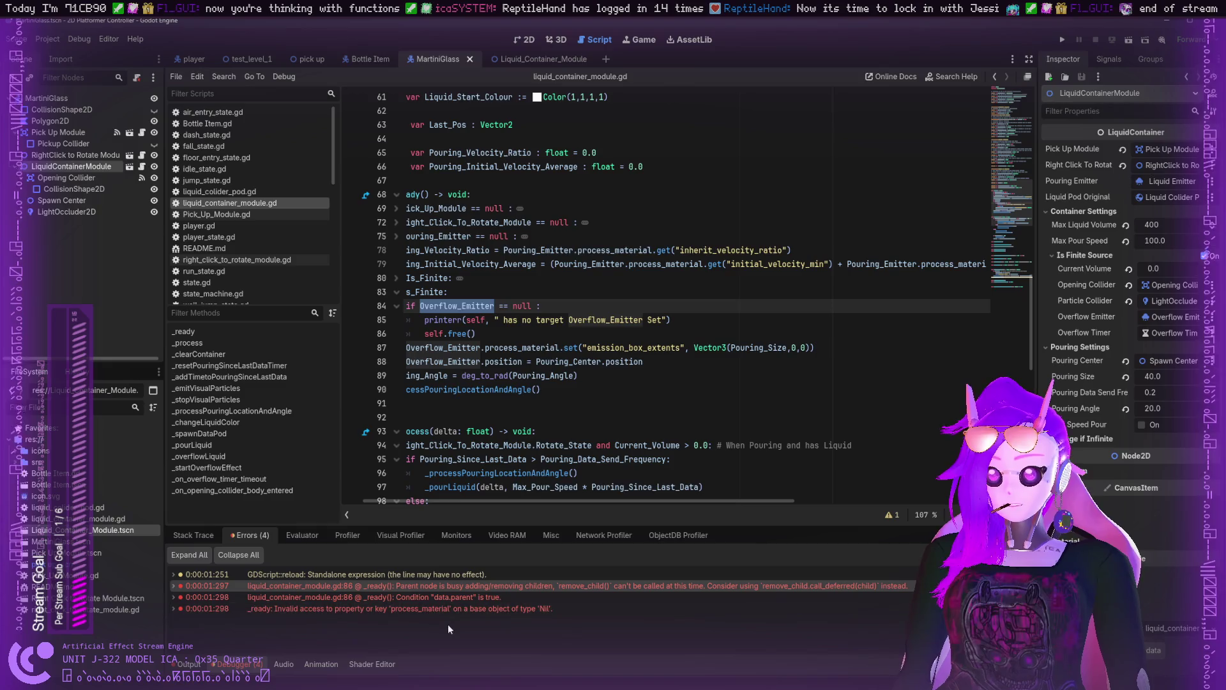
pyautogui.moveTo(532, 307); pyautogui.dragTo(455, 308)
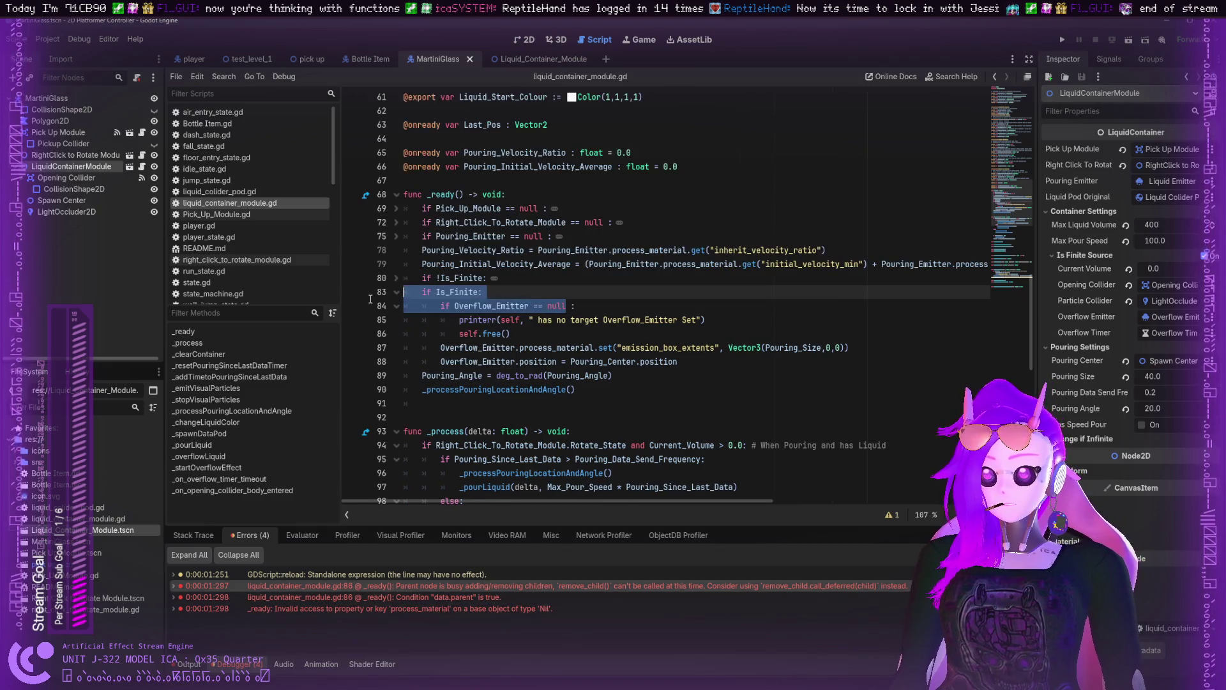
# - Change line 86's self.free() call to self.queue_free()
pyautogui.click(483, 334)
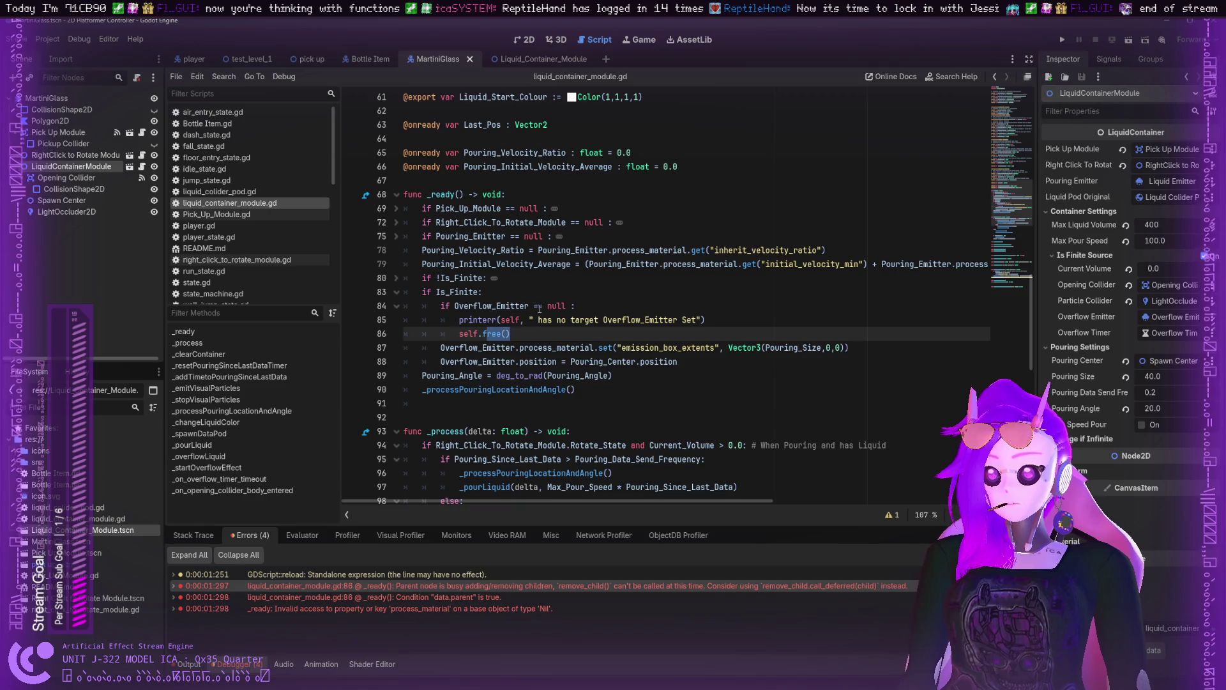
pyautogui.write('mov')
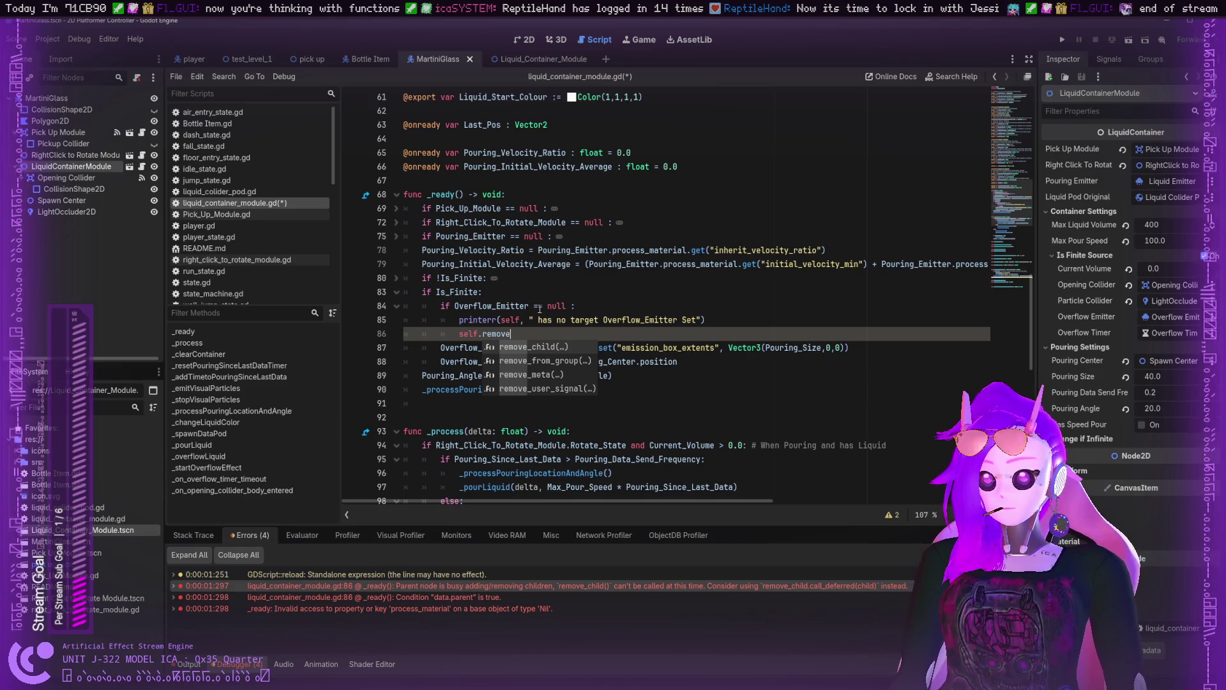
pyautogui.press('BackSpace')
pyautogui.press('BackSpace')
pyautogui.press('BackSpace')
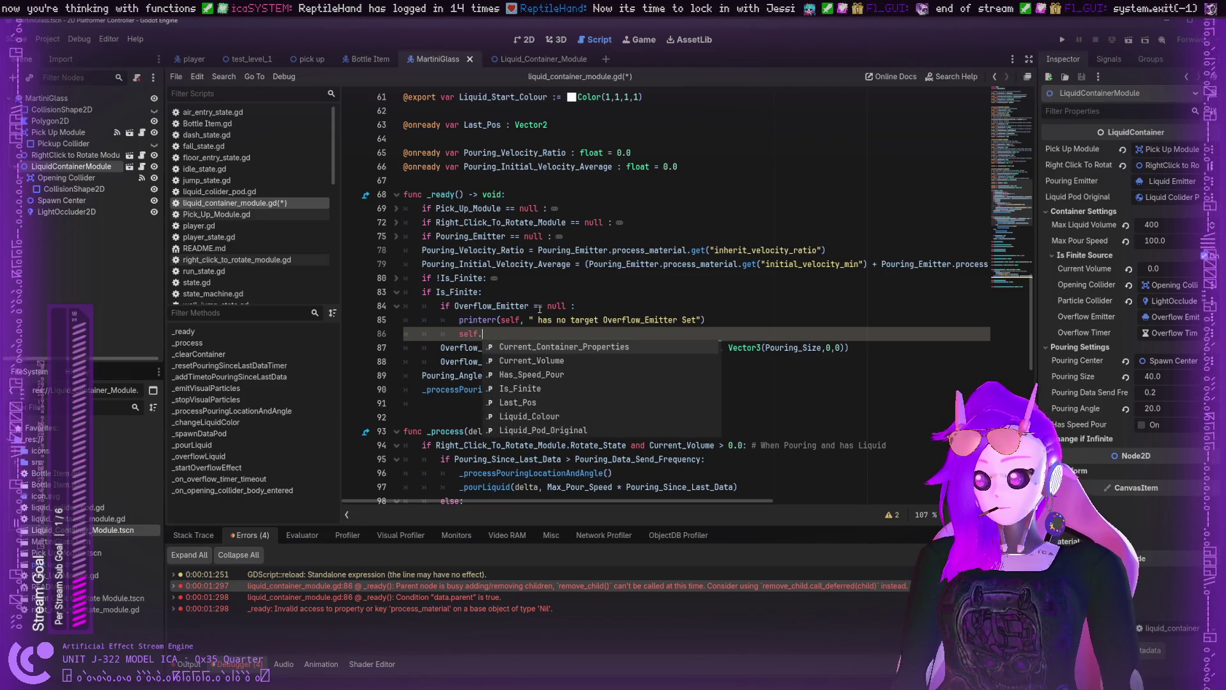
pyautogui.write('exit')
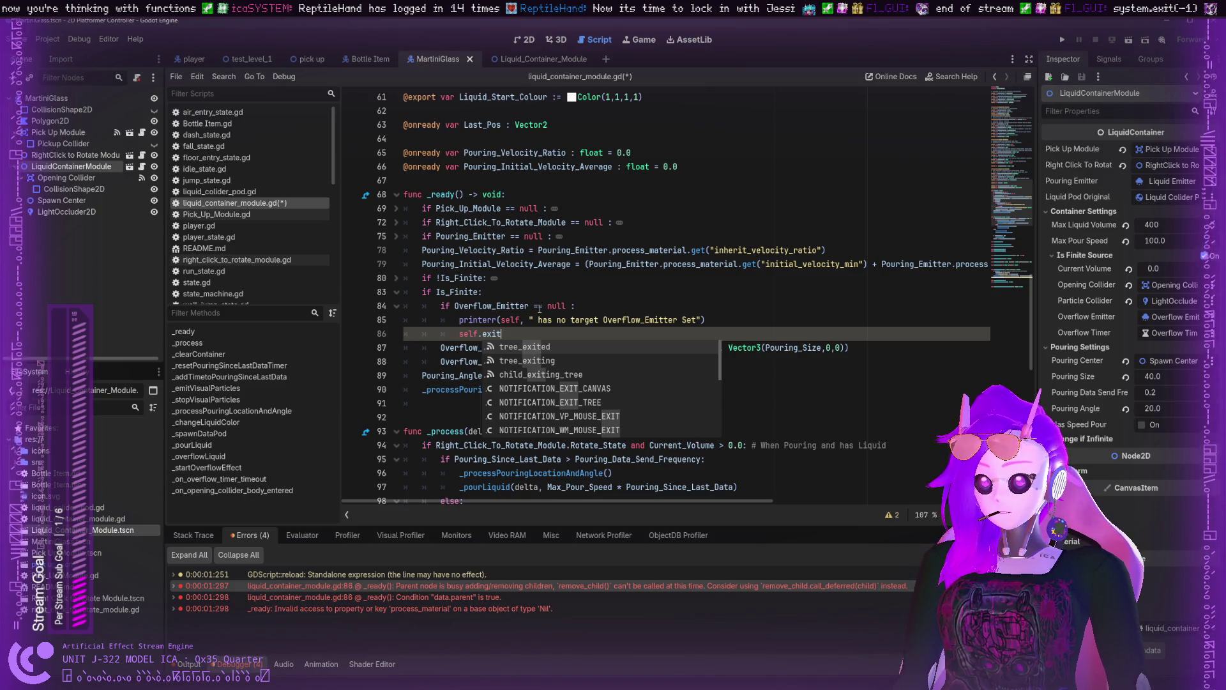
pyautogui.press('BackSpace')
pyautogui.press('BackSpace')
pyautogui.press('BackSpace')
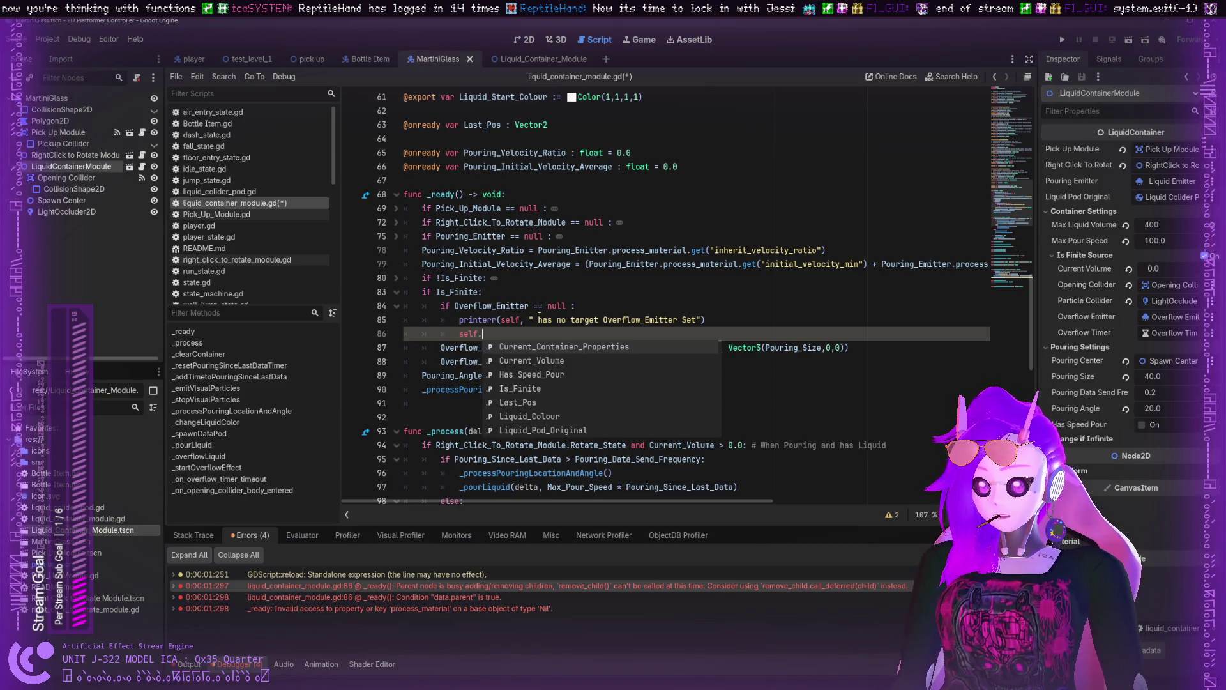
pyautogui.write('destro')
pyautogui.press('BackSpace')
pyautogui.press('BackSpace')
pyautogui.press('BackSpace')
pyautogui.write('stop')
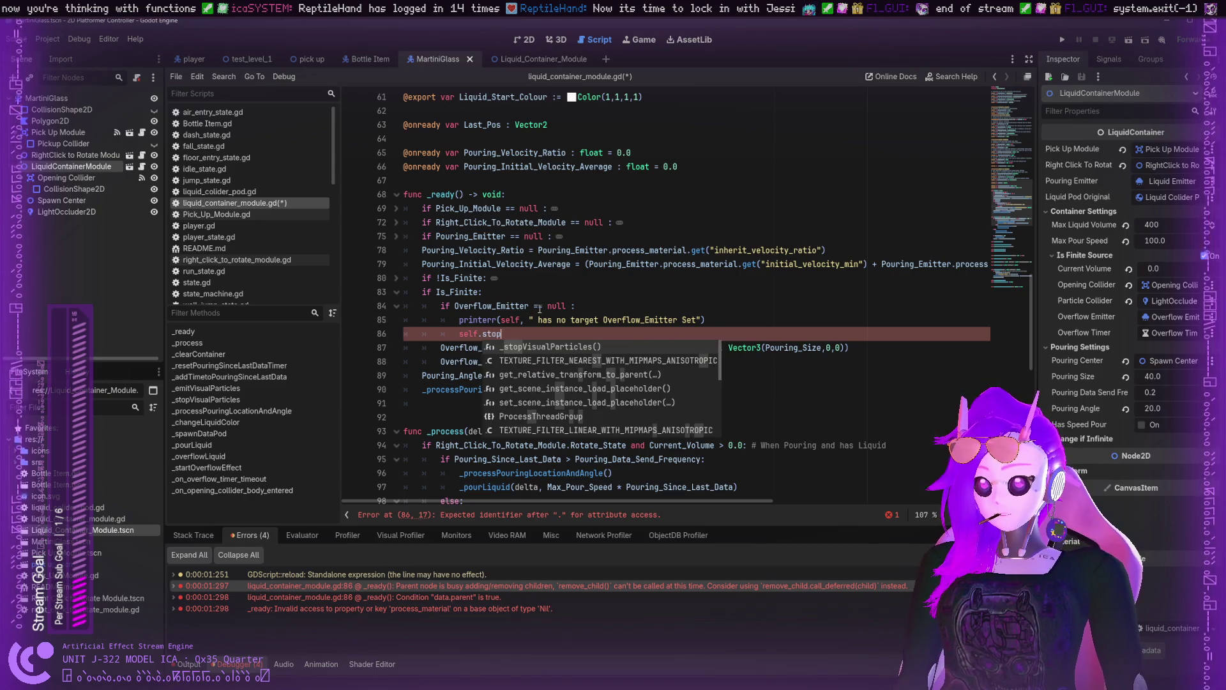
pyautogui.press('BackSpace')
pyautogui.press('BackSpace')
pyautogui.press('BackSpace')
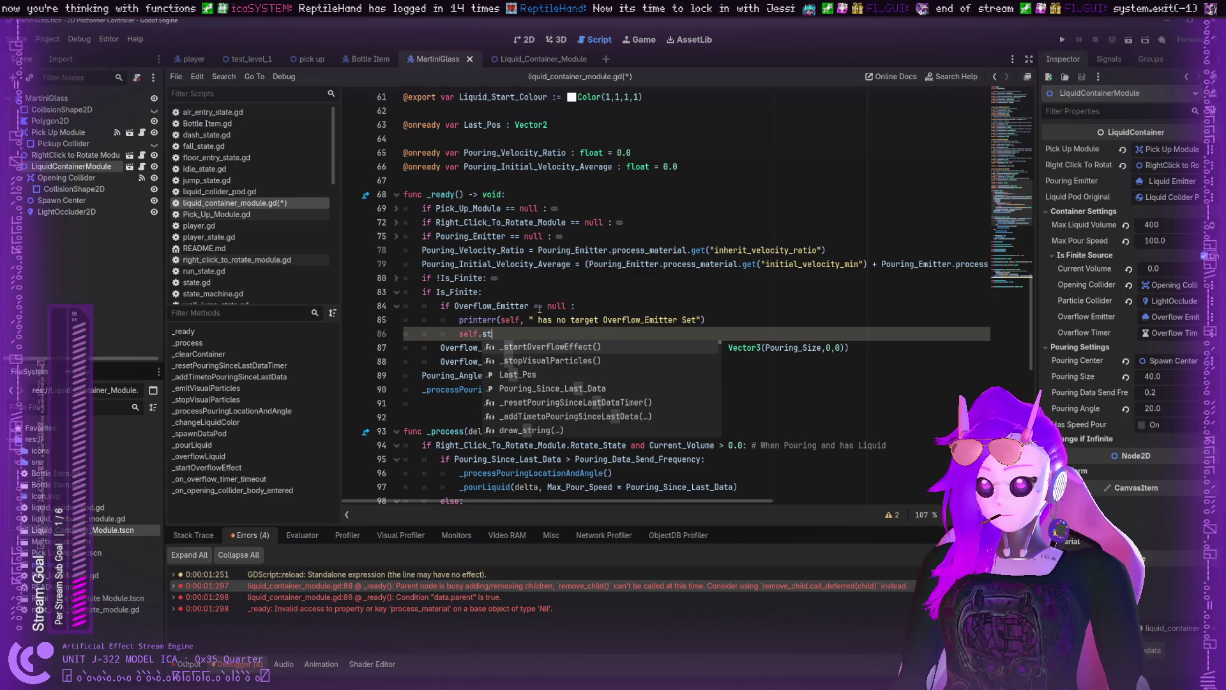
pyautogui.write('free')
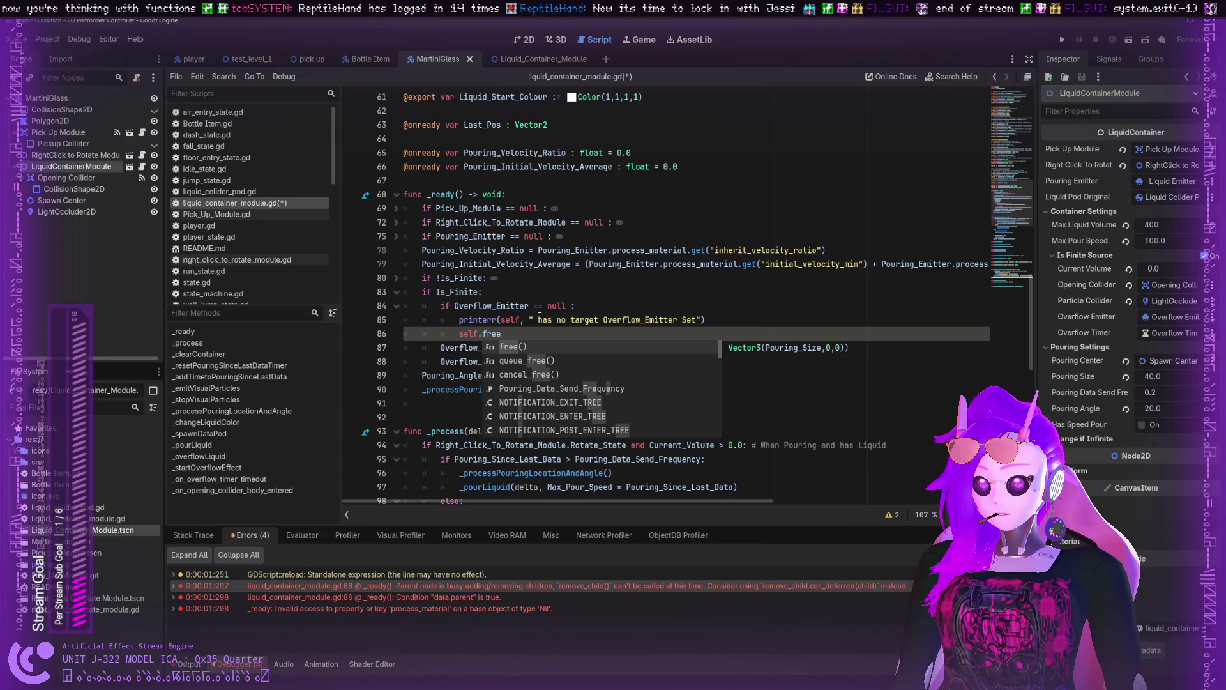
pyautogui.doubleClick(541, 362)
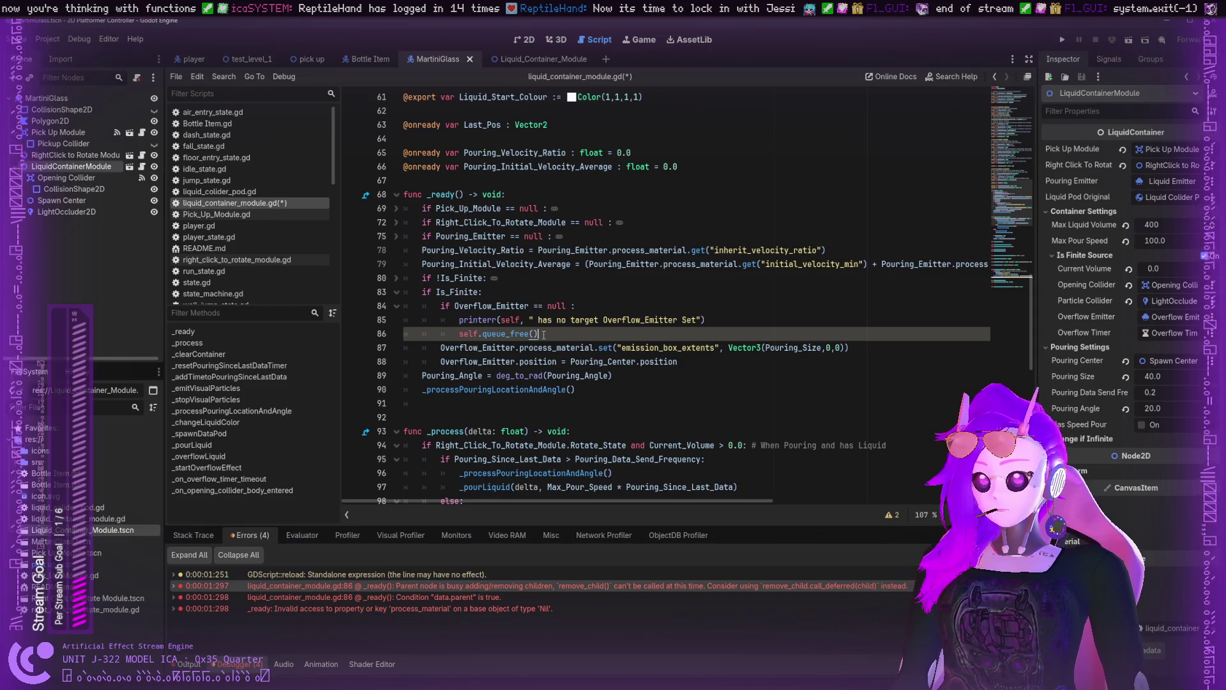
pyautogui.moveTo(543, 334); pyautogui.dragTo(440, 330)
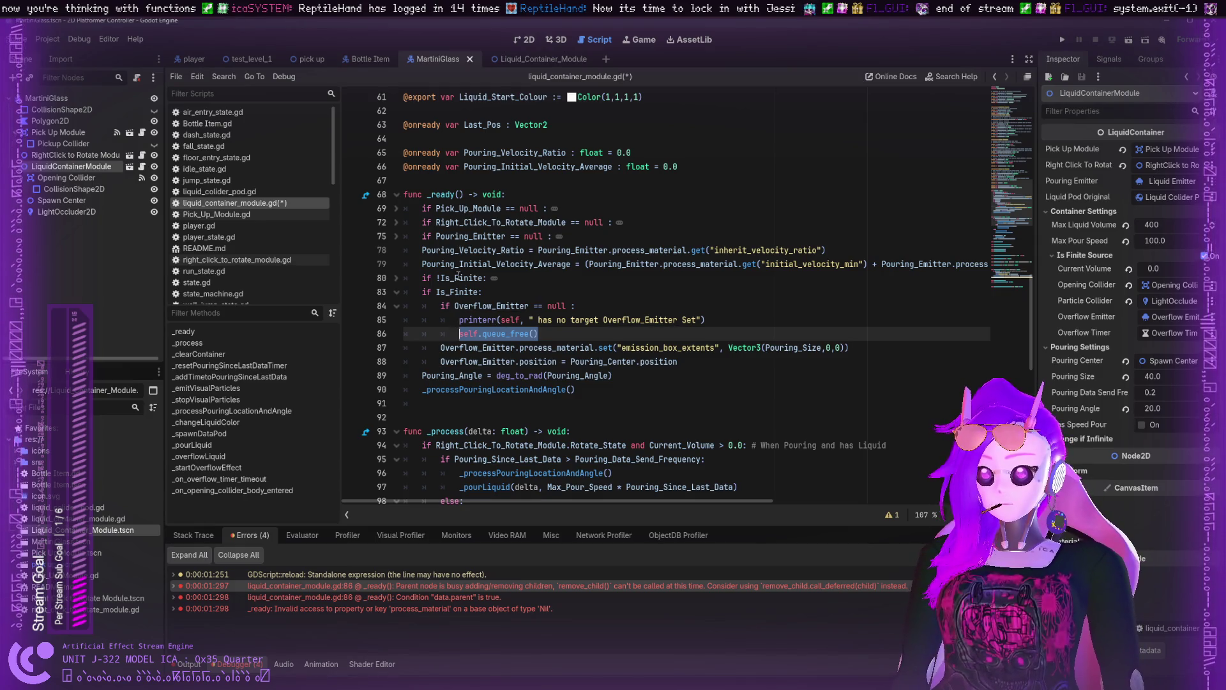
# - Replace self.free() with self.queue_free() in the Pick_Up_Module null check
pyautogui.click(397, 305)
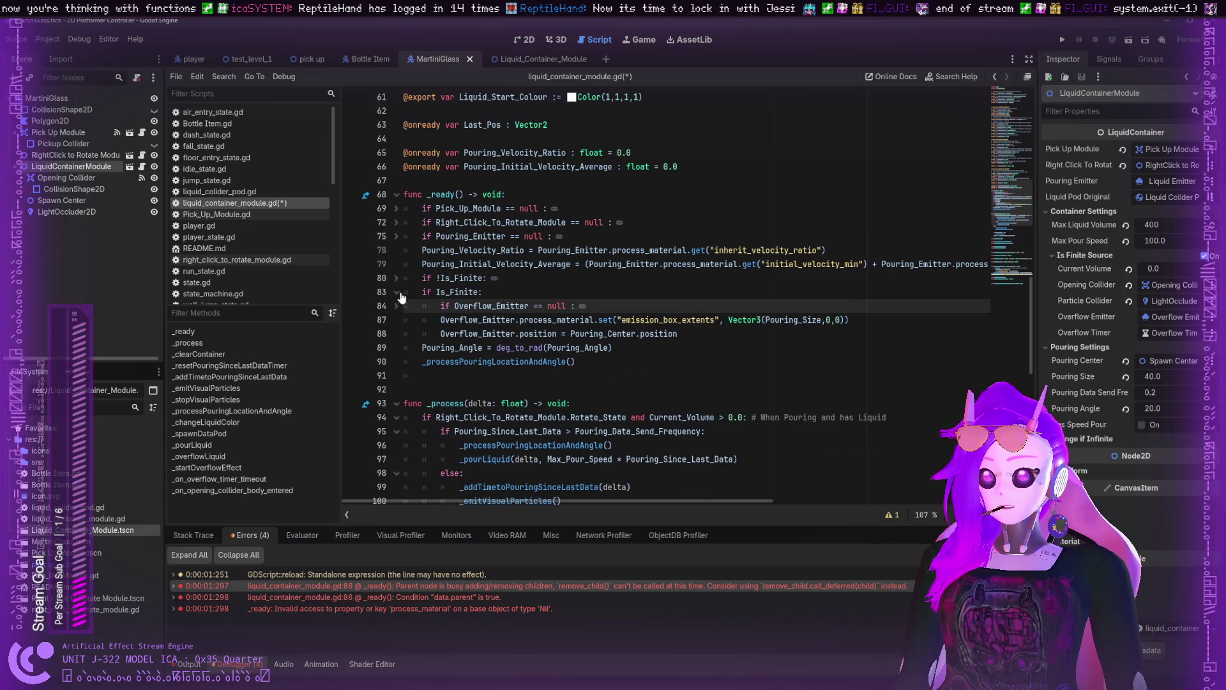
pyautogui.click(398, 293)
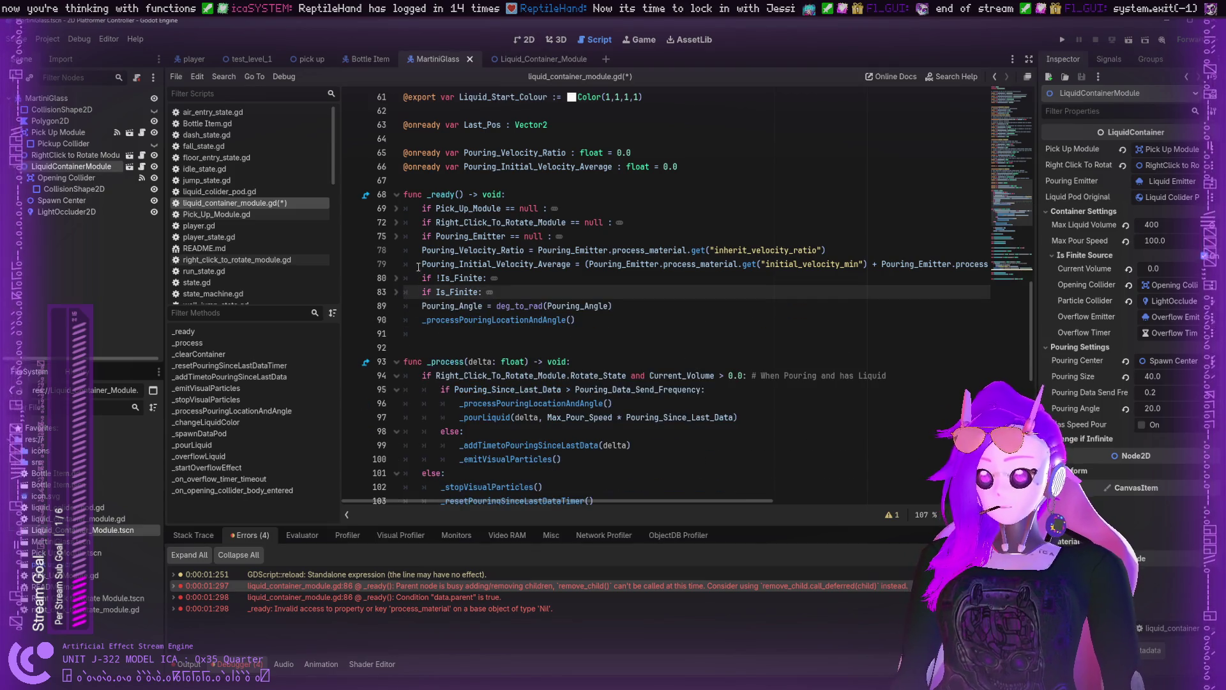
pyautogui.click(397, 236)
pyautogui.click(471, 264)
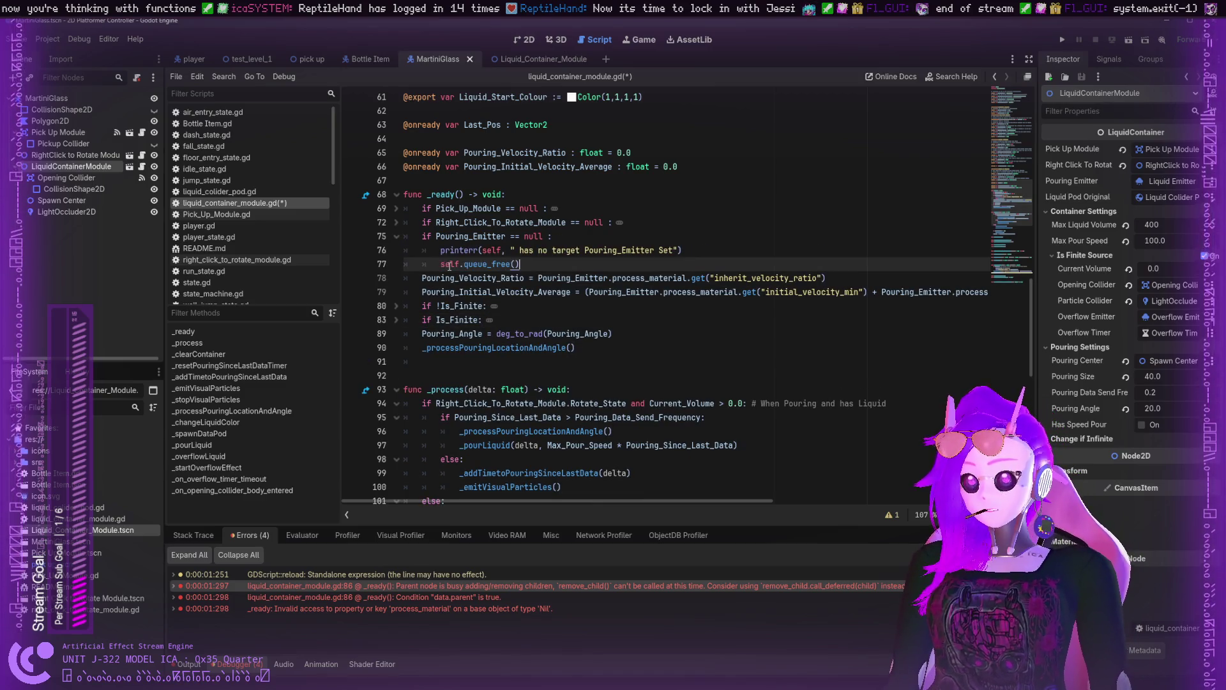
pyautogui.click(398, 239)
pyautogui.click(397, 225)
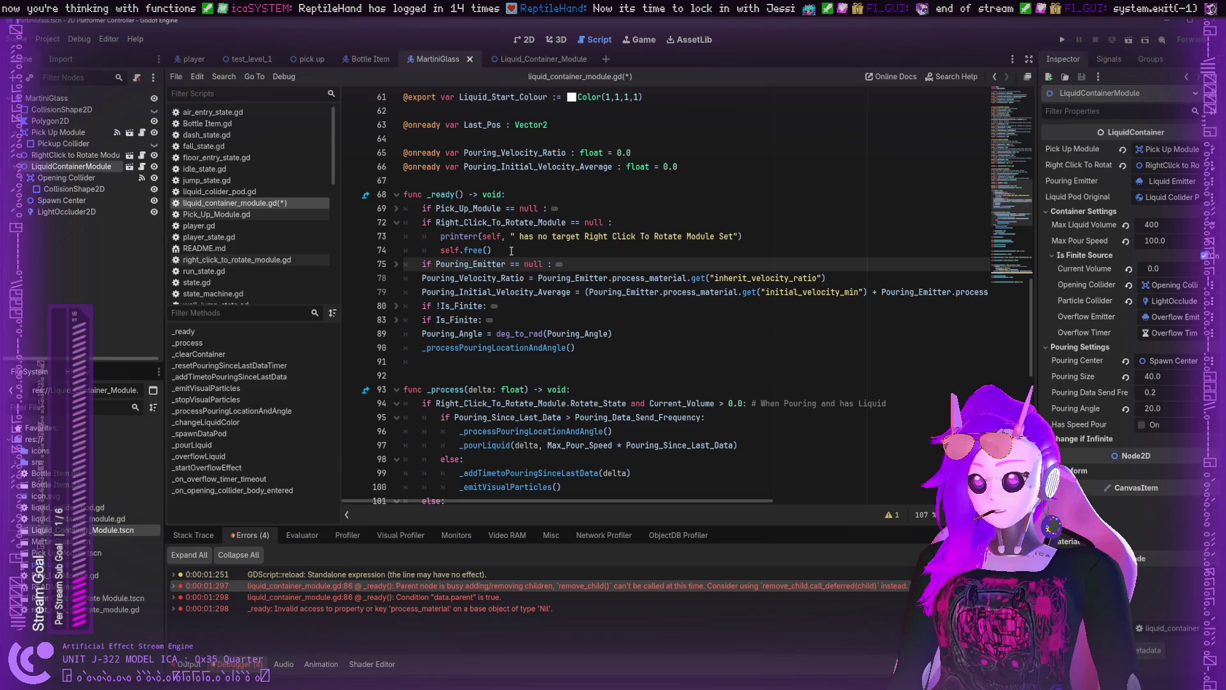
pyautogui.moveTo(511, 251); pyautogui.dragTo(441, 250)
pyautogui.click(396, 222)
pyautogui.click(396, 208)
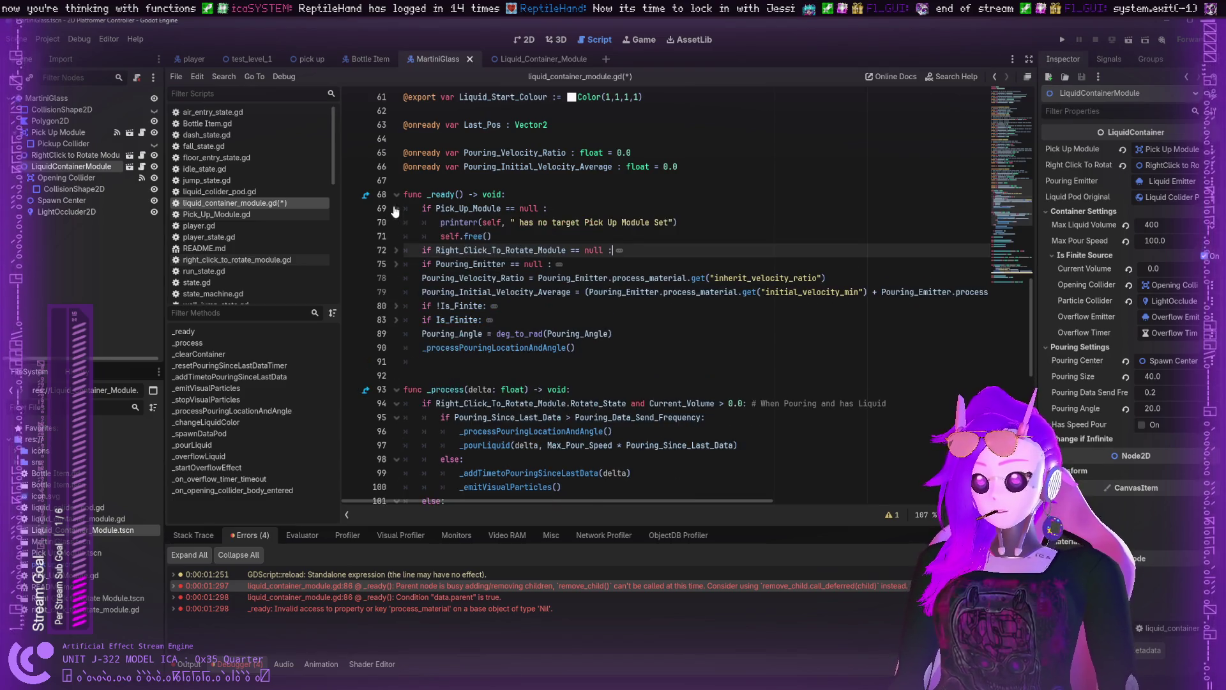
pyautogui.click(498, 236)
pyautogui.write('self.queue_free()')
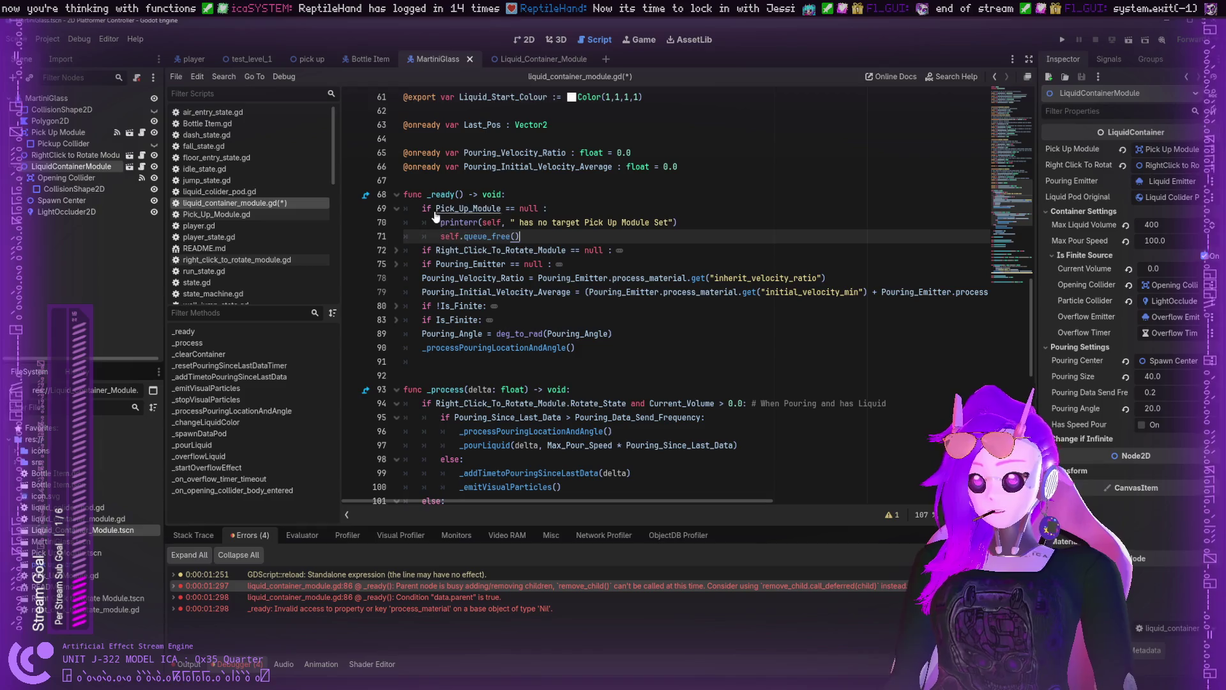
pyautogui.click(396, 208)
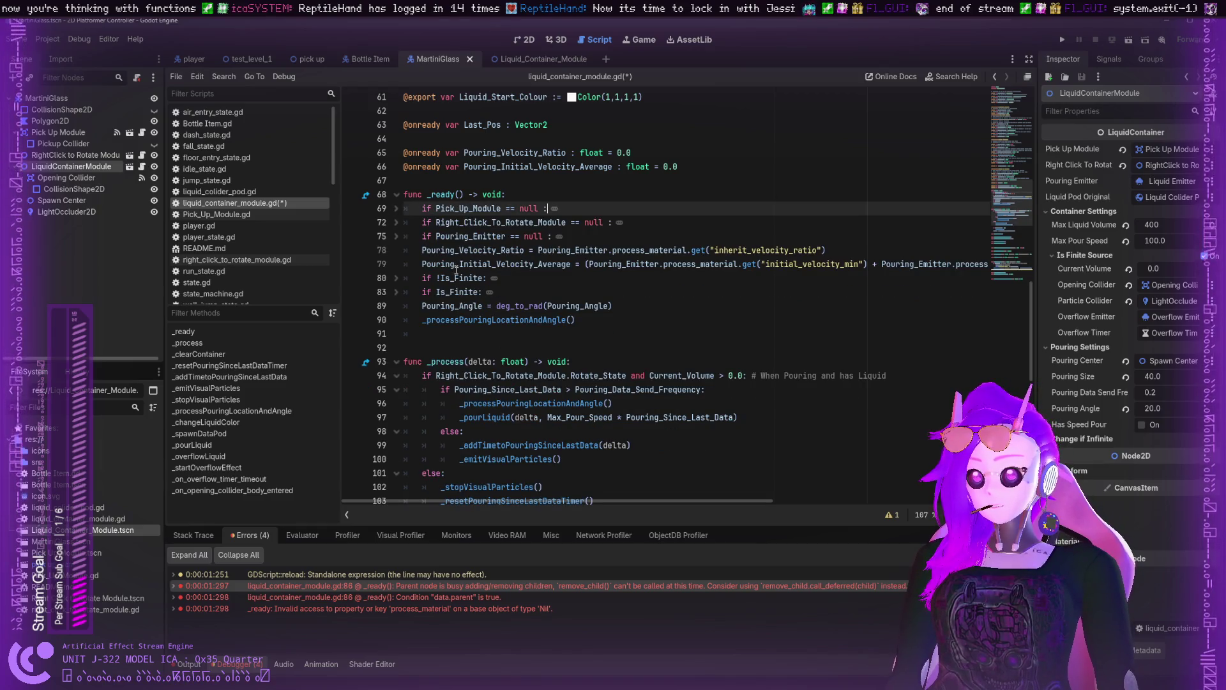
# - Review queue_free in the Overflow_Emitter check and save liquid_container_module.gd
pyautogui.click(396, 292)
pyautogui.doubleClick(511, 334)
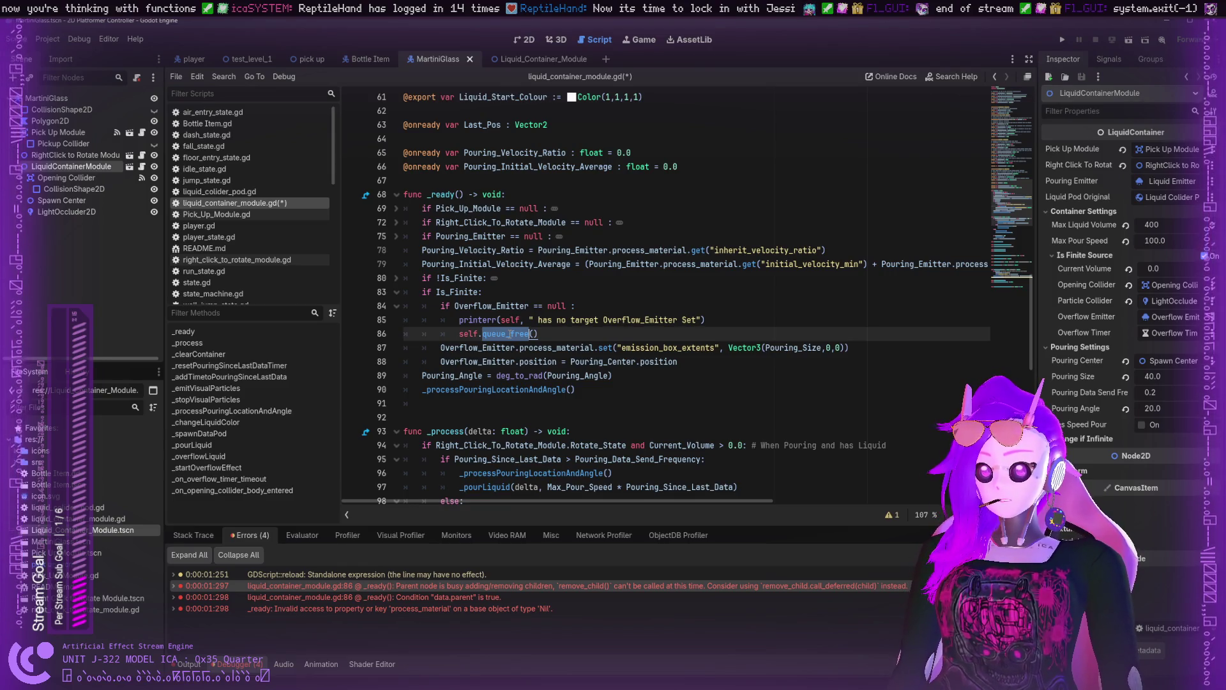
pyautogui.click(396, 292)
pyautogui.click(396, 292)
pyautogui.click(396, 292)
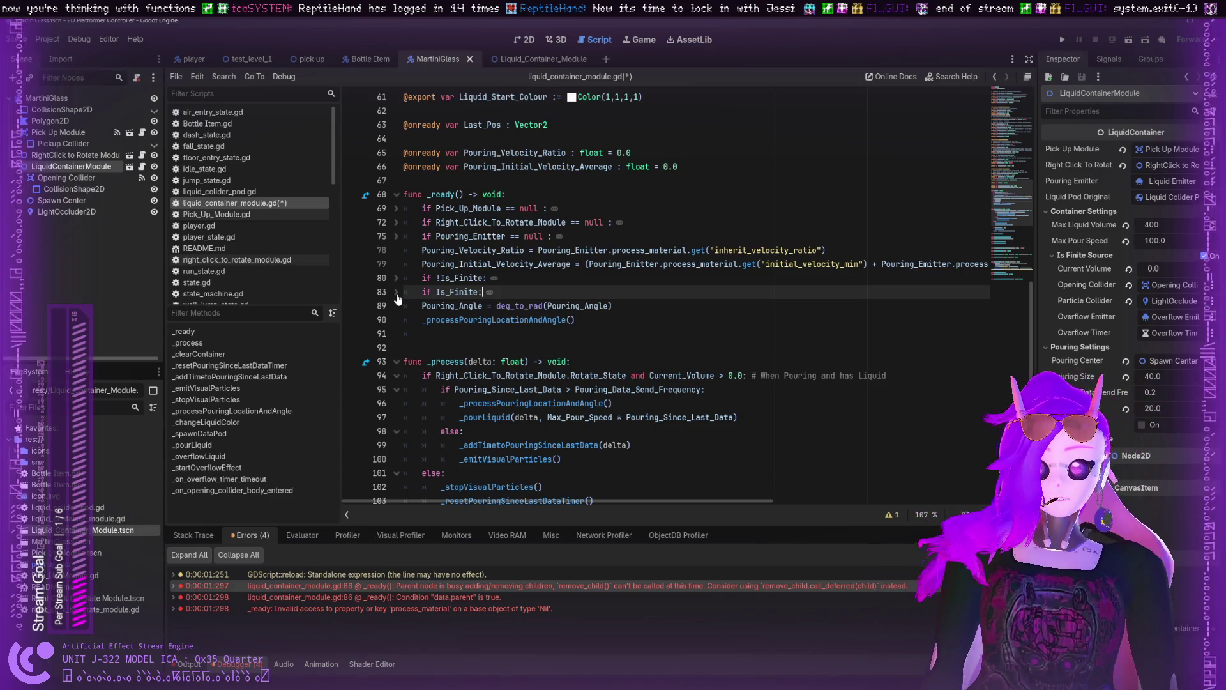
pyautogui.hotkey('ctrl', 's')
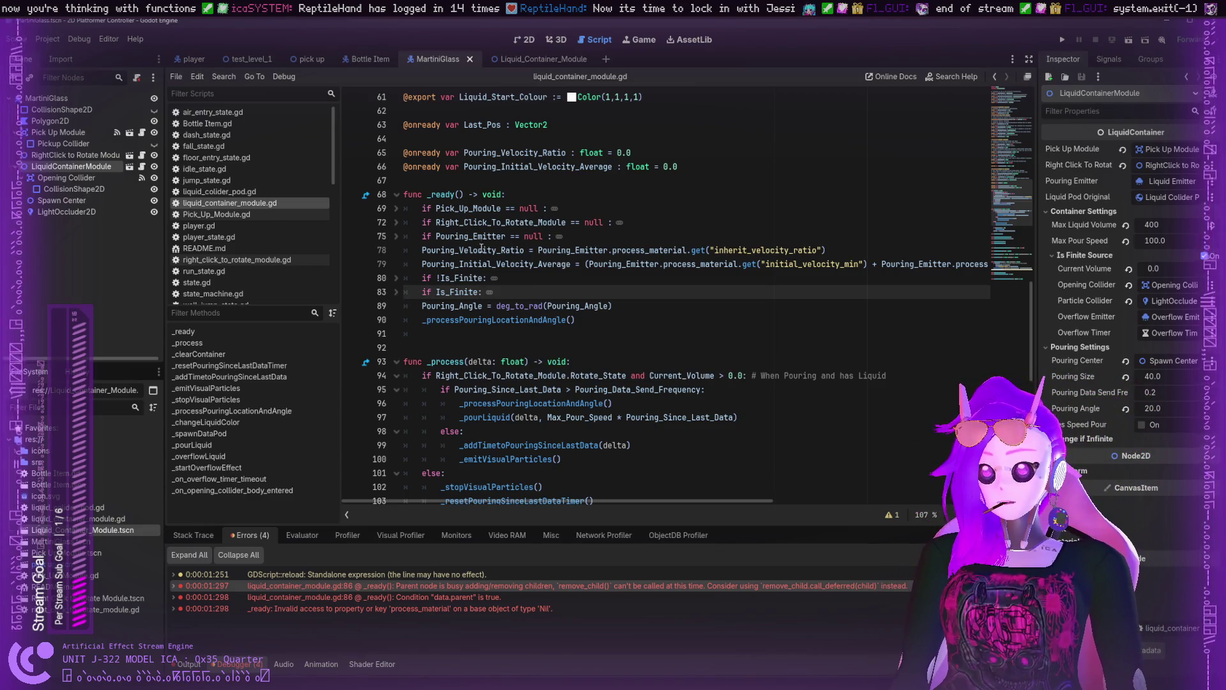
pyautogui.click(446, 251)
pyautogui.click(397, 237)
# - After dropping an await/Timer attempt, add return below self.queue_free() in the Pouring_Emitter null check
pyautogui.click(537, 264)
pyautogui.press('Return')
pyautogui.write('wait')
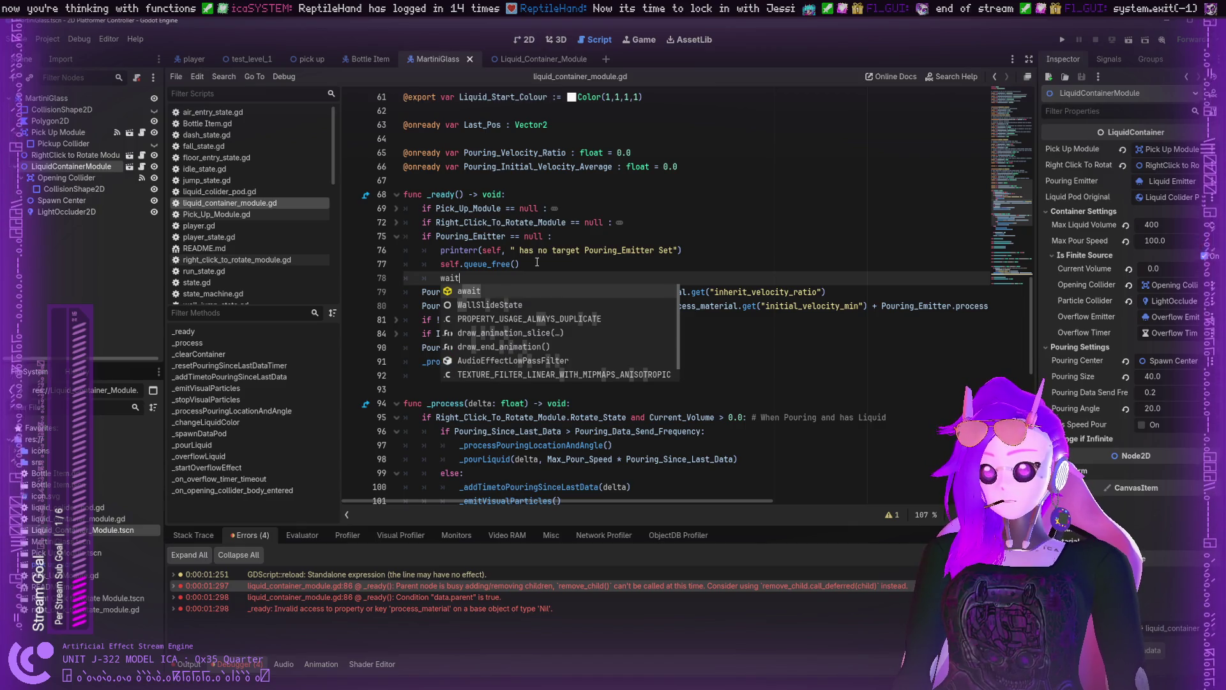
pyautogui.press('Return')
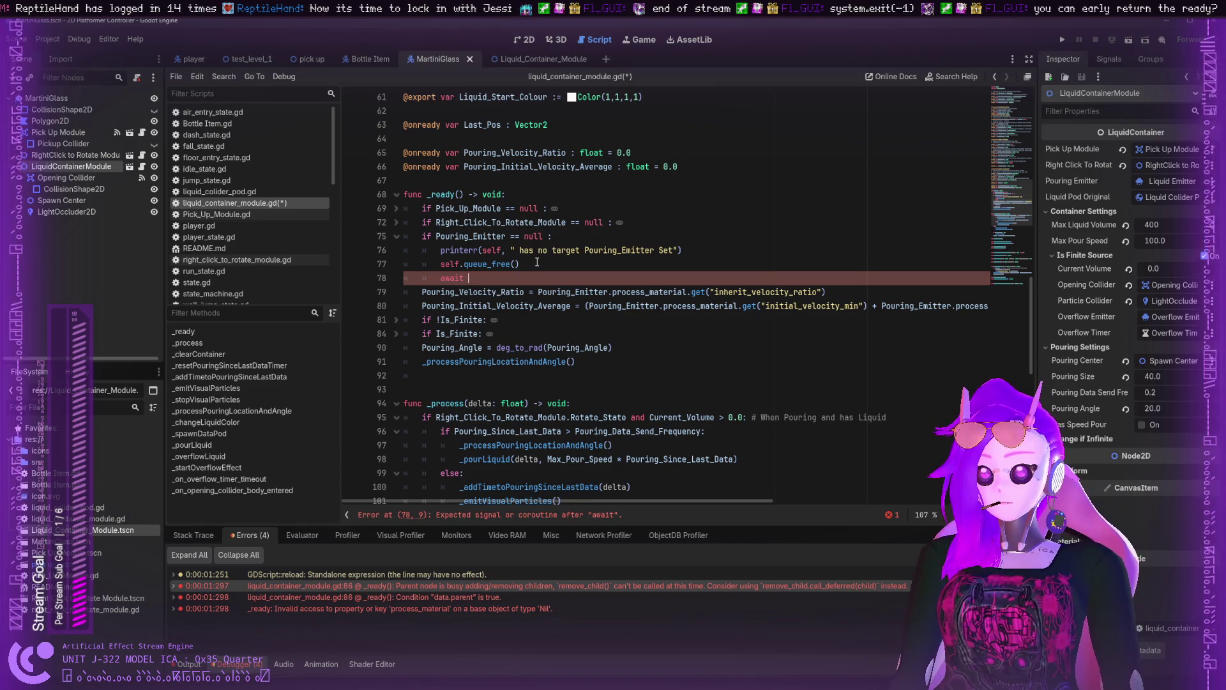
pyautogui.press('BackSpace')
pyautogui.press('BackSpace')
pyautogui.press('BackSpace')
pyautogui.write('wait')
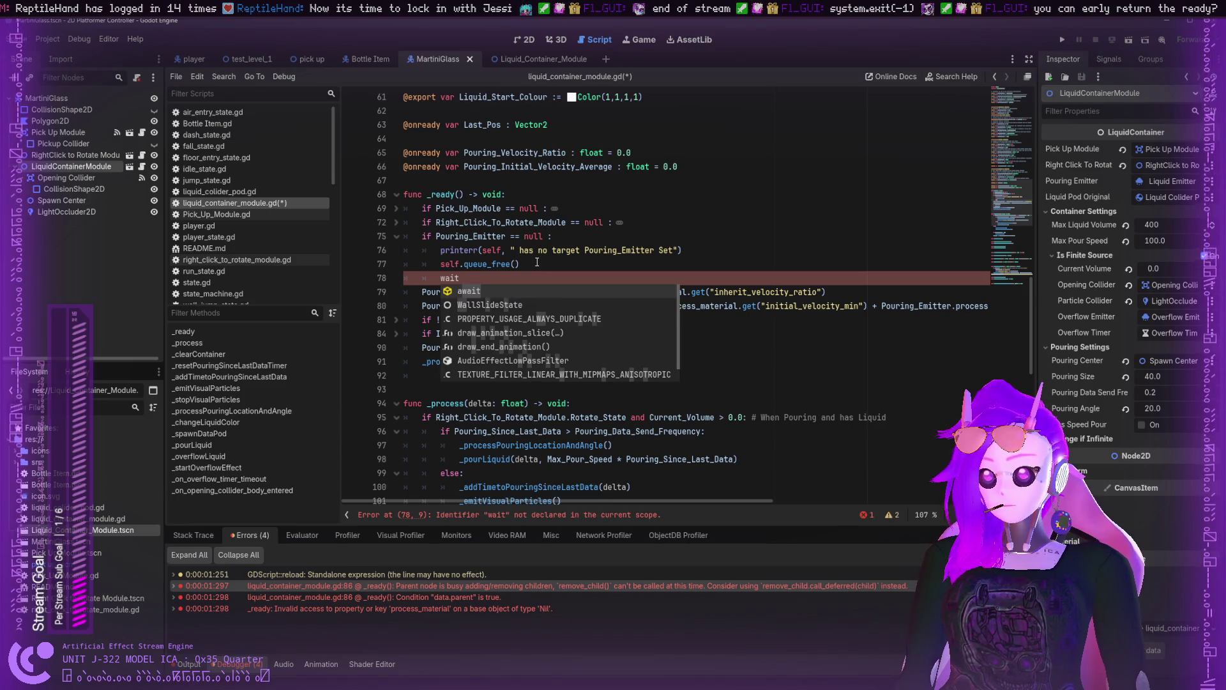
pyautogui.press('BackSpace')
pyautogui.press('BackSpace')
pyautogui.press('BackSpace')
pyautogui.write('Timer')
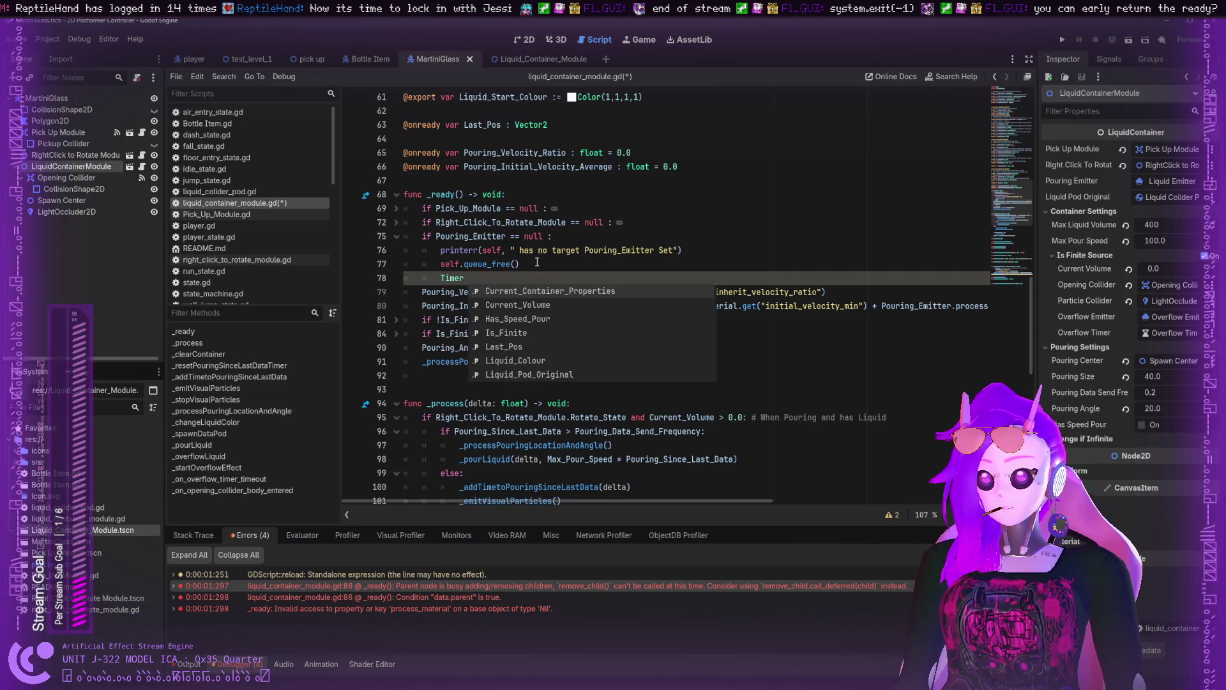
pyautogui.press('BackSpace')
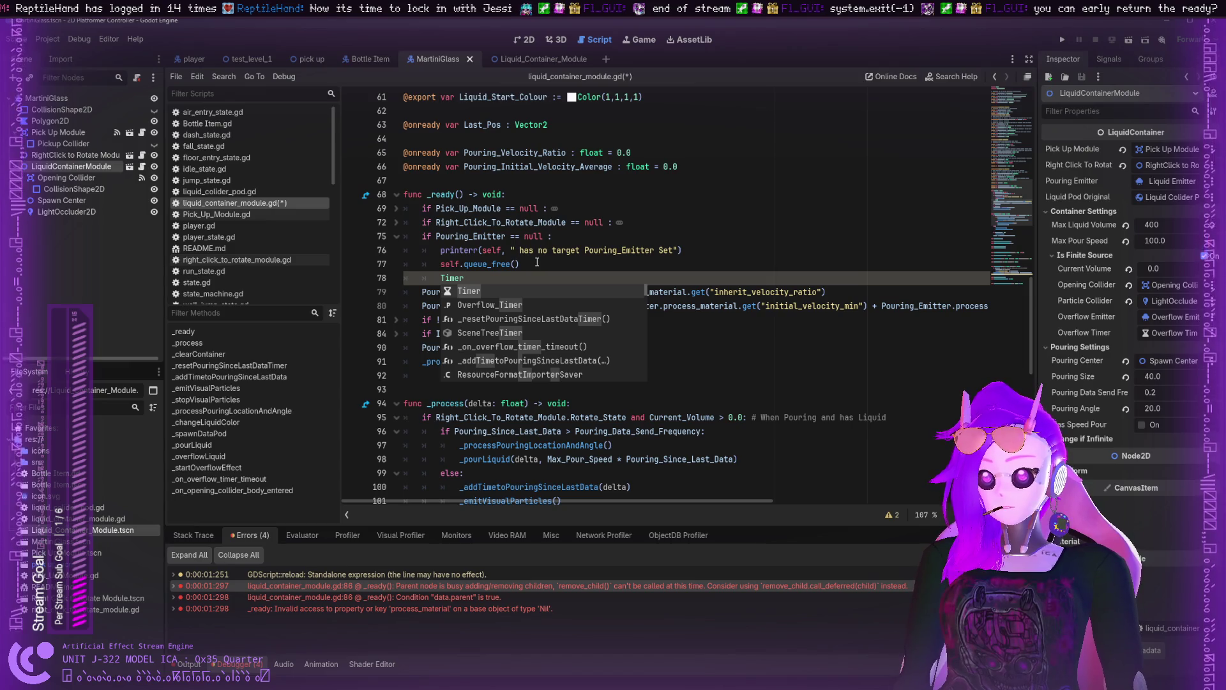
pyautogui.press('BackSpace')
pyautogui.press('BackSpace')
pyautogui.press('BackSpace')
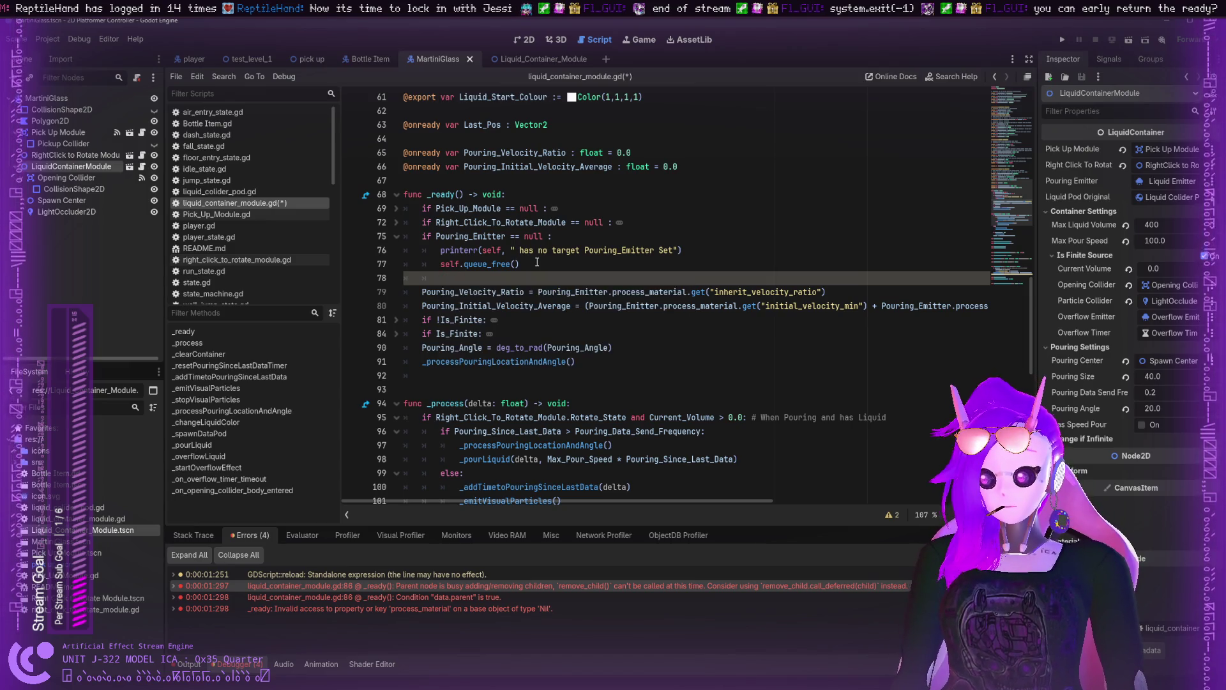
pyautogui.press('BackSpace')
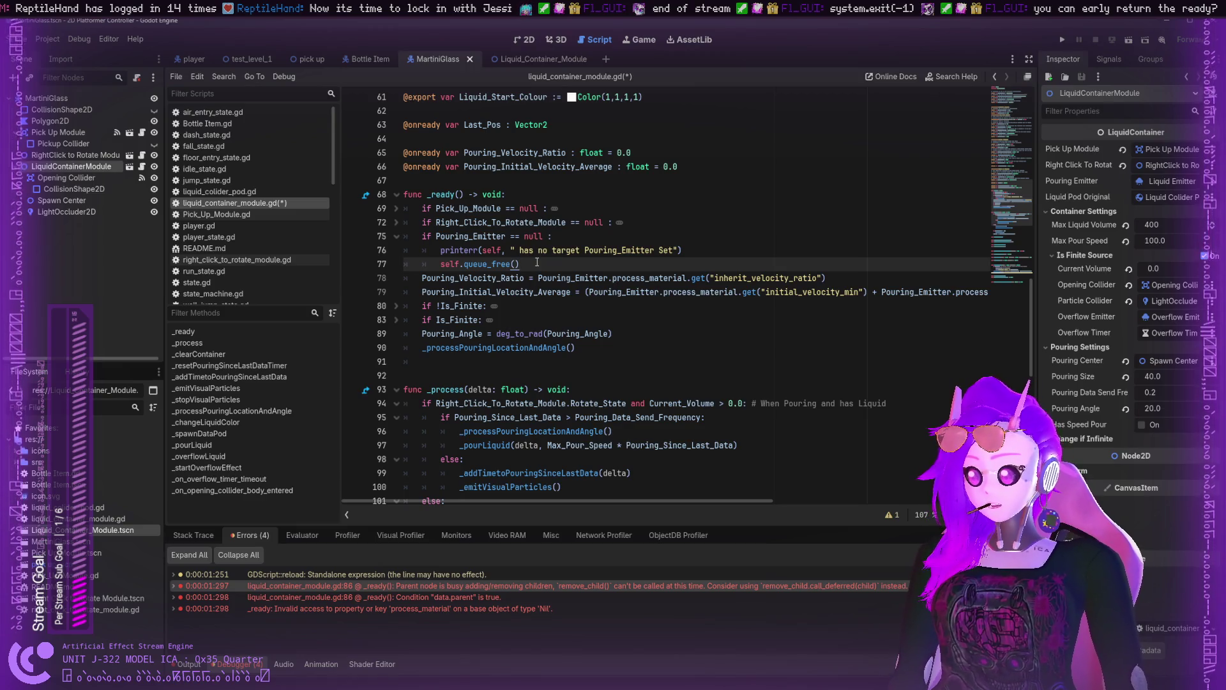
pyautogui.press('Return')
pyautogui.write('return')
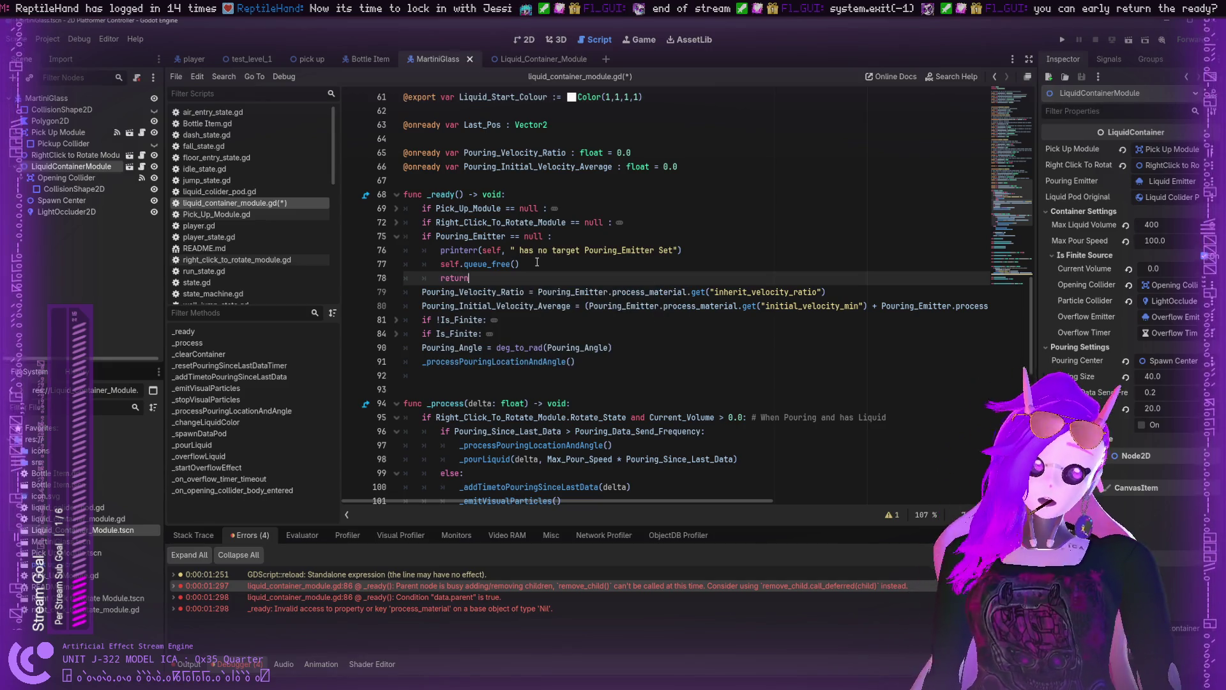
# - Copy the return line and paste it after queue_free() in the Right_Click_To_Rotate_Module check
pyautogui.moveTo(472, 276); pyautogui.dragTo(436, 278)
pyautogui.hotkey('ctrl', 'c')
pyautogui.click(396, 237)
pyautogui.click(396, 222)
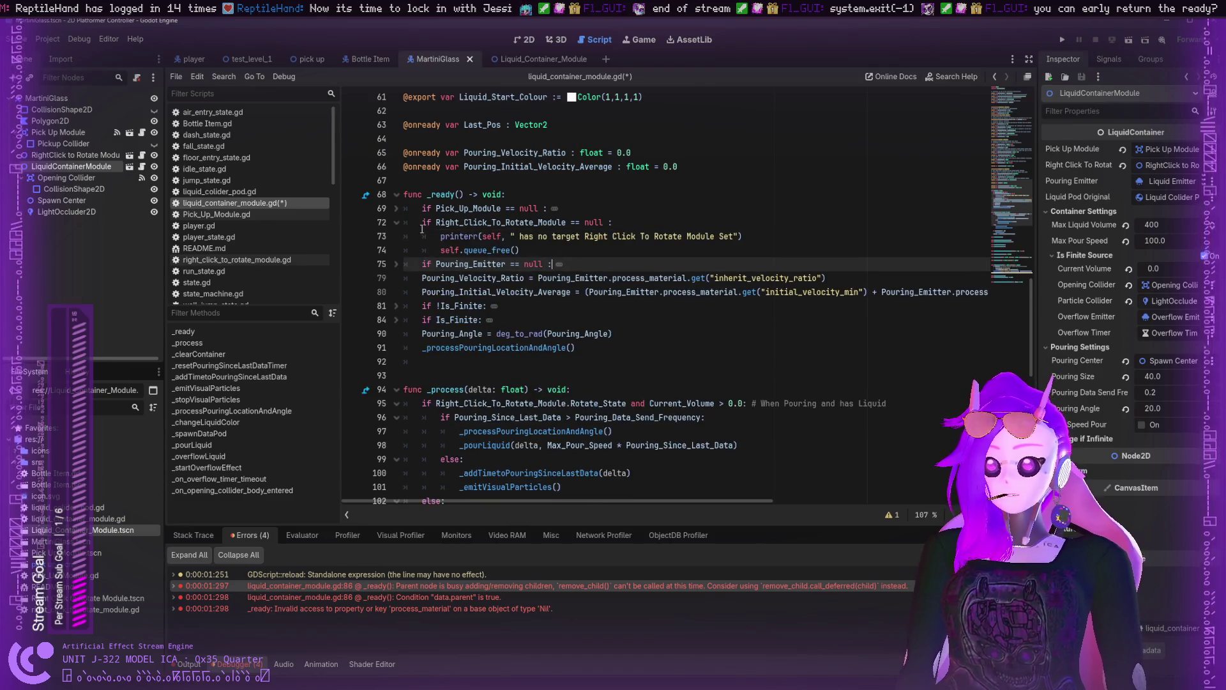
pyautogui.click(551, 256)
pyautogui.press('Return')
pyautogui.hotkey('ctrl', 'v')
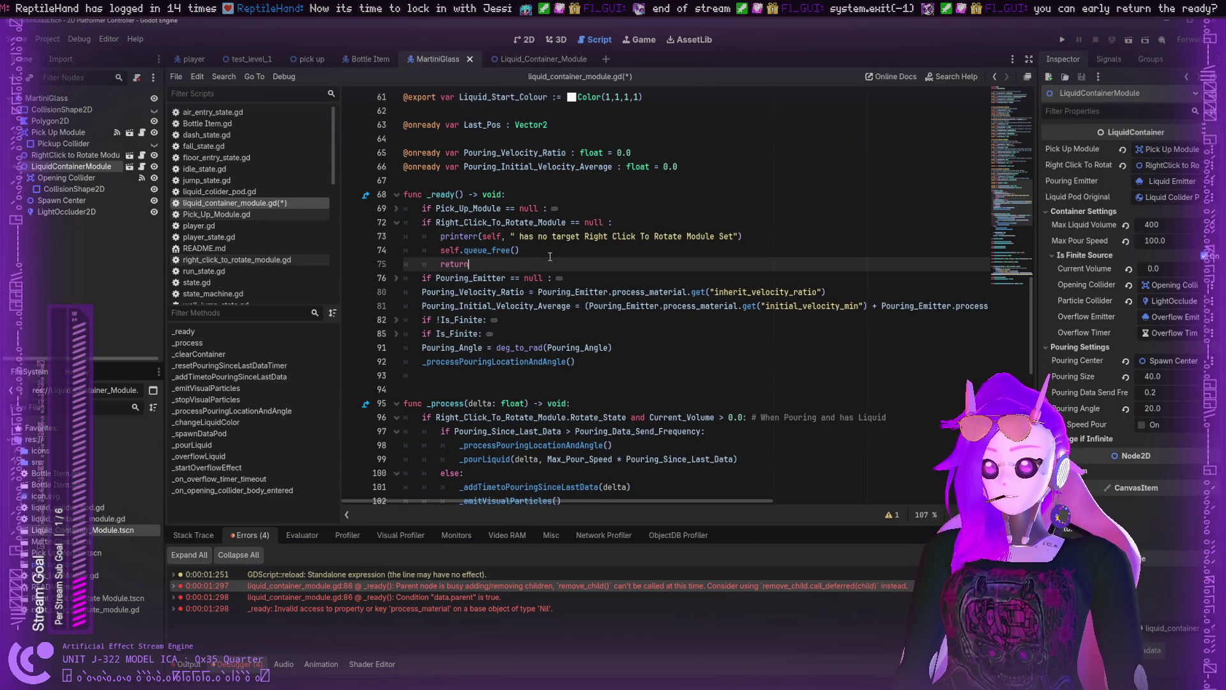
# - Paste a return after queue_free() in the Pick_Up_Module null check
pyautogui.click(396, 222)
pyautogui.click(396, 208)
pyautogui.click(567, 238)
pyautogui.press('Return')
pyautogui.hotkey('ctrl', 'v')
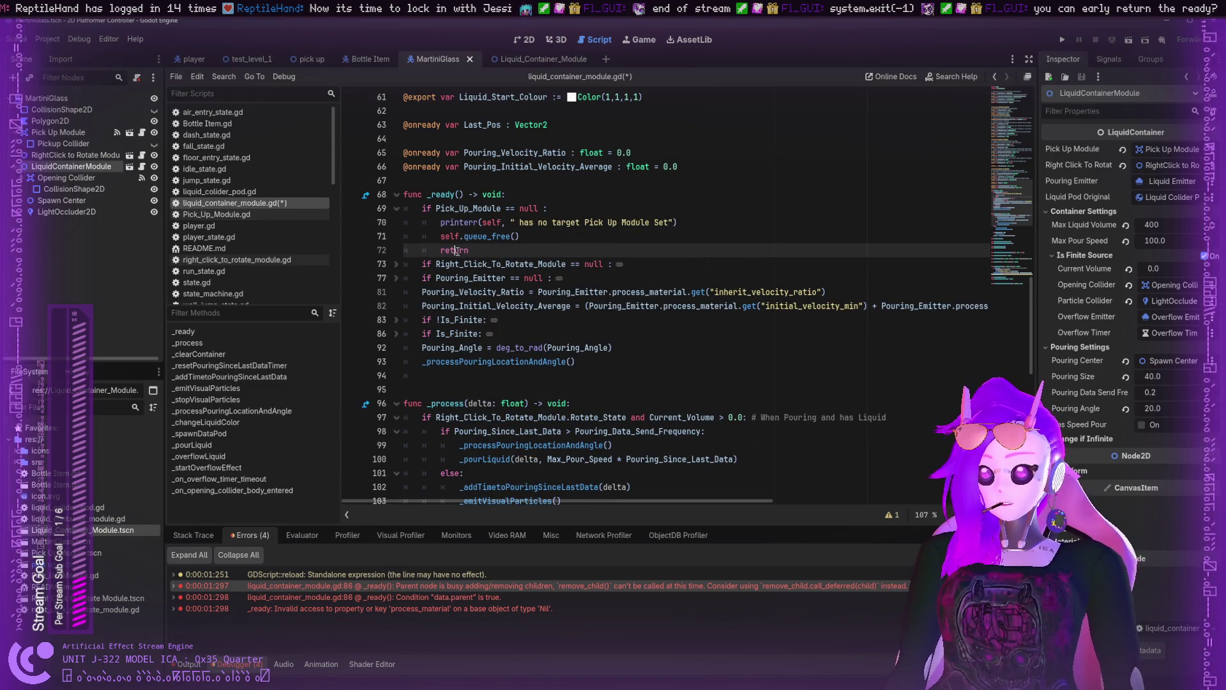
pyautogui.click(482, 266)
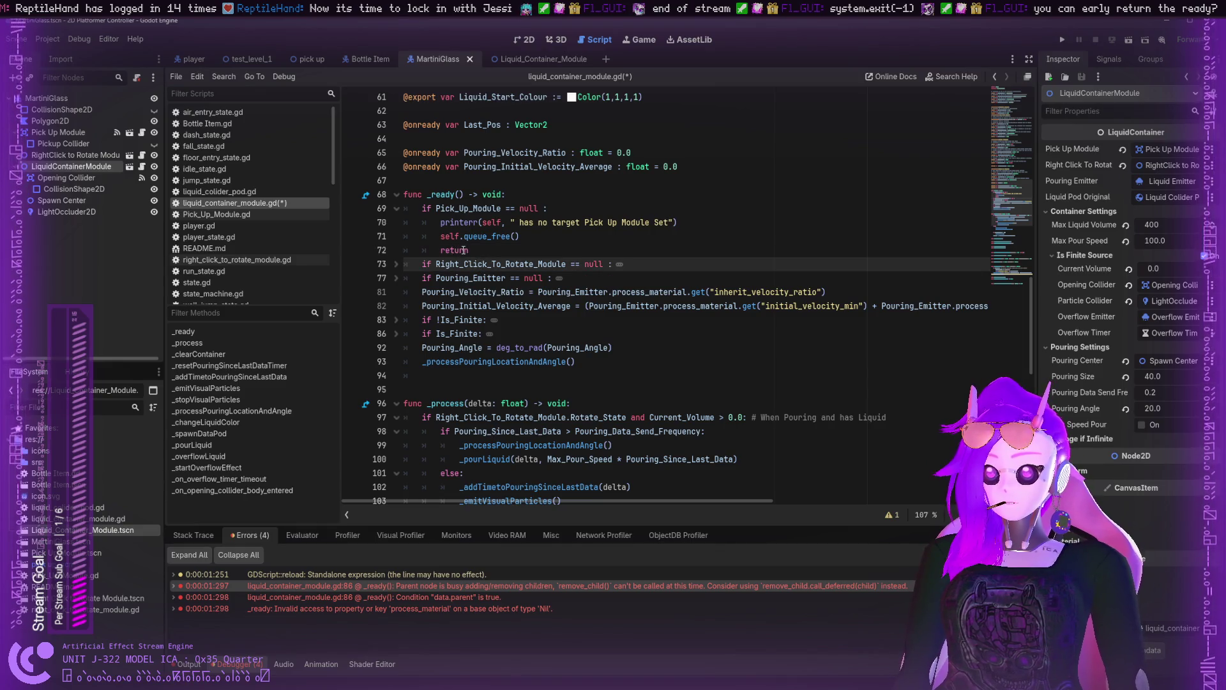
pyautogui.click(466, 249)
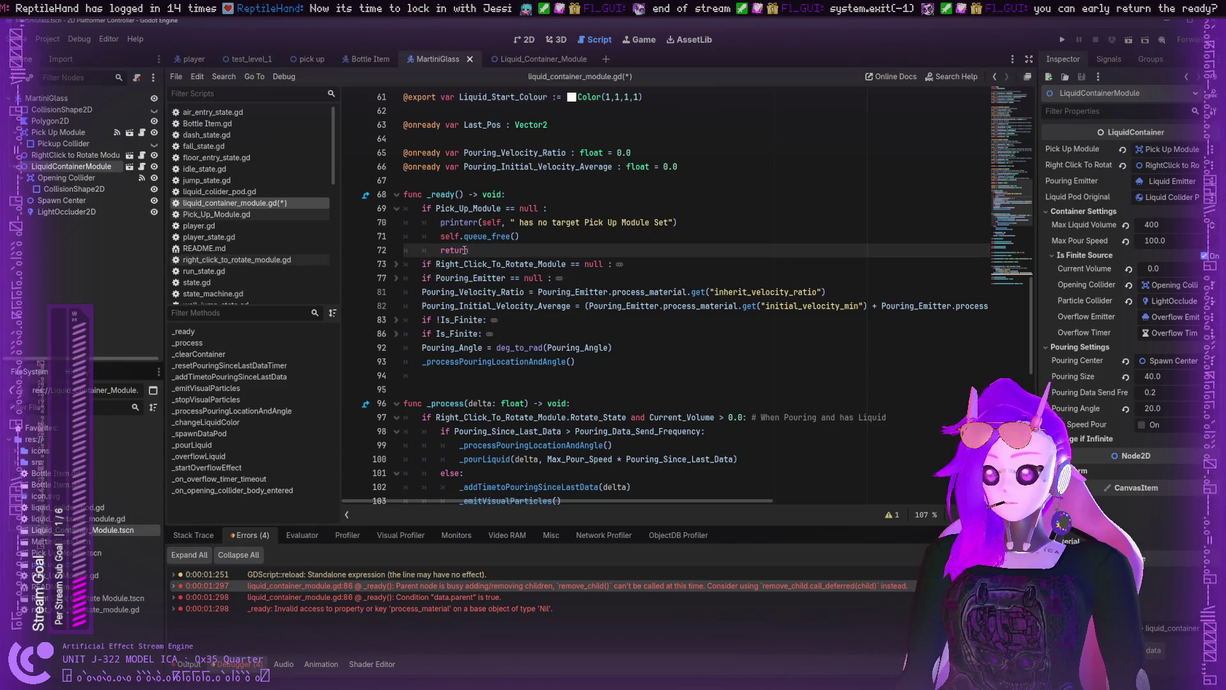
# - Add a return after queue_free() in the Overflow_Emitter null check inside the Is_Finite block
pyautogui.click(396, 208)
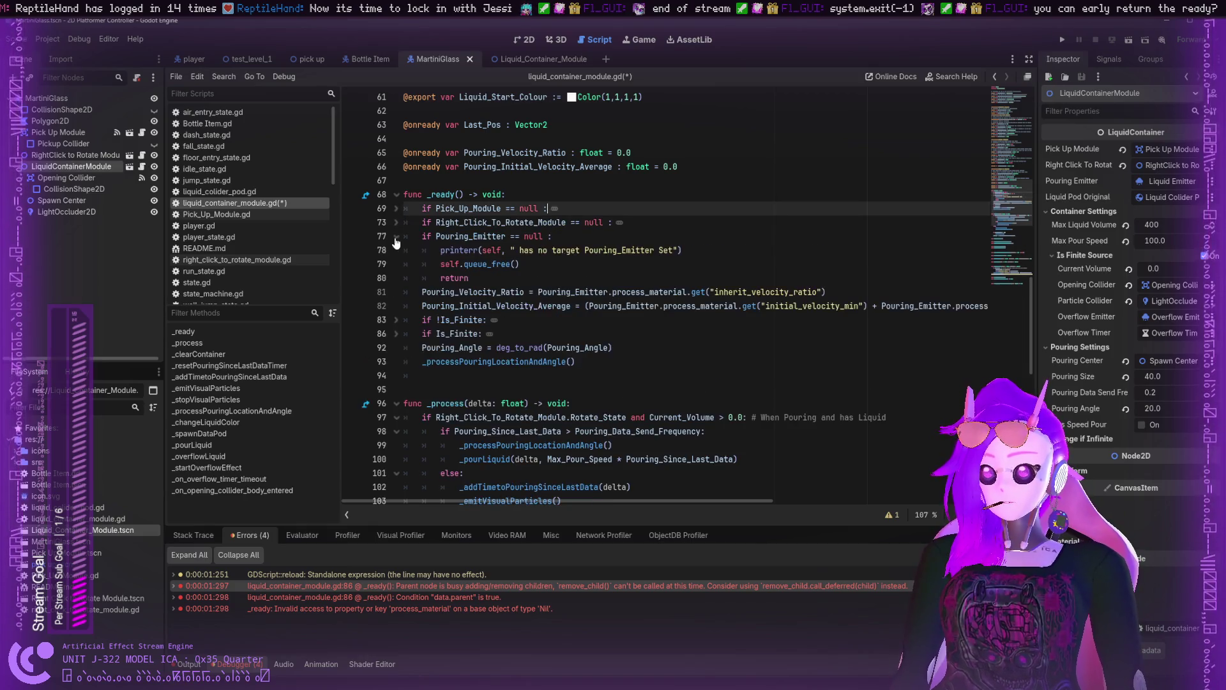
pyautogui.click(397, 278)
pyautogui.click(656, 310)
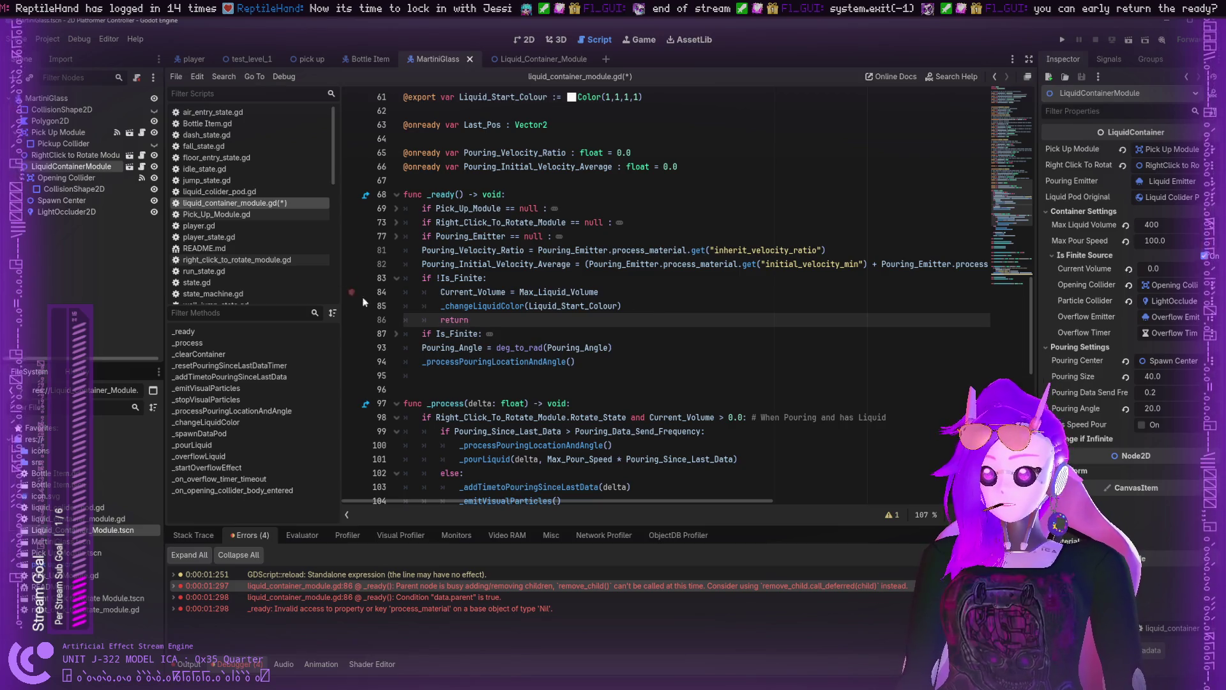
pyautogui.click(396, 279)
pyautogui.click(396, 291)
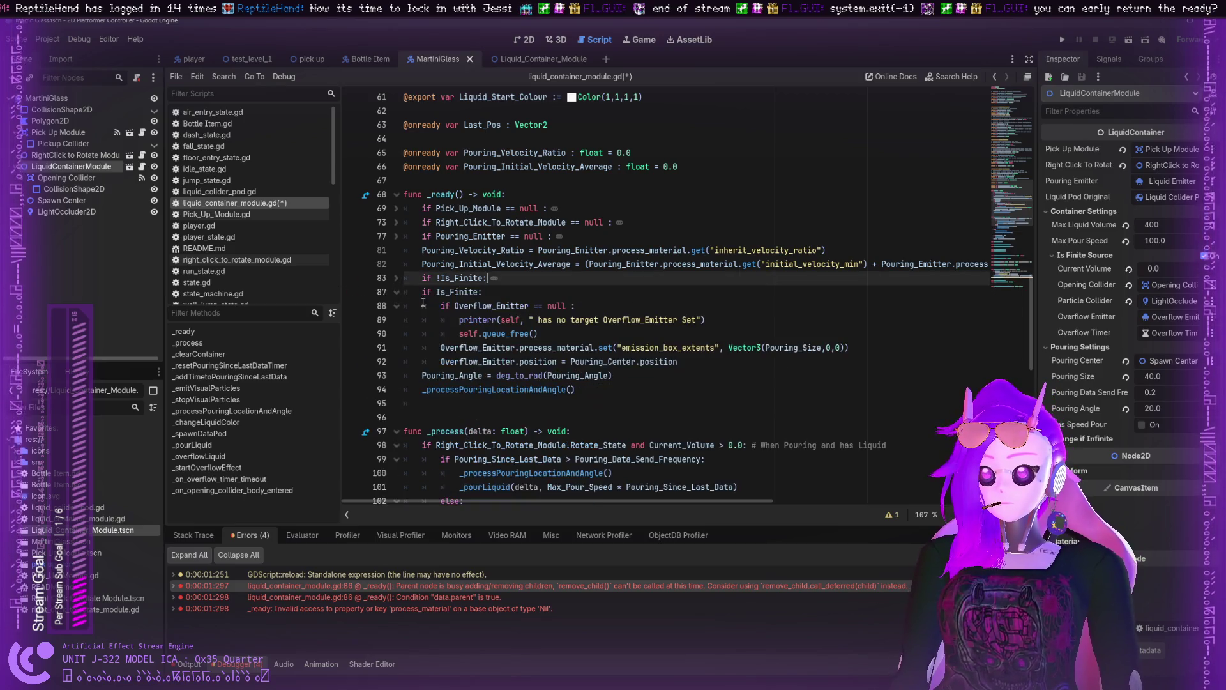
pyautogui.click(562, 334)
pyautogui.press('Return')
pyautogui.write('return')
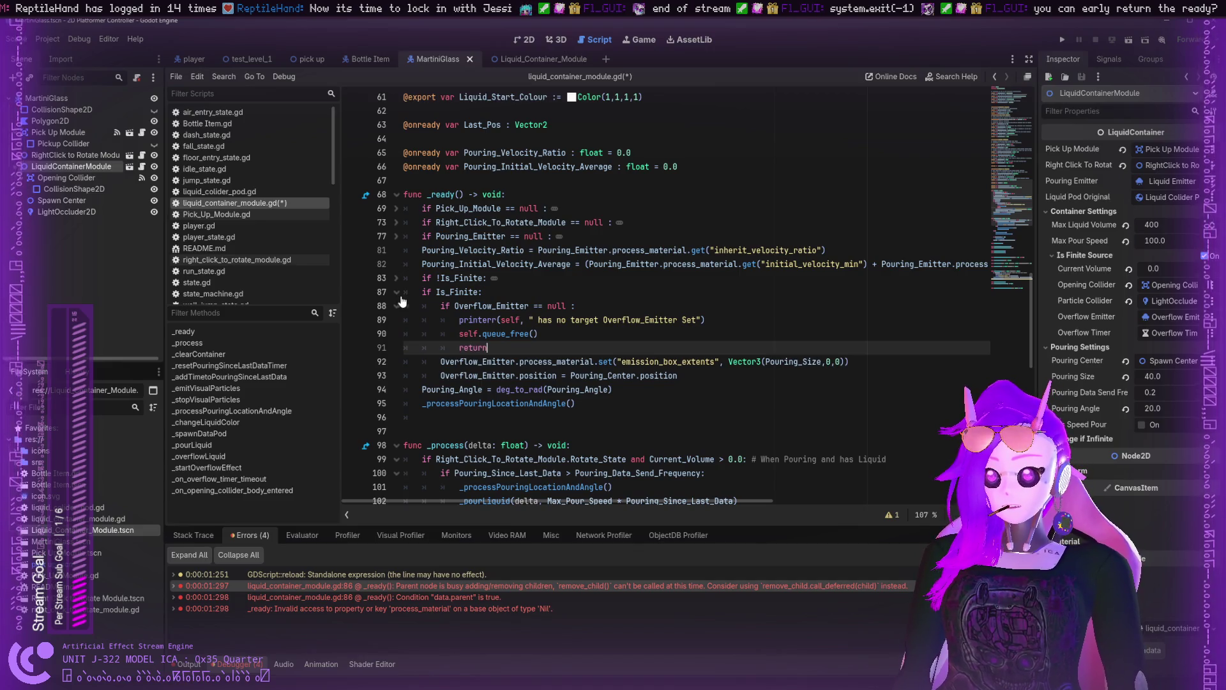
# - Save liquid_container_module.gd and run the project
pyautogui.click(398, 292)
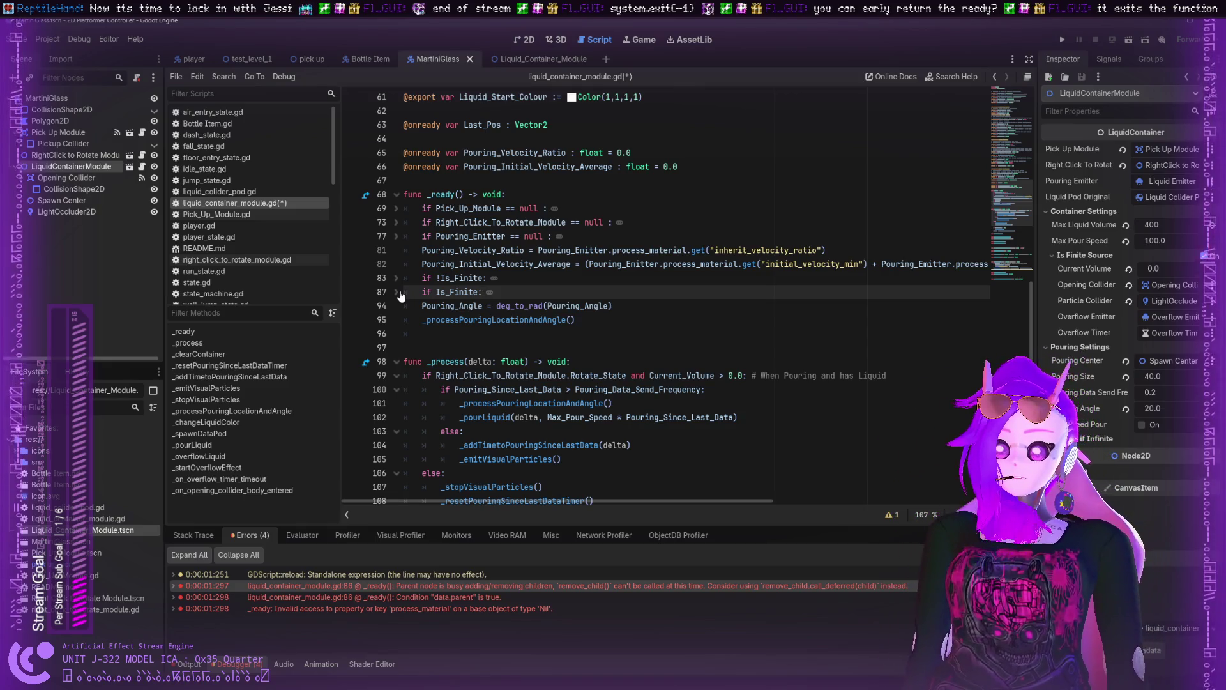
pyautogui.hotkey('ctrl', 's')
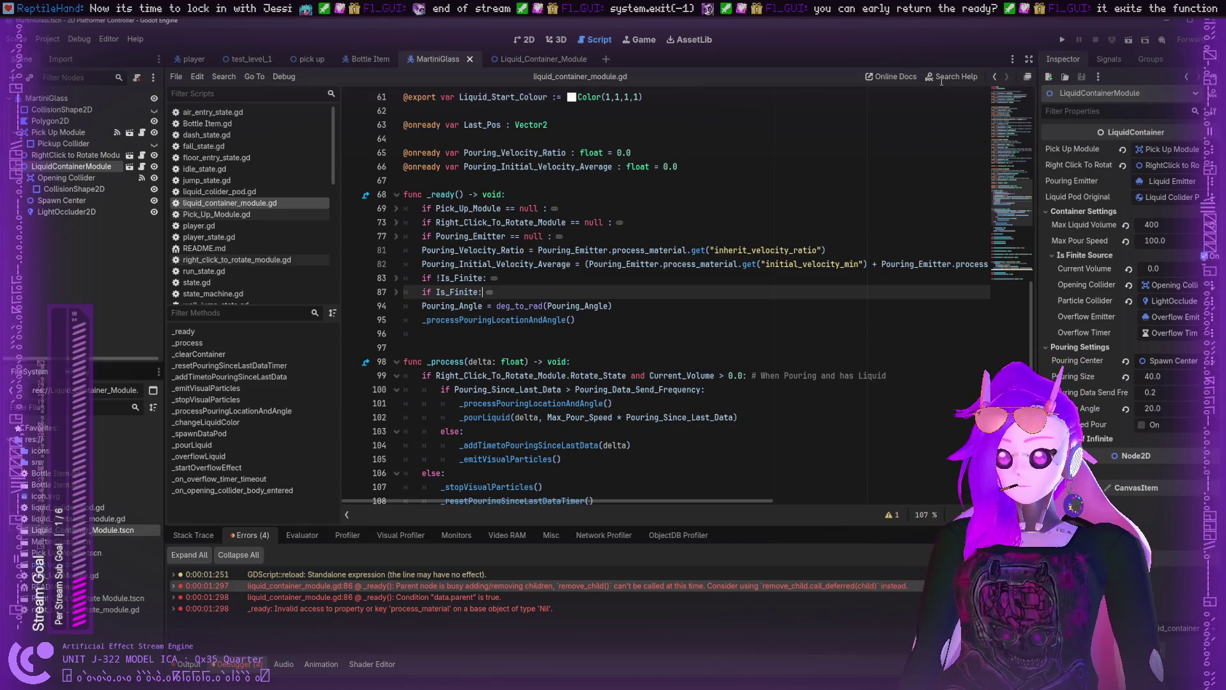
pyautogui.click(1062, 40)
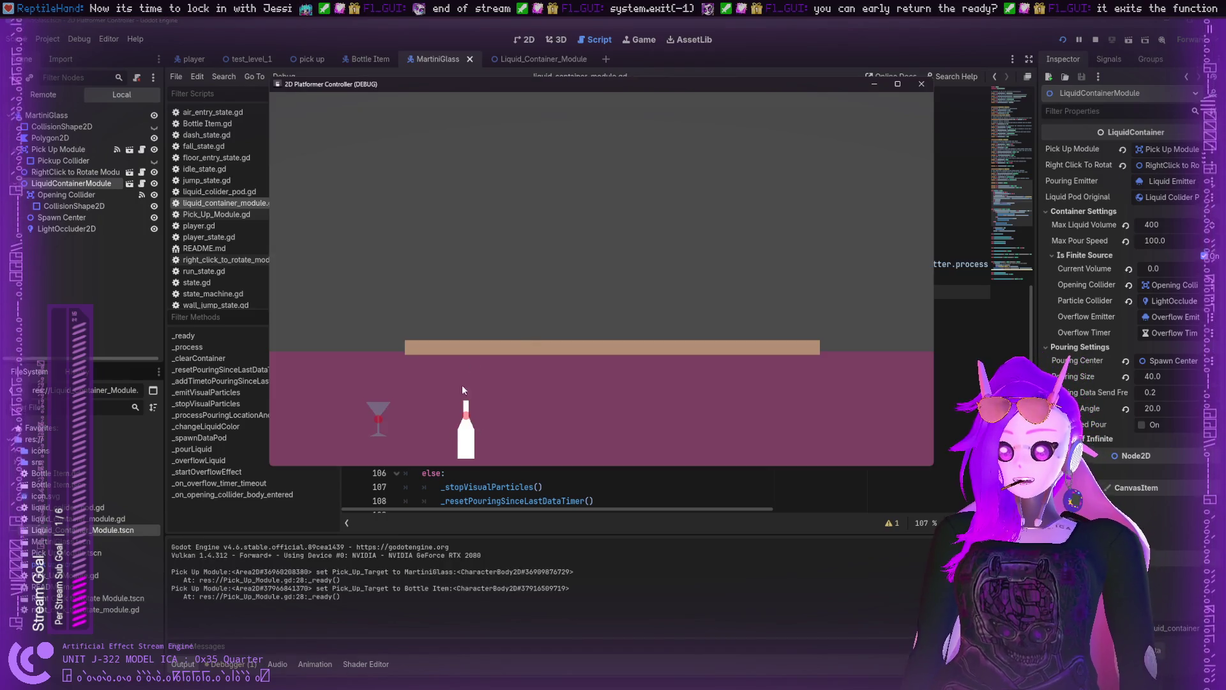
# - In the running game, set the martini glass on the platform, tilt the bottle to pour, then stop
pyautogui.click(465, 422)
pyautogui.click(405, 417)
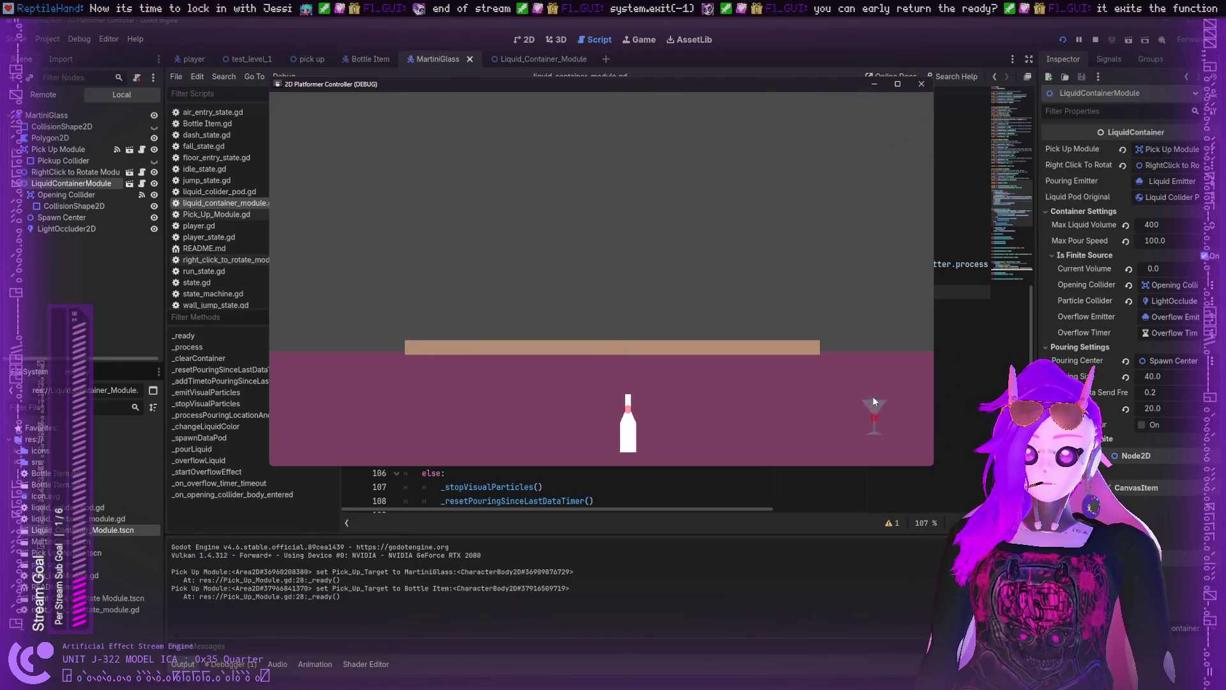
pyautogui.moveTo(732, 286); pyautogui.dragTo(624, 275)
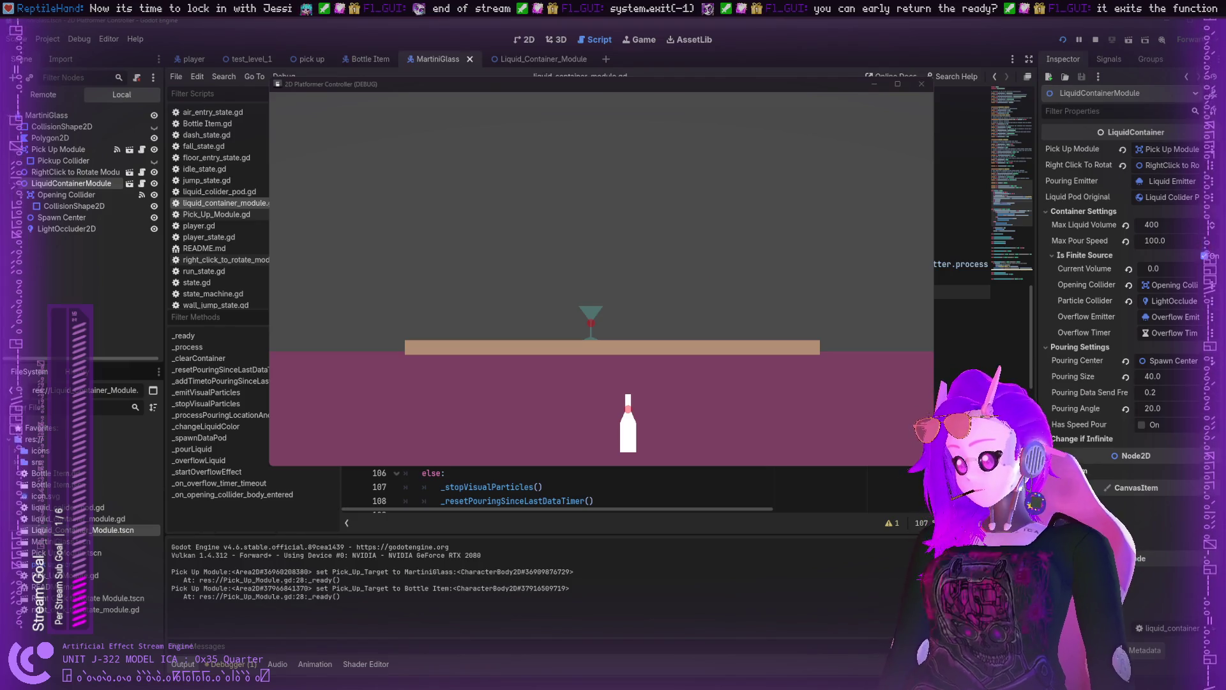
pyautogui.moveTo(628, 418)
pyautogui.mouseDown()
pyautogui.moveTo(657, 274)
pyautogui.moveTo(627, 252)
pyautogui.mouseUp()
pyautogui.moveTo(627, 389)
pyautogui.mouseDown()
pyautogui.moveTo(629, 270)
pyautogui.moveTo(629, 297)
pyautogui.mouseUp()
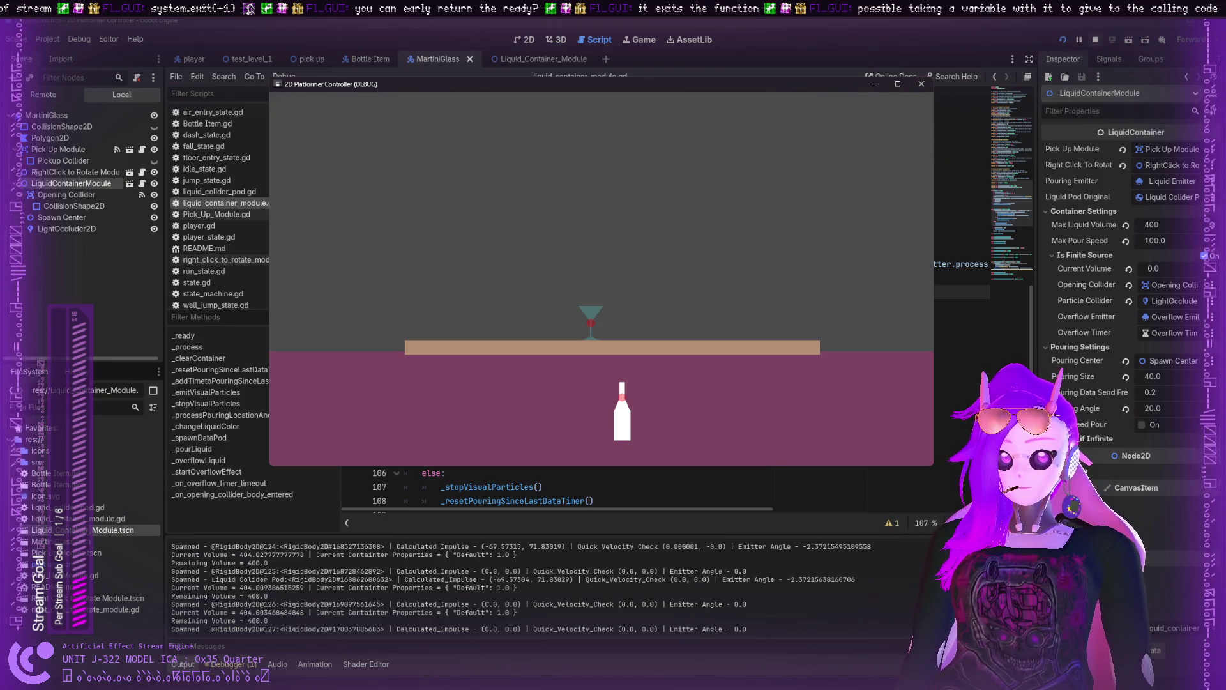
pyautogui.click(1095, 40)
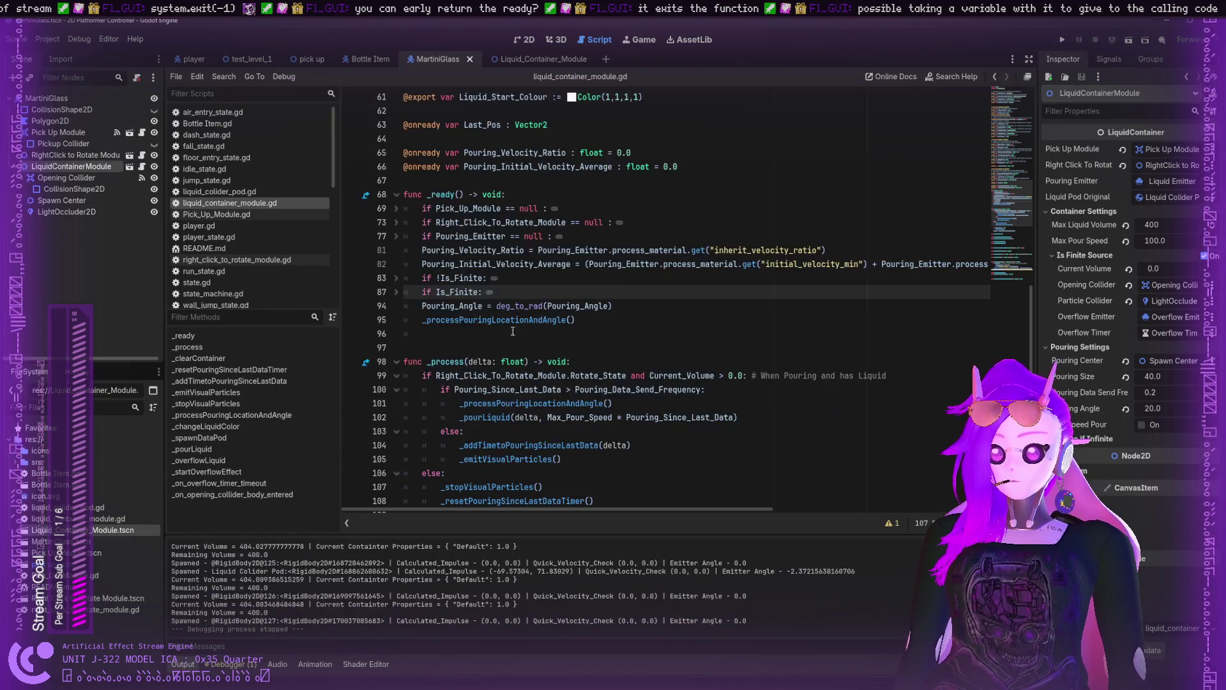
# - Comment out the Spawned debug print in _spawnDataPod
pyautogui.scroll(5, 419, 305)
pyautogui.scroll(-12, 418, 305)
pyautogui.scroll(-5, 420, 319)
pyautogui.scroll(5, 408, 255)
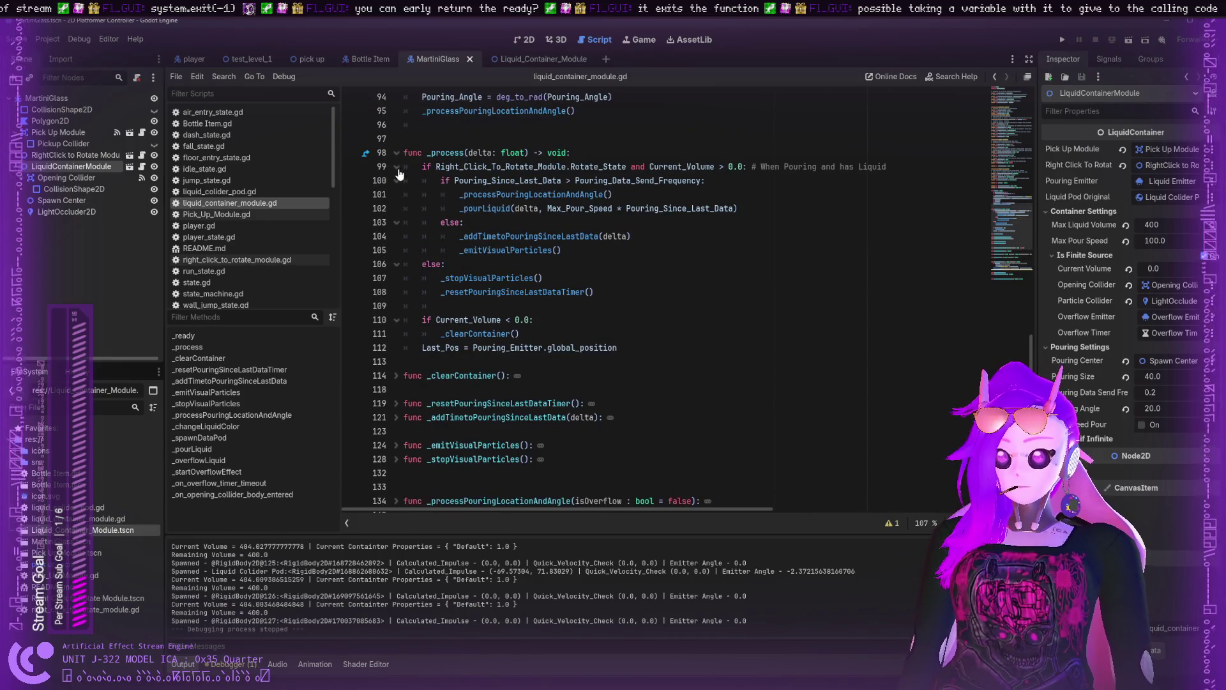
pyautogui.click(397, 167)
pyautogui.click(396, 180)
pyautogui.scroll(-4, 396, 211)
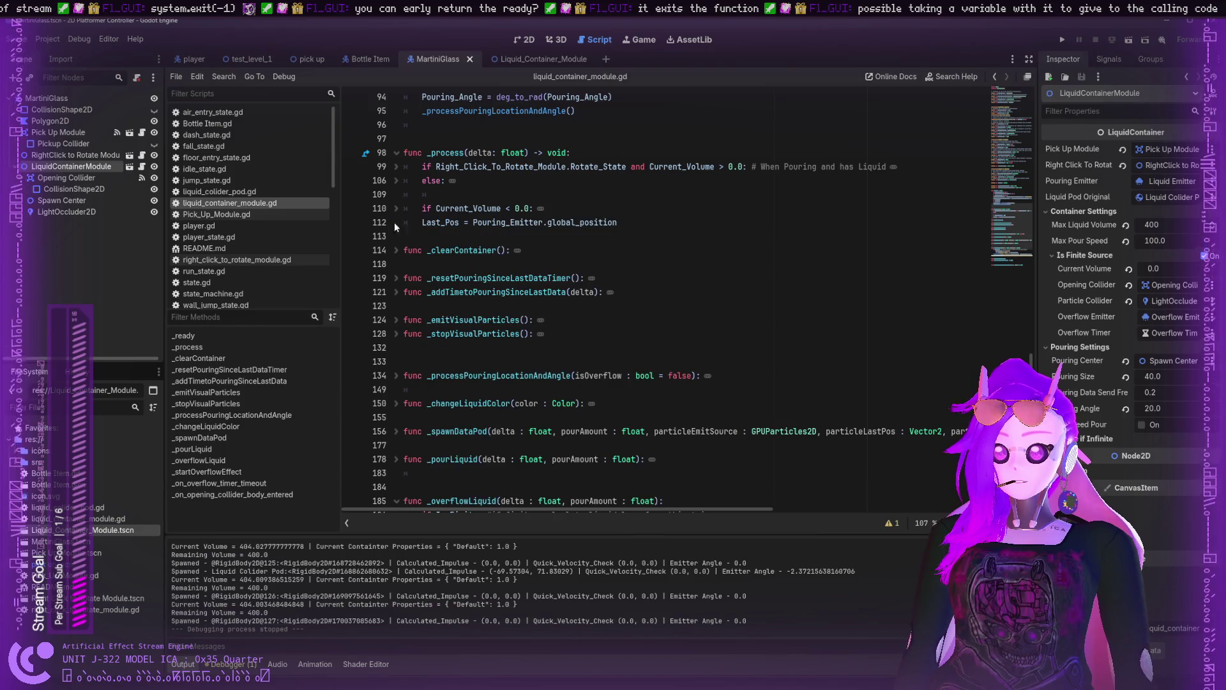
pyautogui.click(437, 376)
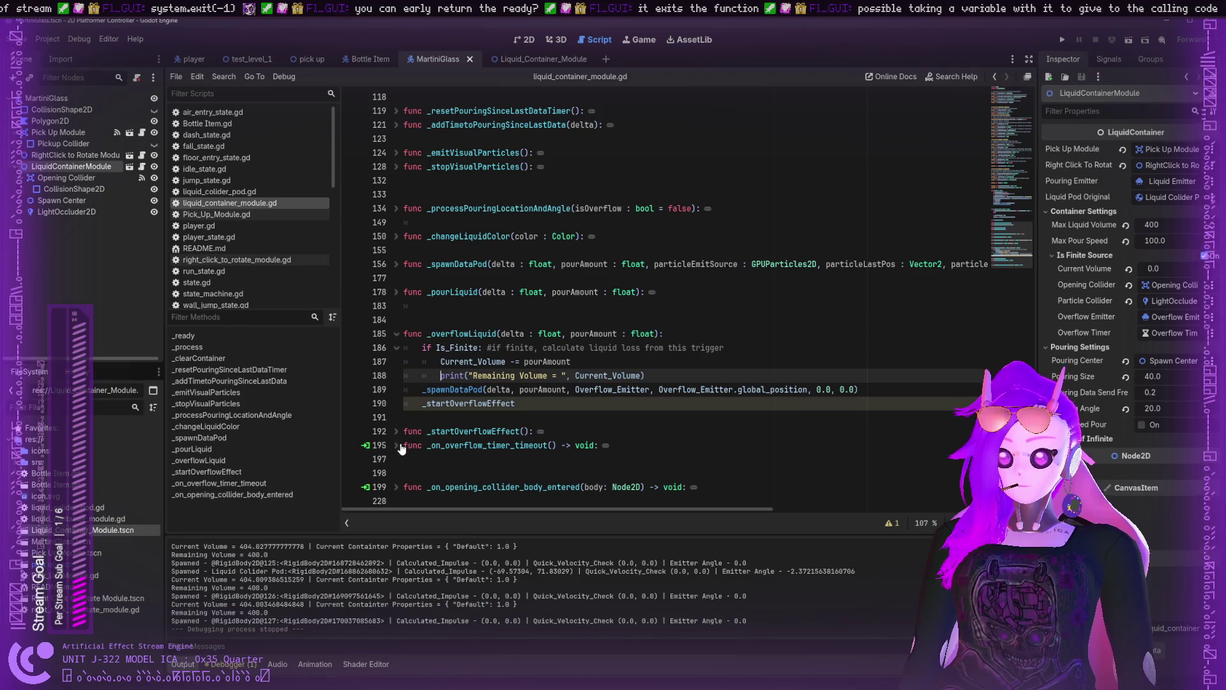
pyautogui.scroll(2, 416, 383)
pyautogui.click(412, 307)
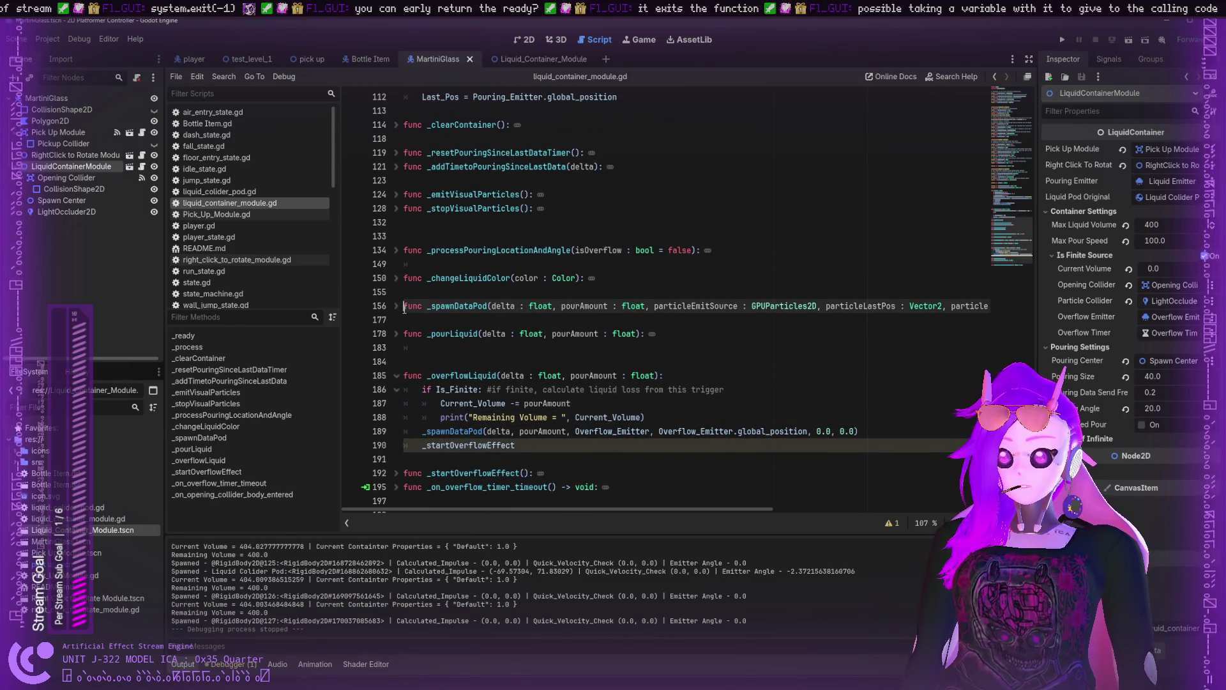
pyautogui.click(396, 306)
pyautogui.scroll(-5, 440, 375)
pyautogui.click(415, 361)
pyautogui.write('#')
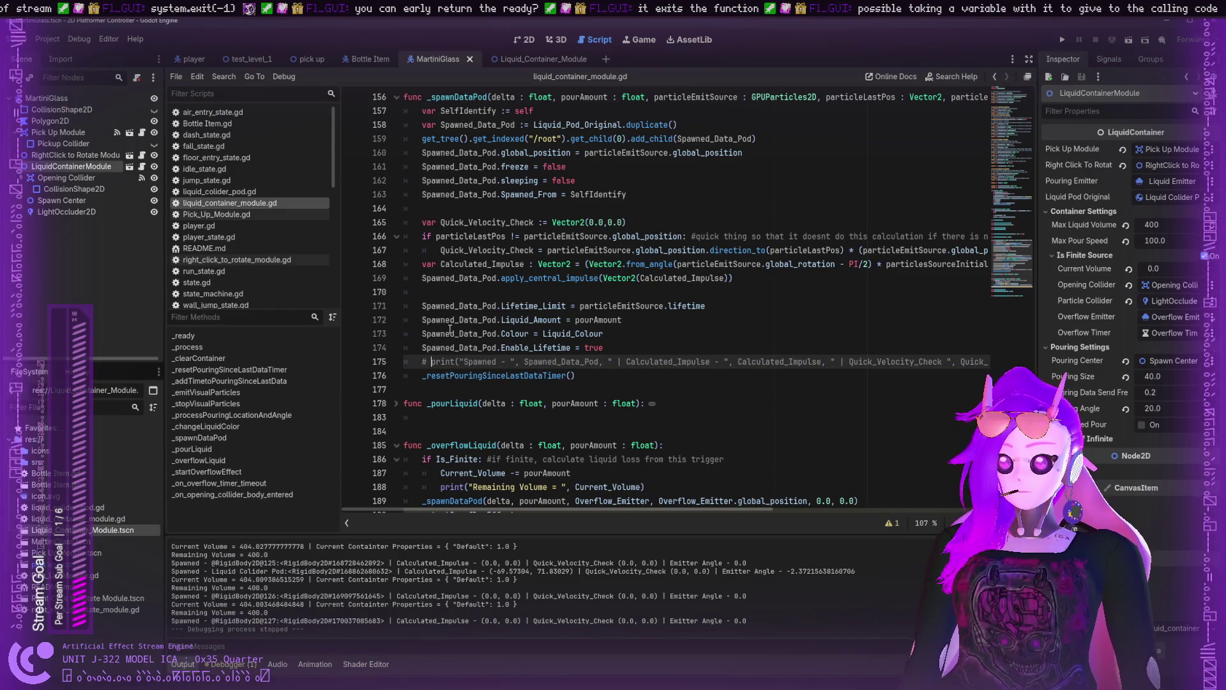
# - In _startOverflowEffect, change the timer call to start(1.0) and add print("Started Timer") after it
pyautogui.scroll(3, 419, 224)
pyautogui.click(396, 219)
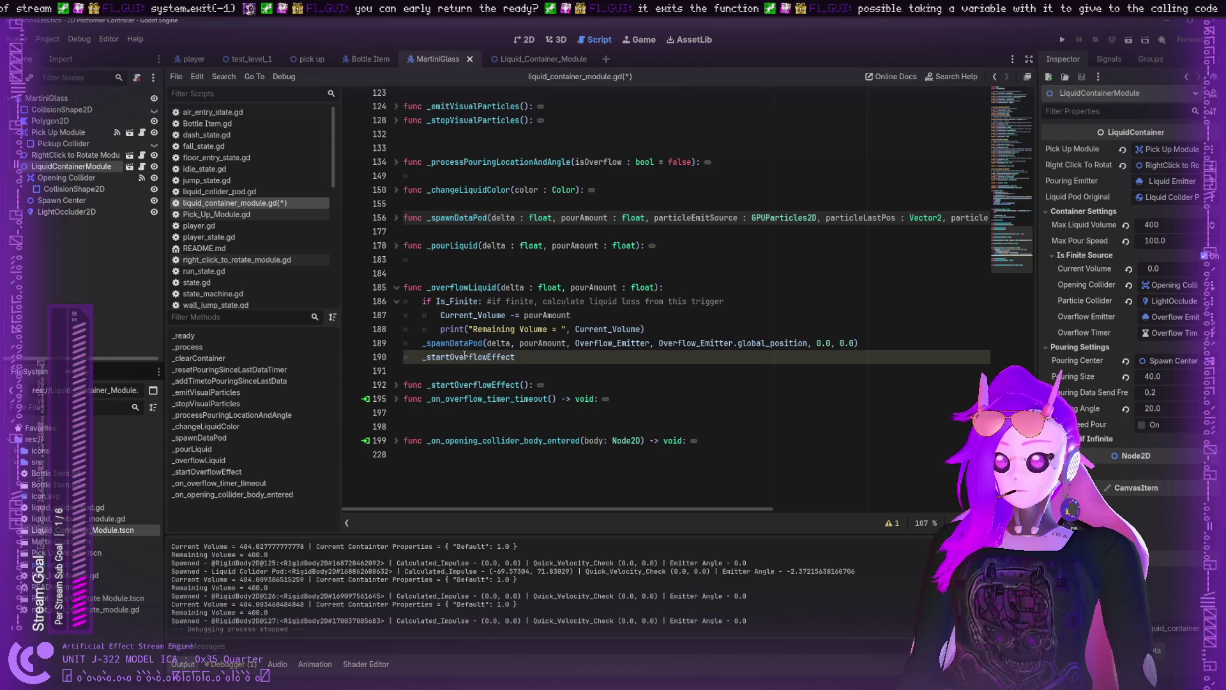
pyautogui.click(458, 385)
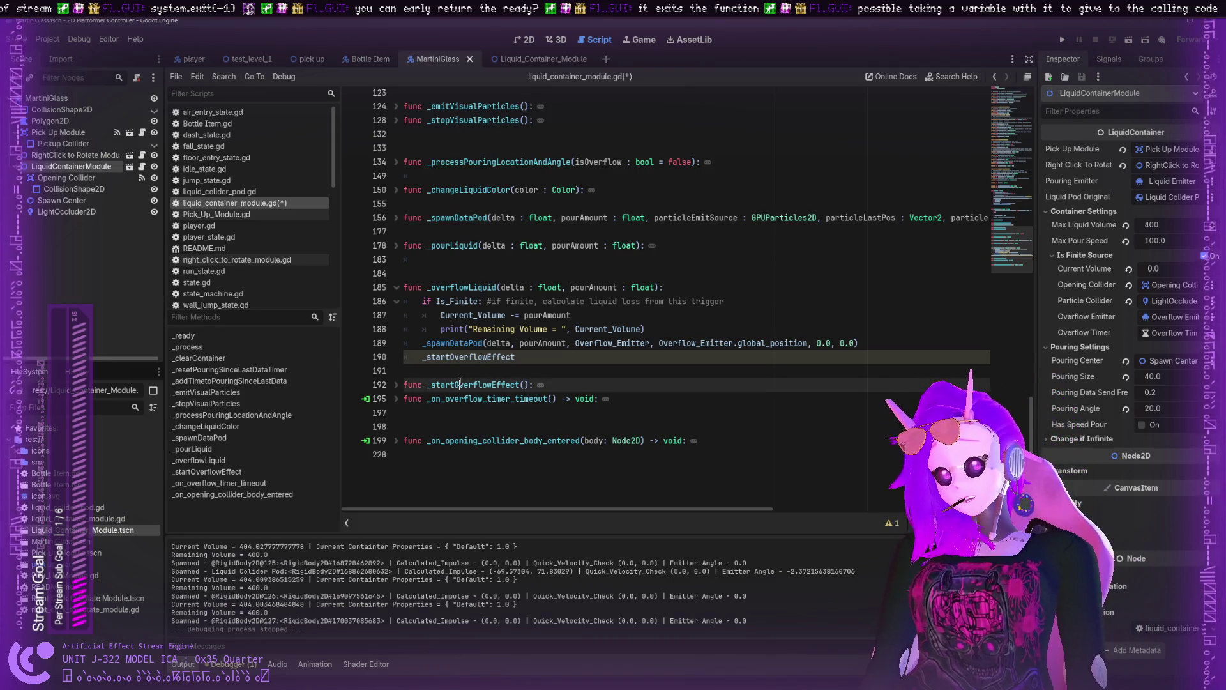
pyautogui.click(398, 385)
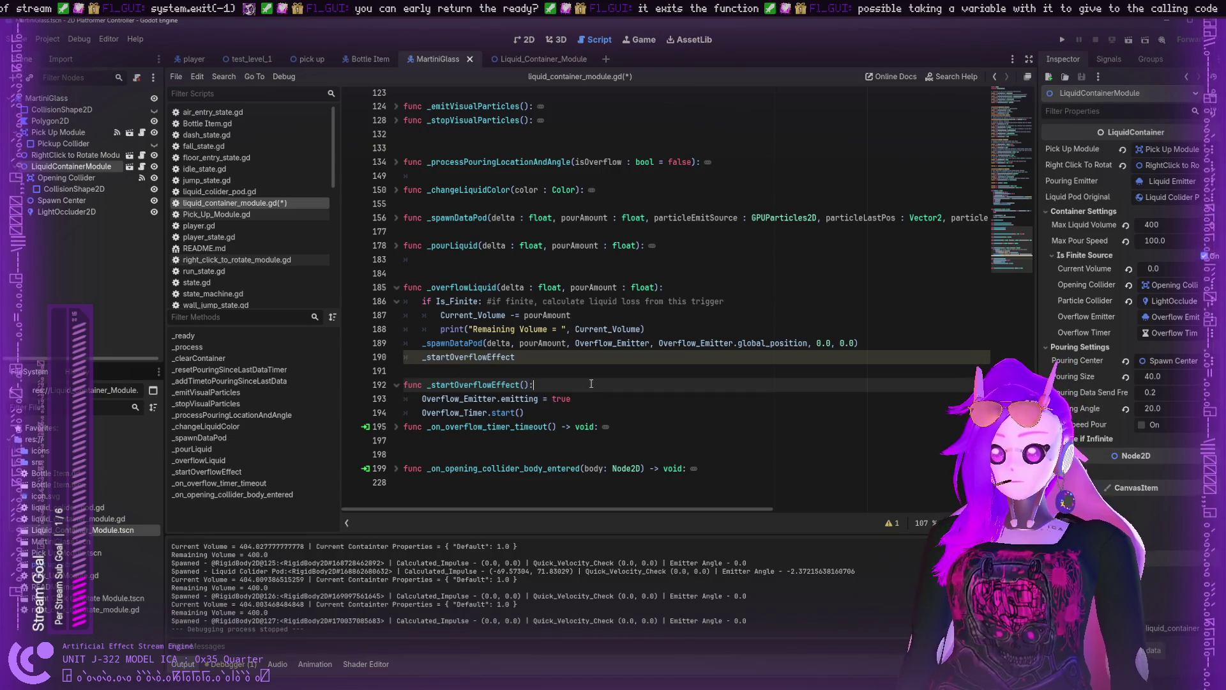
pyautogui.press('Down')
pyautogui.press('Down')
pyautogui.press('Return')
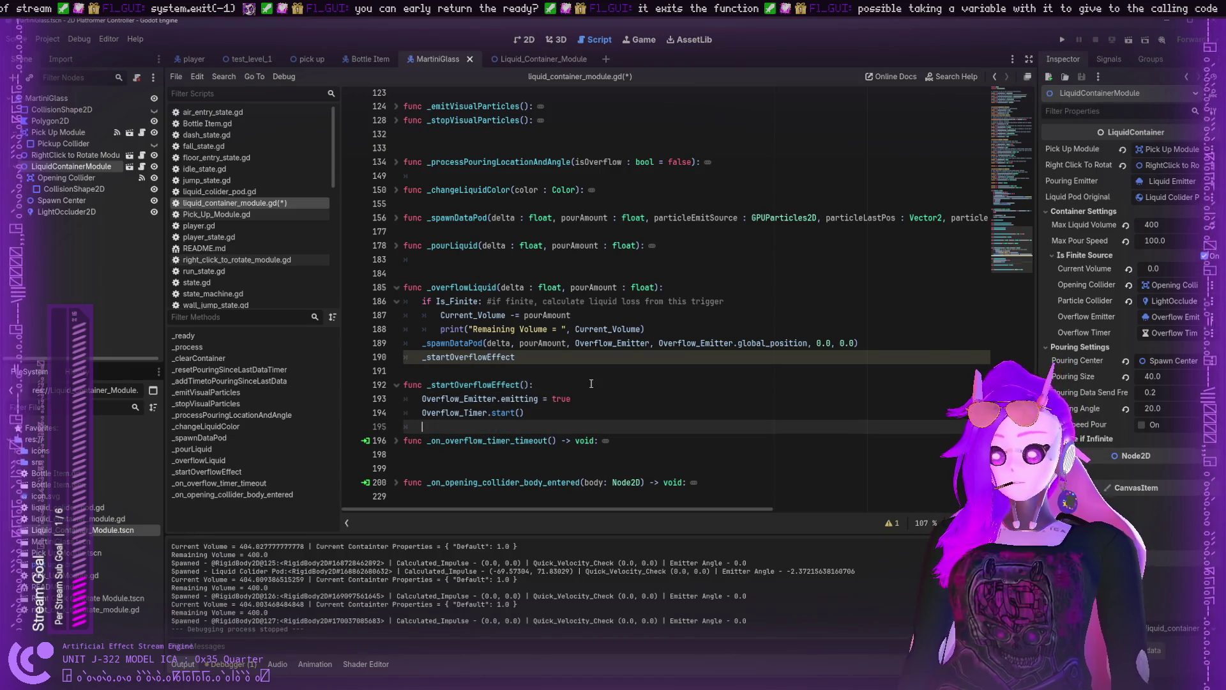
pyautogui.write('print(')
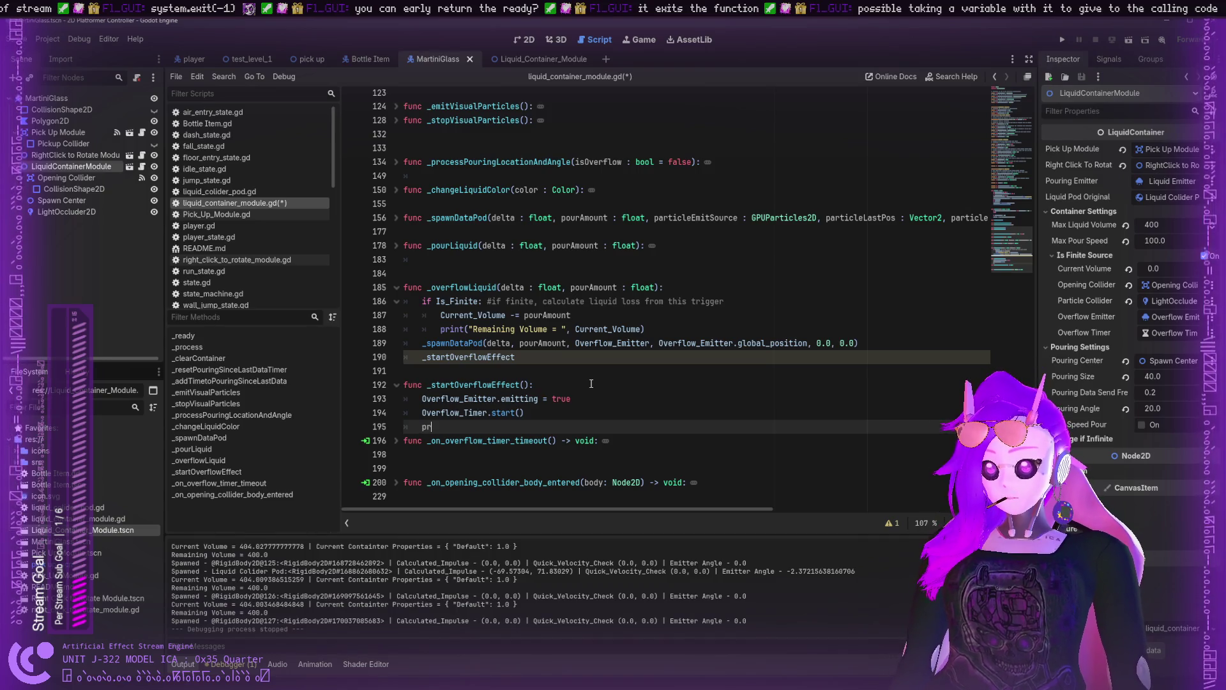
pyautogui.write('"Started Ti')
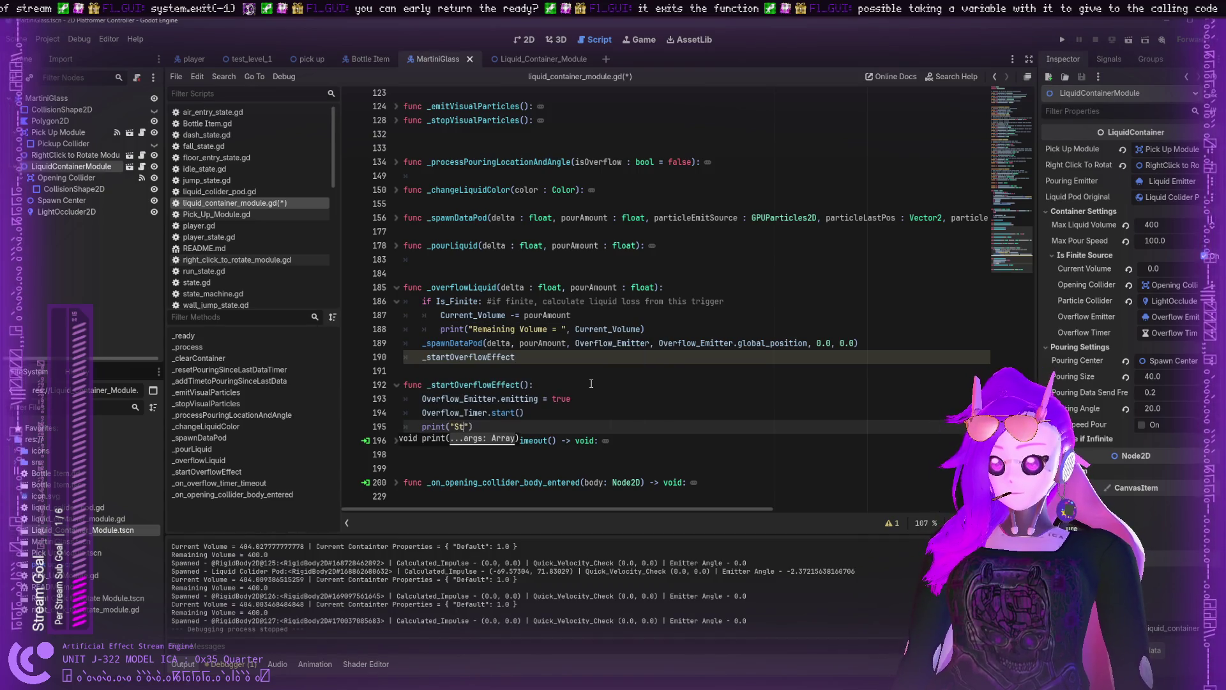
pyautogui.write('mer')
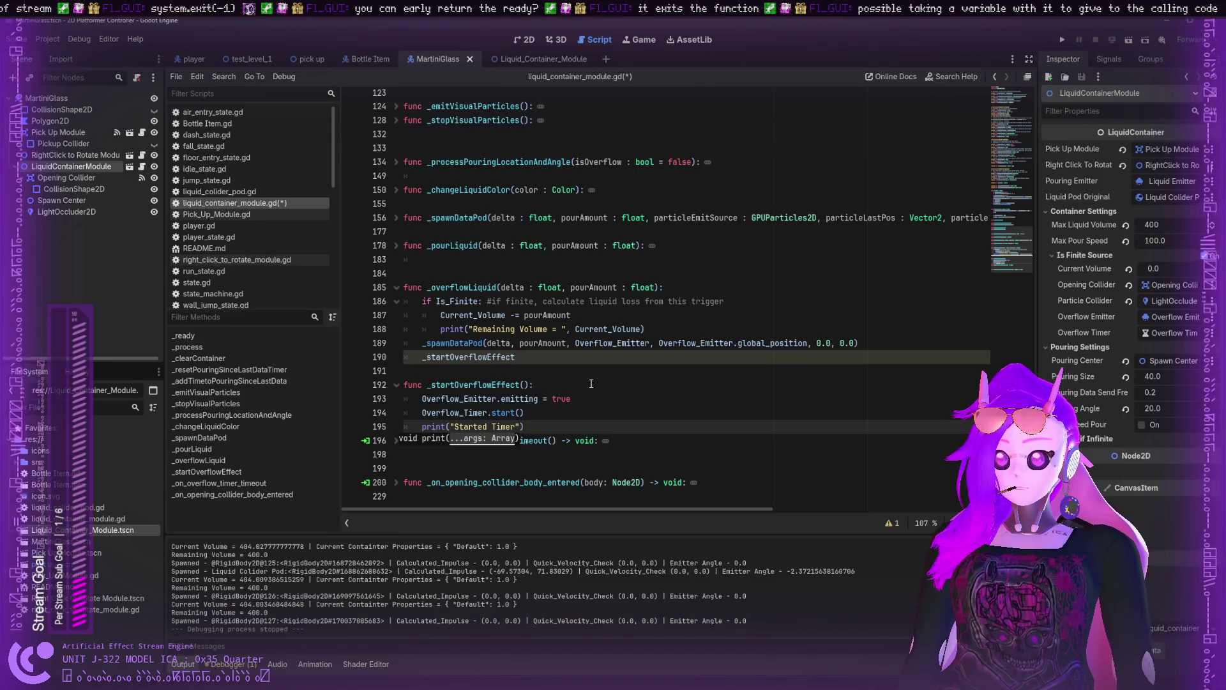
pyautogui.press('Up')
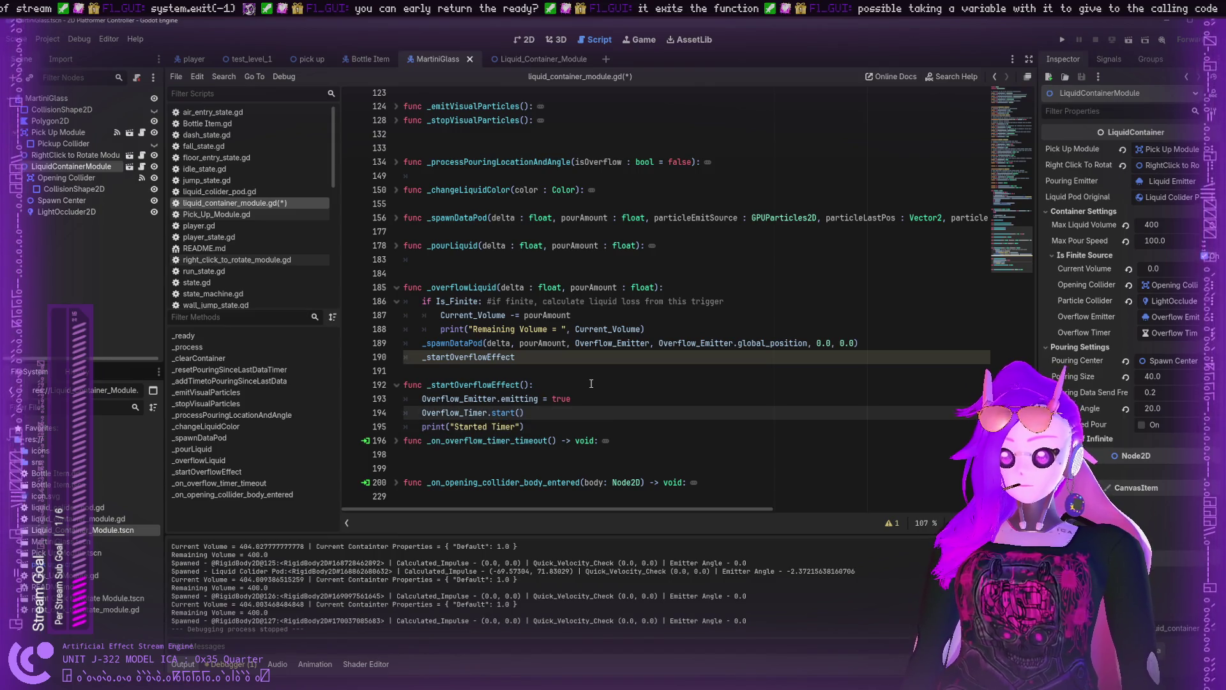
pyautogui.write('1.0')
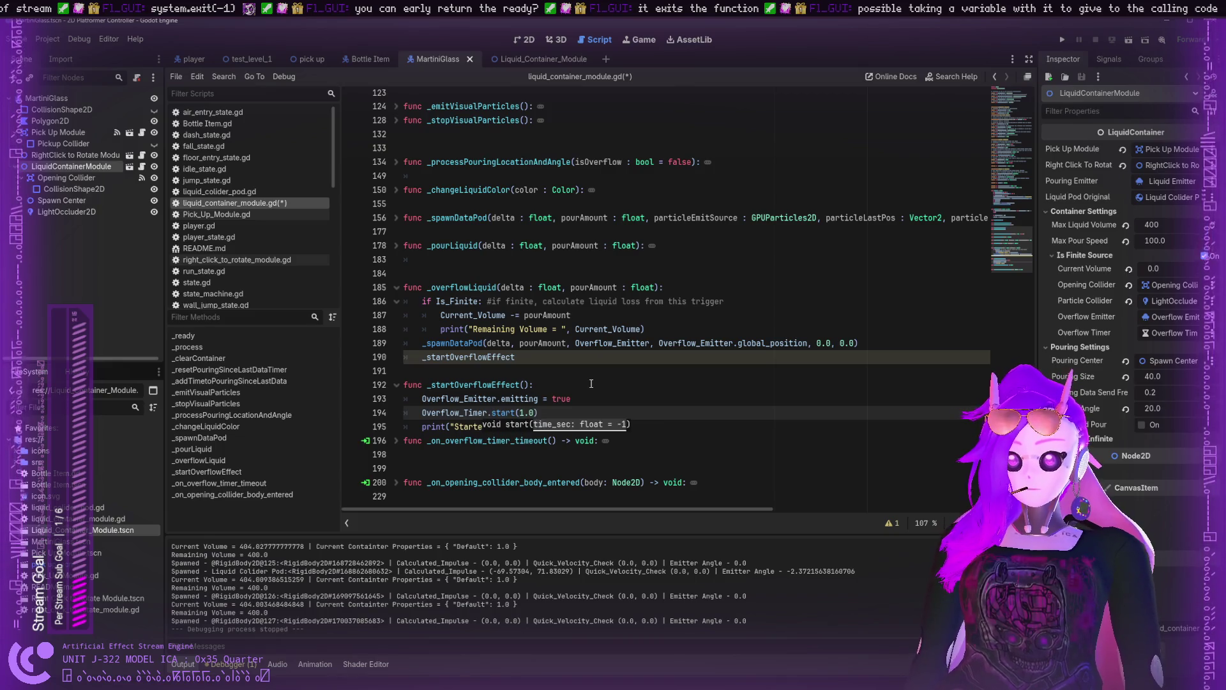
pyautogui.press('Escape')
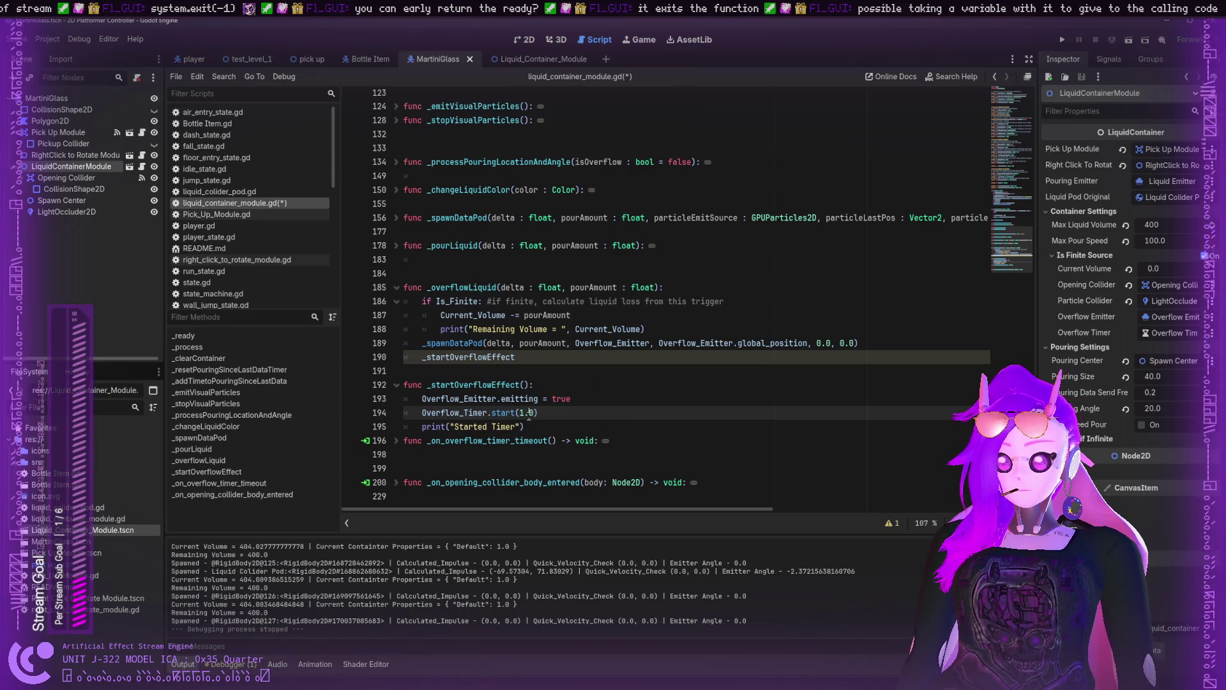
pyautogui.click(531, 424)
pyautogui.moveTo(421, 427); pyautogui.dragTo(578, 426)
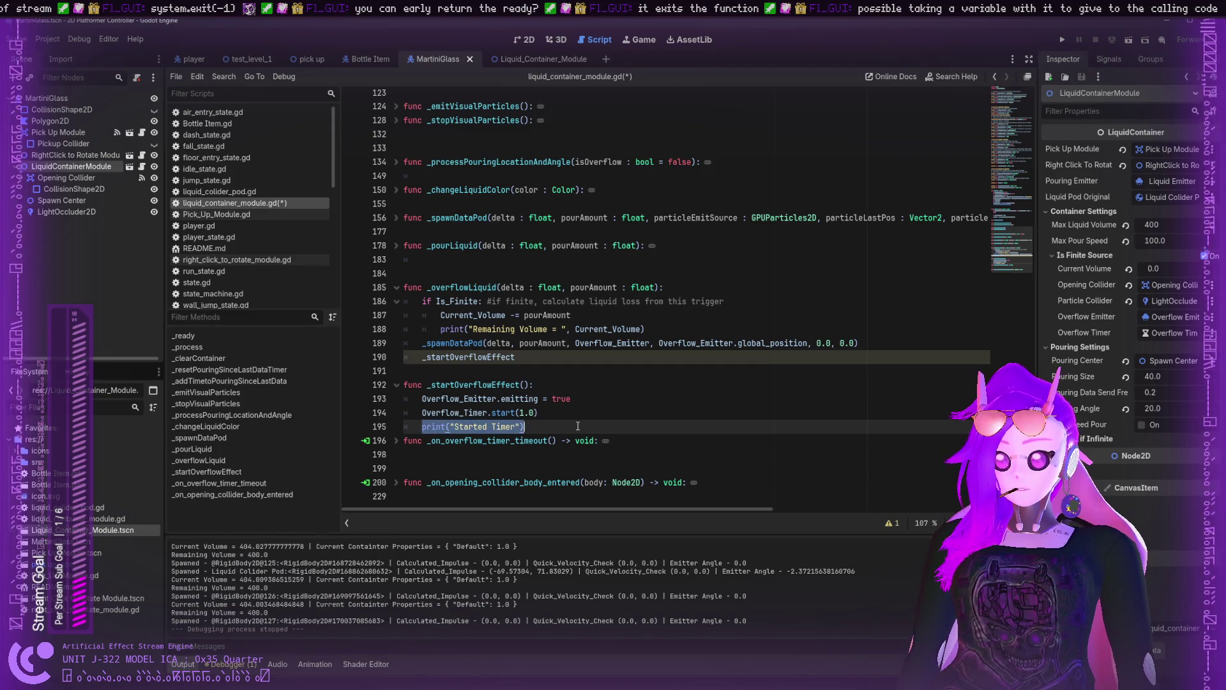
# - Add print("Timer Ended") to the timeout handler and extend the Started Timer message with '| Emitter setting ='
pyautogui.click(396, 441)
pyautogui.click(595, 449)
pyautogui.press('Return')
pyautogui.hotkey('ctrl', 'v')
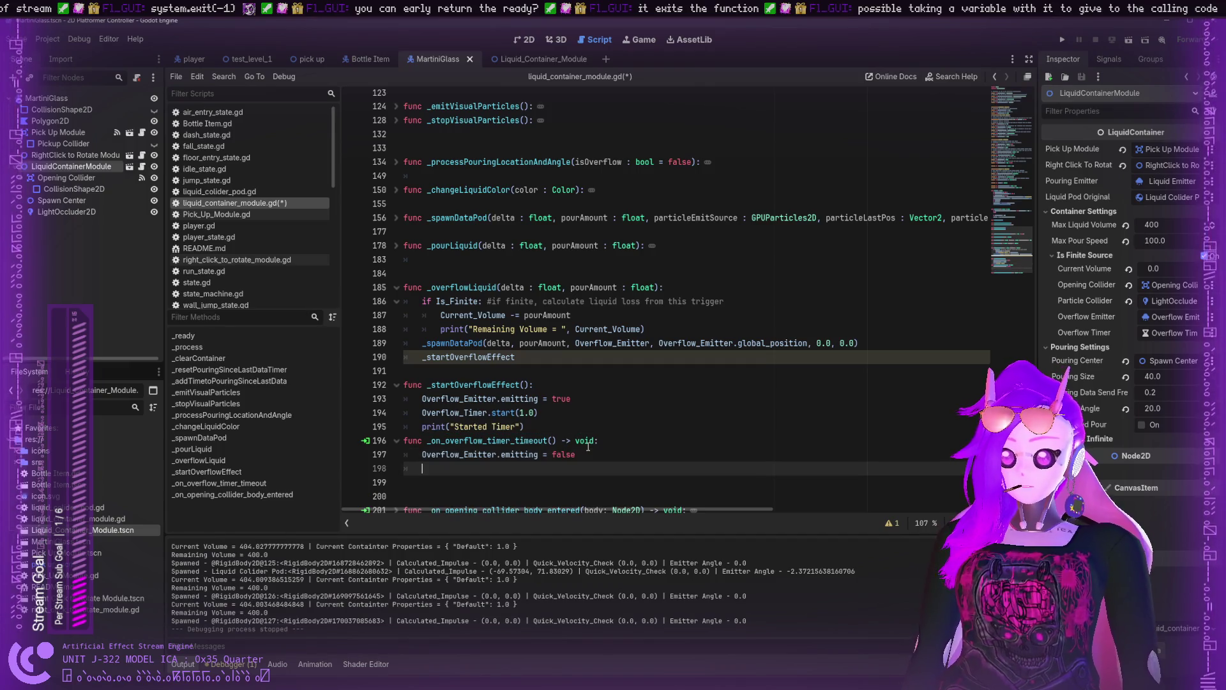
pyautogui.press('BackSpace')
pyautogui.press('BackSpace')
pyautogui.press('BackSpace')
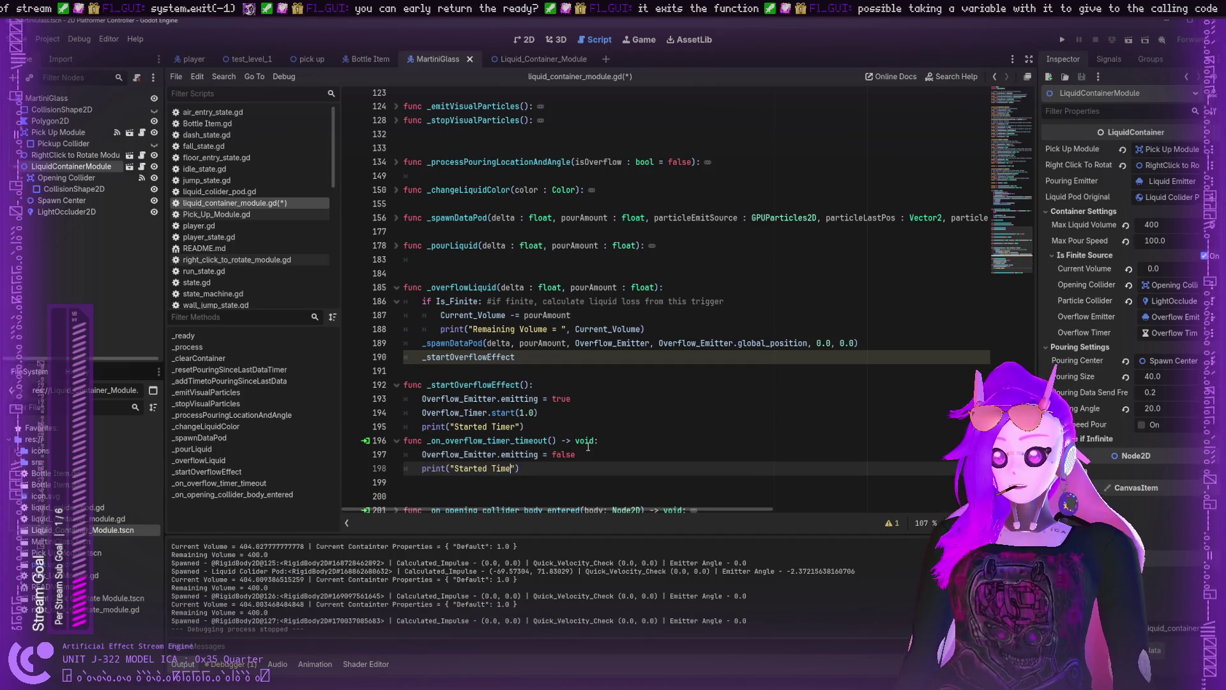
pyautogui.write('Timer Ended')
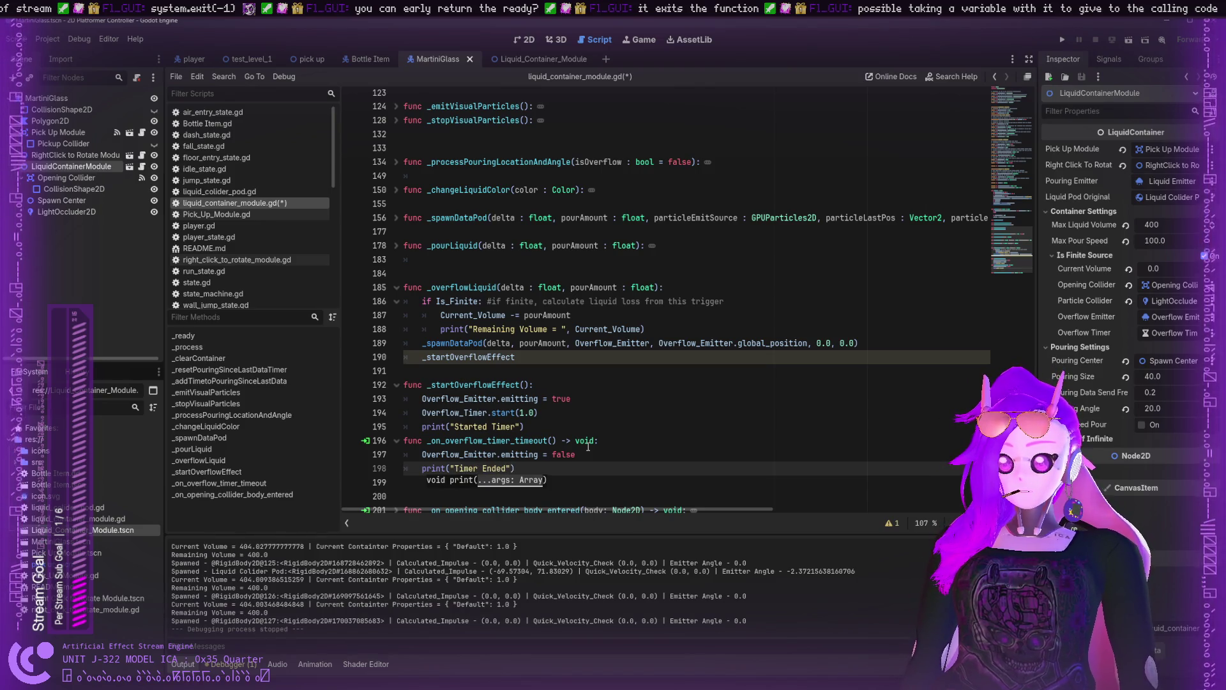
pyautogui.click(519, 426)
pyautogui.write('| ')
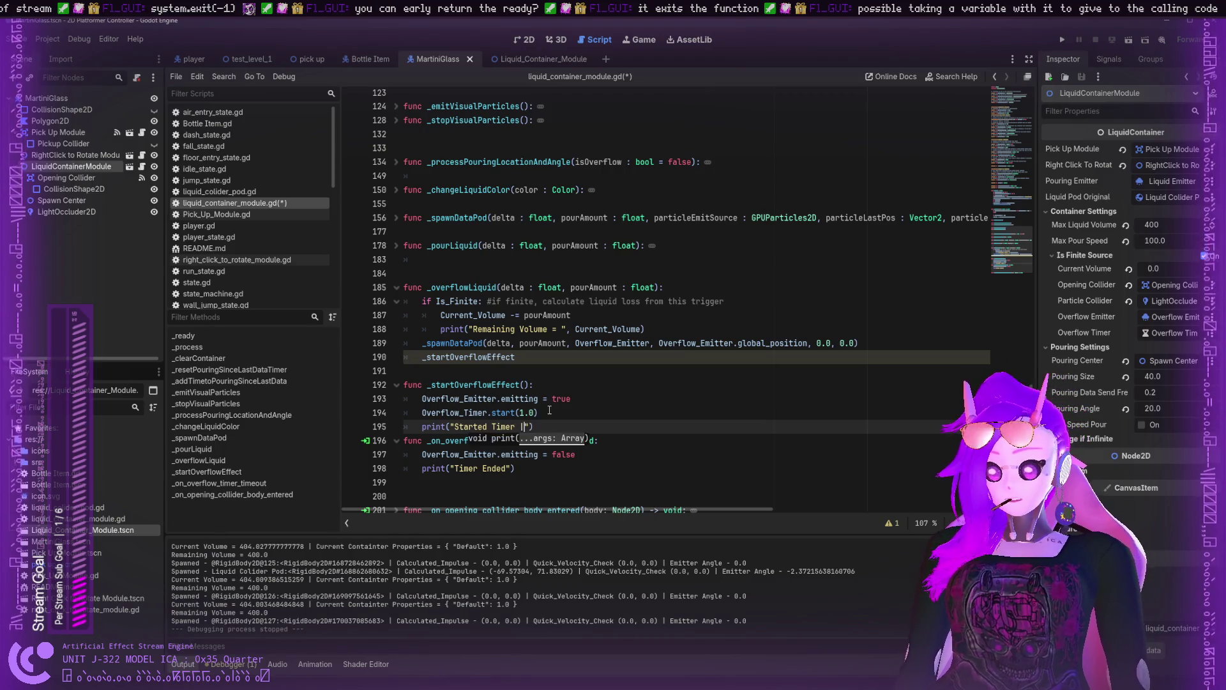
pyautogui.write('Emitter ')
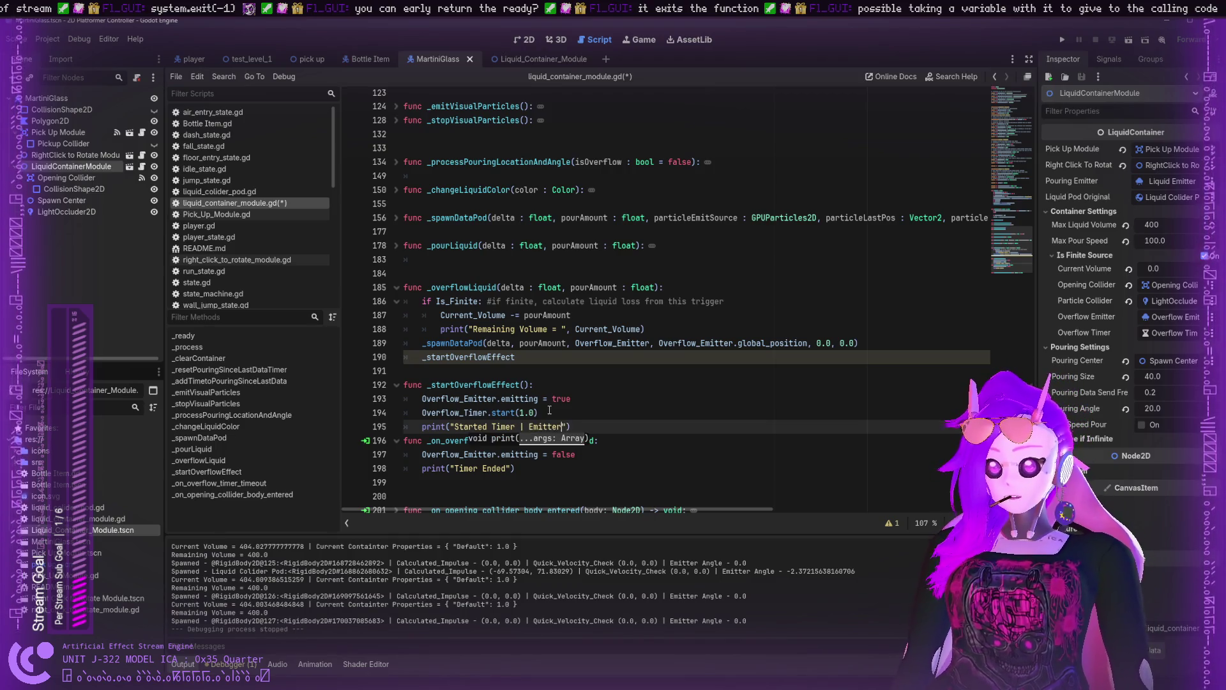
pyautogui.write('setting')
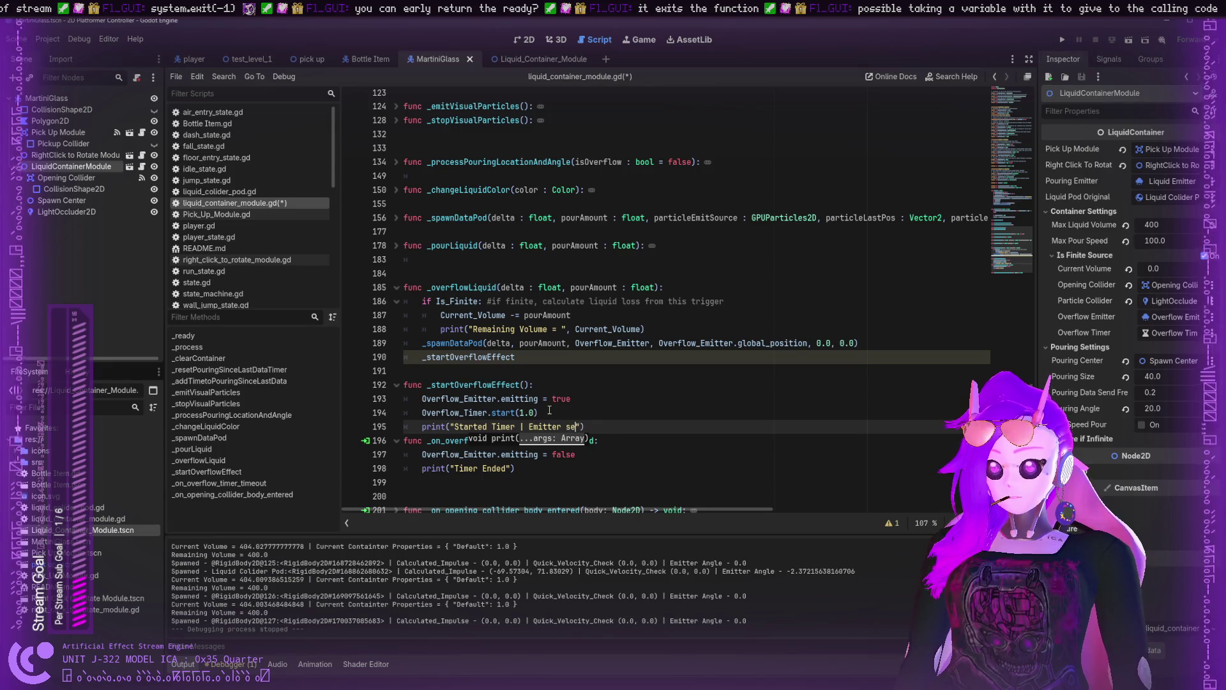
pyautogui.write(' =')
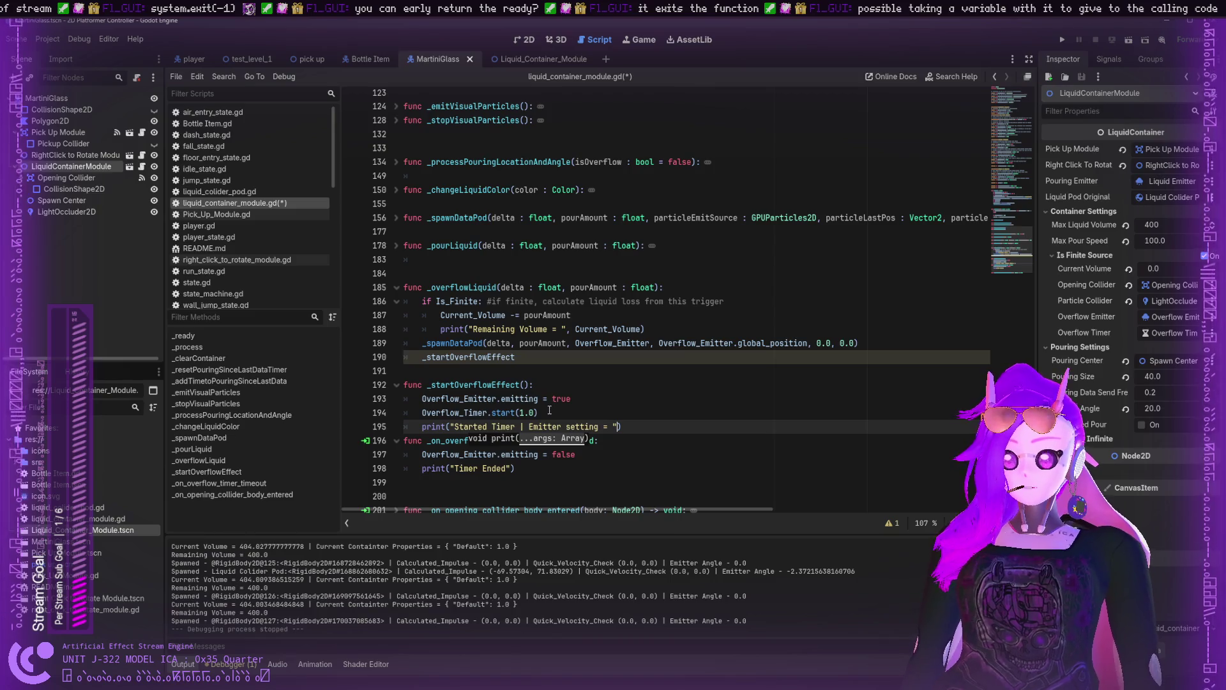
# - Add Overflow_Emitter as a second argument to the Started Timer print call
pyautogui.press('BackSpace')
pyautogui.press('BackSpace')
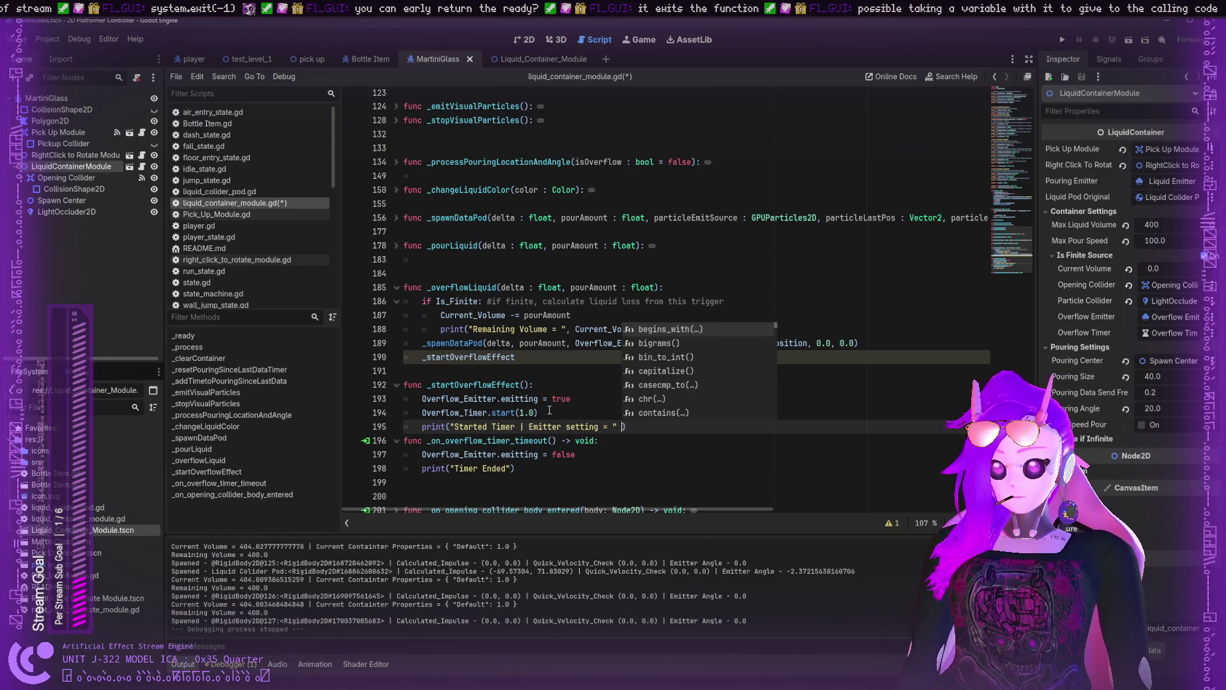
pyautogui.doubleClick(452, 398)
pyautogui.hotkey('ctrl', 'c')
pyautogui.click(621, 426)
pyautogui.hotkey('ctrl', 'v')
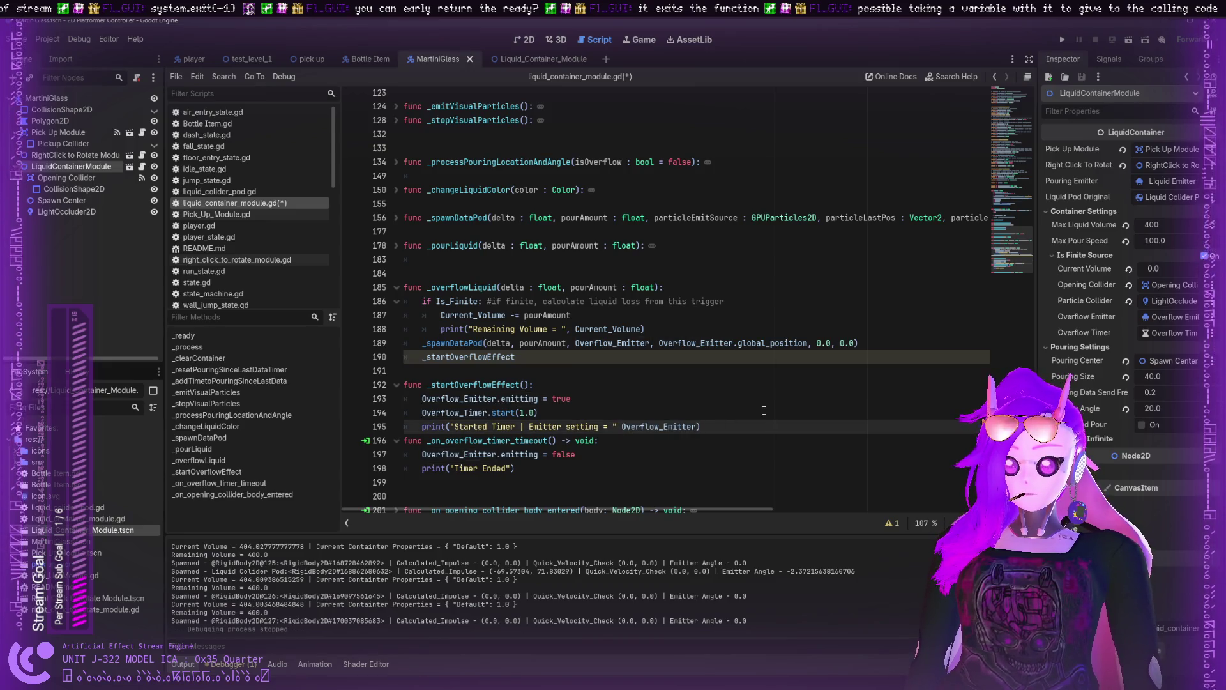
pyautogui.write('.E')
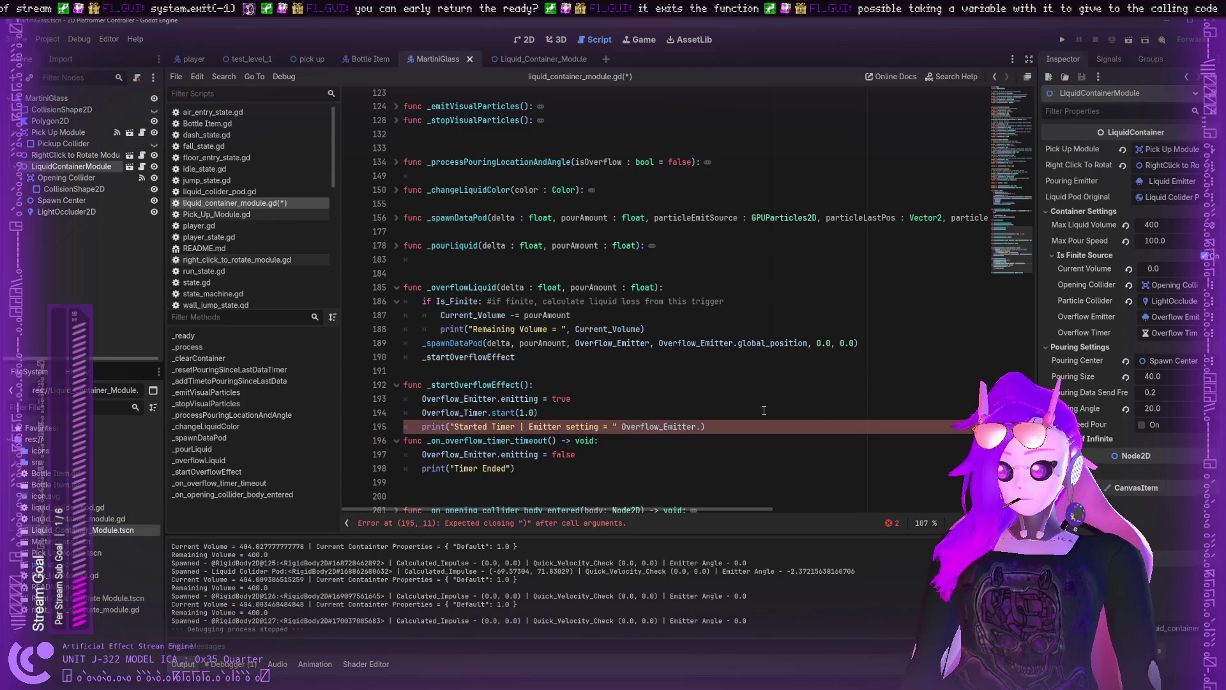
pyautogui.write('mit')
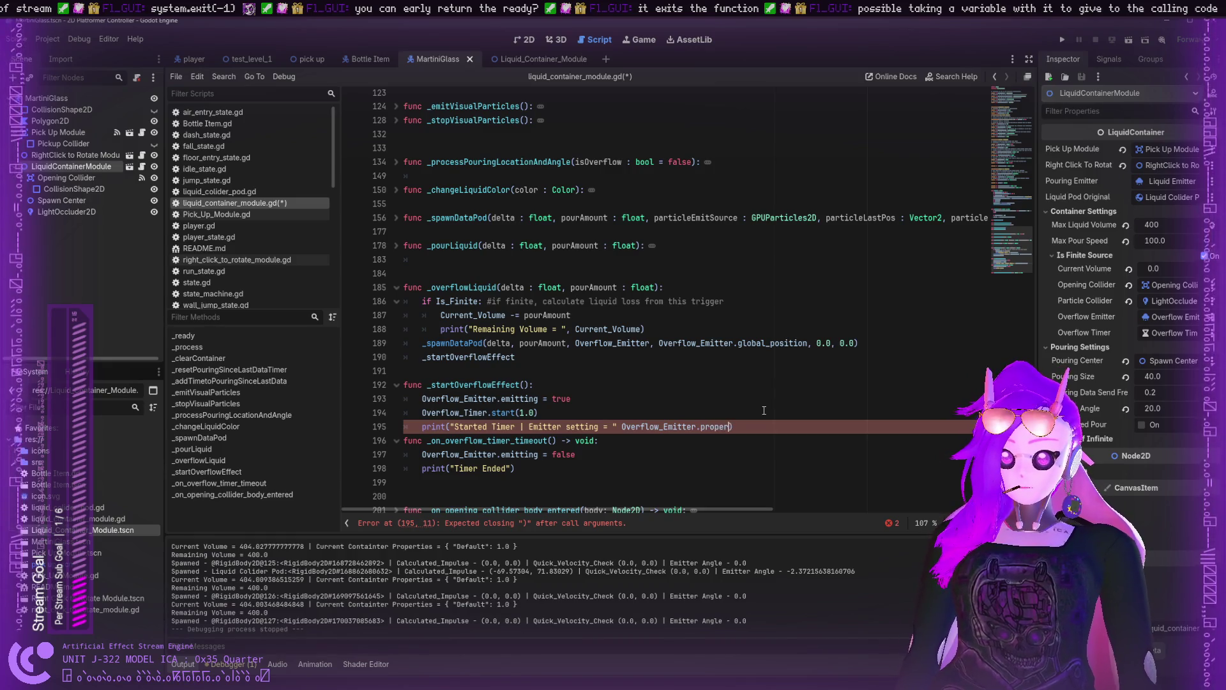
pyautogui.press('BackSpace')
pyautogui.press('BackSpace')
pyautogui.press('BackSpace')
pyautogui.write(', Over')
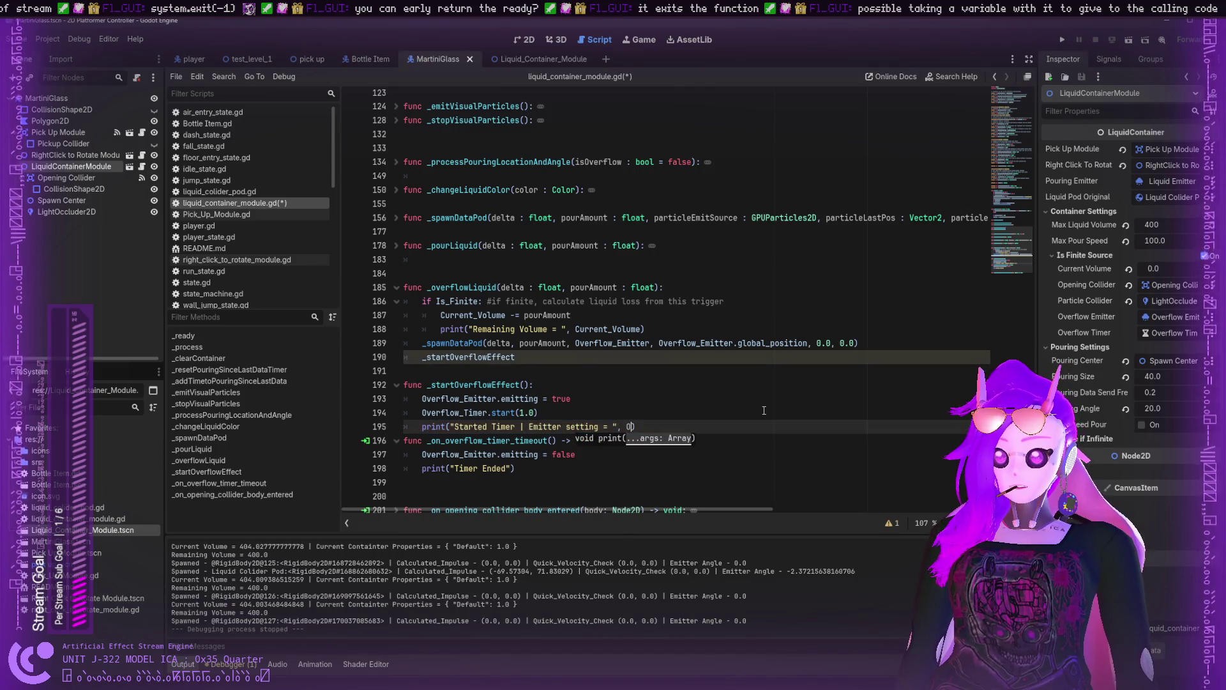
pyautogui.write('flow')
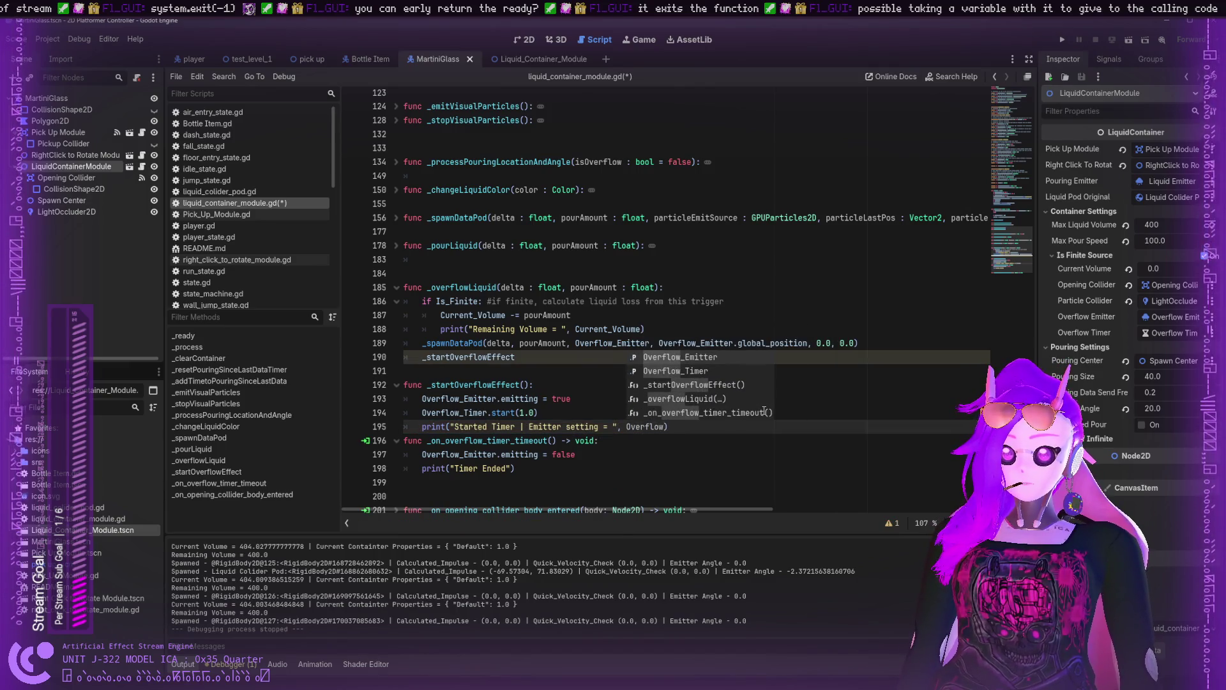
pyautogui.write('_')
pyautogui.press('Return')
# - Chain .process_material.get() onto Overflow_Emitter in the print using autocomplete
pyautogui.write('.')
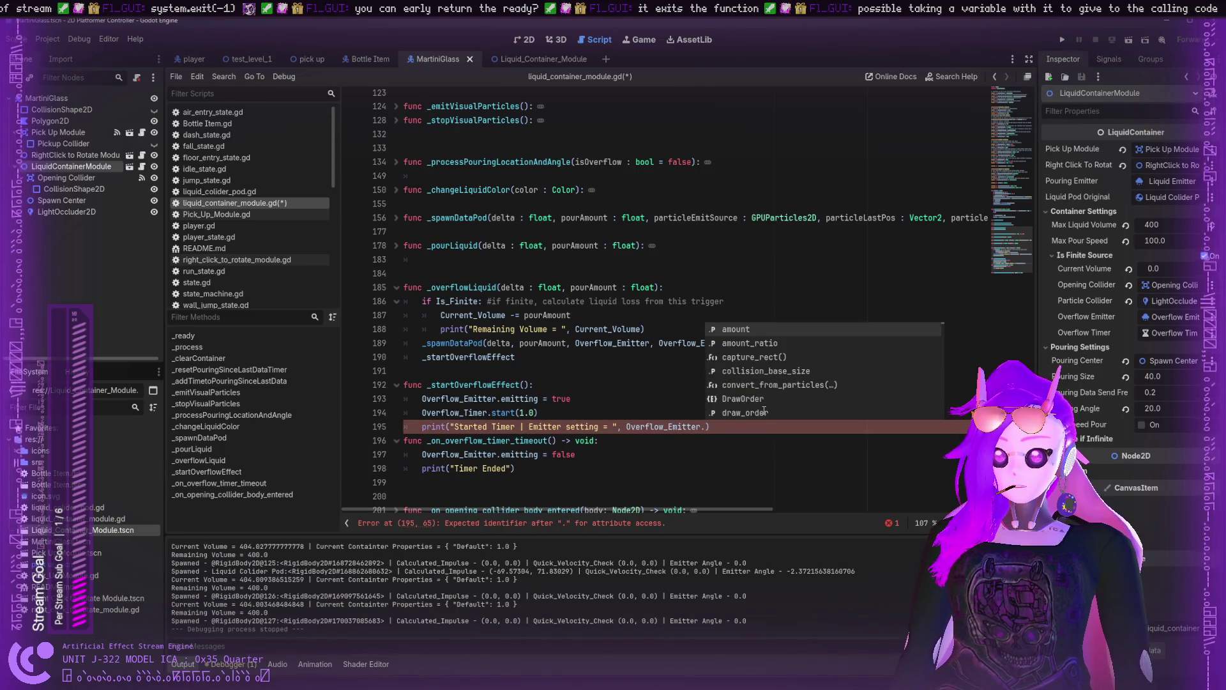
pyautogui.write('get_p')
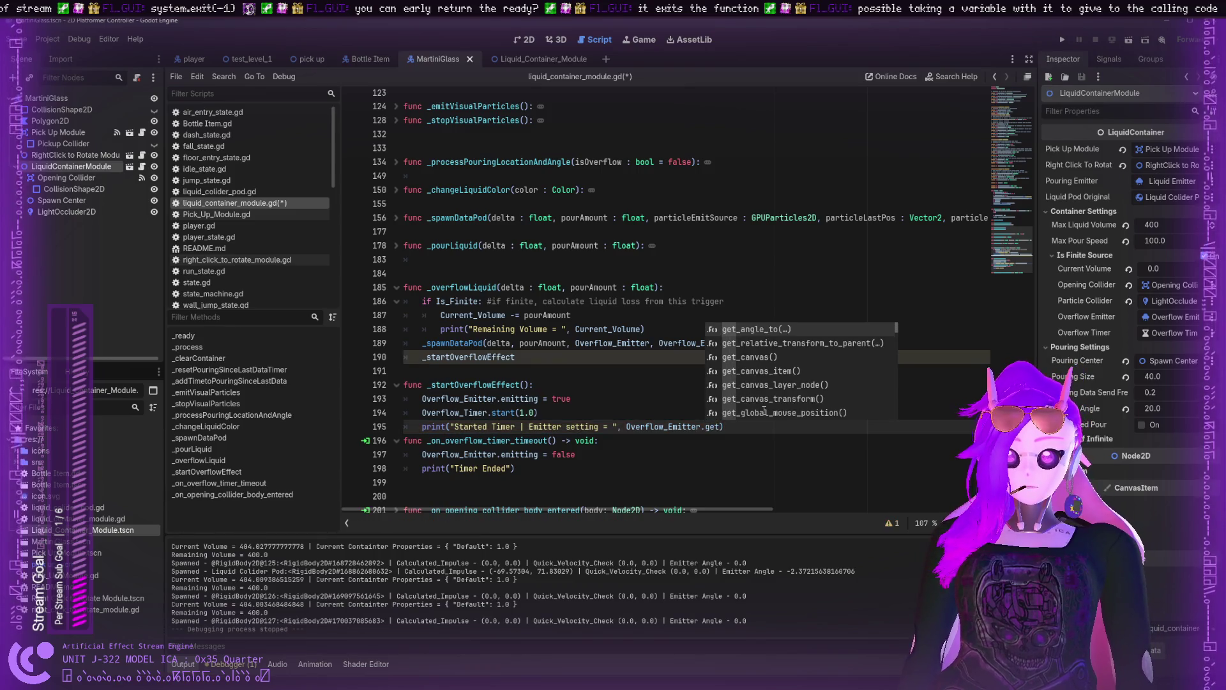
pyautogui.press('BackSpace')
pyautogui.press('BackSpace')
pyautogui.press('BackSpace')
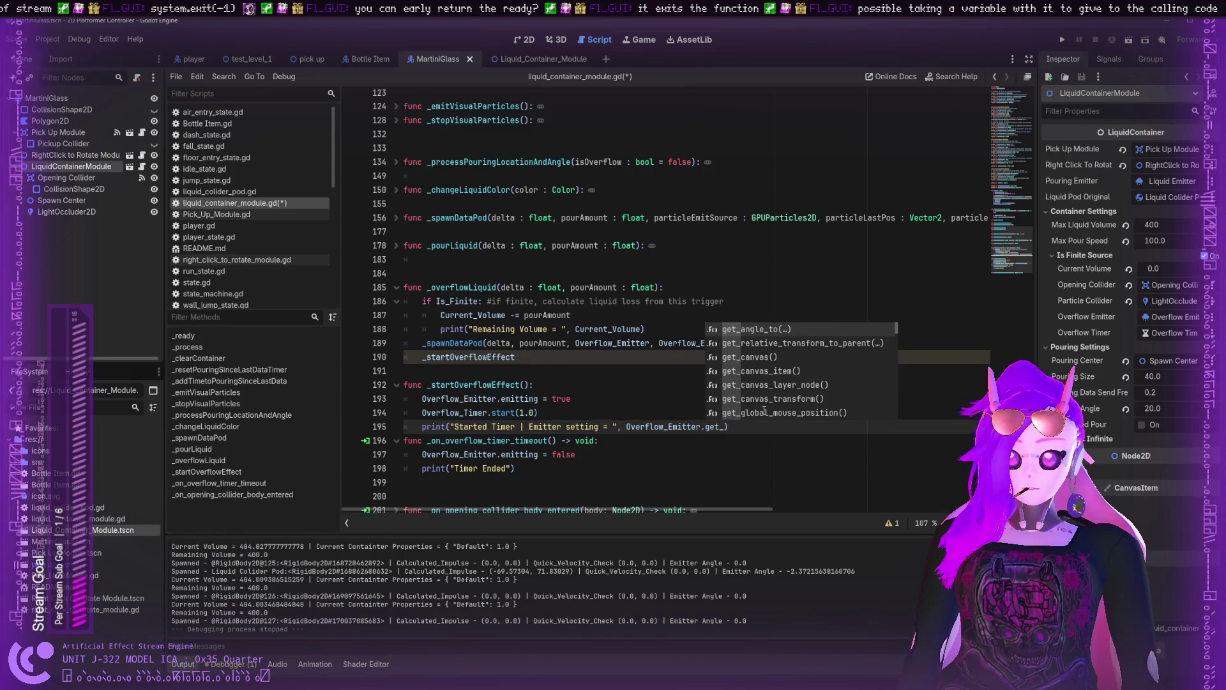
pyautogui.write('p')
pyautogui.press('BackSpace')
pyautogui.write('materi')
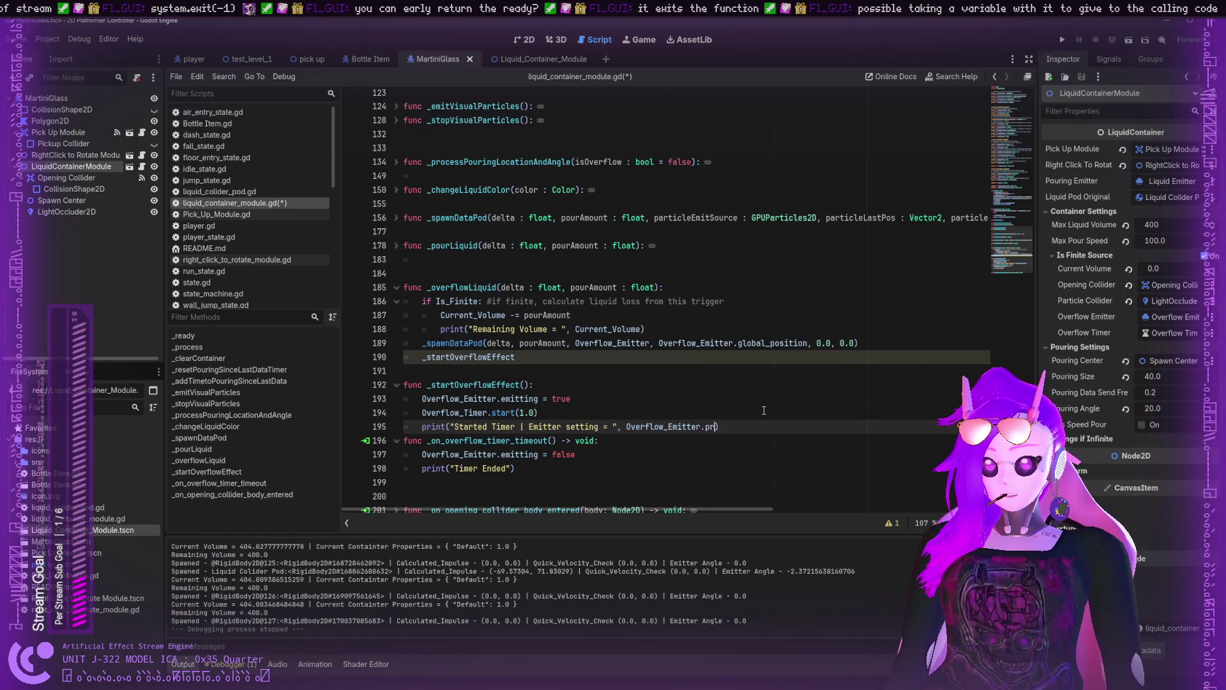
pyautogui.write('oper')
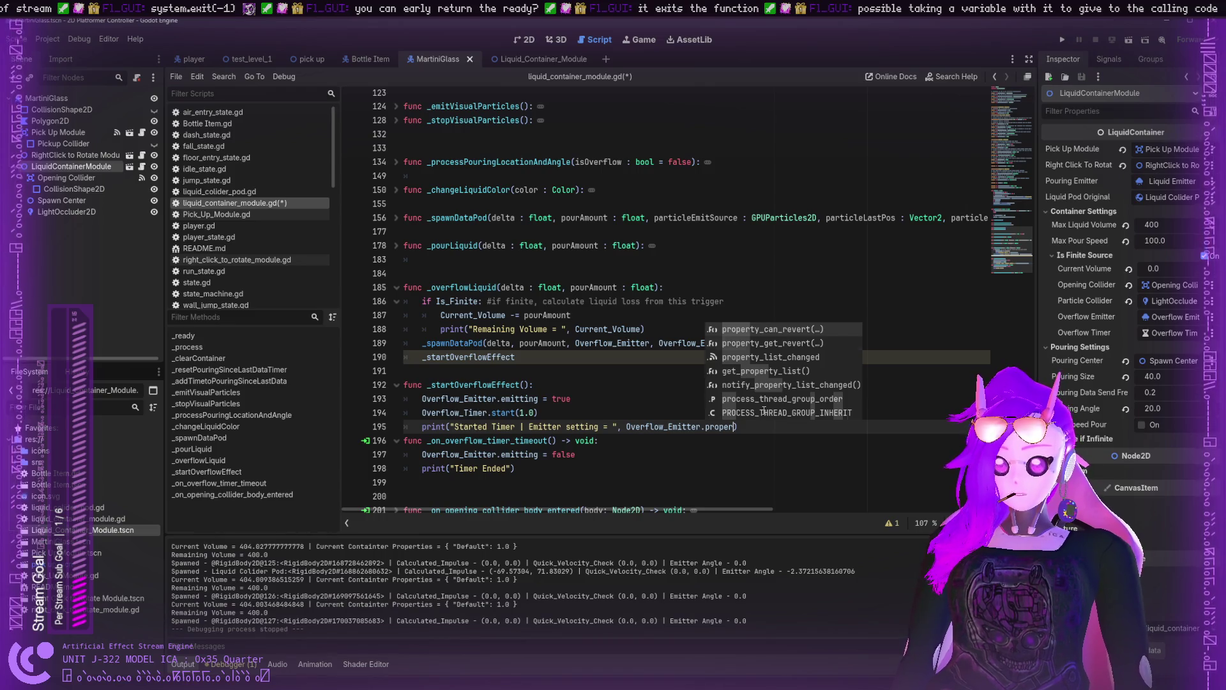
pyautogui.write('ty')
pyautogui.press('BackSpace')
pyautogui.press('BackSpace')
pyautogui.press('BackSpace')
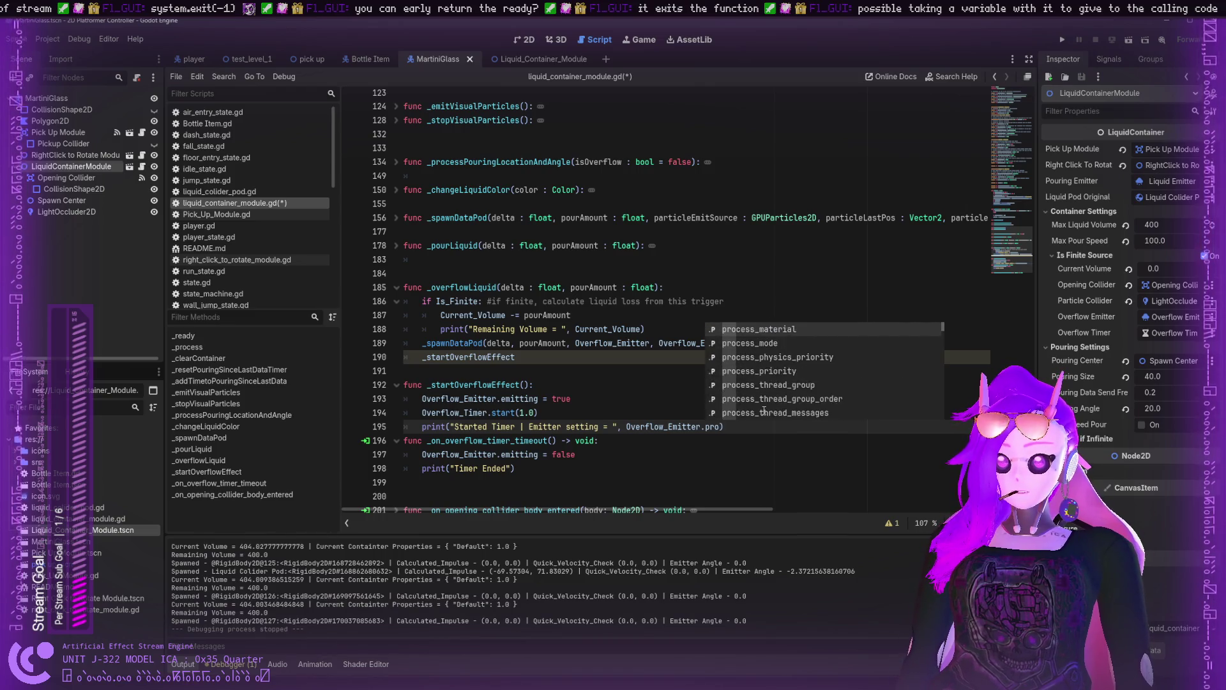
pyautogui.write('material')
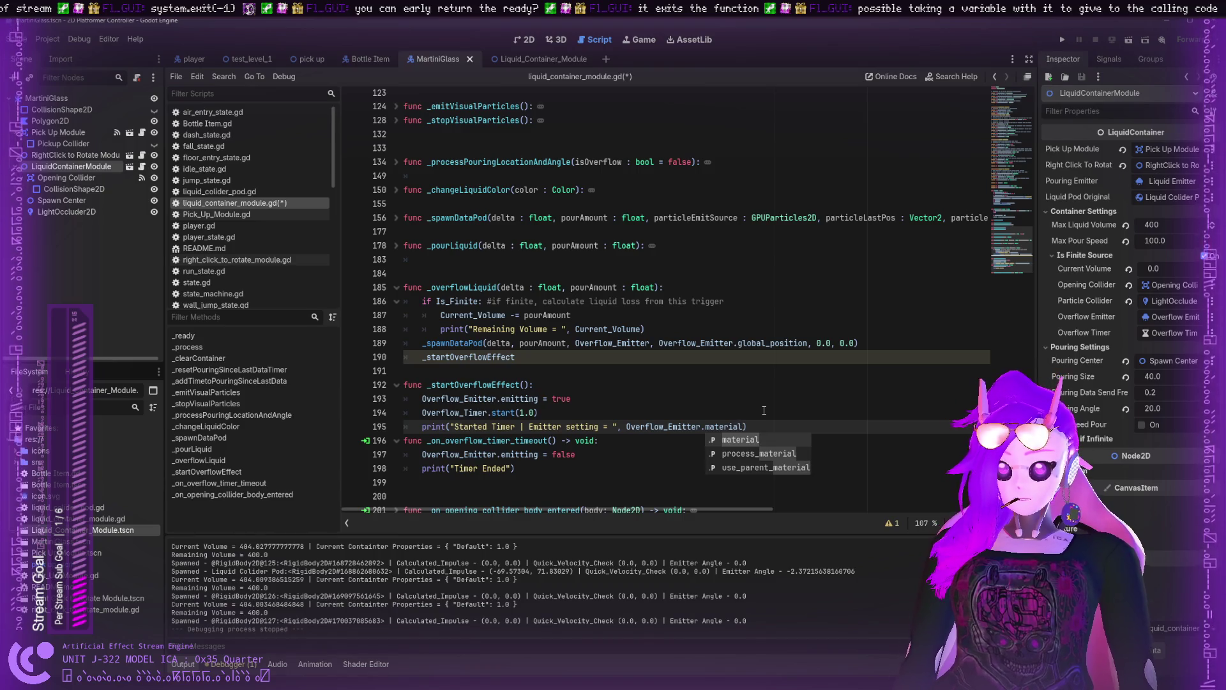
pyautogui.press('Down')
pyautogui.press('Return')
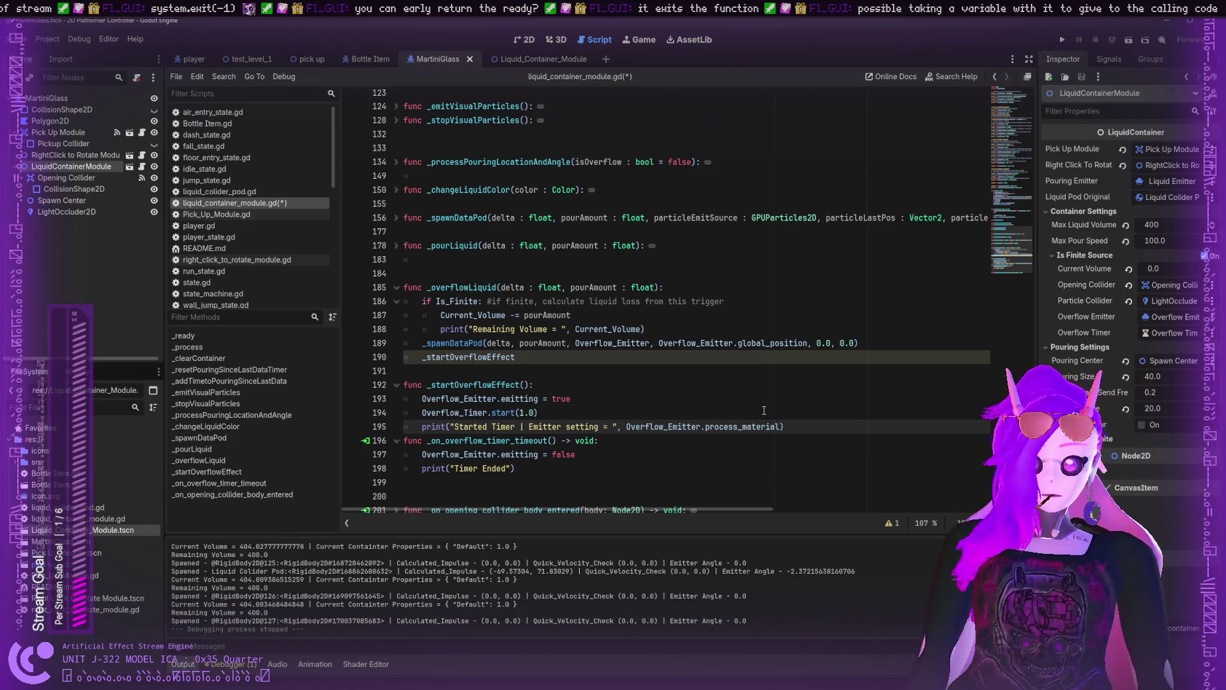
pyautogui.write('get')
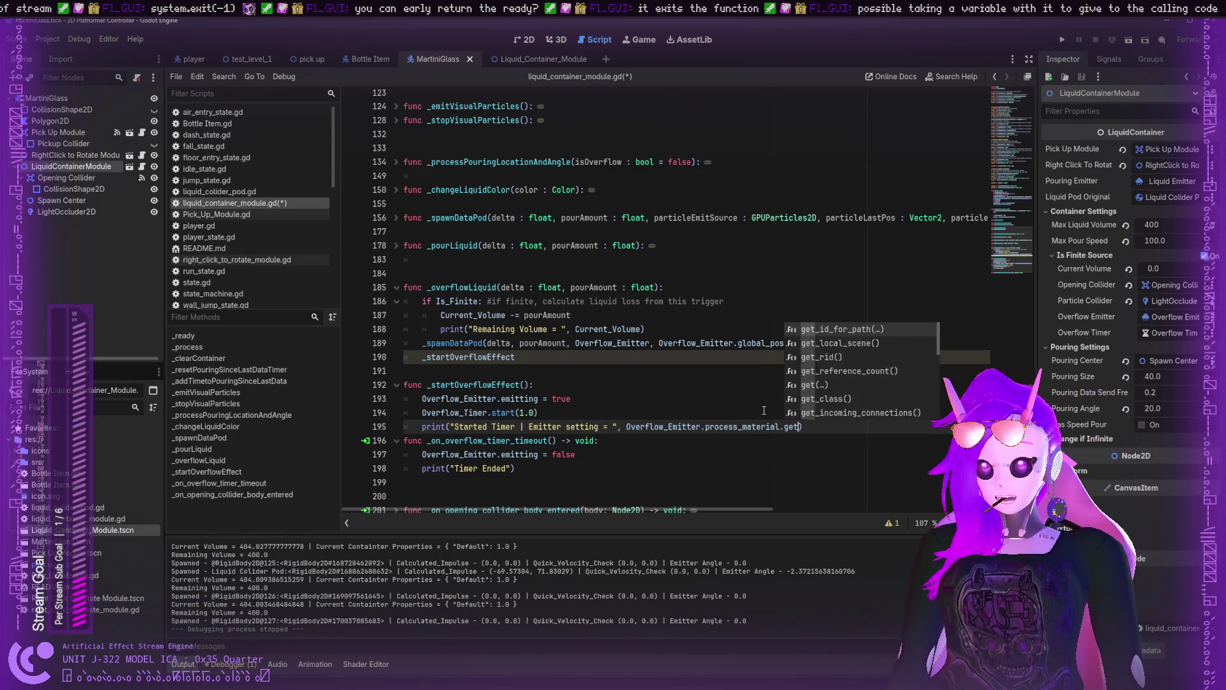
pyautogui.press('Return')
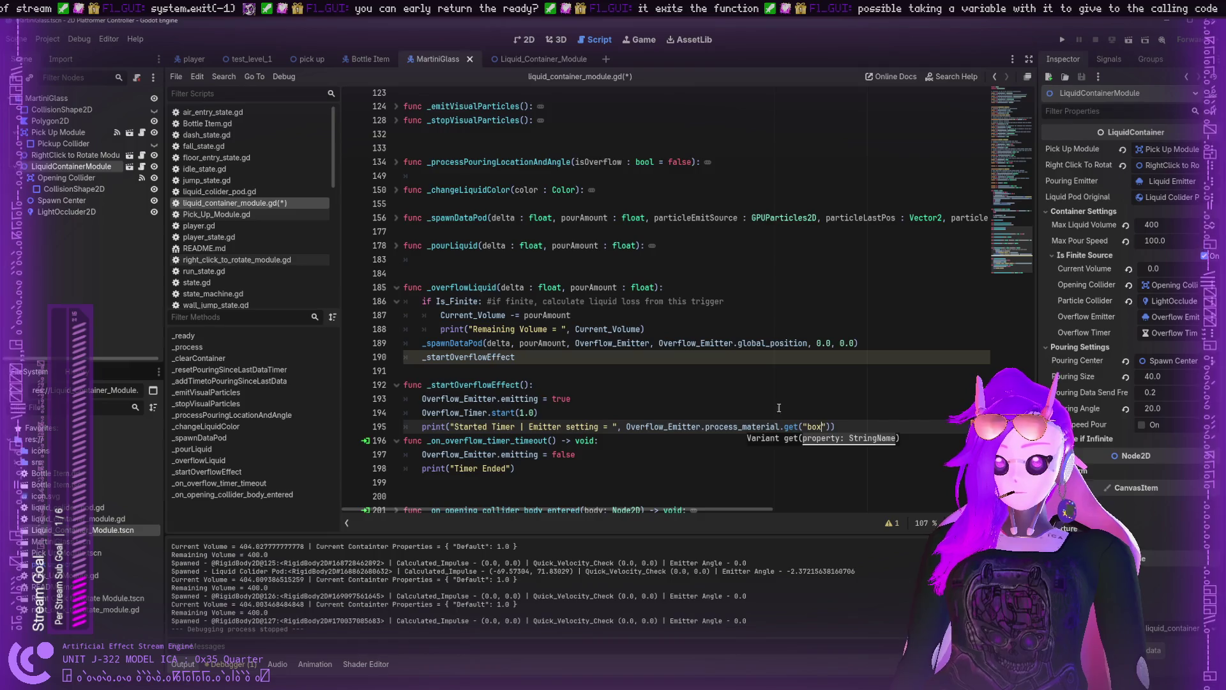
# - Copy emission_box_extents from _ready into the get() argument, replacing box, and save the script
pyautogui.scroll(10, 779, 408)
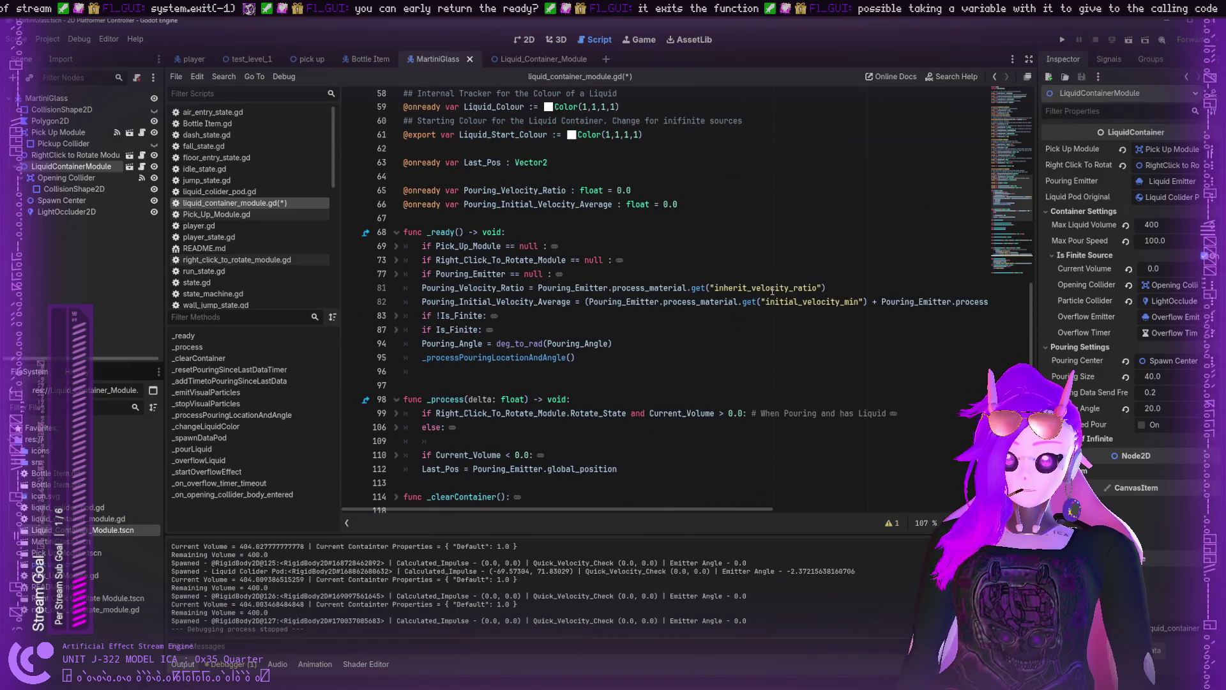
pyautogui.scroll(2, 772, 291)
pyautogui.click(395, 413)
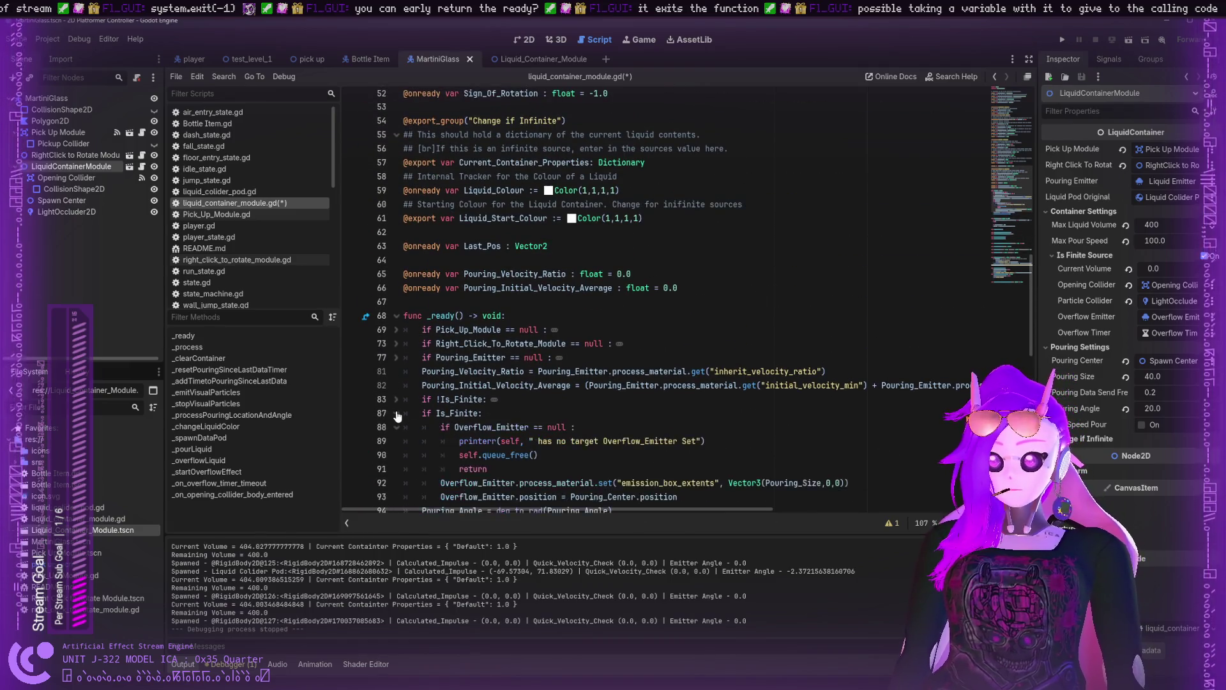
pyautogui.scroll(-1, 543, 428)
pyautogui.doubleClick(694, 441)
pyautogui.hotkey('ctrl', 'c')
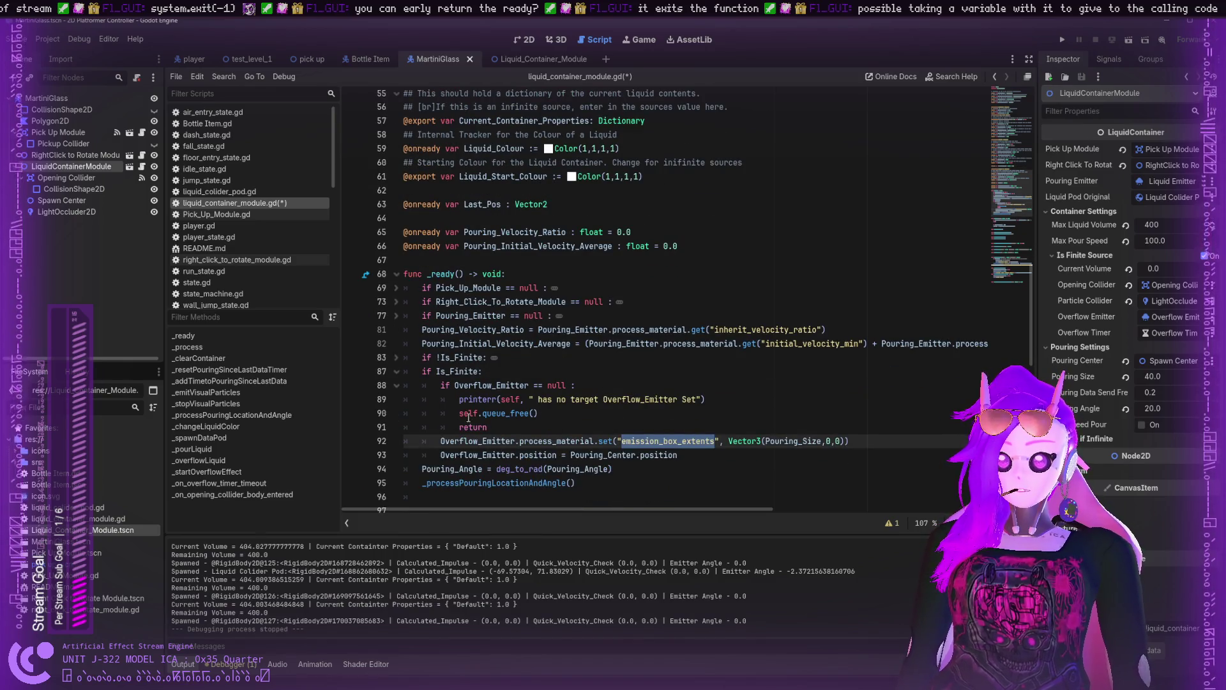
pyautogui.click(396, 386)
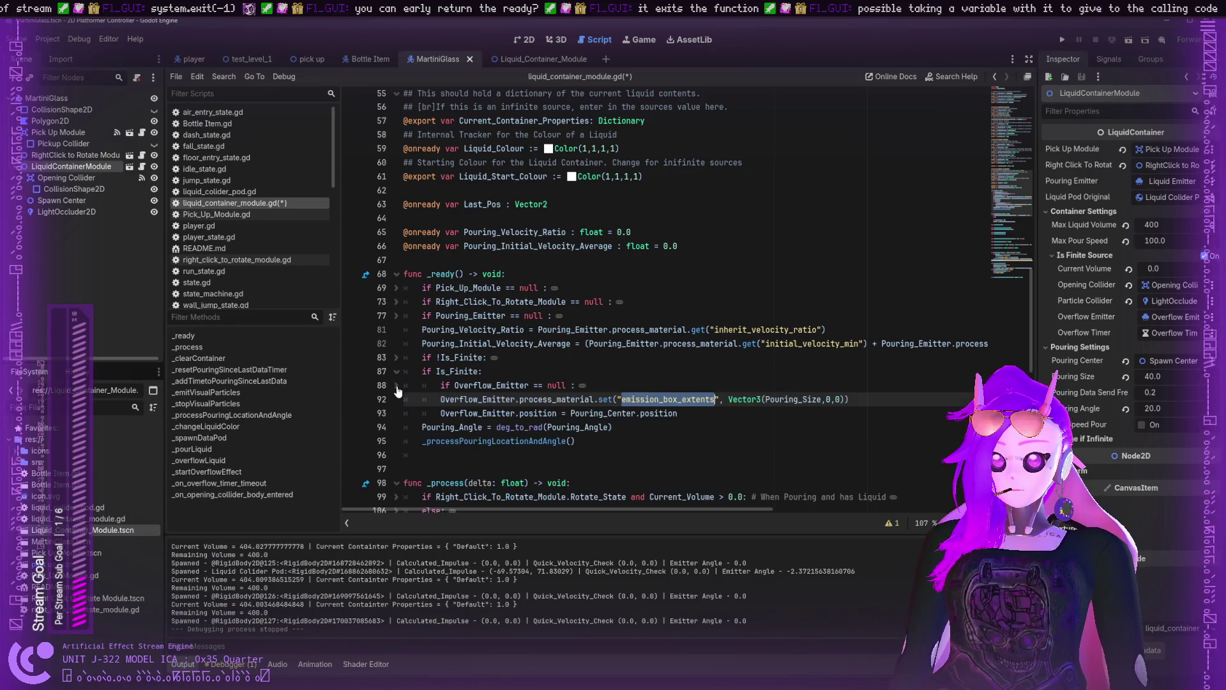
pyautogui.scroll(-8, 639, 384)
pyautogui.click(734, 334)
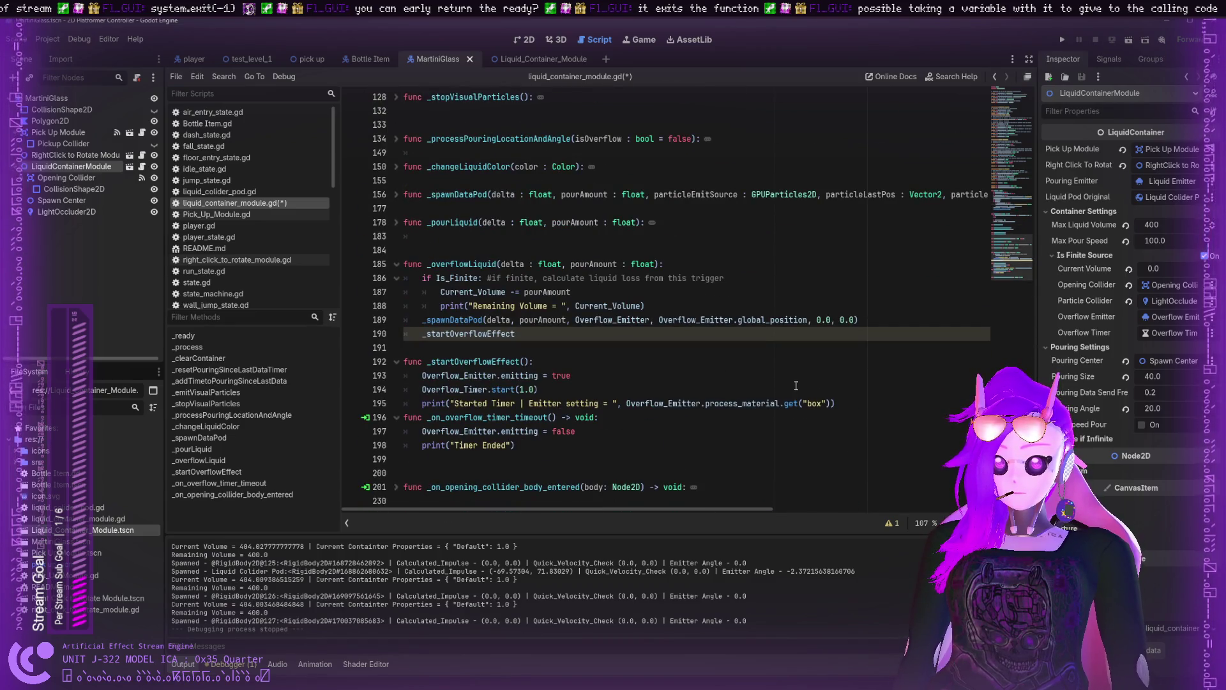
pyautogui.doubleClick(814, 403)
pyautogui.hotkey('ctrl', 'v')
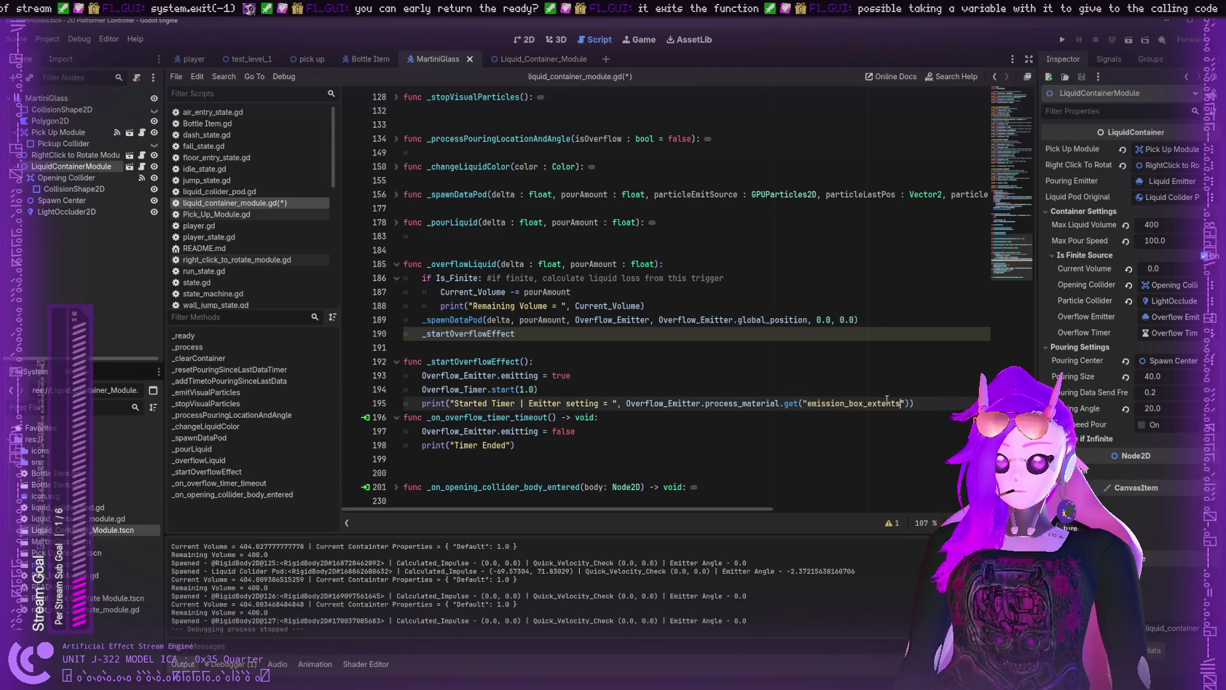
pyautogui.hotkey('ctrl', 's')
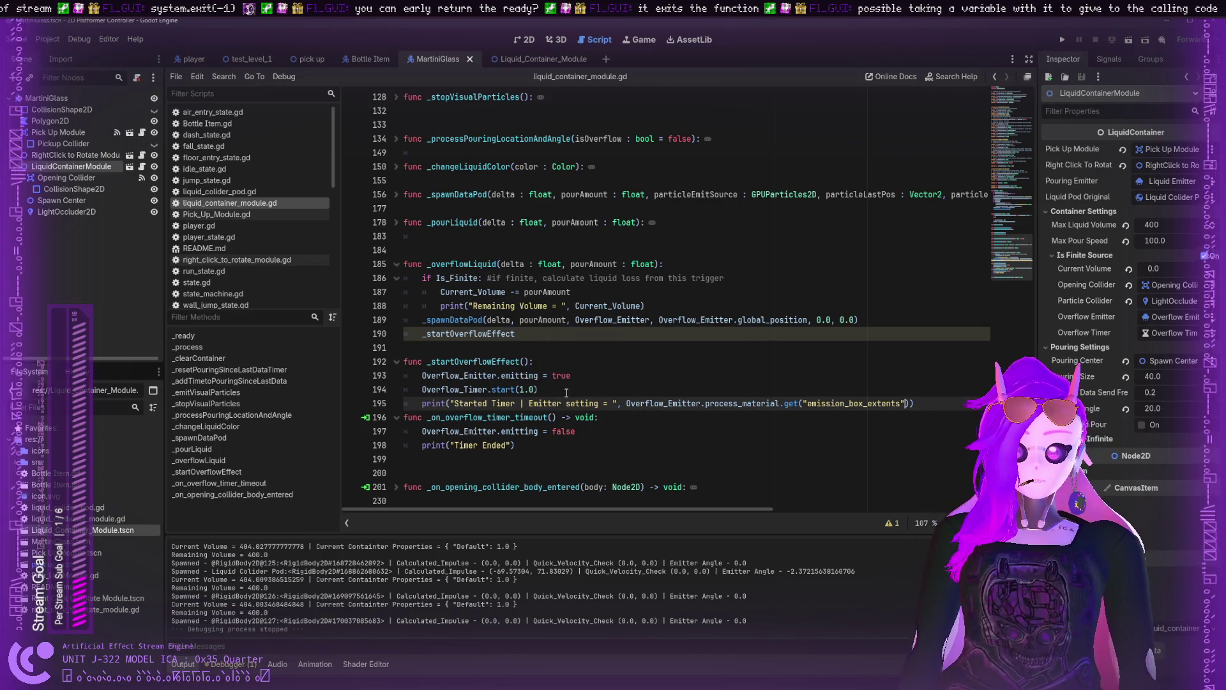
# - Turn line 190 into a proper _startOverflowEffect() call
pyautogui.click(530, 361)
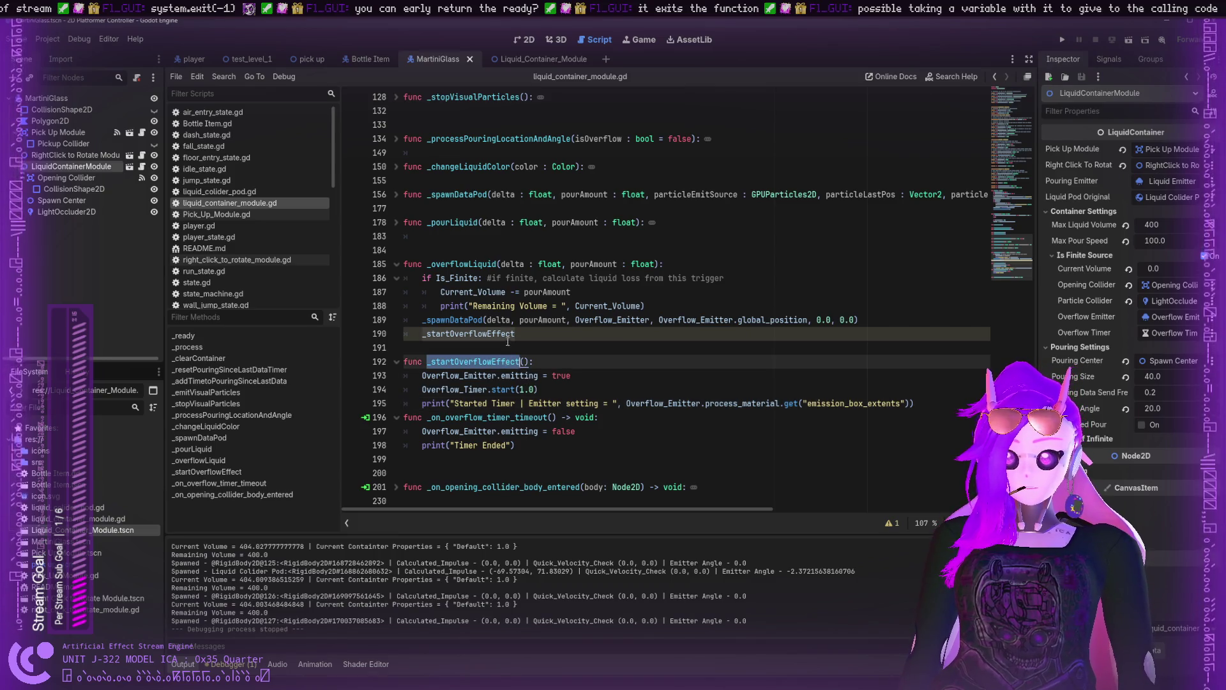
pyautogui.click(592, 330)
pyautogui.write('()')
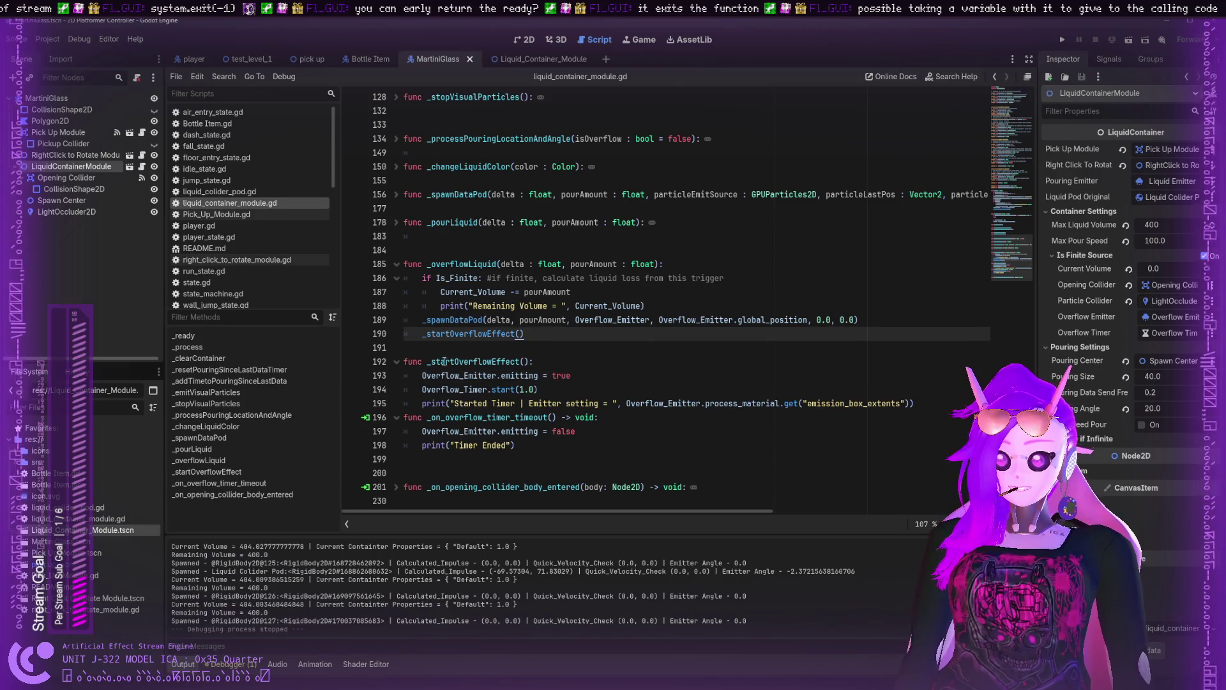
pyautogui.moveTo(525, 334); pyautogui.dragTo(607, 308)
# - Test-run the game pouring the bottle into the martini glass, stop it, and open the Bottle Item scene
pyautogui.click(524, 334)
pyautogui.press('F5')
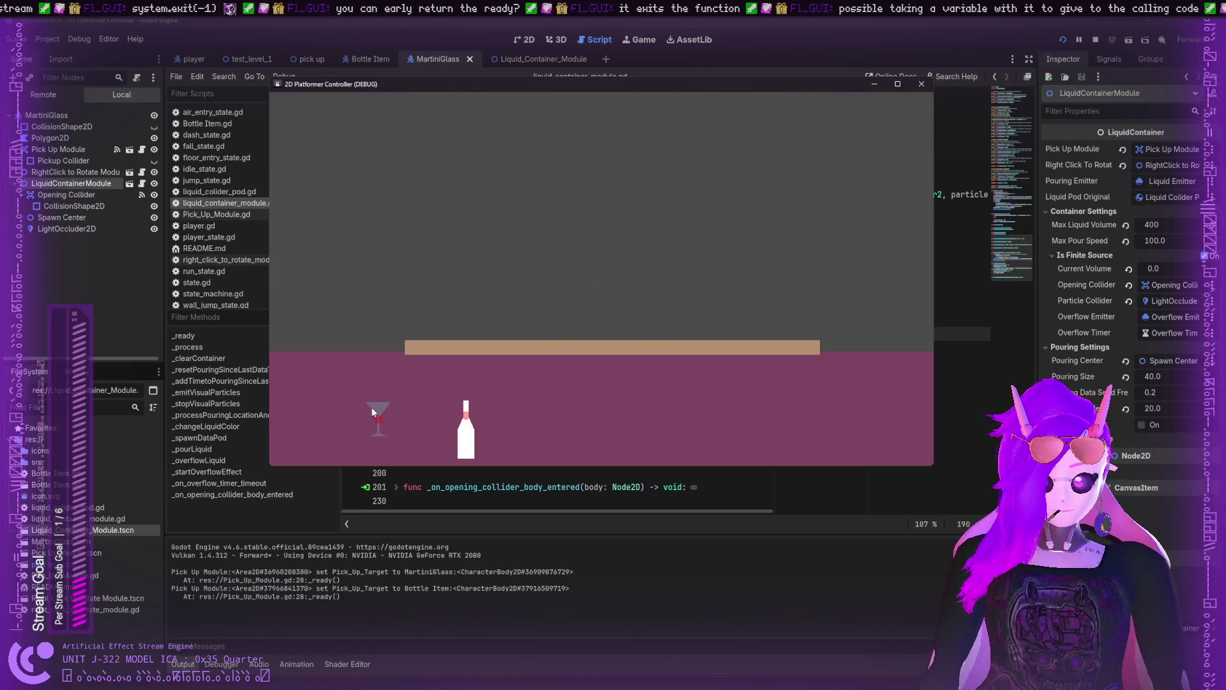
pyautogui.moveTo(465, 404)
pyautogui.mouseDown()
pyautogui.moveTo(548, 252)
pyautogui.moveTo(523, 256)
pyautogui.mouseUp()
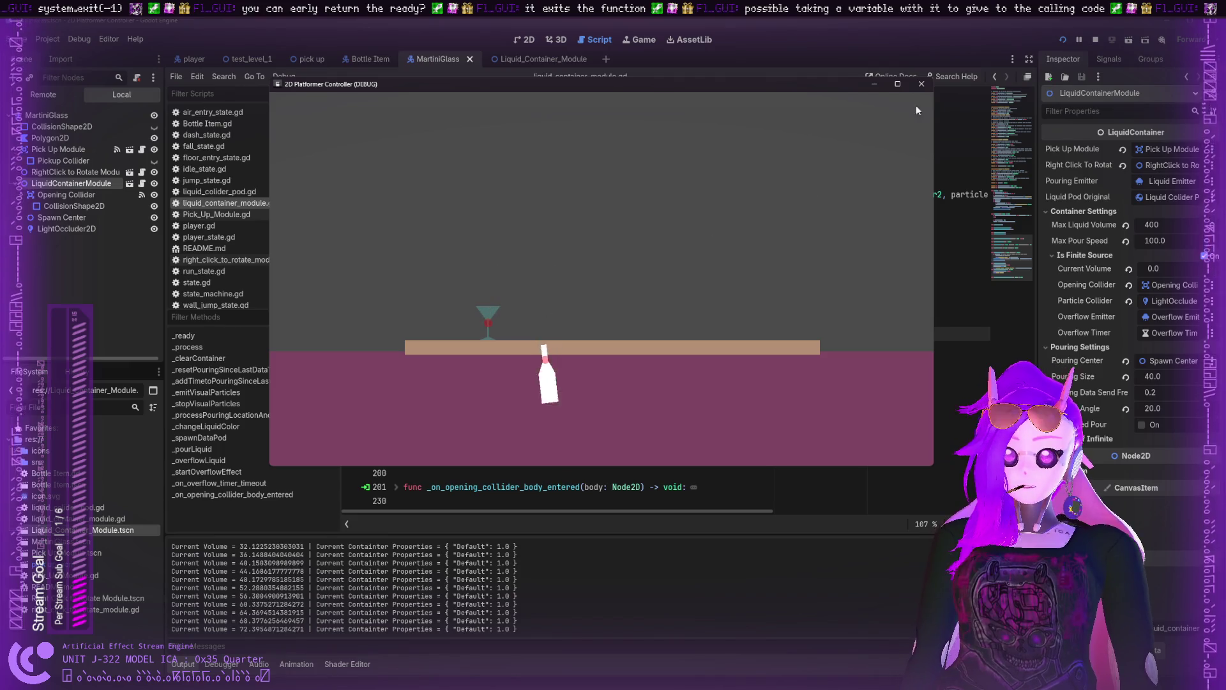
pyautogui.press('F8')
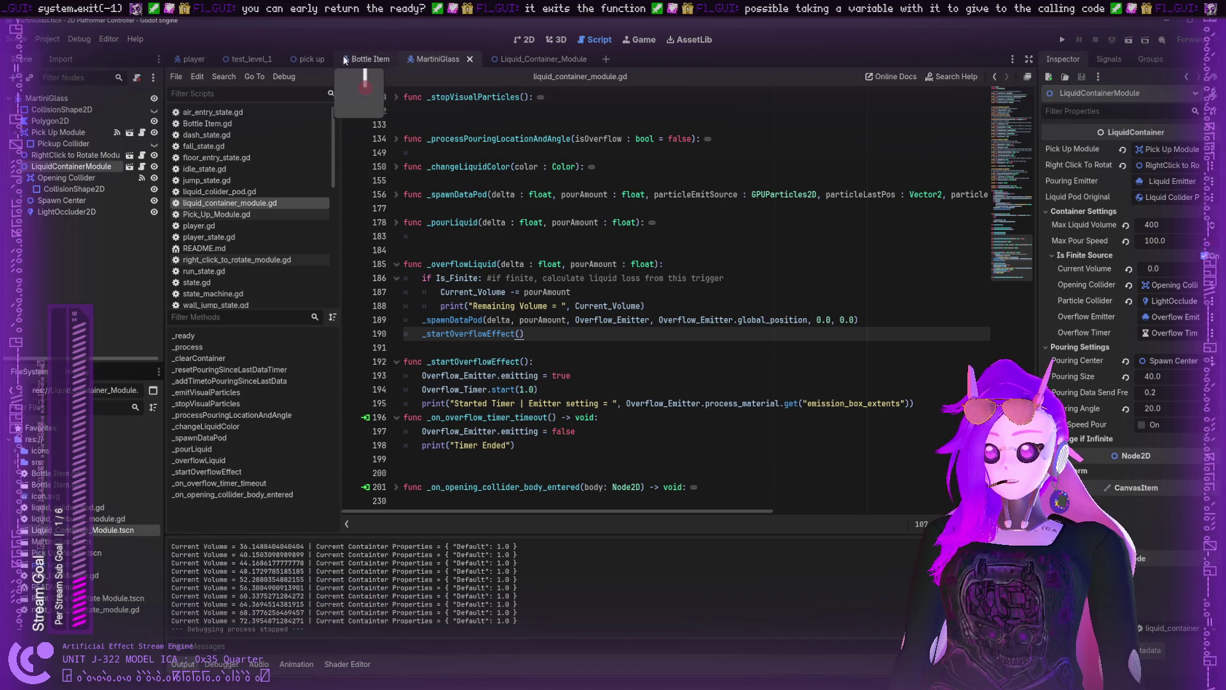
pyautogui.click(374, 60)
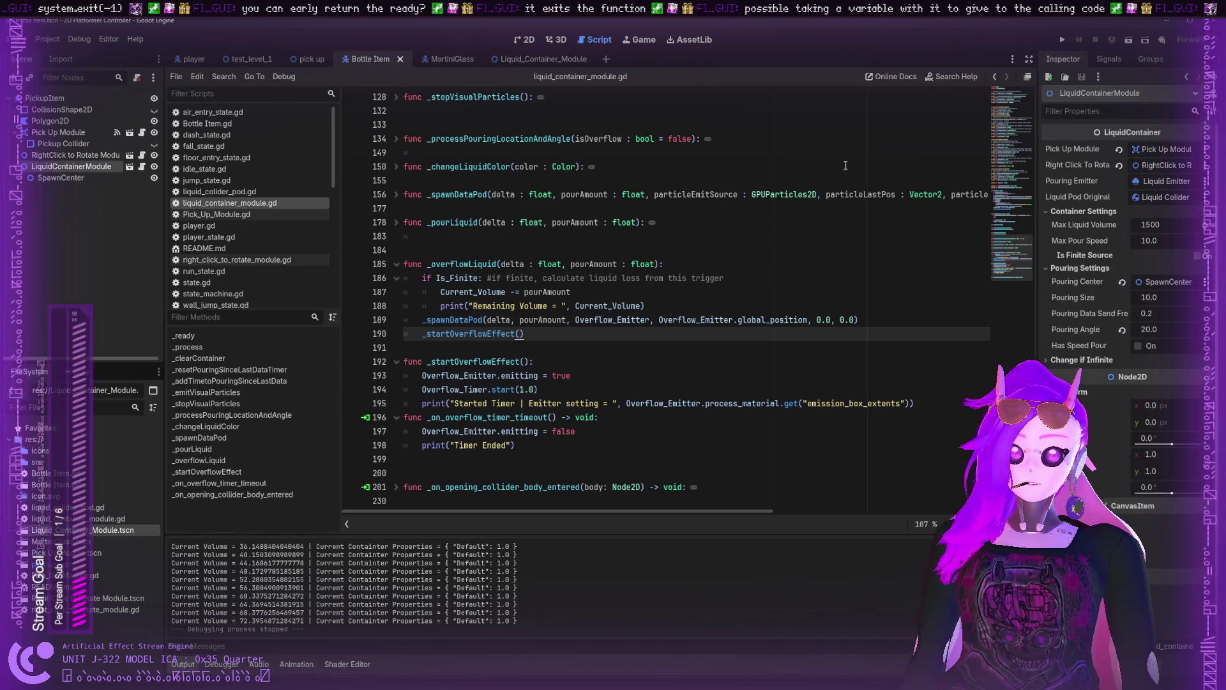
# - Set the bottle's Max Pour Speed to 100
pyautogui.click(1159, 239)
pyautogui.write('100')
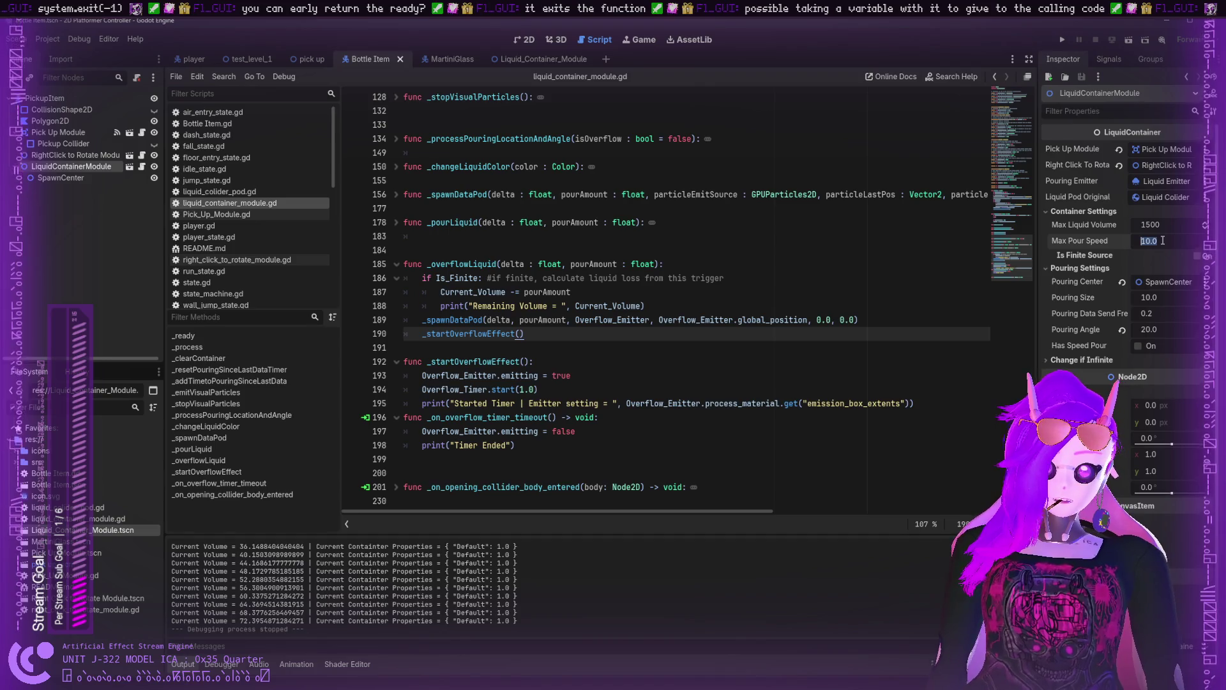
pyautogui.press('Return')
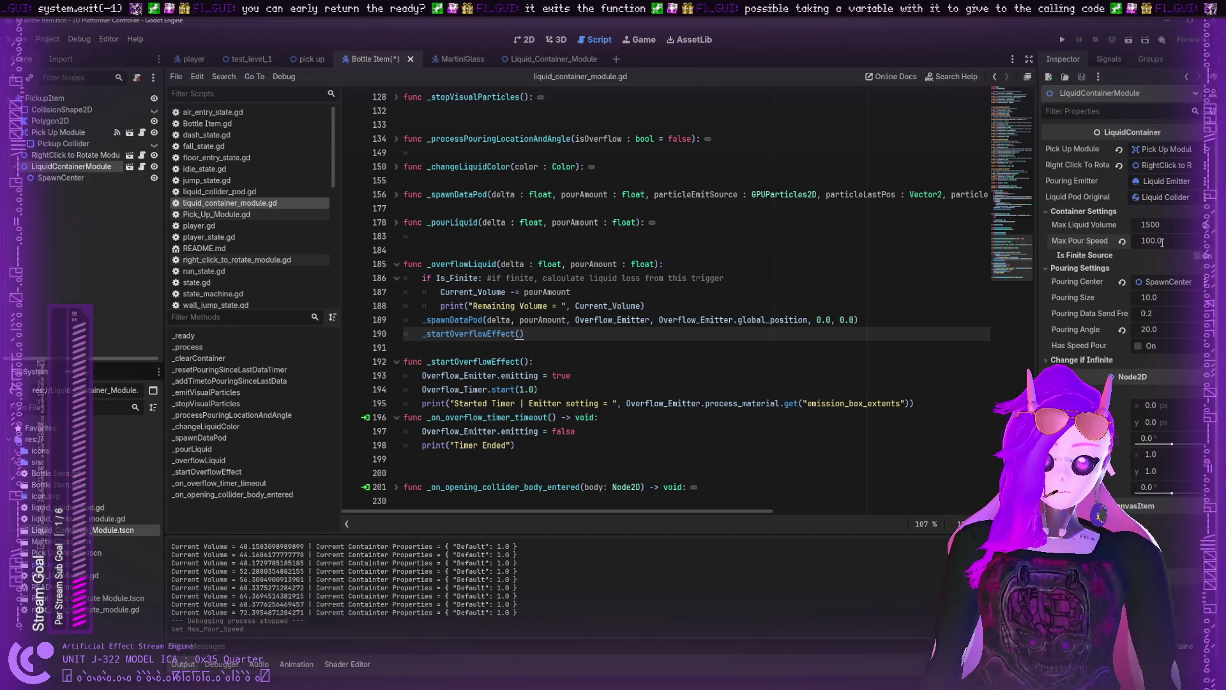
# - Run the game, place the martini glass on the table, pour the bottle into it, then open Liquid_Container_Module
pyautogui.press('F5')
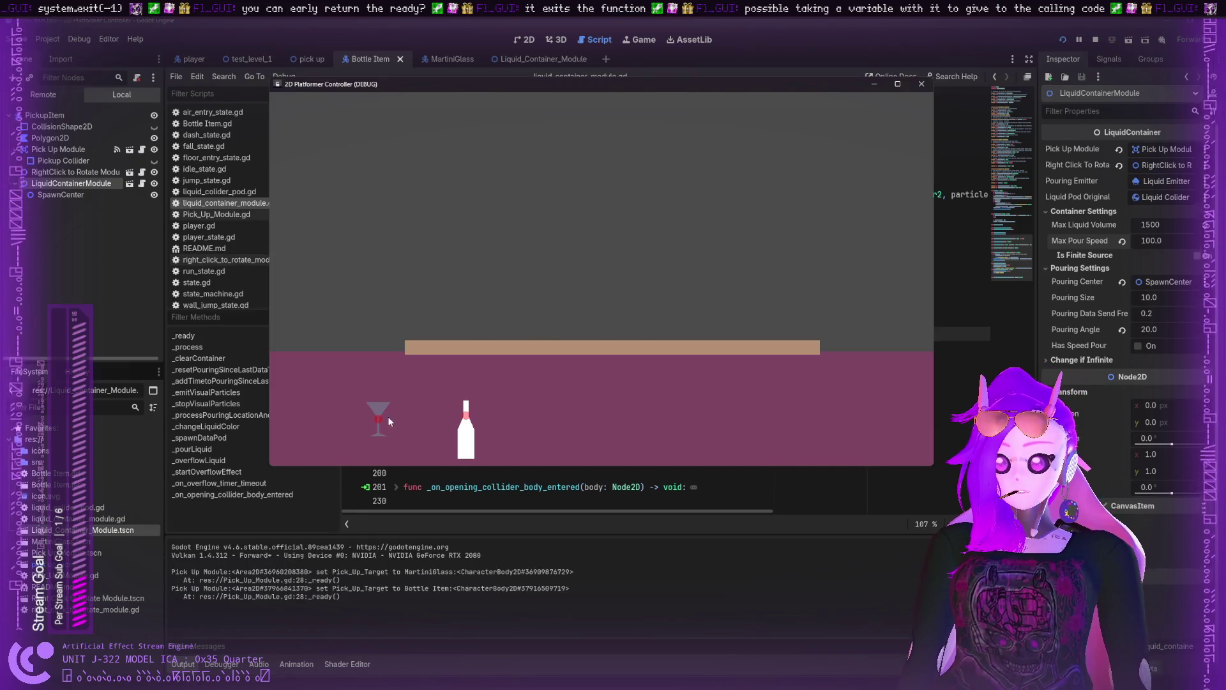
pyautogui.moveTo(389, 417)
pyautogui.mouseDown()
pyautogui.moveTo(490, 279)
pyautogui.moveTo(501, 300)
pyautogui.mouseUp()
pyautogui.moveTo(460, 445)
pyautogui.mouseDown()
pyautogui.moveTo(528, 262)
pyautogui.moveTo(512, 273)
pyautogui.moveTo(559, 270)
pyautogui.mouseUp()
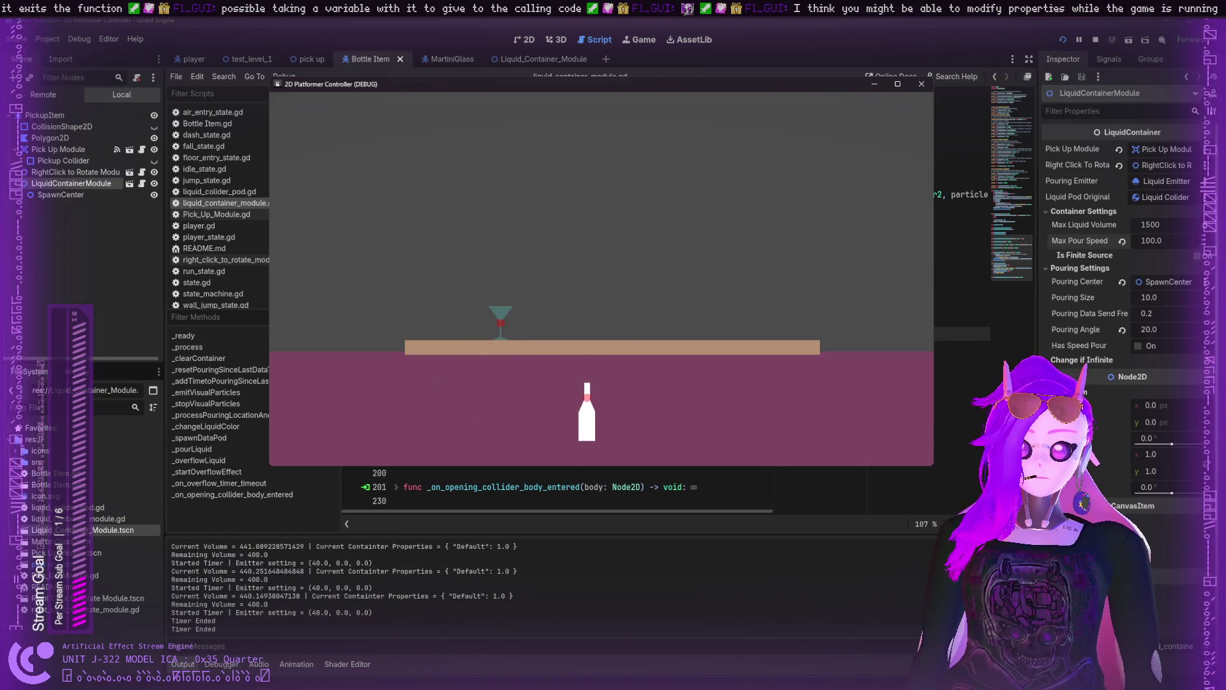
pyautogui.hotkey('alt', 'Tab')
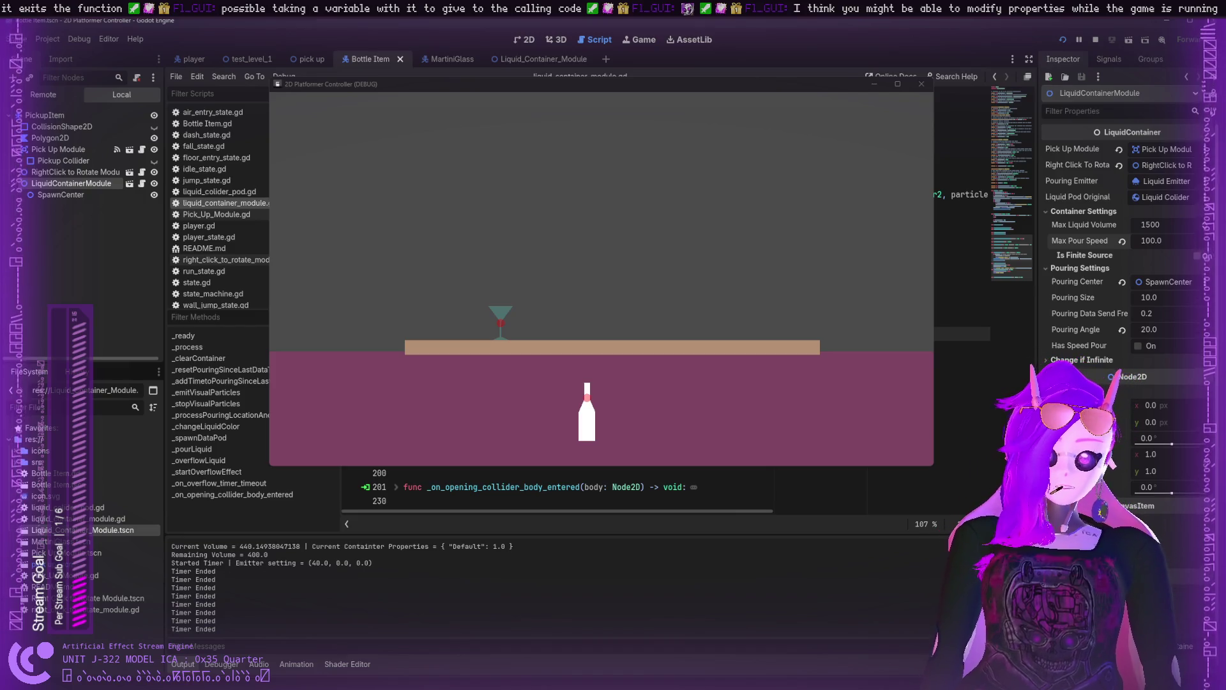
pyautogui.click(519, 59)
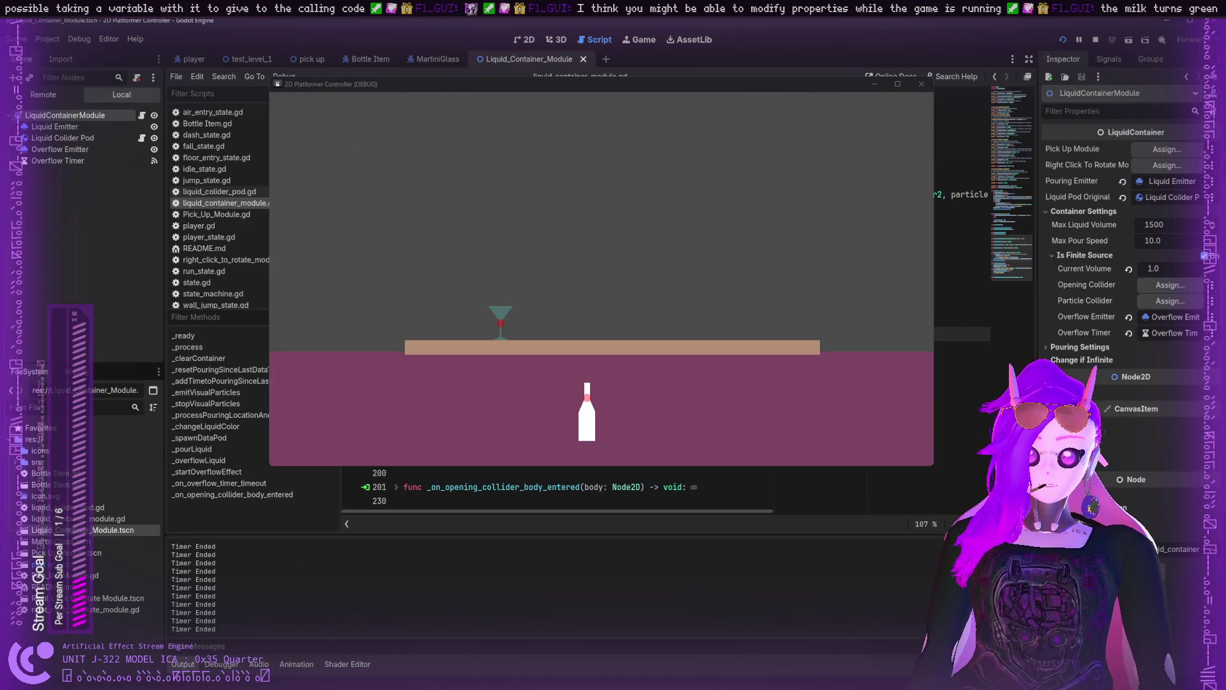
# - Change the Overflow Emitter's particle collision mode in the Inspector
pyautogui.click(1060, 347)
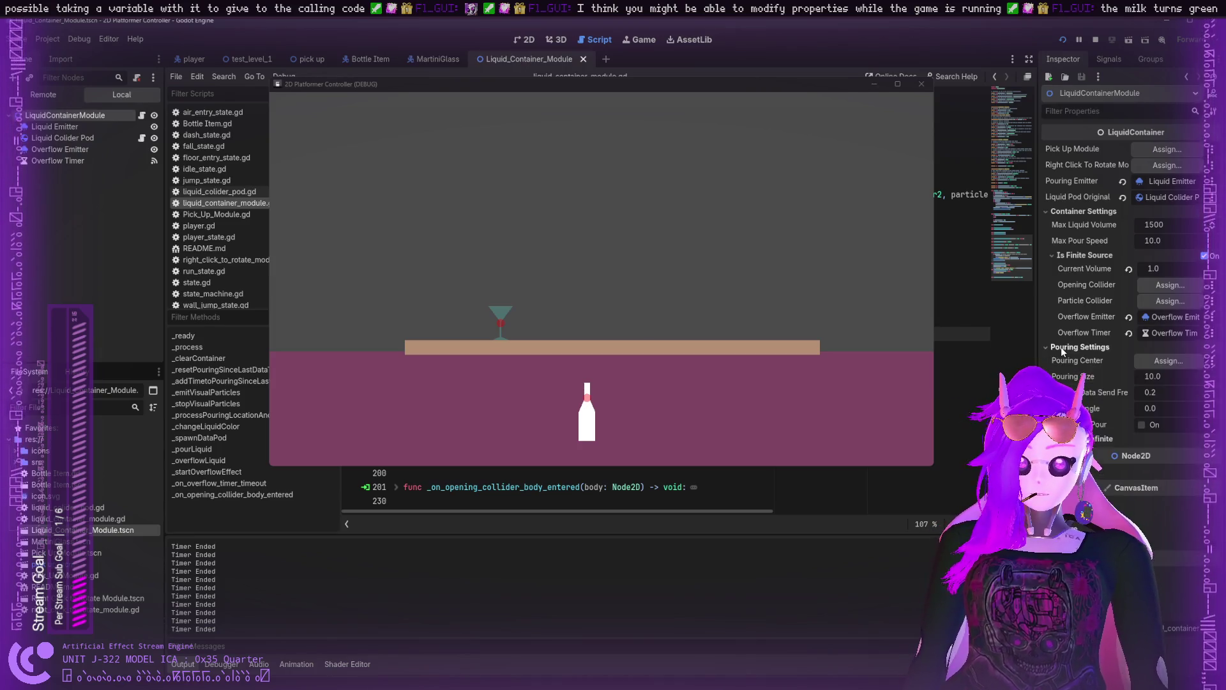
pyautogui.click(1066, 347)
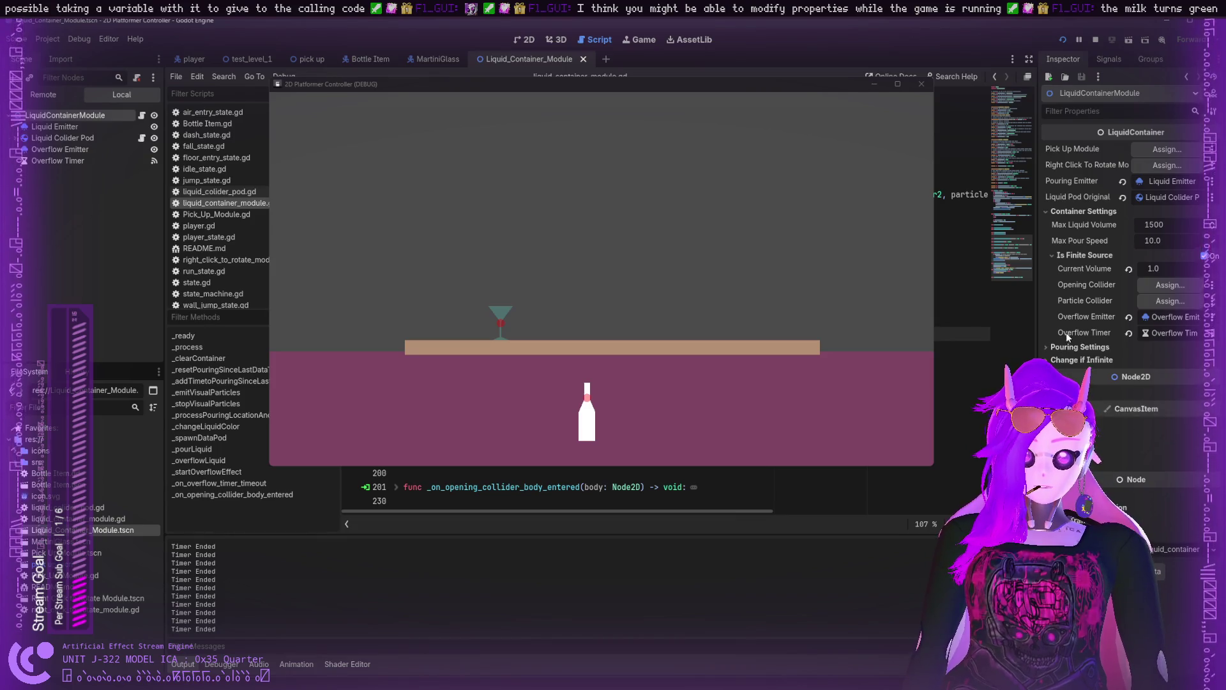
pyautogui.click(61, 148)
pyautogui.scroll(-1, 1151, 423)
pyautogui.click(1156, 424)
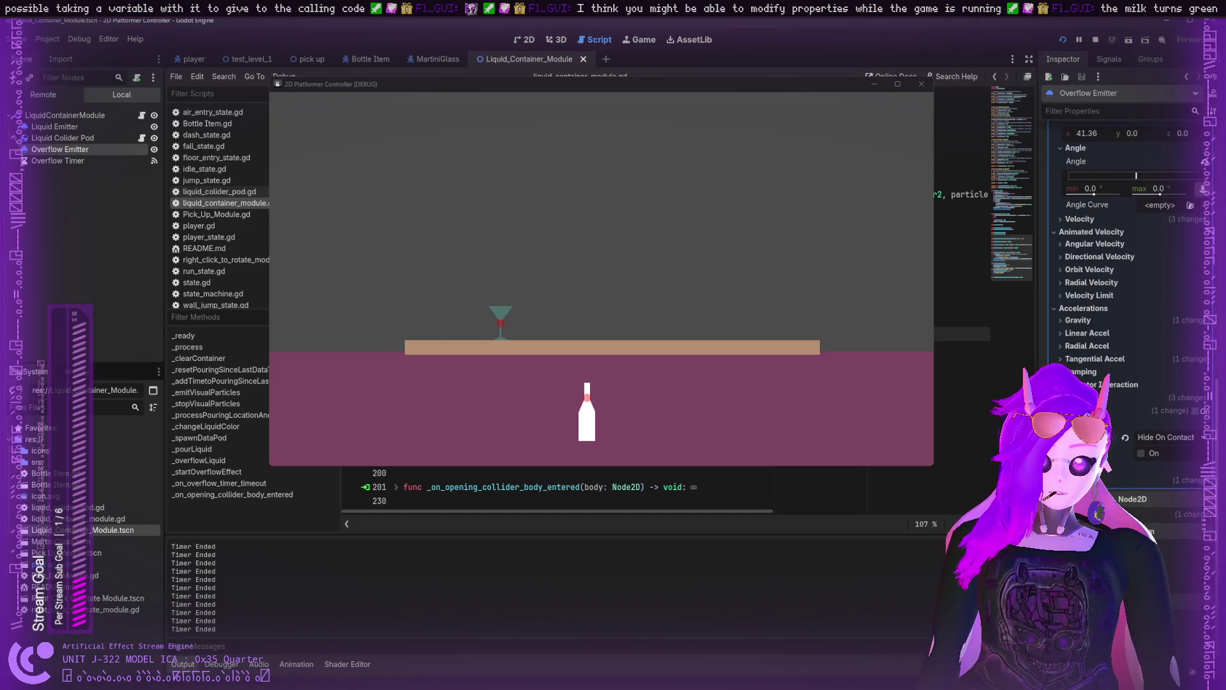
pyautogui.click(1160, 438)
pyautogui.click(1158, 453)
pyautogui.scroll(10, 1090, 229)
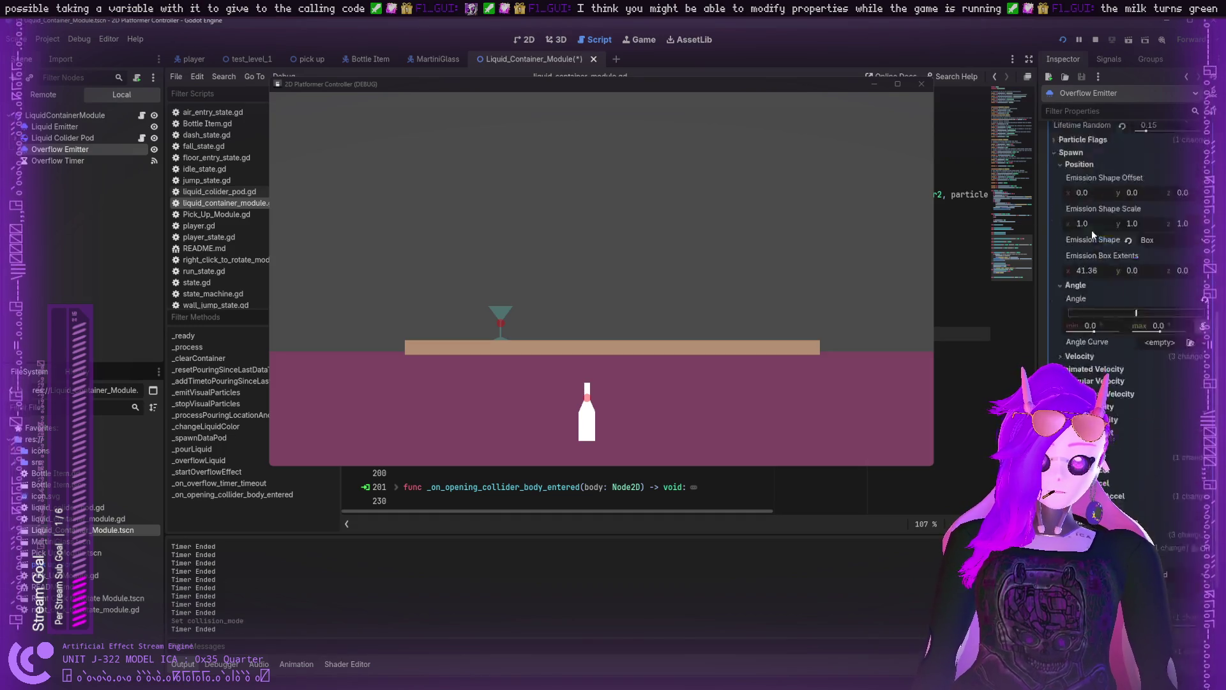
pyautogui.scroll(-2, 1092, 312)
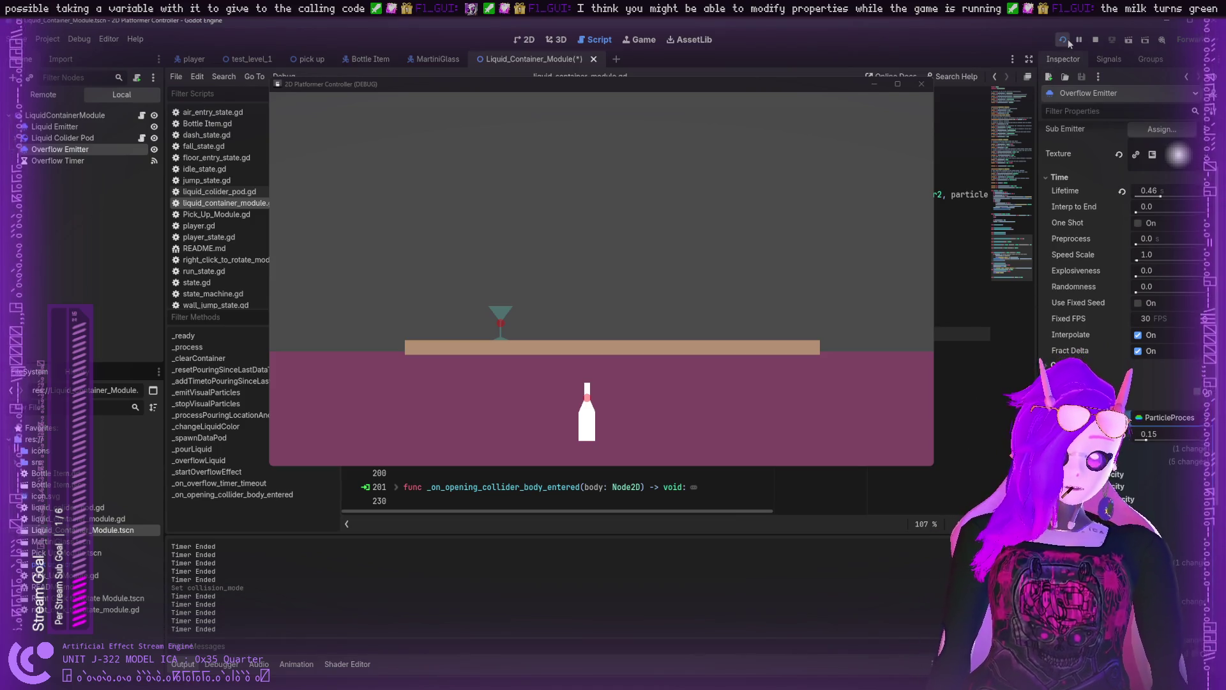
# - Restart the game, place the martini glass on the table and pour the bottle into it
pyautogui.click(1066, 41)
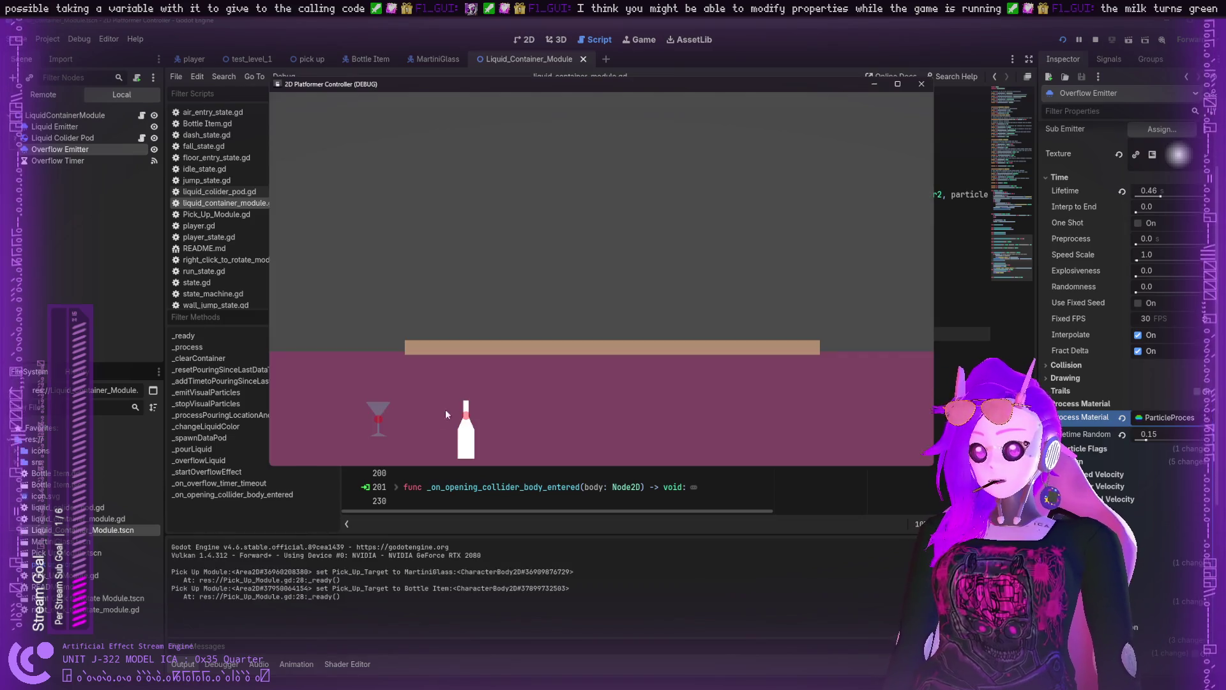
pyautogui.moveTo(378, 415)
pyautogui.mouseDown()
pyautogui.moveTo(412, 363)
pyautogui.moveTo(481, 320)
pyautogui.mouseUp()
pyautogui.moveTo(466, 418)
pyautogui.mouseDown()
pyautogui.moveTo(506, 266)
pyautogui.moveTo(551, 255)
pyautogui.moveTo(553, 294)
pyautogui.mouseUp()
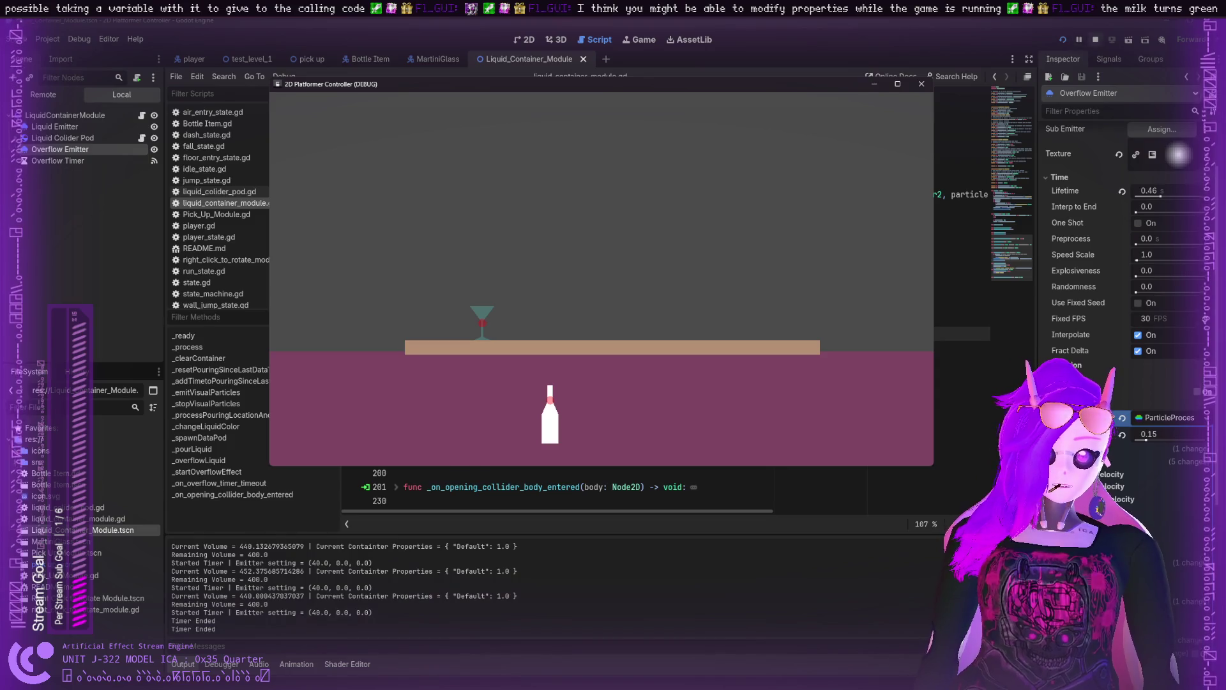
# - Stop the game and change Overflow_Timer.start(1.0) to 0.3 seconds
pyautogui.press('F8')
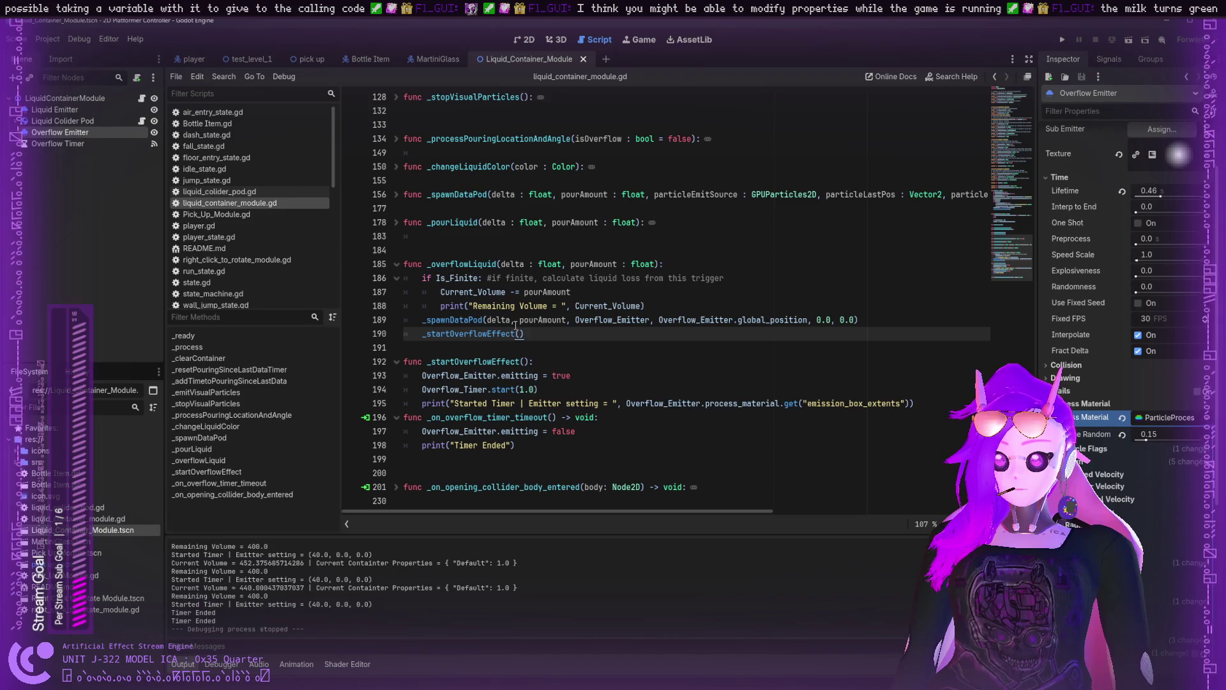
pyautogui.doubleClick(528, 389)
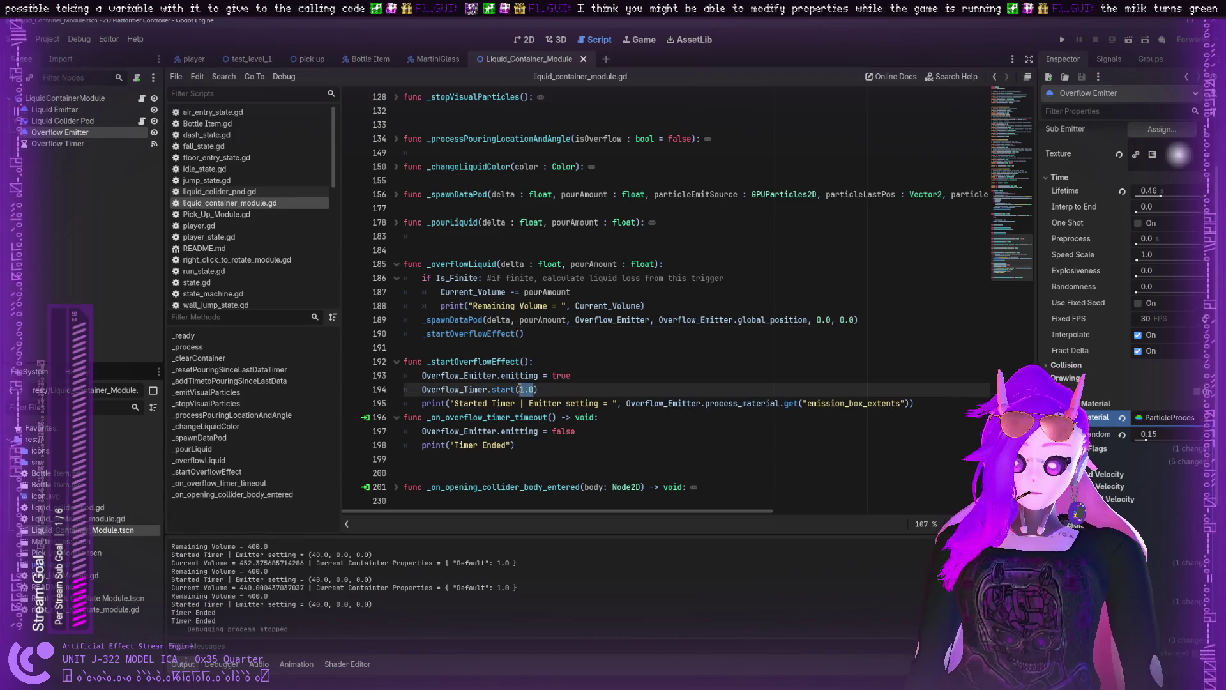
pyautogui.write('3.')
pyautogui.press('BackSpace')
pyautogui.write('3')
pyautogui.press('Right')
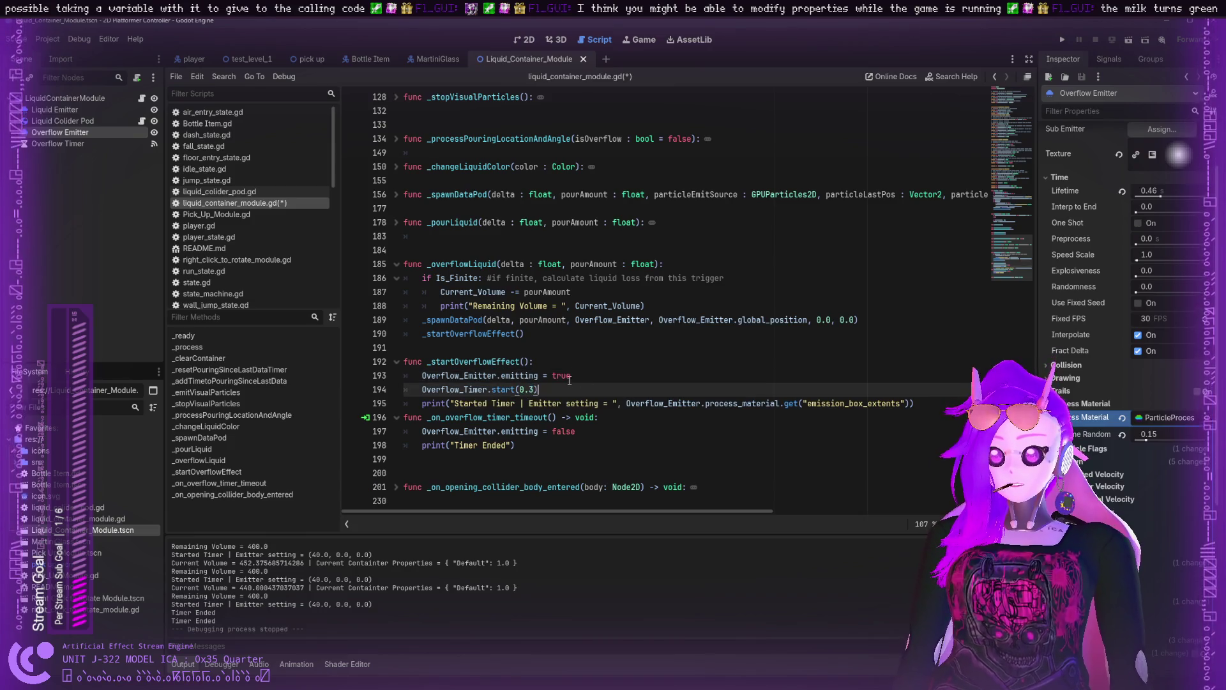
# - Review the overflow timer's timeout function and place the caret on the empty line after it
pyautogui.moveTo(575, 432); pyautogui.dragTo(399, 421)
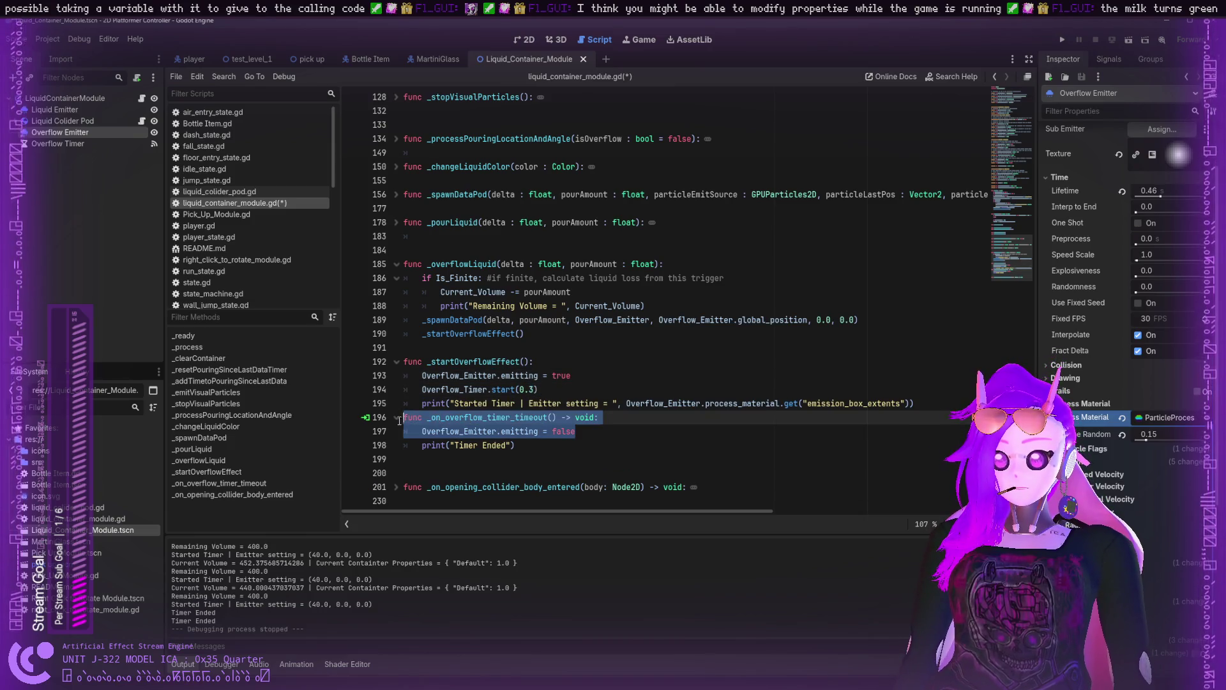
pyautogui.click(530, 445)
pyautogui.click(379, 455)
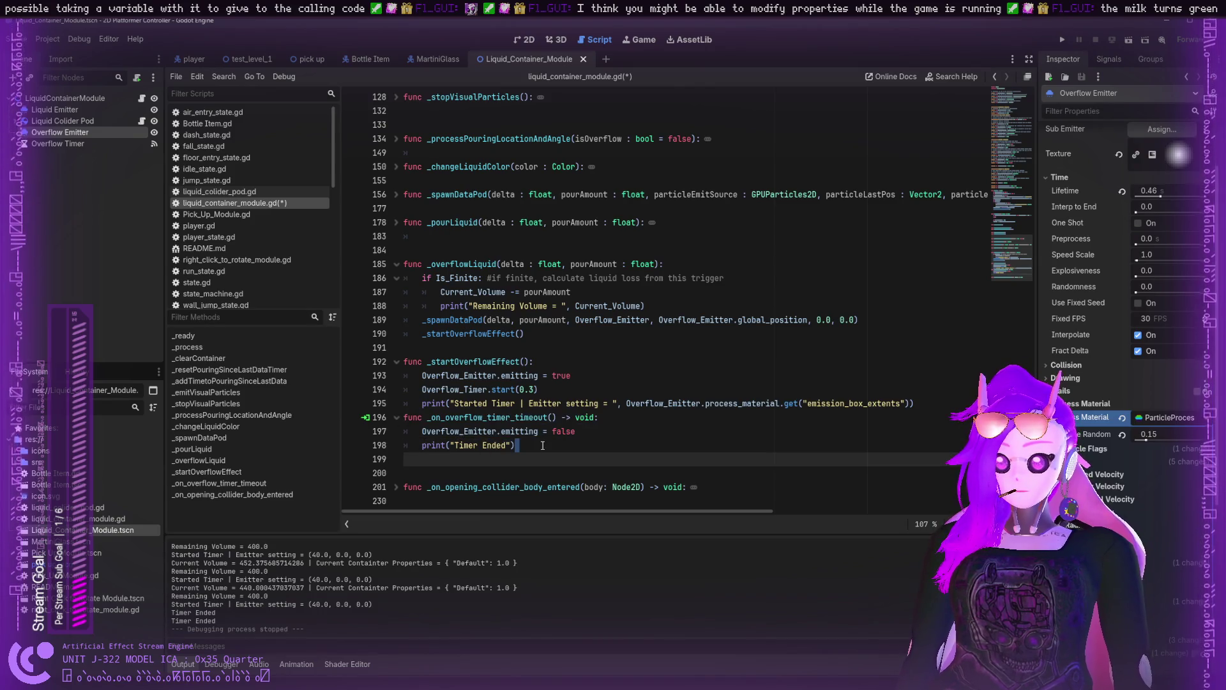
pyautogui.scroll(6, 542, 445)
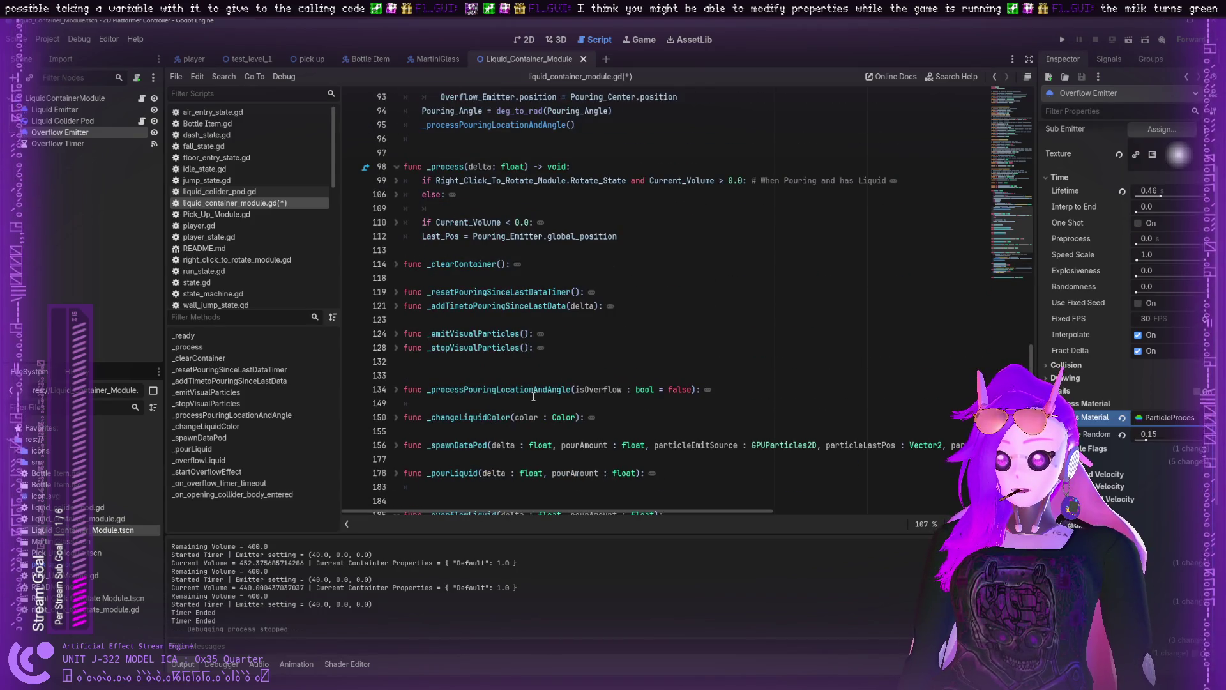
# - Inspect the _changeLiquidColor function and unfold the _on_opening_collider_body_entered handler
pyautogui.click(397, 418)
pyautogui.click(397, 418)
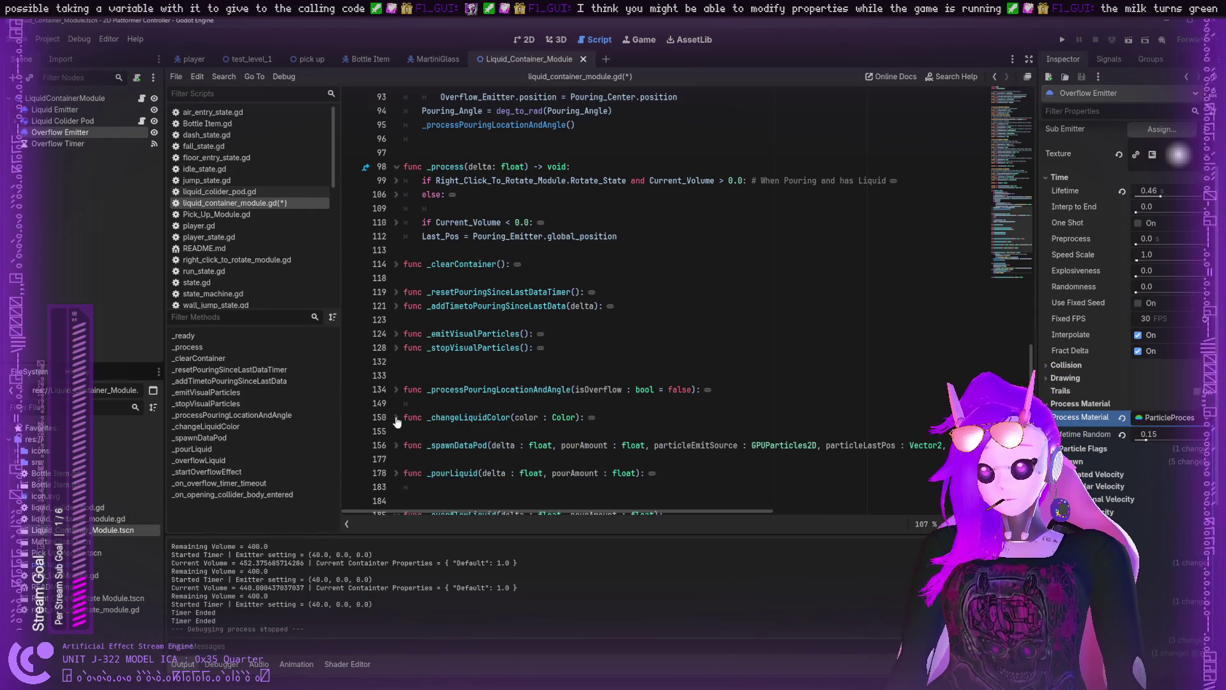
pyautogui.doubleClick(473, 417)
pyautogui.scroll(-6, 473, 417)
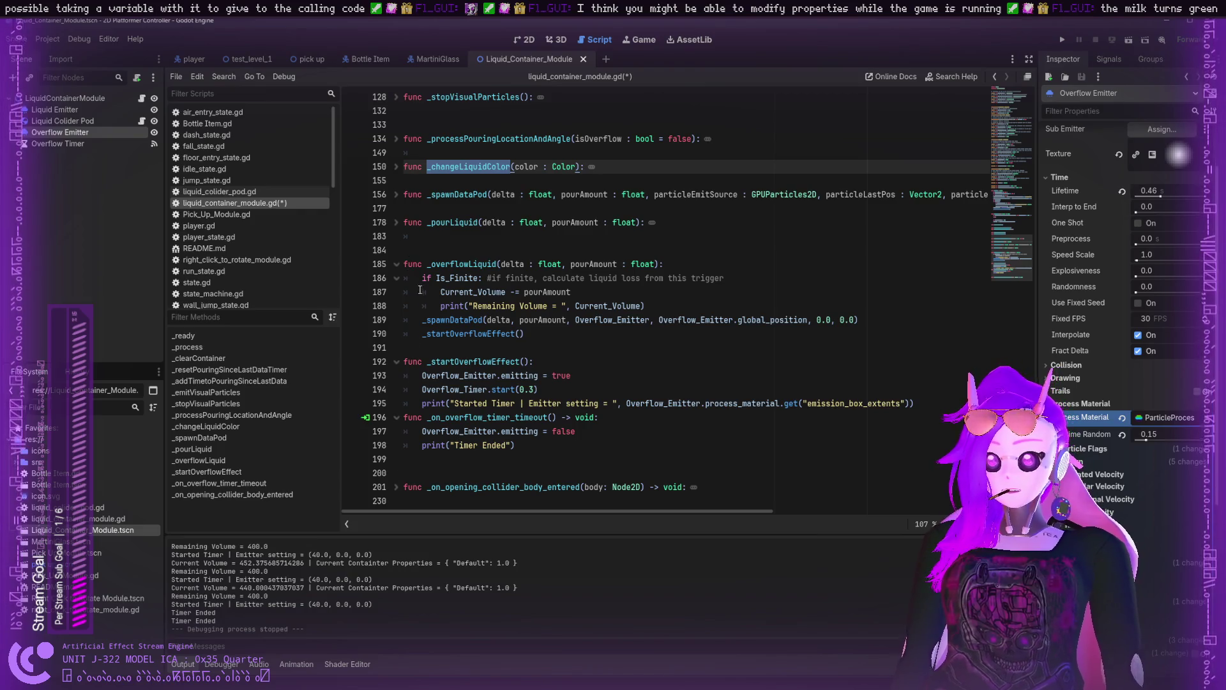
pyautogui.scroll(3, 420, 289)
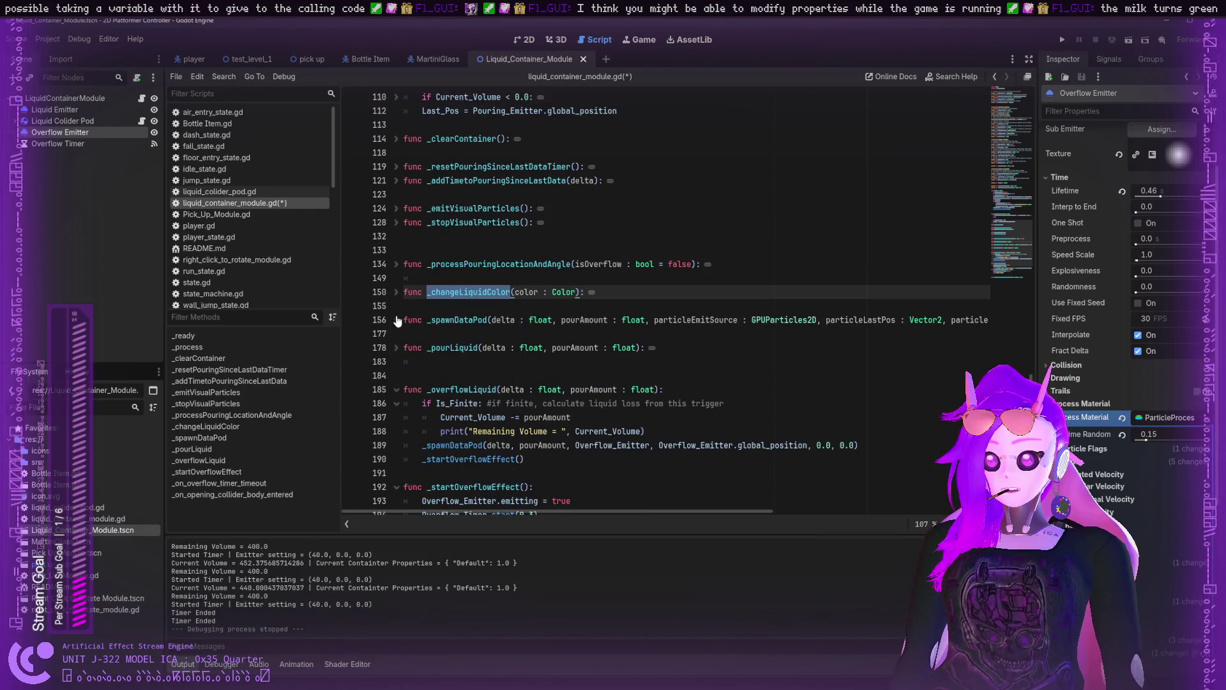
pyautogui.scroll(-3, 411, 264)
pyautogui.click(395, 485)
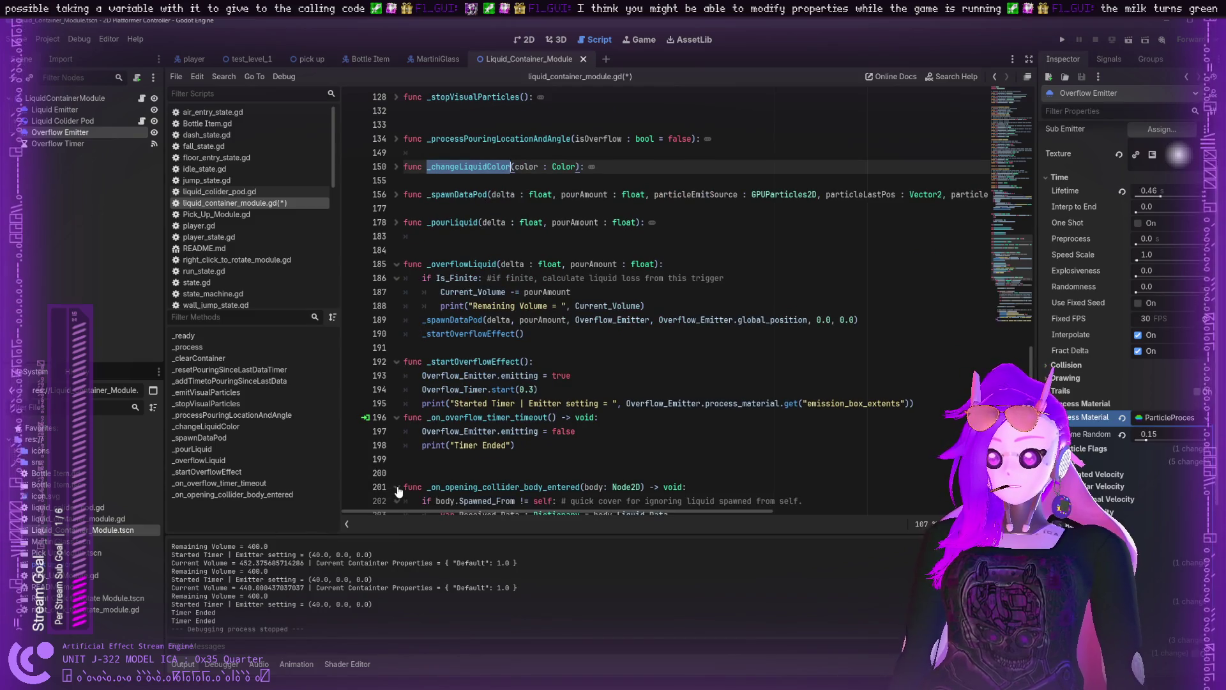
pyautogui.scroll(-7, 439, 369)
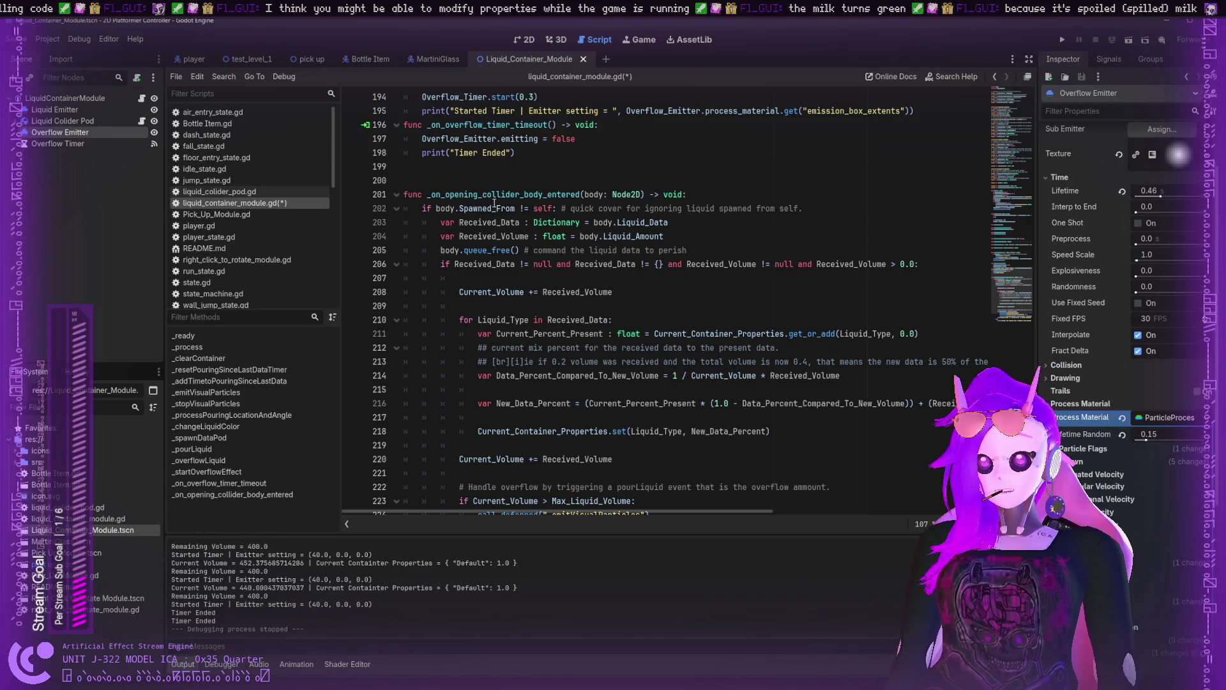
pyautogui.scroll(-2, 472, 207)
pyautogui.scroll(1, 446, 211)
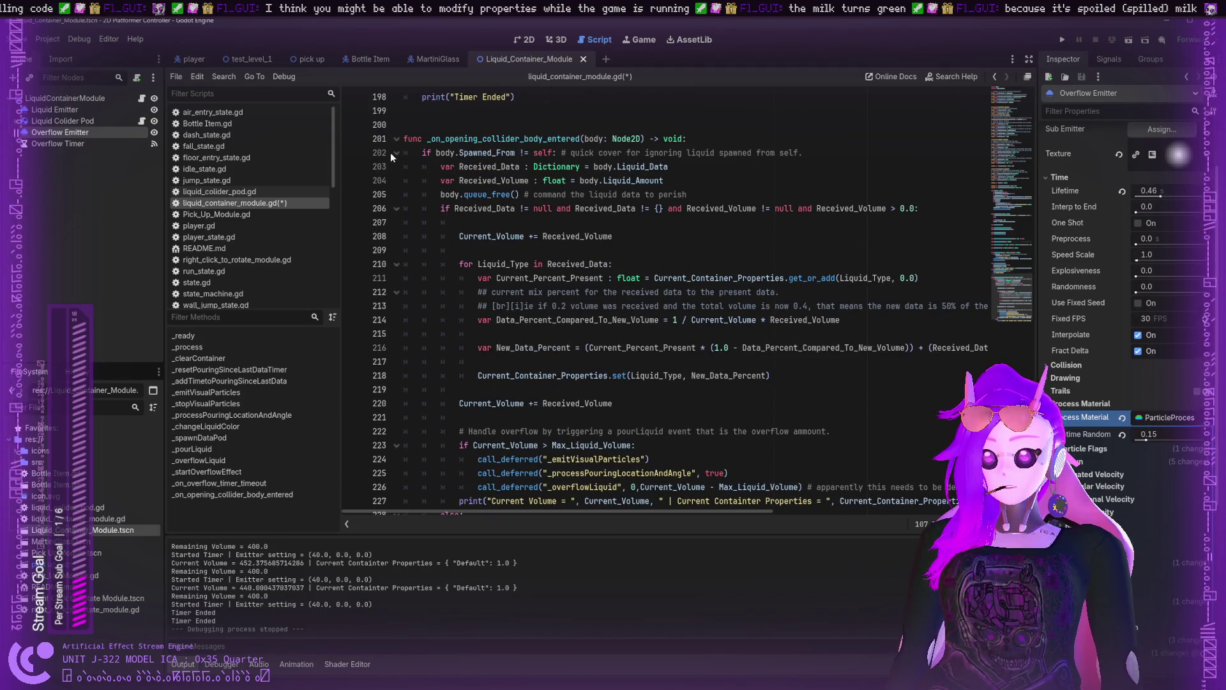
pyautogui.scroll(-1, 393, 158)
# - Collapse the for-loop over Received_Data and begin a _changeLiquidColor( call after the volume update
pyautogui.click(396, 206)
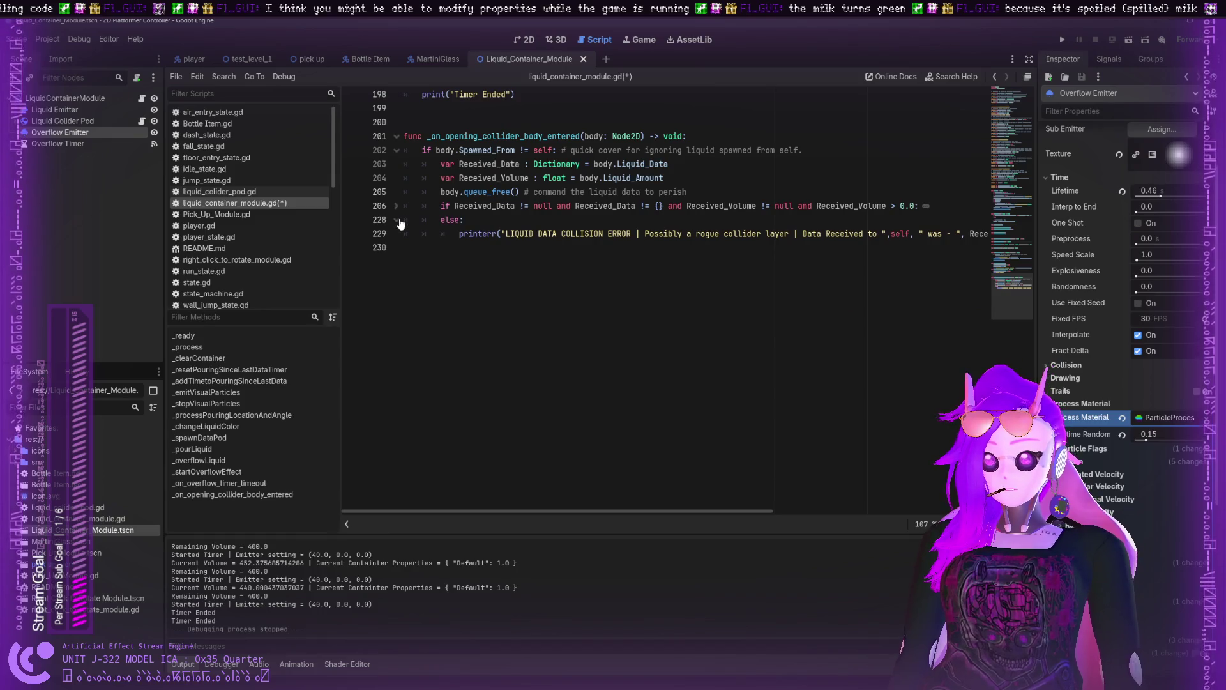
pyautogui.click(396, 206)
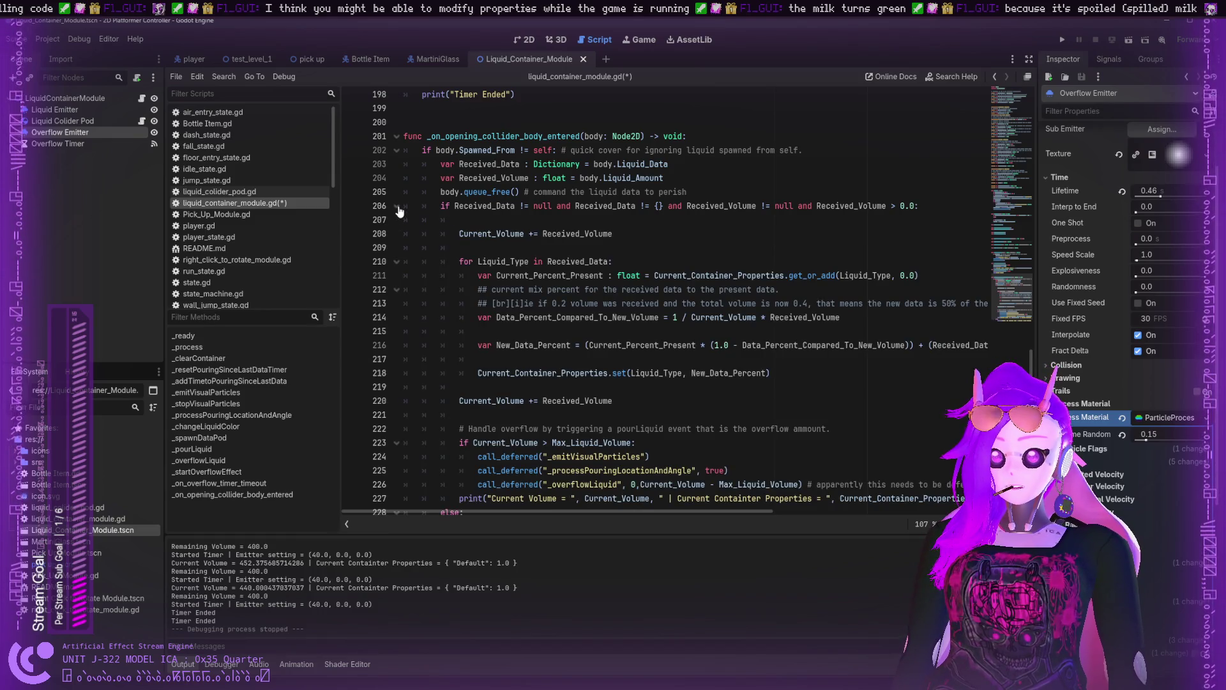
pyautogui.click(456, 221)
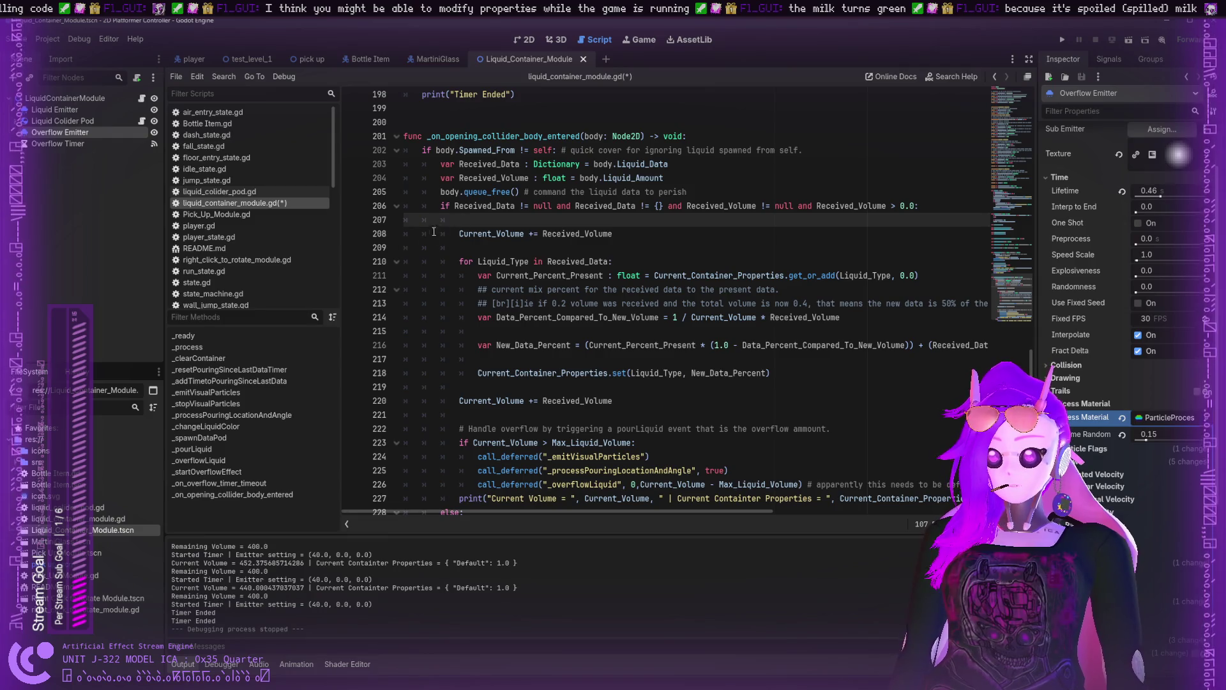
pyautogui.click(483, 245)
pyautogui.click(468, 219)
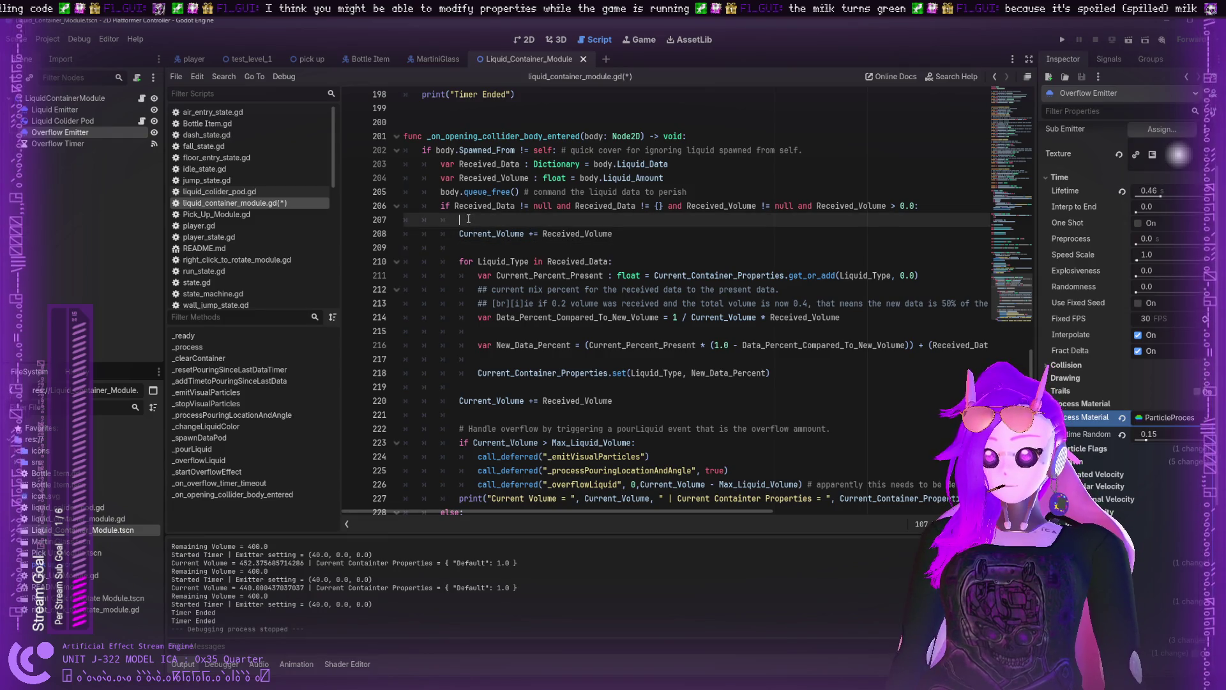
pyautogui.doubleClick(476, 203)
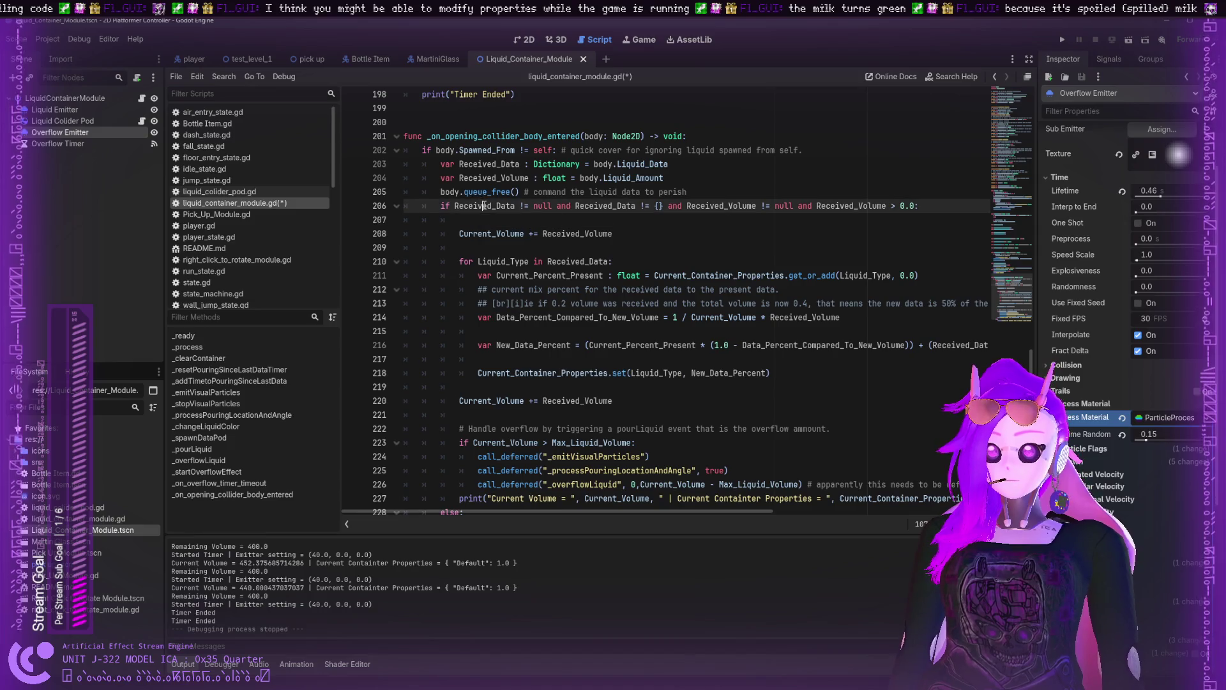
pyautogui.click(485, 235)
pyautogui.click(457, 261)
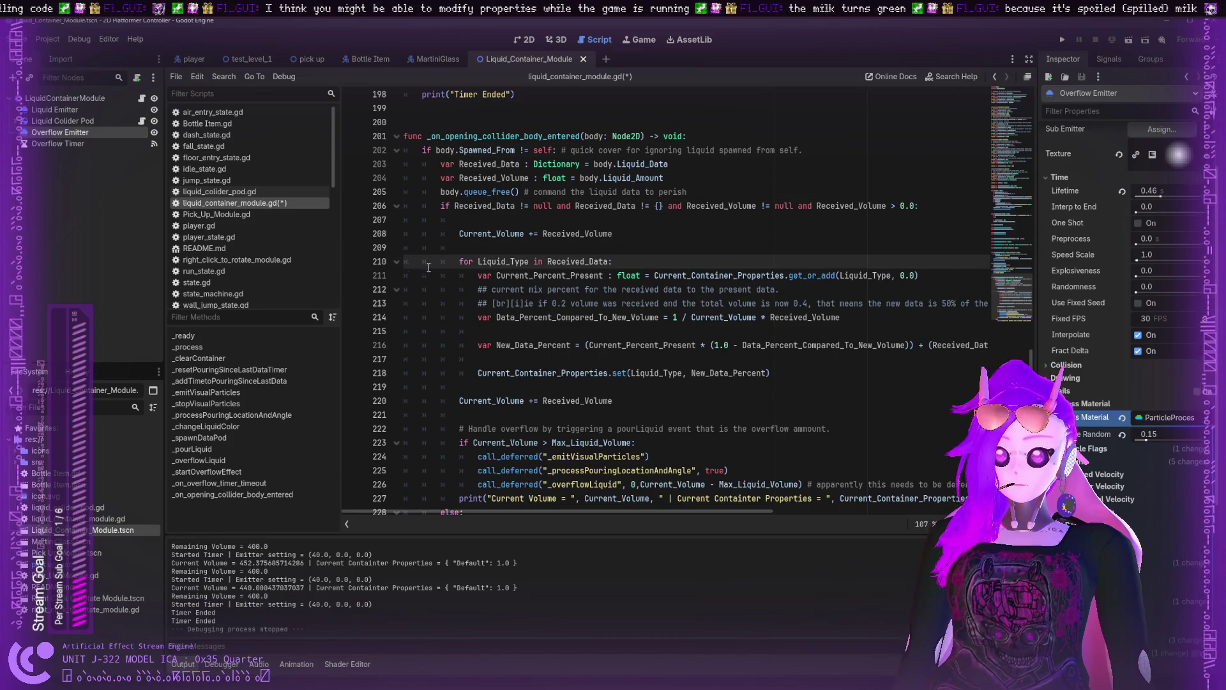
pyautogui.click(395, 262)
pyautogui.click(507, 290)
pyautogui.click(507, 304)
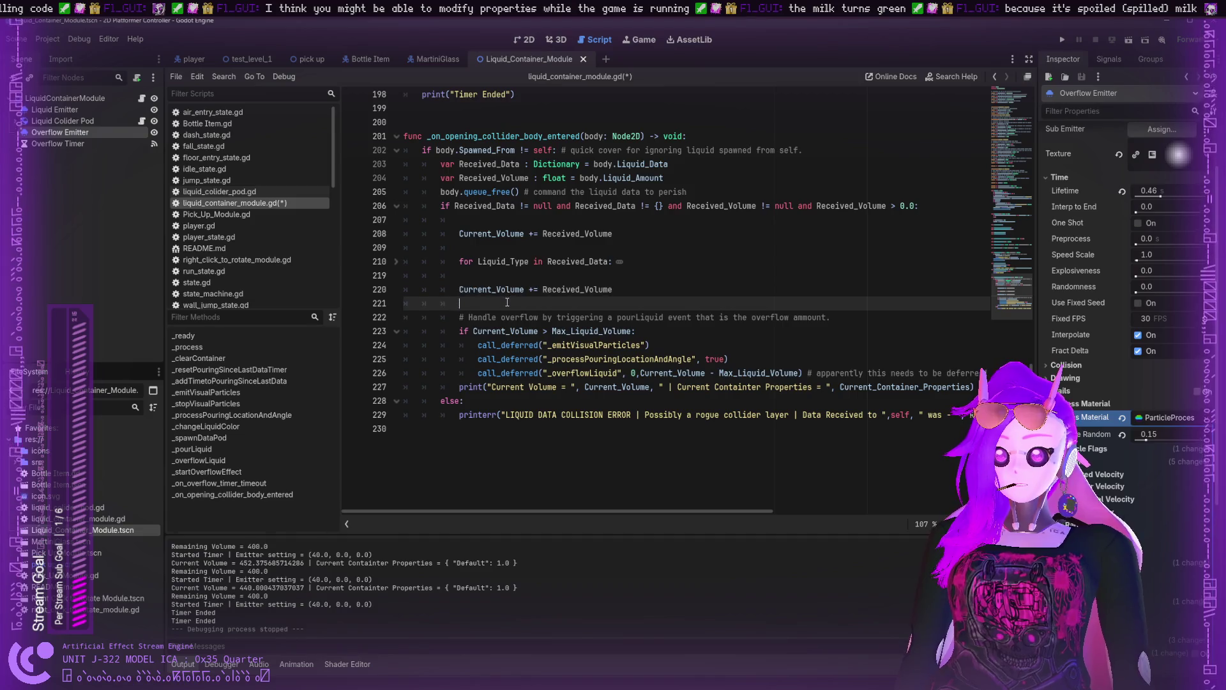
pyautogui.write('_changeLiquidColor')
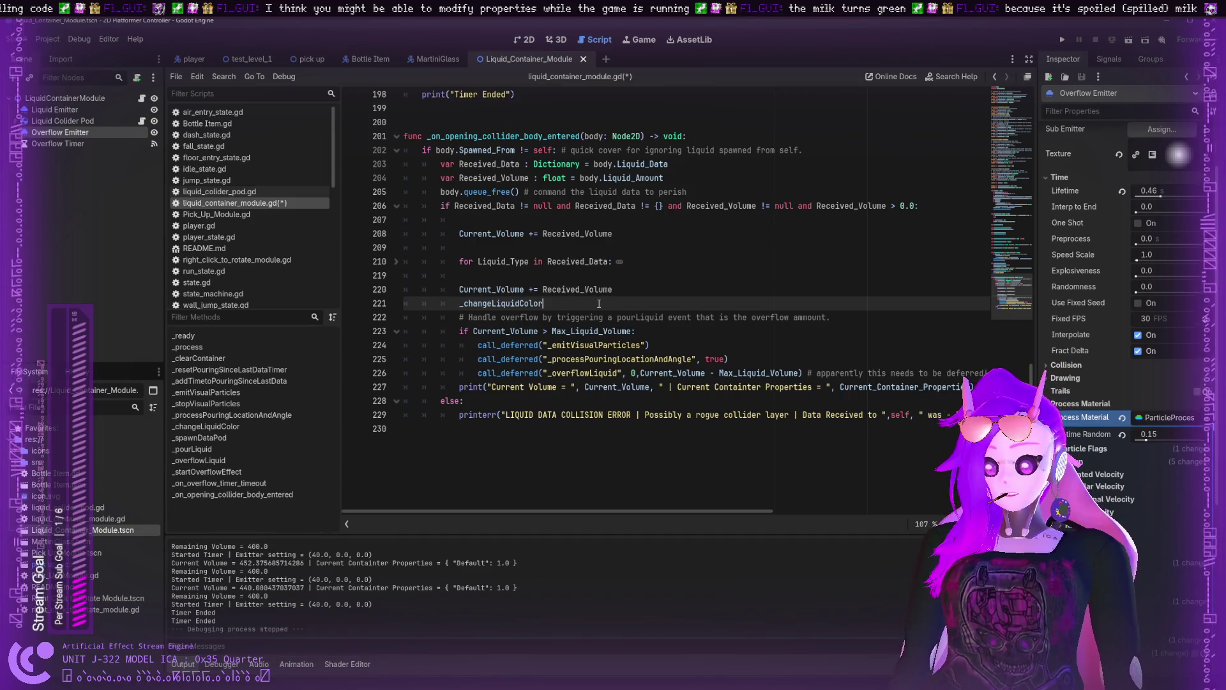
pyautogui.write('(')
# - Complete the call as _changeLiquidColor(Color(1.0, 1.0, 1.0, 1.0)) using the Color autocomplete
pyautogui.press('BackSpace')
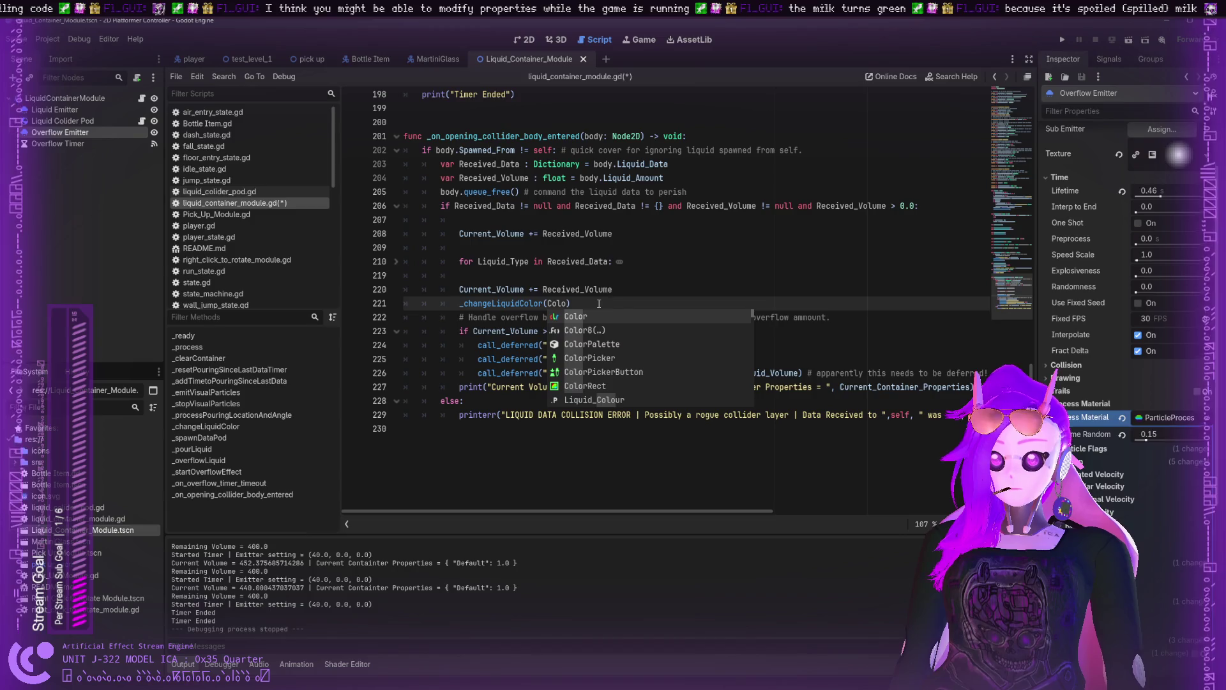
pyautogui.press('BackSpace')
pyautogui.press('BackSpace')
pyautogui.press('BackSpace')
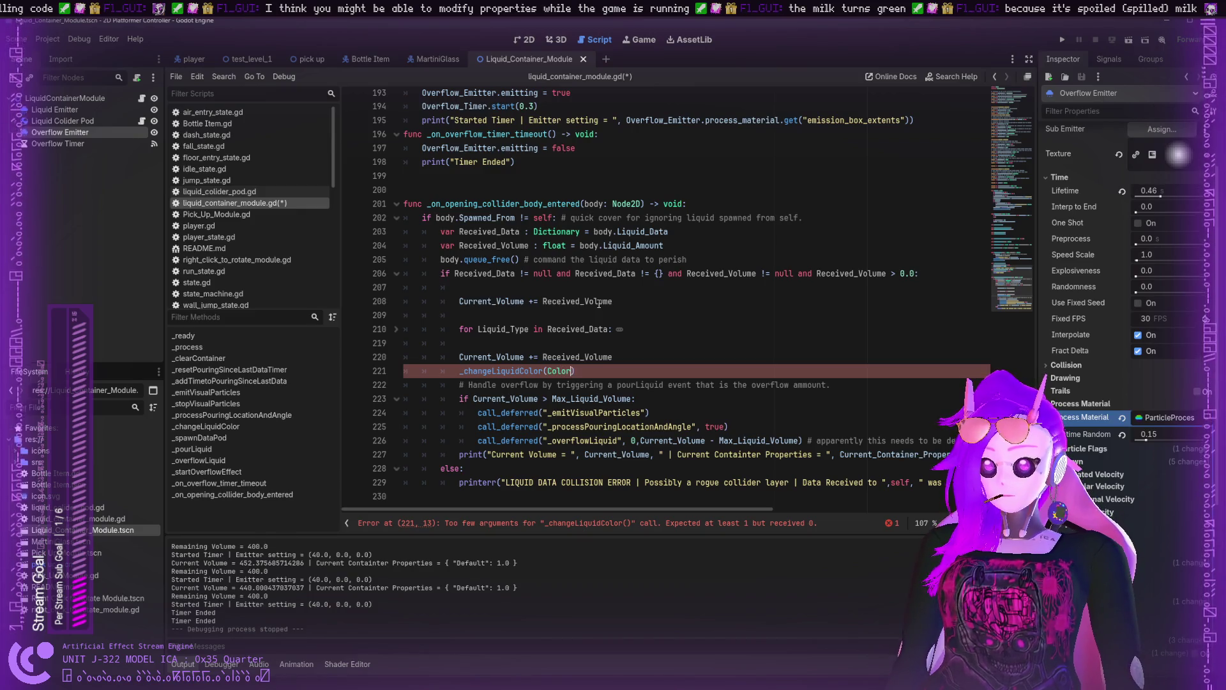
pyautogui.press('Return')
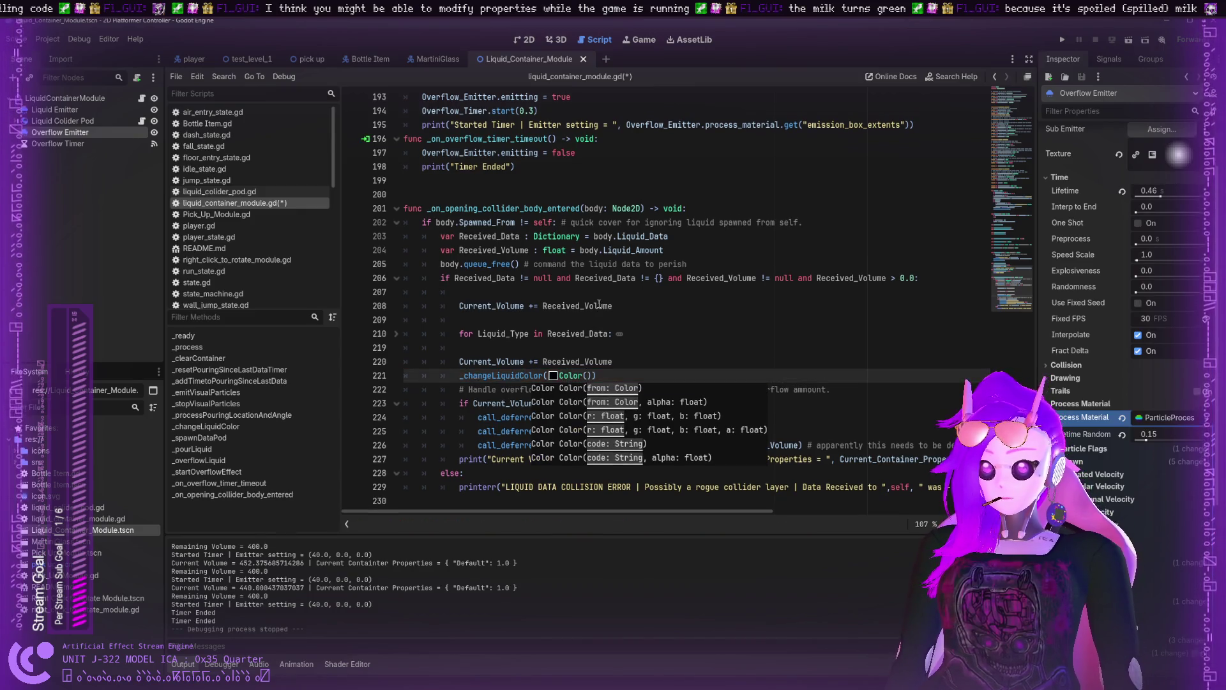
pyautogui.click(551, 377)
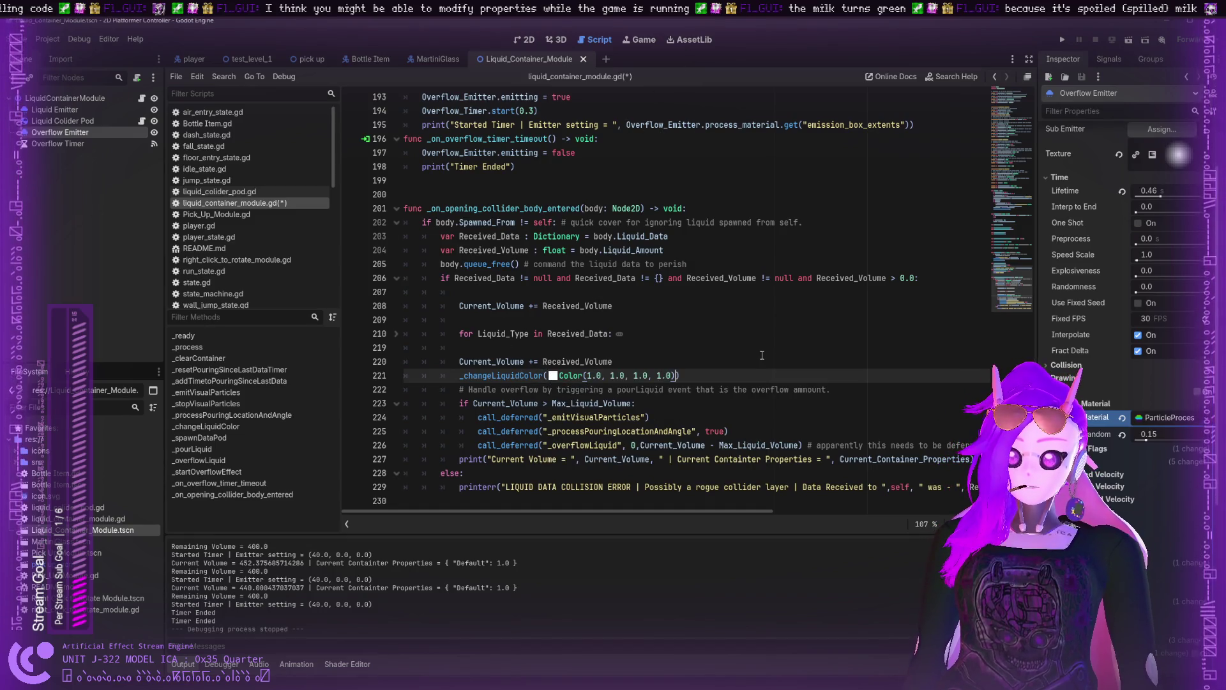
pyautogui.scroll(20, 624, 361)
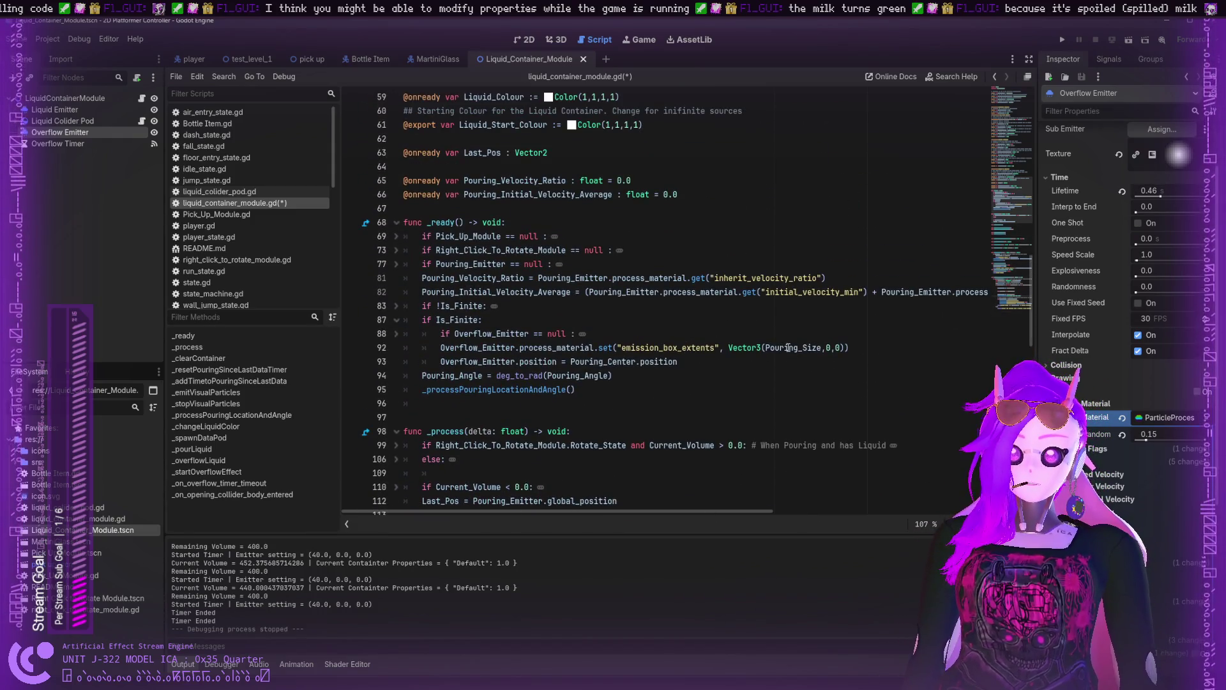
# - In _ready, switch line 92's emission_box_extents Vector3 from Pouring_Size to Pouring_Diameter
pyautogui.click(788, 348)
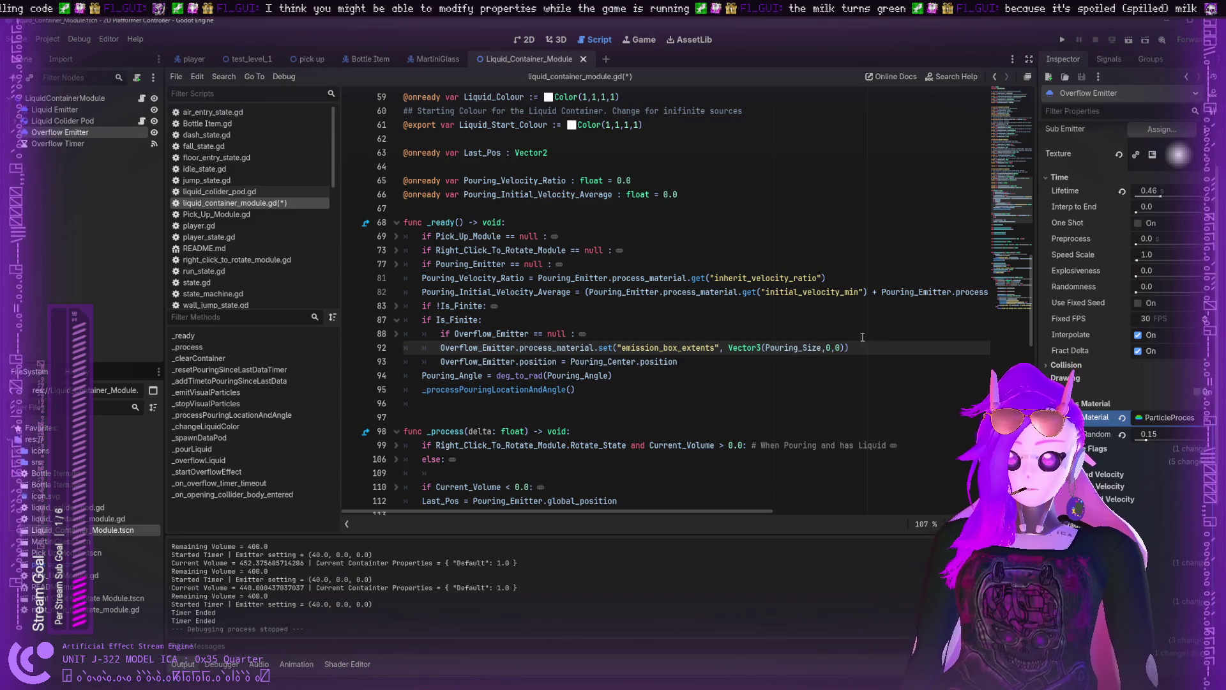
pyautogui.scroll(11, 862, 336)
pyautogui.scroll(3, 843, 339)
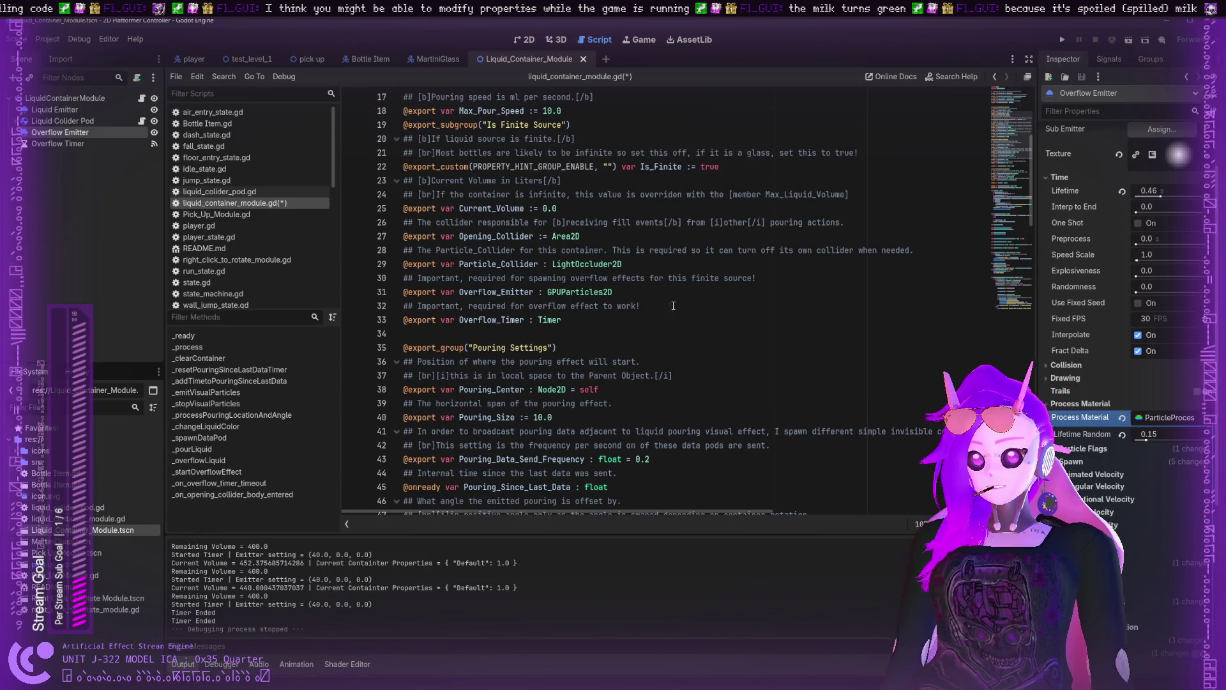
pyautogui.scroll(-10, 578, 287)
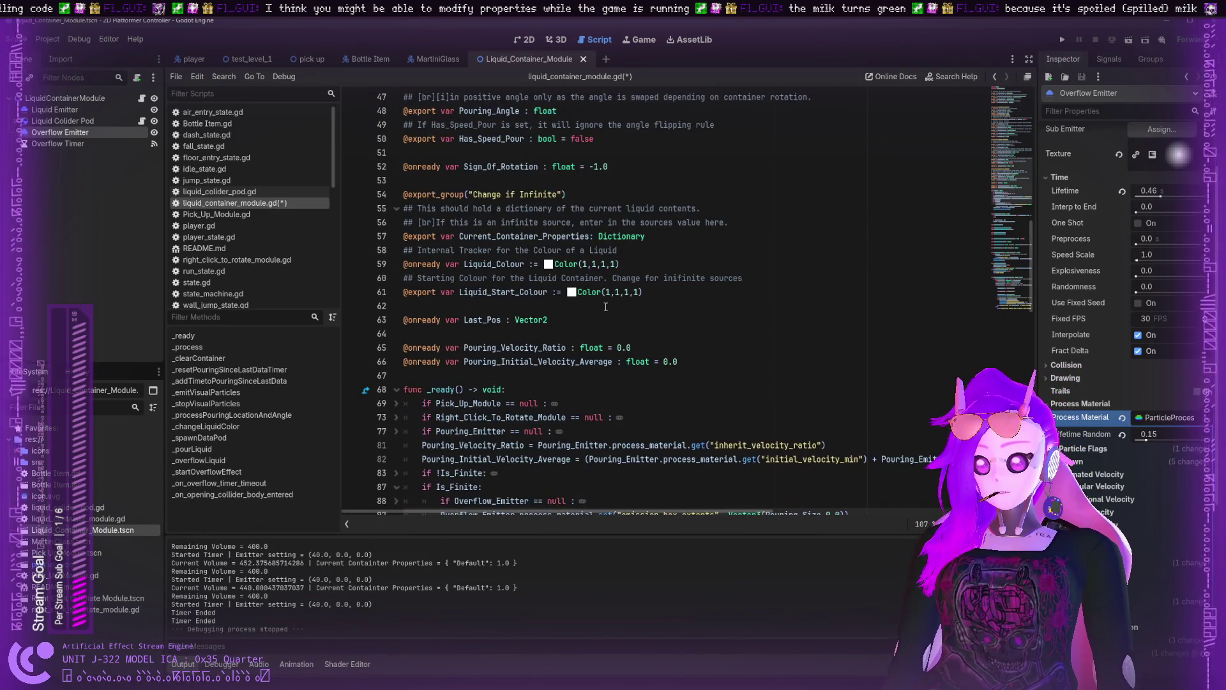
pyautogui.scroll(-3, 797, 389)
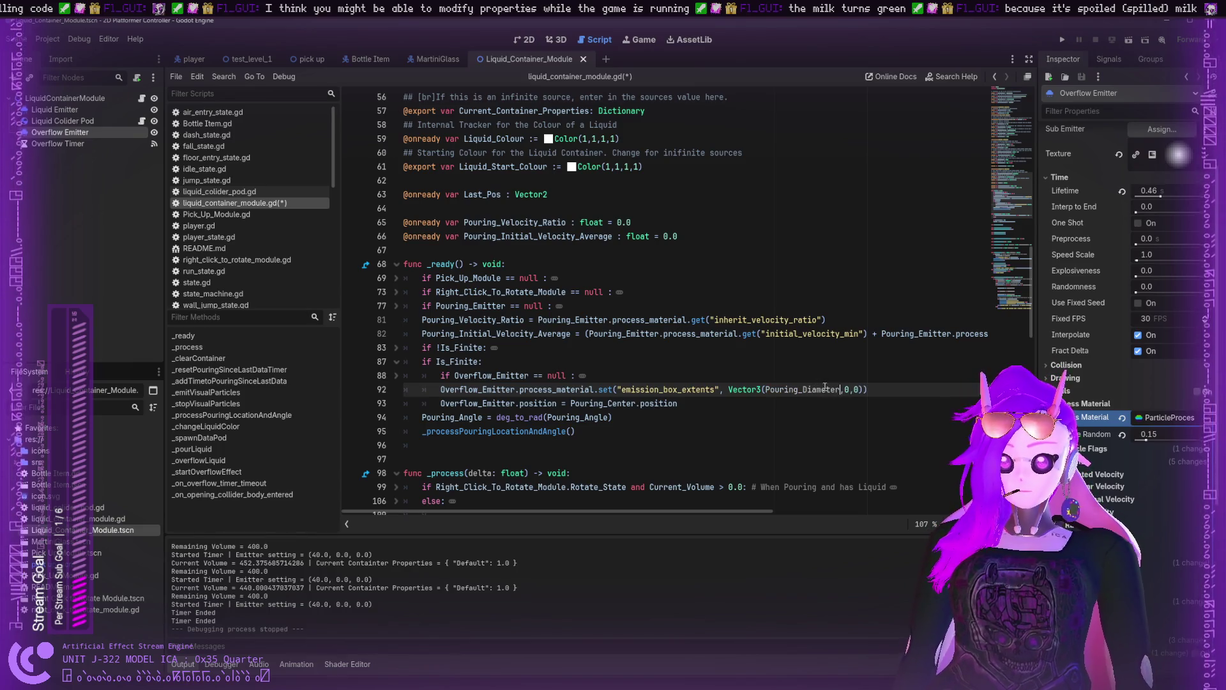
pyautogui.scroll(6, 658, 283)
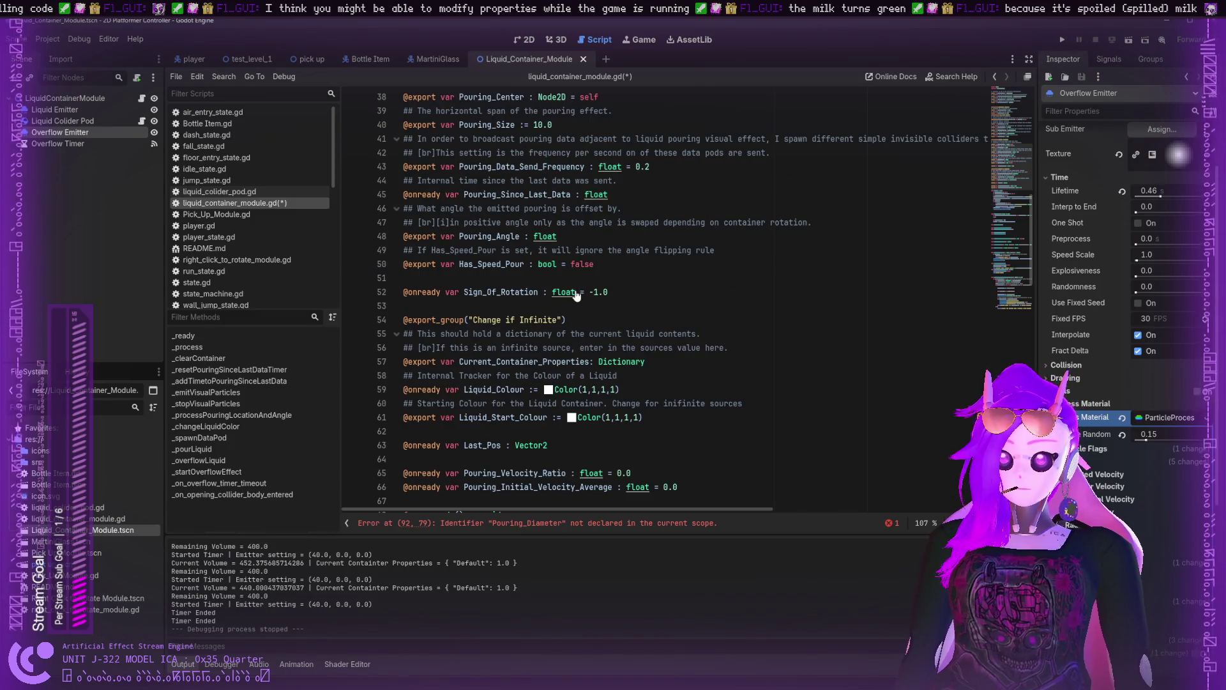
# - Rename the export variable to Pouring_Radius and reword its comment to describe a radius
pyautogui.scroll(4, 577, 295)
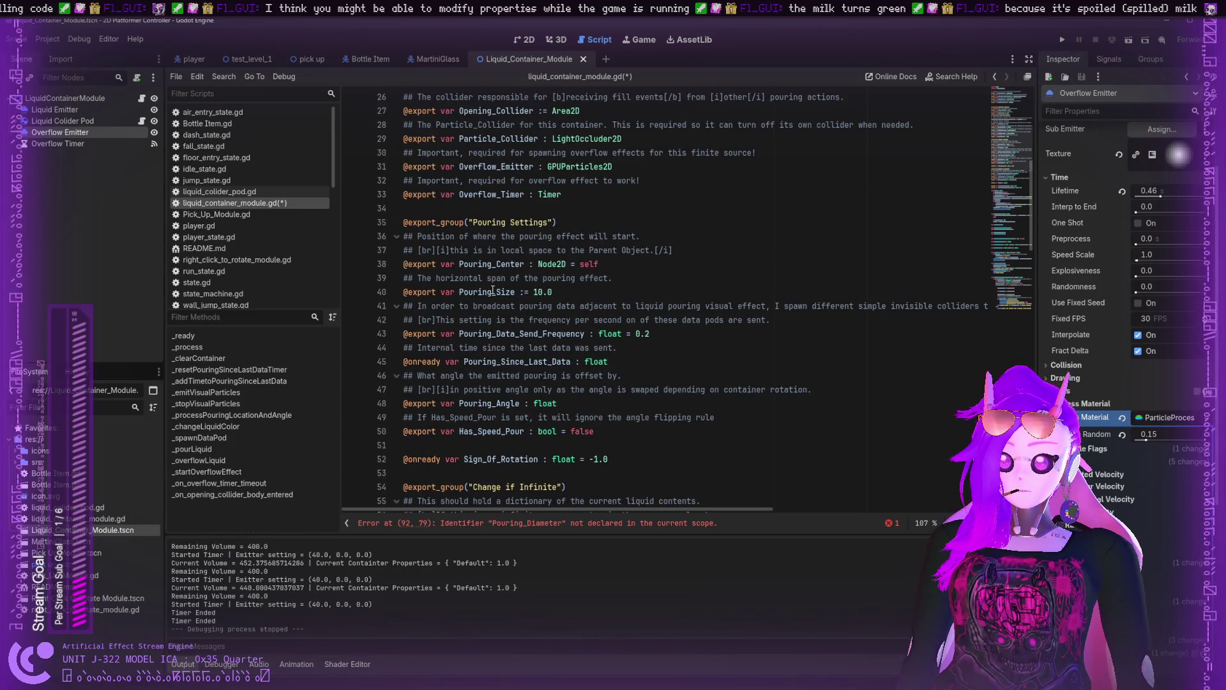
pyautogui.scroll(-1, 490, 307)
pyautogui.doubleClick(511, 251)
pyautogui.write('Pouring_Diameter')
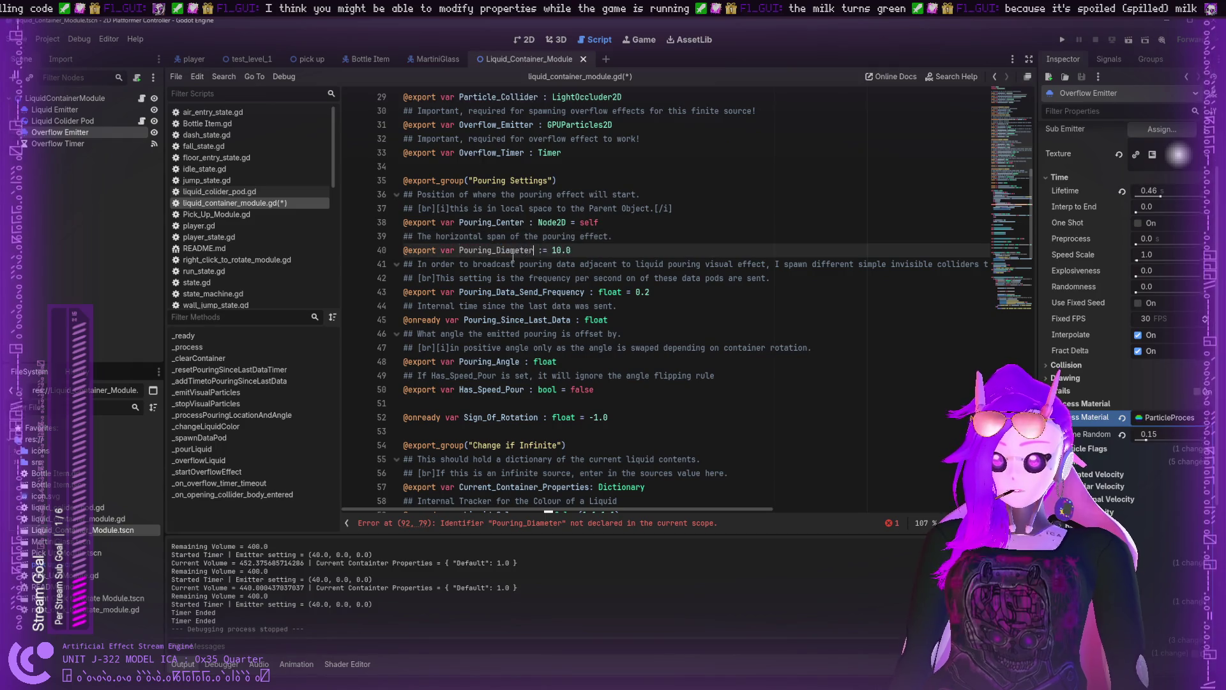
pyautogui.click(485, 237)
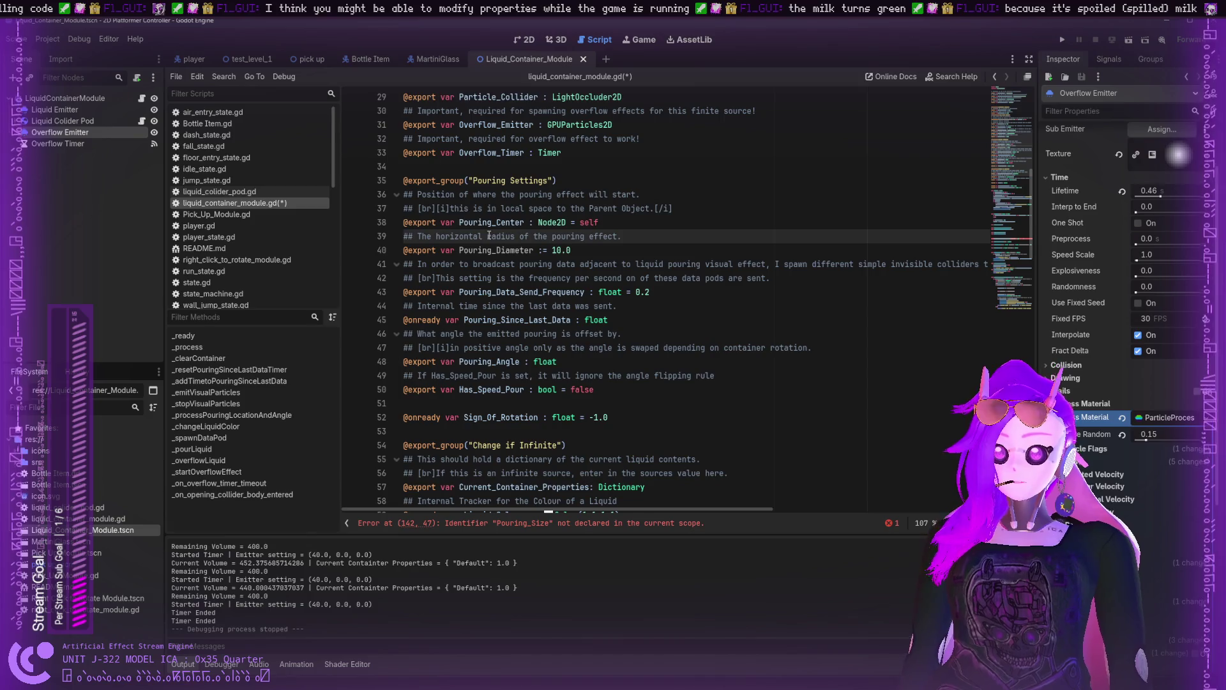
pyautogui.doubleClick(503, 250)
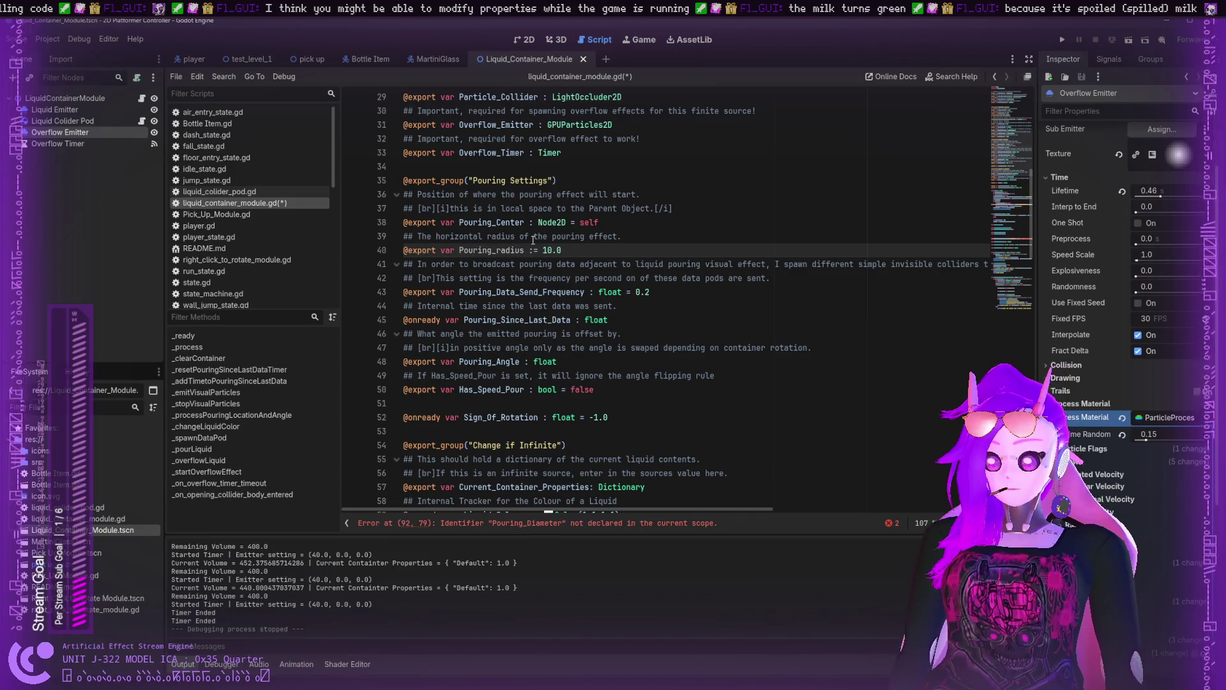
# - Replace the old name on line 92 and Pouring_Size / 2 on line 142 with Pouring_Radius, then save
pyautogui.scroll(-10, 694, 311)
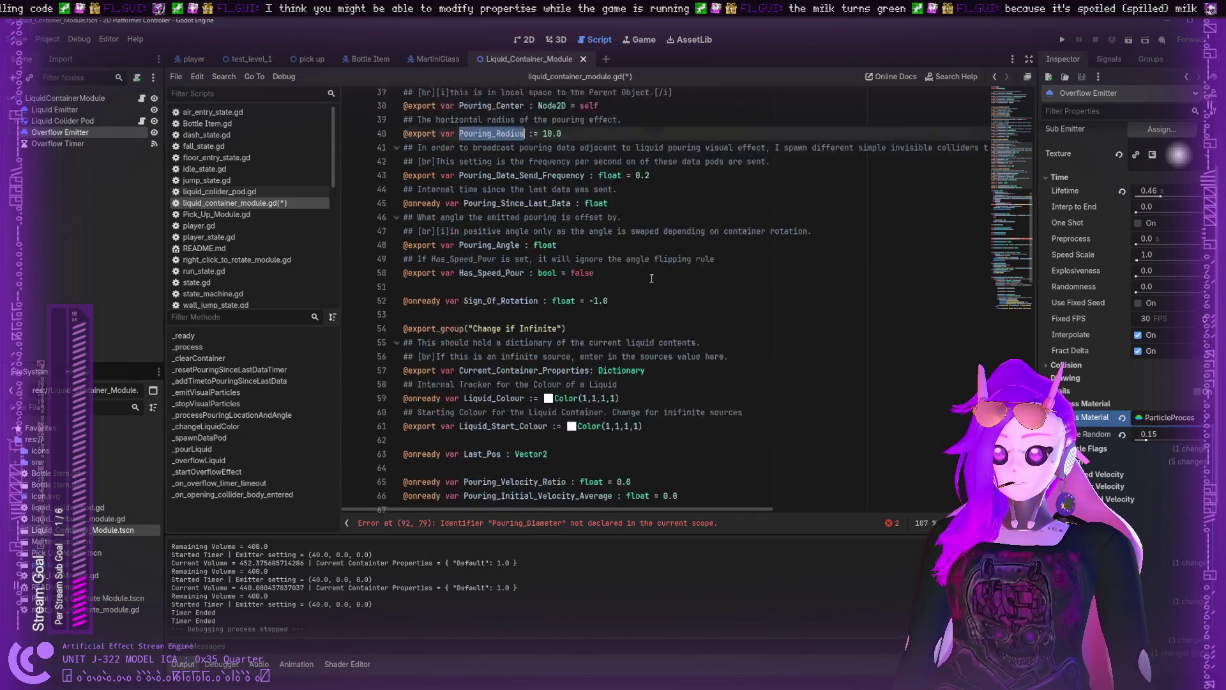
pyautogui.doubleClick(803, 305)
pyautogui.write('Pouring_Radius')
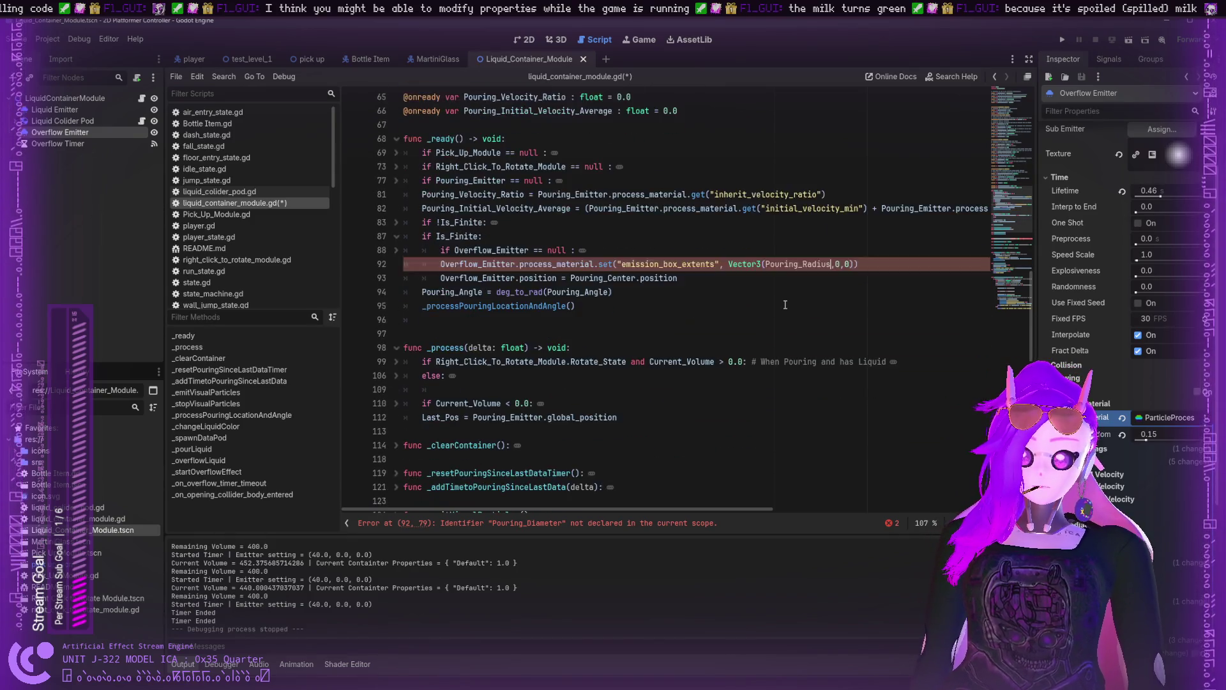
pyautogui.scroll(-8, 654, 325)
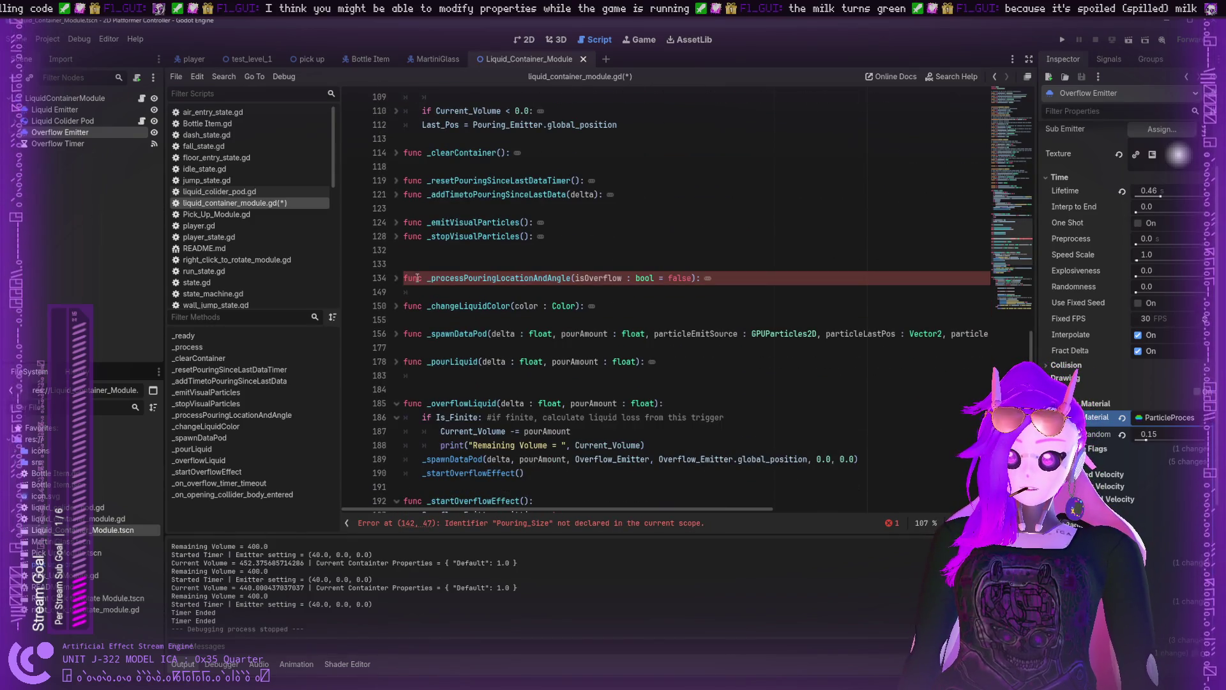
pyautogui.click(416, 278)
pyautogui.scroll(1, 651, 364)
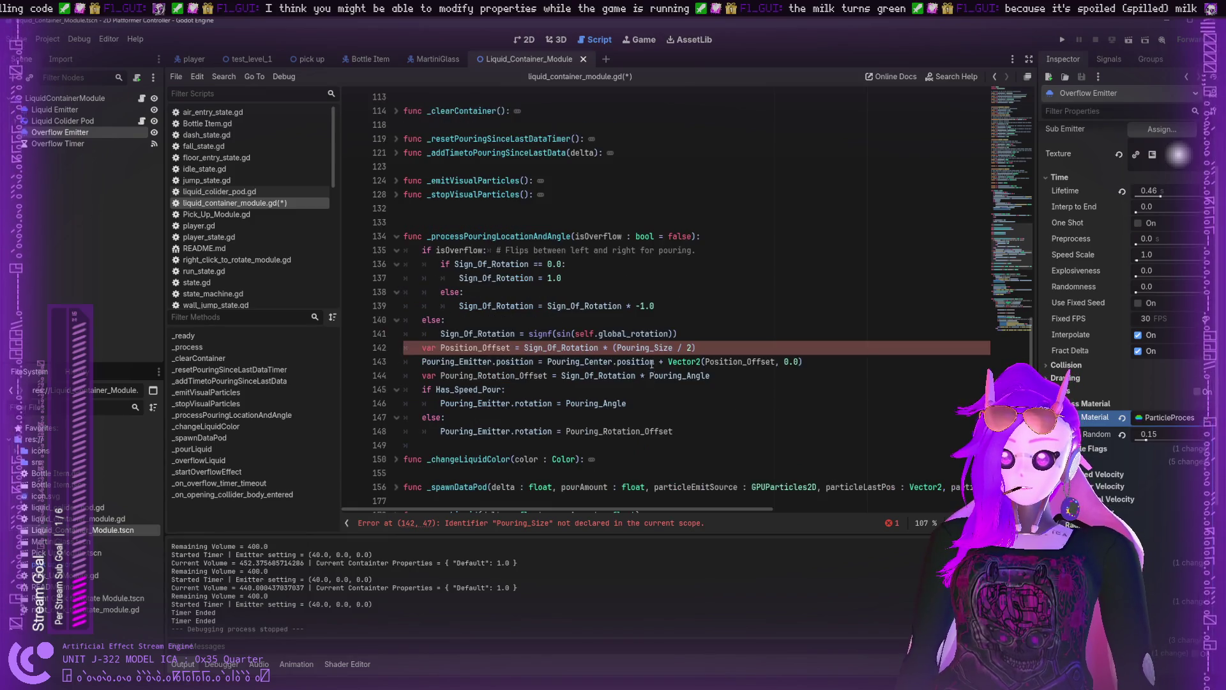
pyautogui.moveTo(693, 347); pyautogui.dragTo(617, 347)
pyautogui.write('Pouring_Radius')
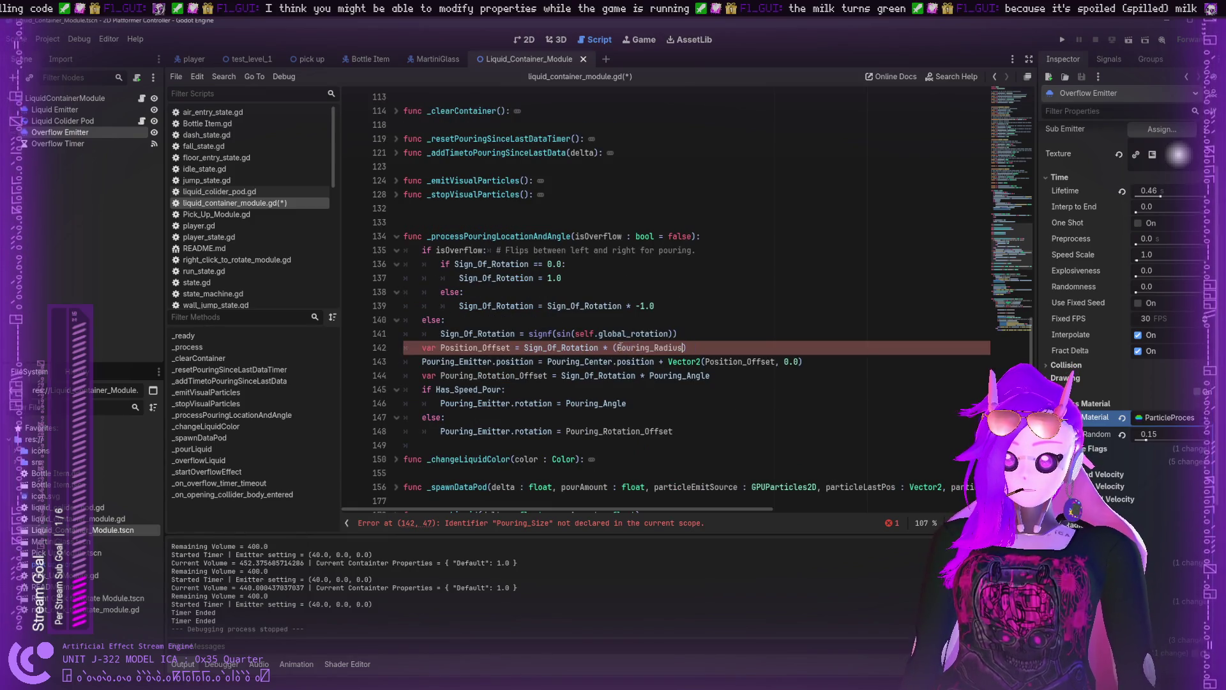
pyautogui.scroll(-12, 607, 338)
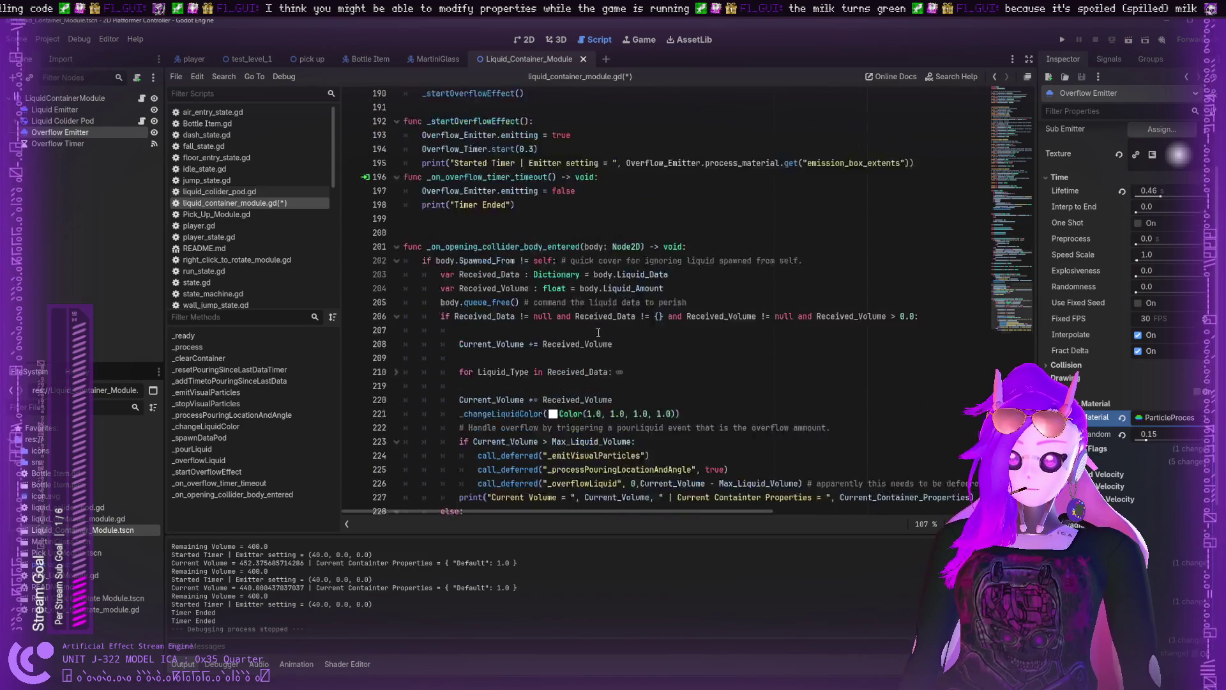
pyautogui.scroll(10, 598, 332)
pyautogui.click(397, 210)
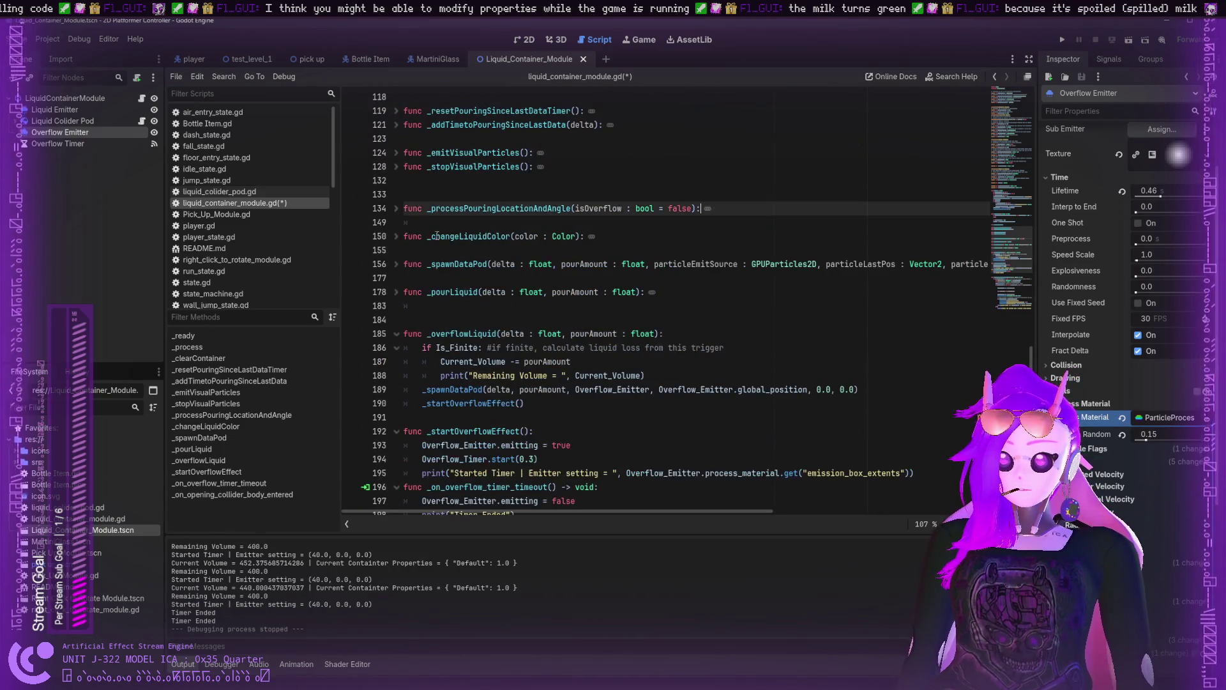
pyautogui.click(608, 225)
pyautogui.hotkey('ctrl', 's')
pyautogui.scroll(1, 607, 222)
pyautogui.scroll(15, 608, 223)
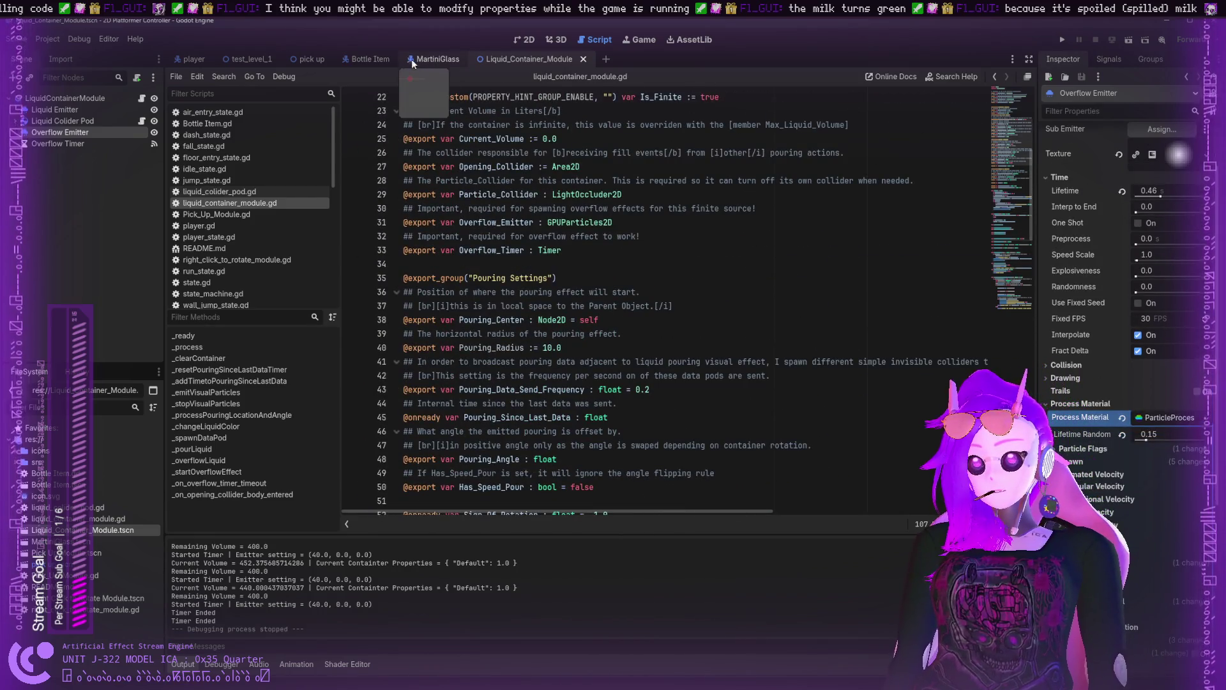
# - Set the MartiniGlass scene's Pouring Radius to 20
pyautogui.click(411, 58)
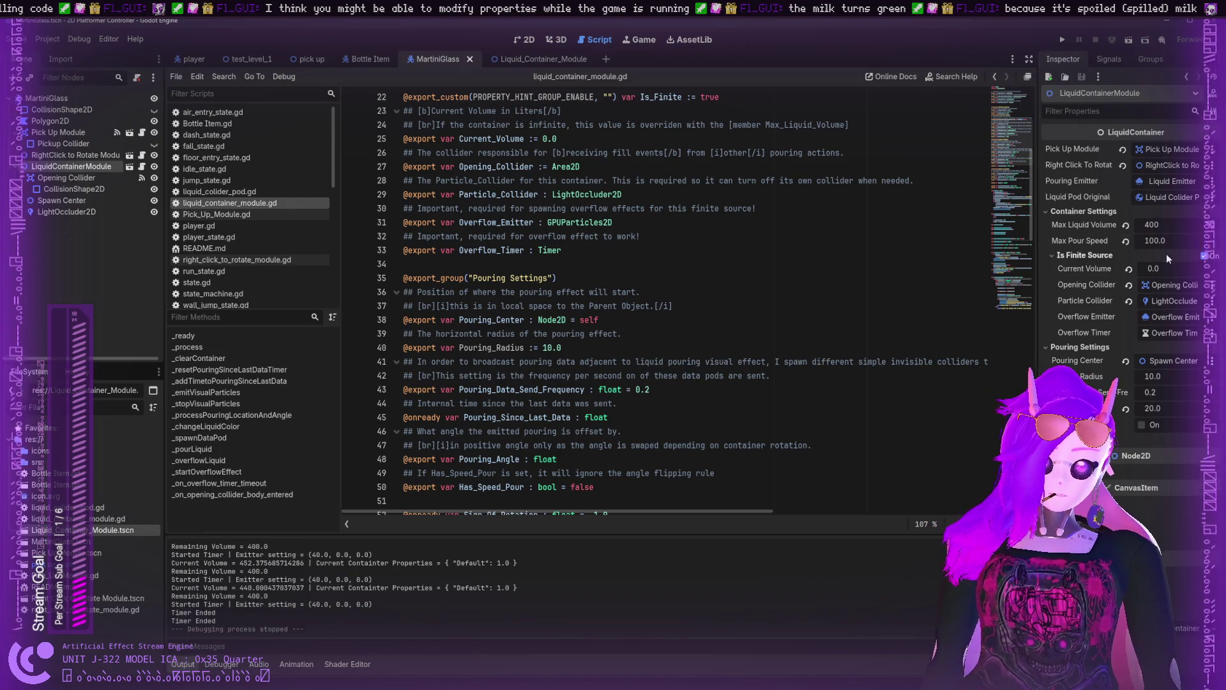
pyautogui.click(1163, 380)
pyautogui.write('2')
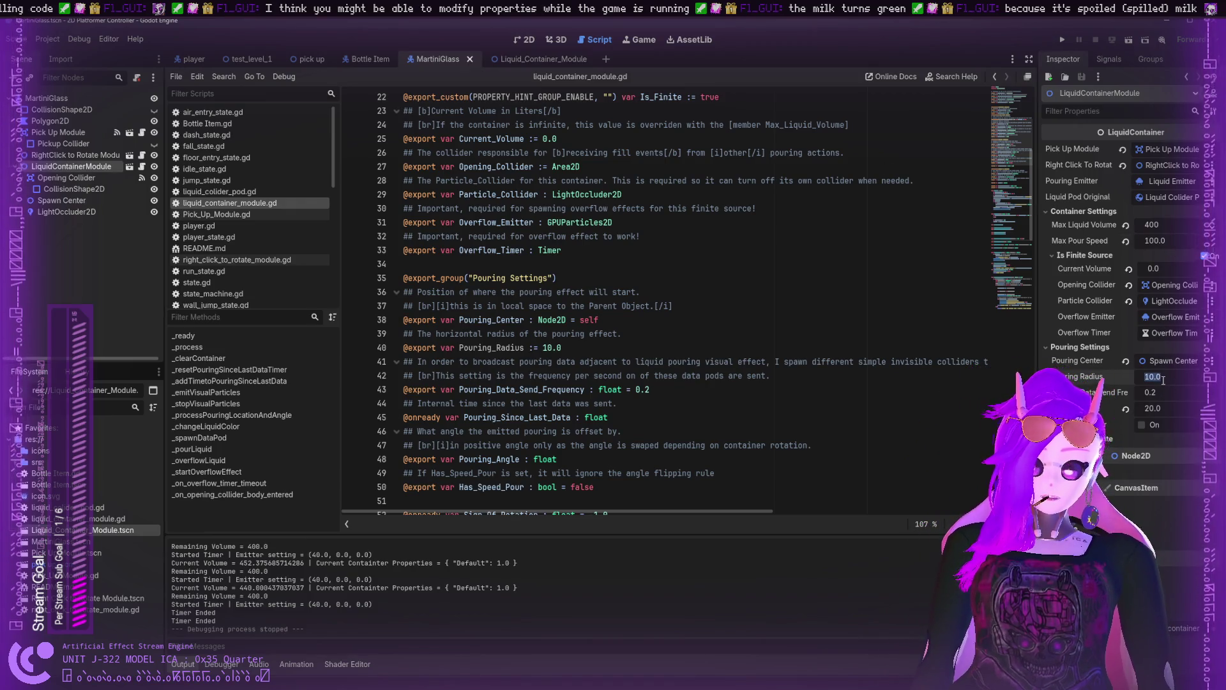
pyautogui.write('0')
pyautogui.press('Return')
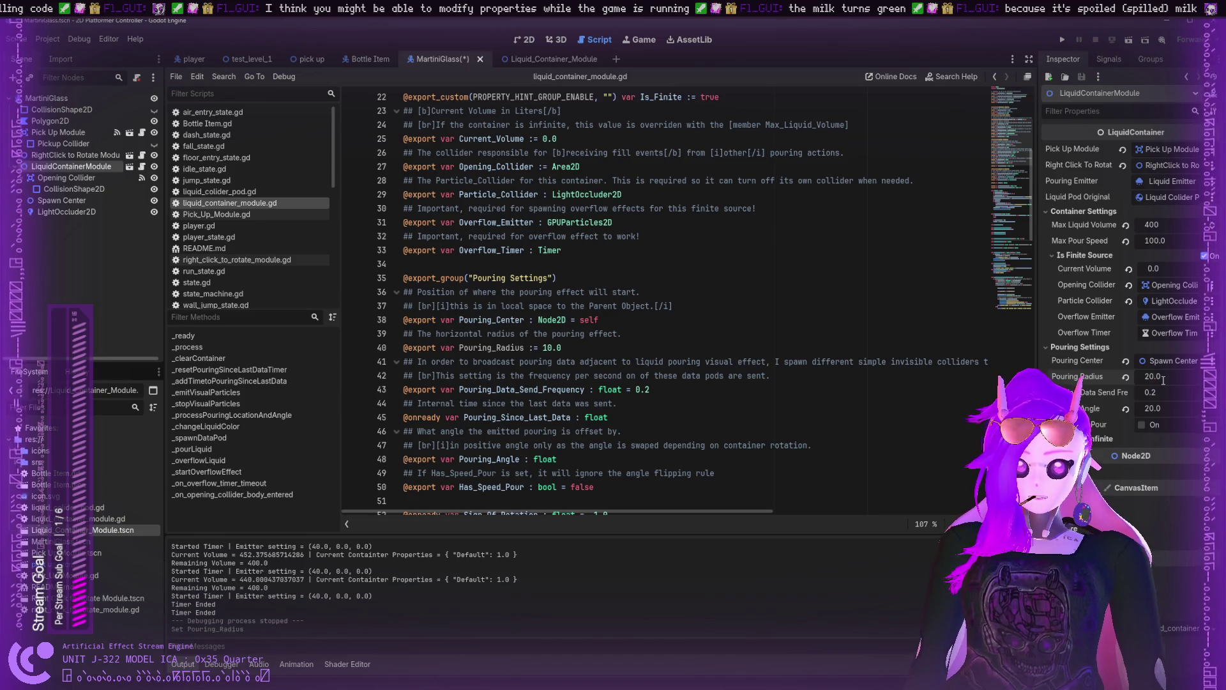
# - Set the Bottle Item scene's Pouring Radius to 5
pyautogui.click(531, 59)
pyautogui.click(374, 58)
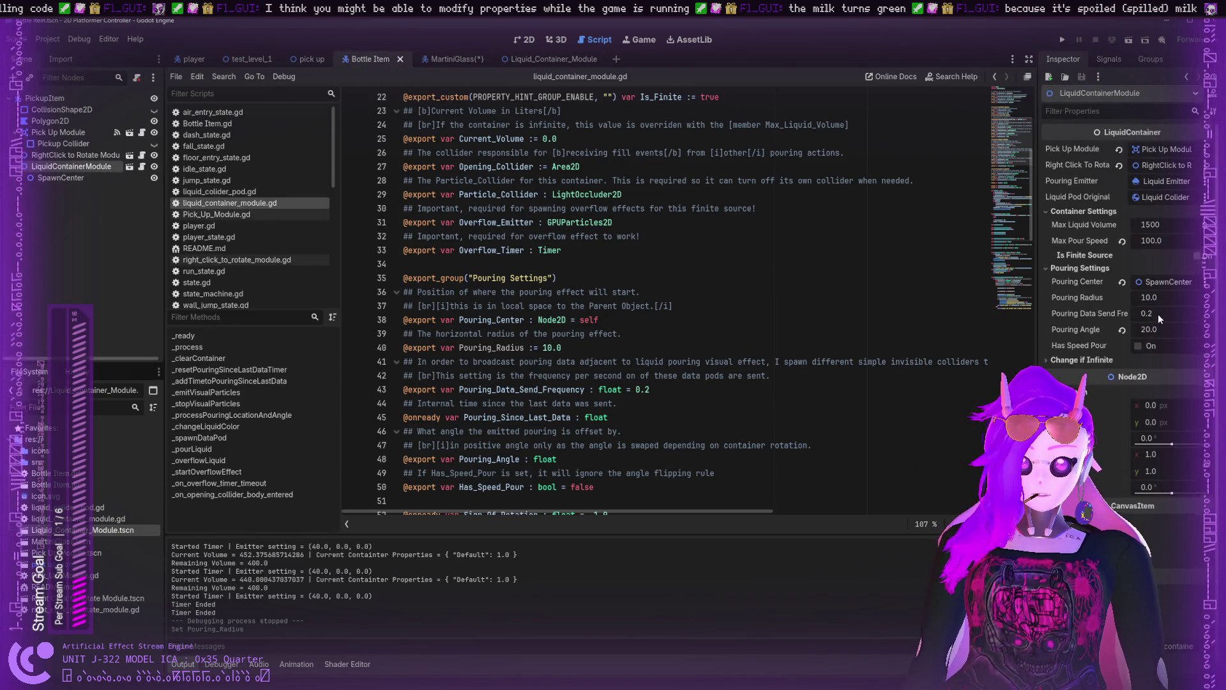
pyautogui.click(1161, 298)
pyautogui.write('5')
pyautogui.press('Return')
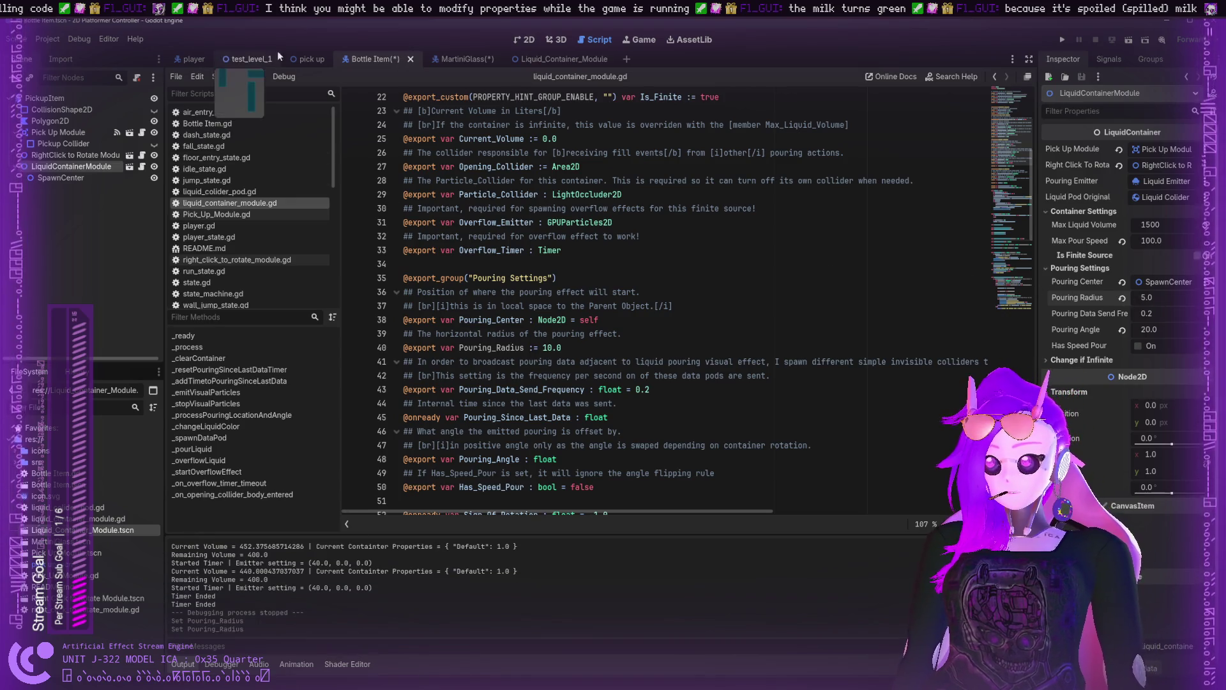
# - Save the Bottle Item and MartiniGlass scenes and launch the game
pyautogui.hotkey('ctrl', 's')
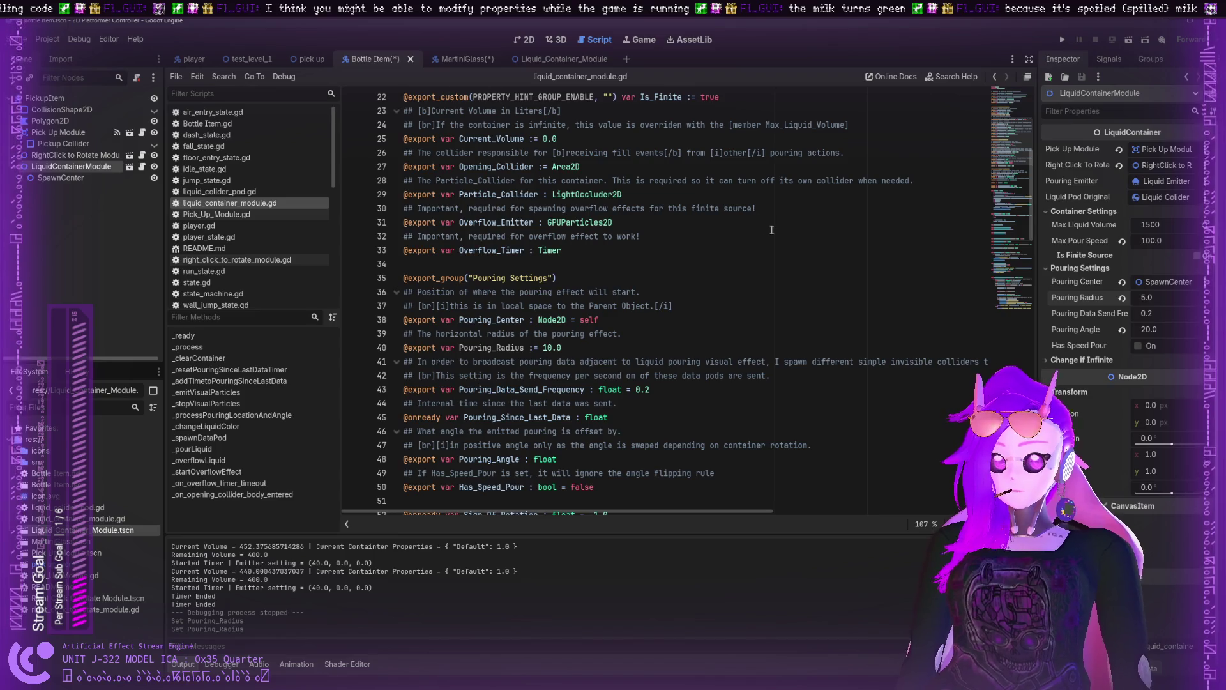
pyautogui.click(440, 59)
pyautogui.hotkey('ctrl', 's')
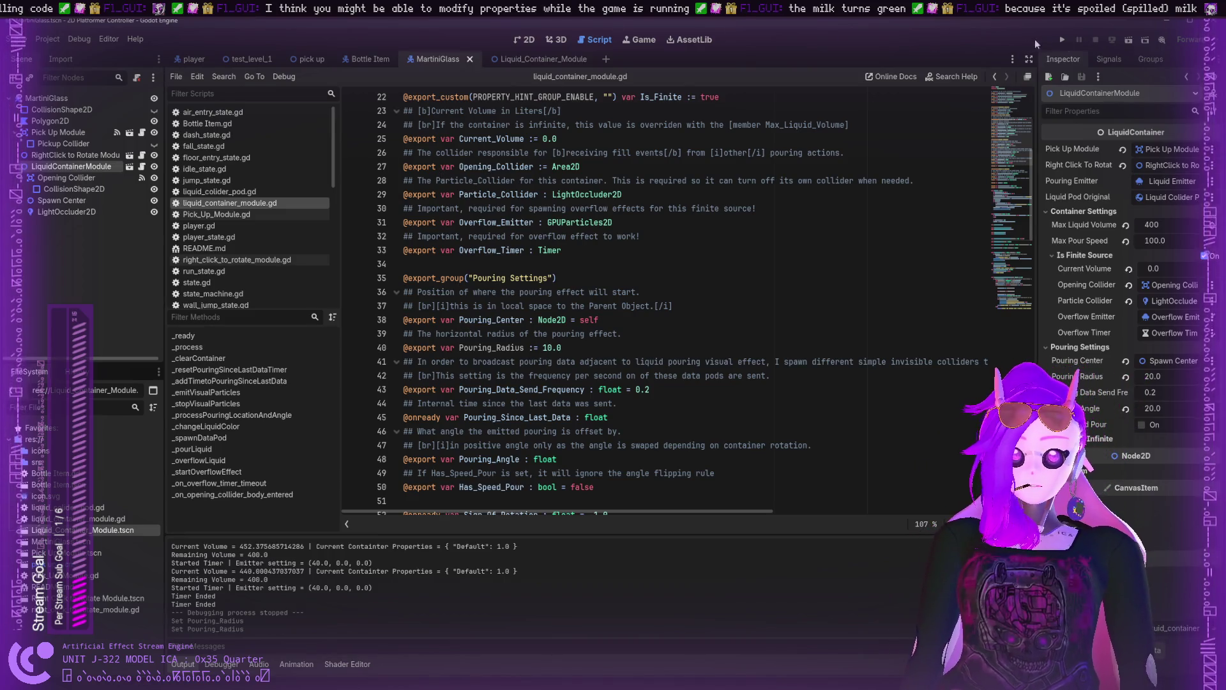
pyautogui.click(1063, 39)
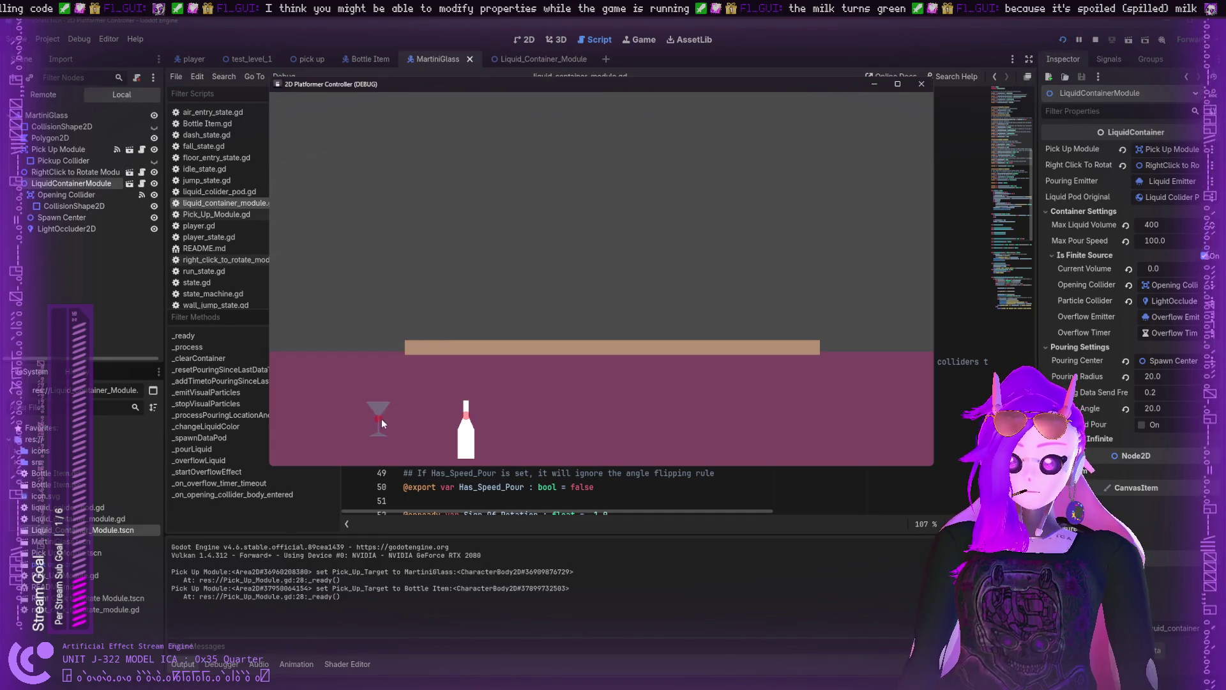
# - Pour the white bottle into the martini glass, slide the glass right, then close the game
pyautogui.moveTo(466, 425)
pyautogui.mouseDown()
pyautogui.moveTo(487, 383)
pyautogui.moveTo(507, 263)
pyautogui.moveTo(537, 261)
pyautogui.mouseUp()
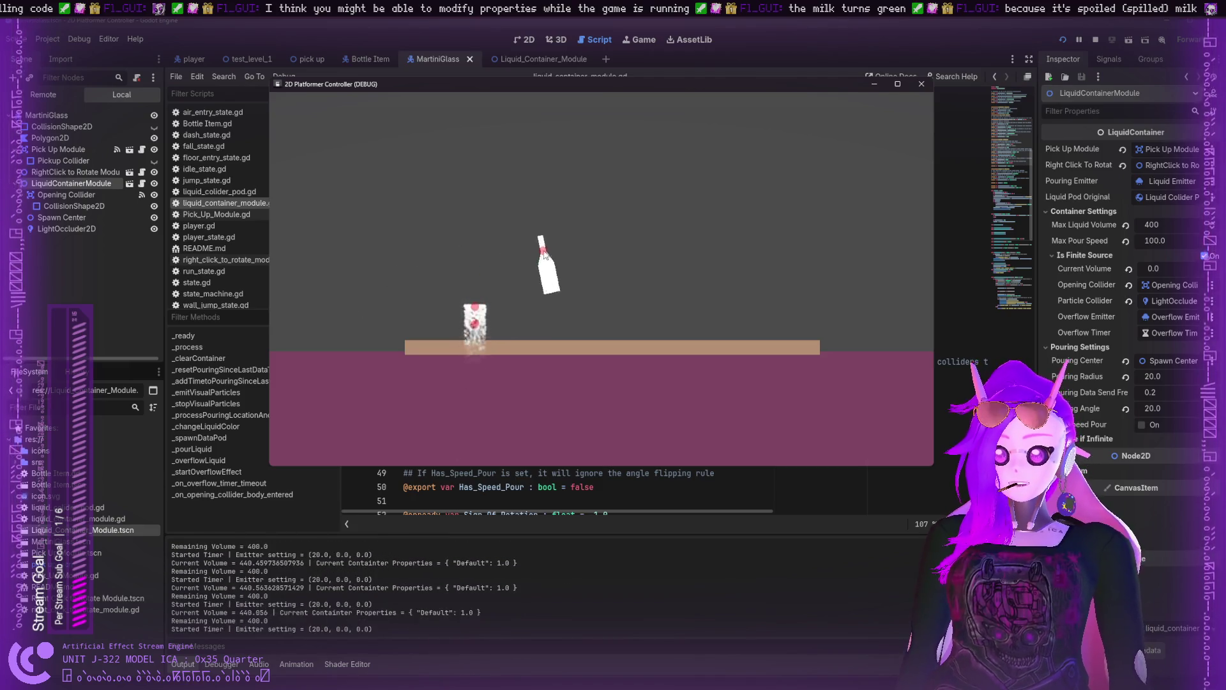
pyautogui.moveTo(476, 316)
pyautogui.mouseDown()
pyautogui.moveTo(489, 300)
pyautogui.moveTo(536, 309)
pyautogui.mouseUp()
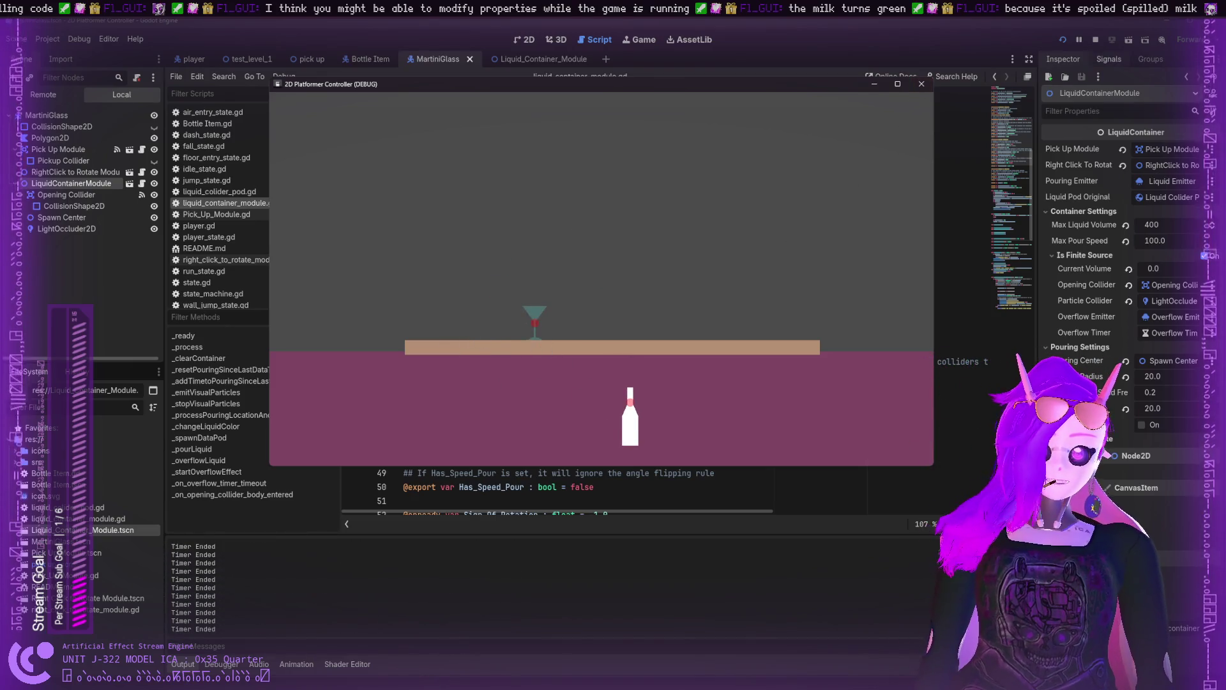
pyautogui.click(1094, 41)
pyautogui.click(491, 333)
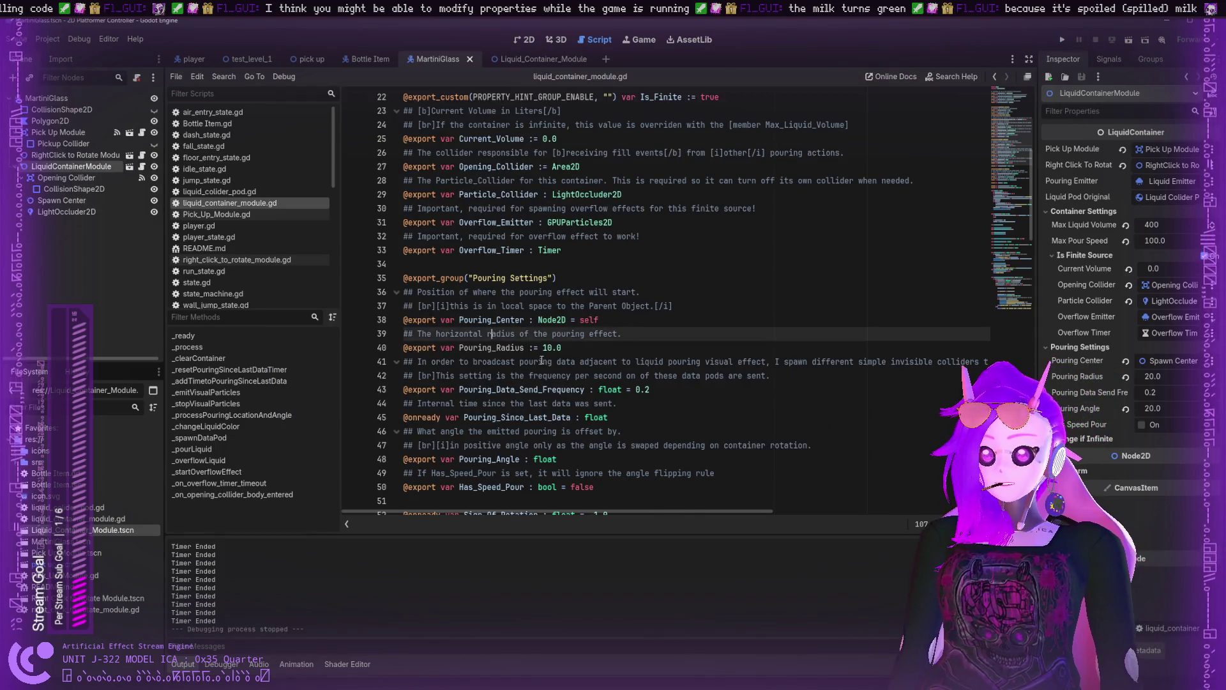
# - Select the Overflow Emitter in Liquid_Container_Module and set its particle Amount to 100
pyautogui.scroll(-1, 530, 317)
pyautogui.click(530, 320)
pyautogui.scroll(1, 531, 317)
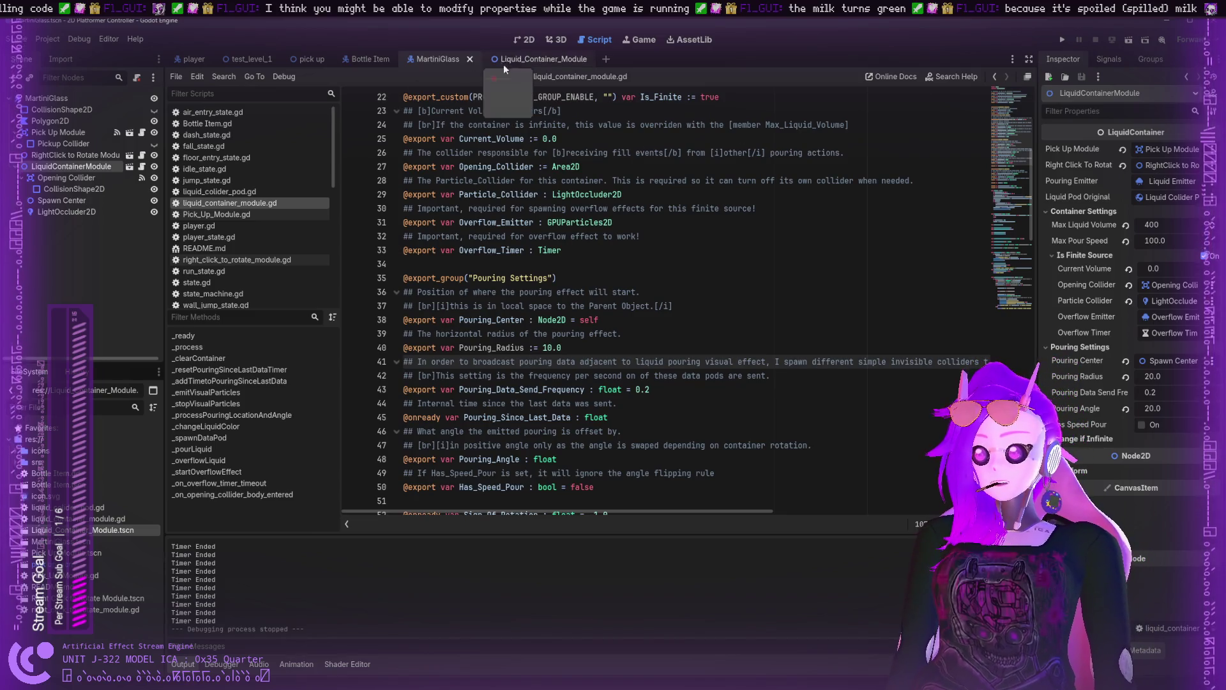
pyautogui.click(529, 58)
pyautogui.click(70, 133)
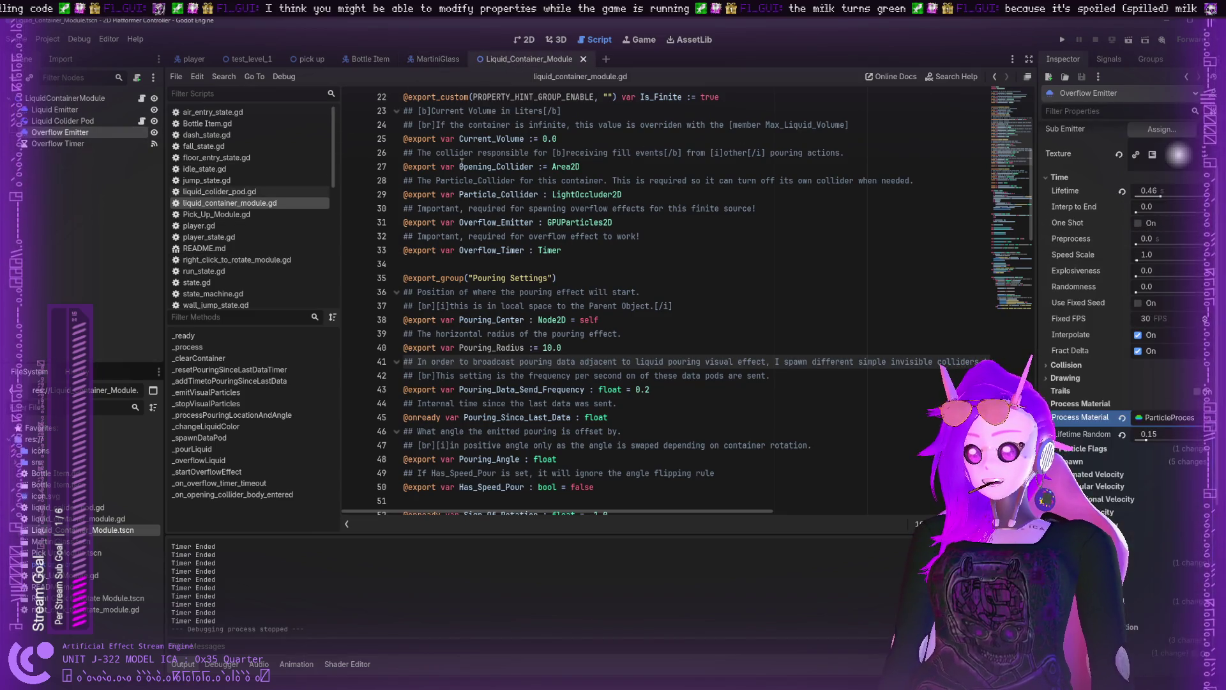
pyautogui.click(1159, 164)
pyautogui.write('100')
pyautogui.press('Return')
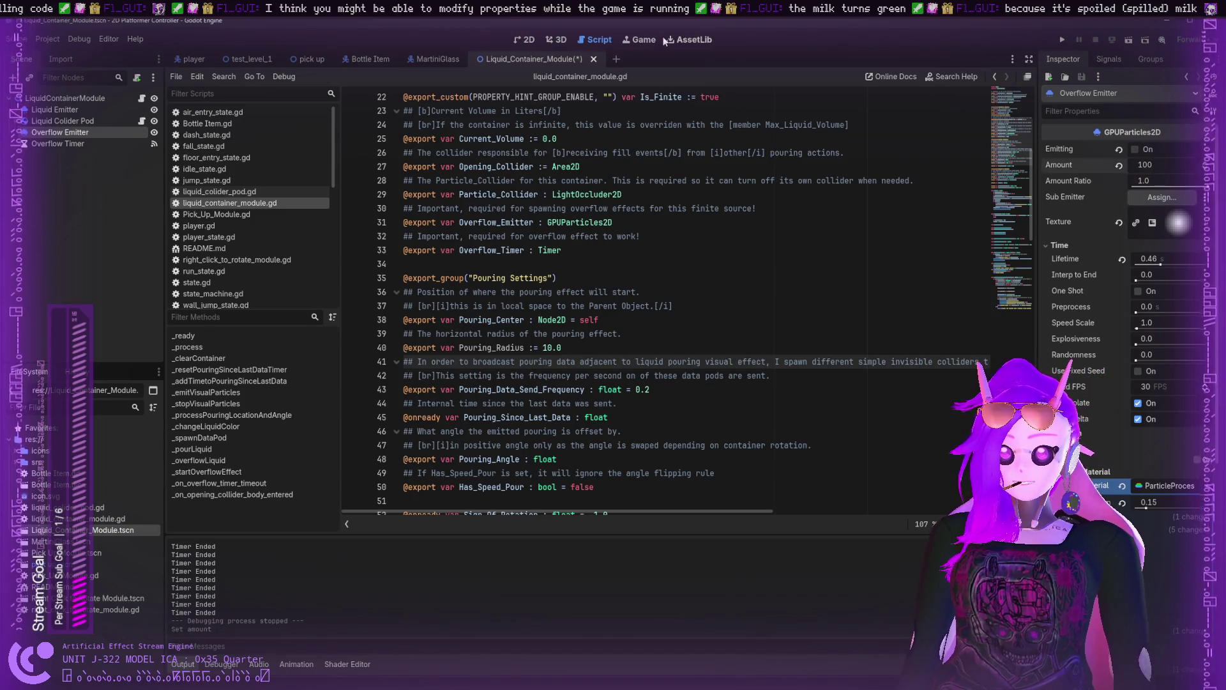
# - Raise the Overflow Emitter's Amount to 250 and run the game
pyautogui.scroll(-4, 1075, 355)
pyautogui.scroll(4, 1076, 345)
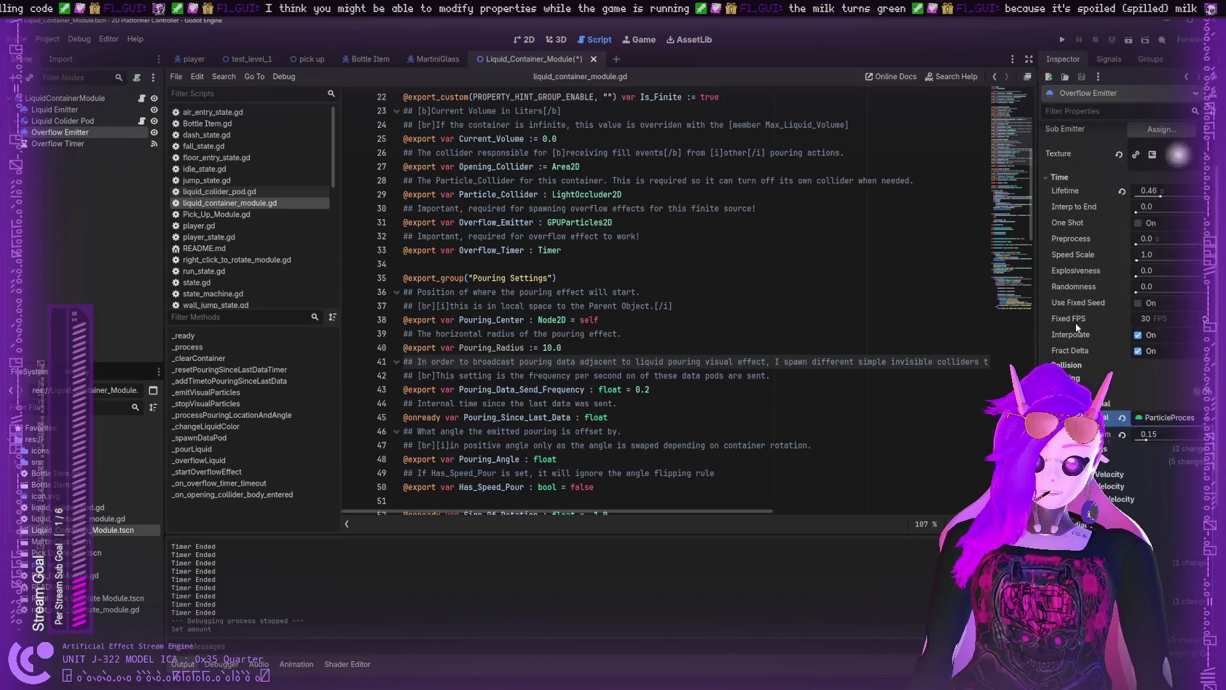
pyautogui.scroll(-7, 1152, 404)
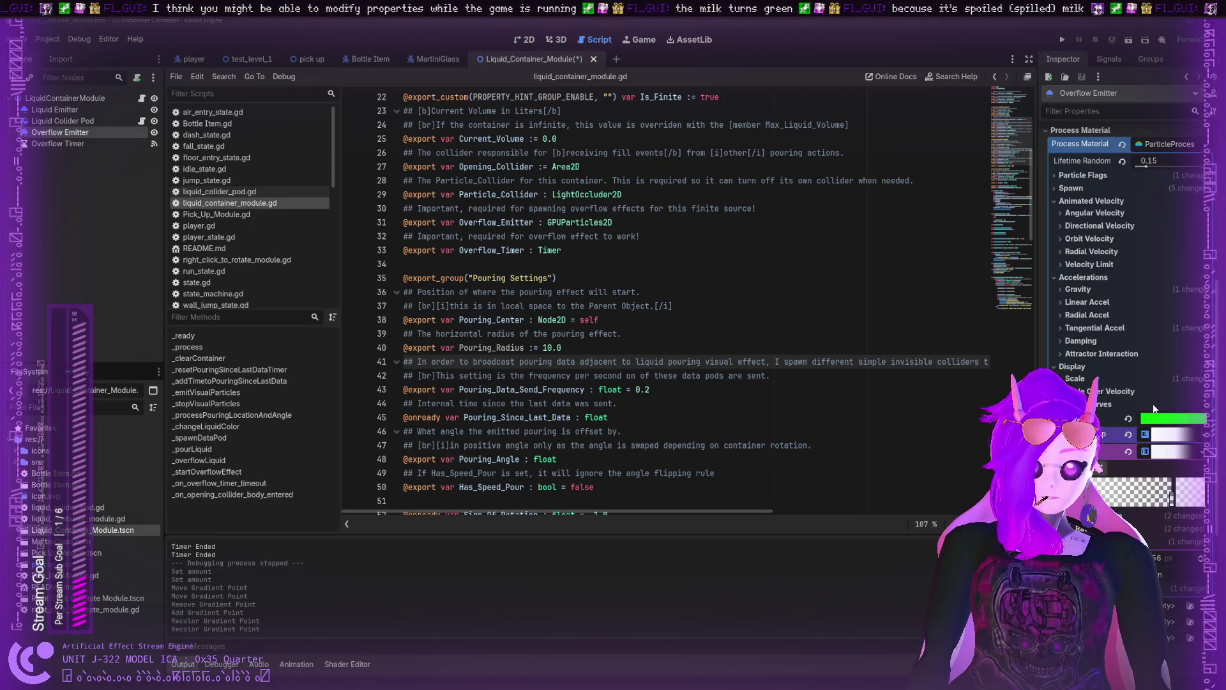
pyautogui.scroll(7, 1140, 164)
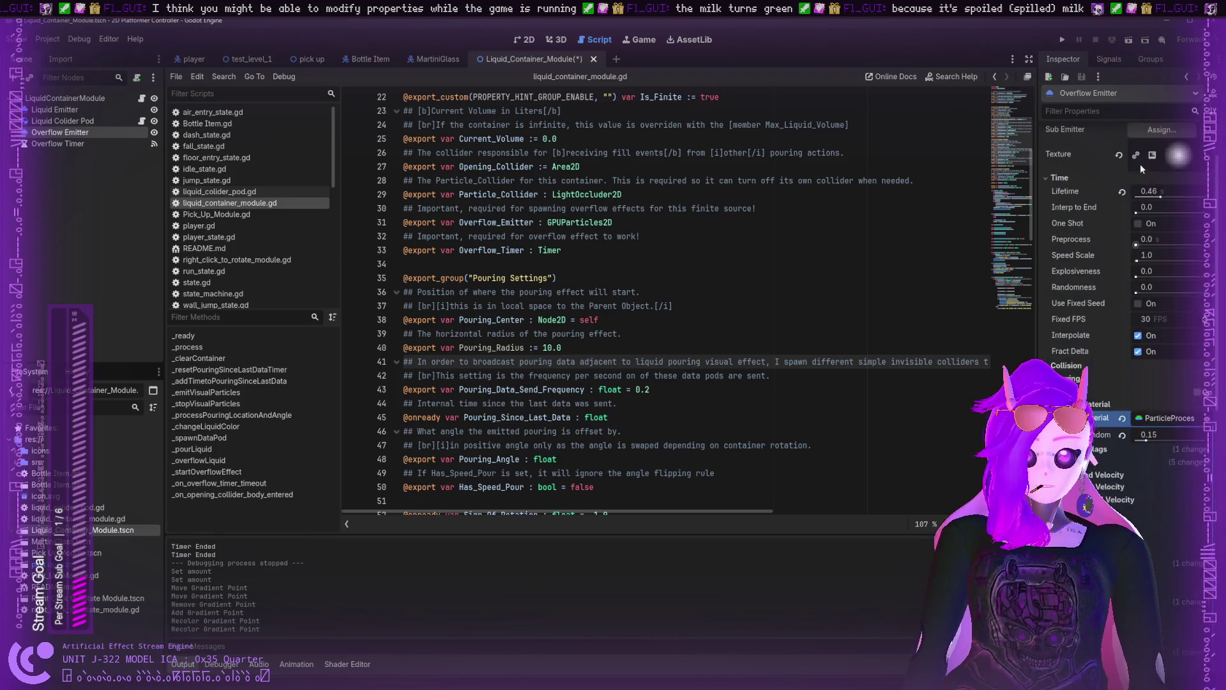
pyautogui.scroll(1, 1113, 305)
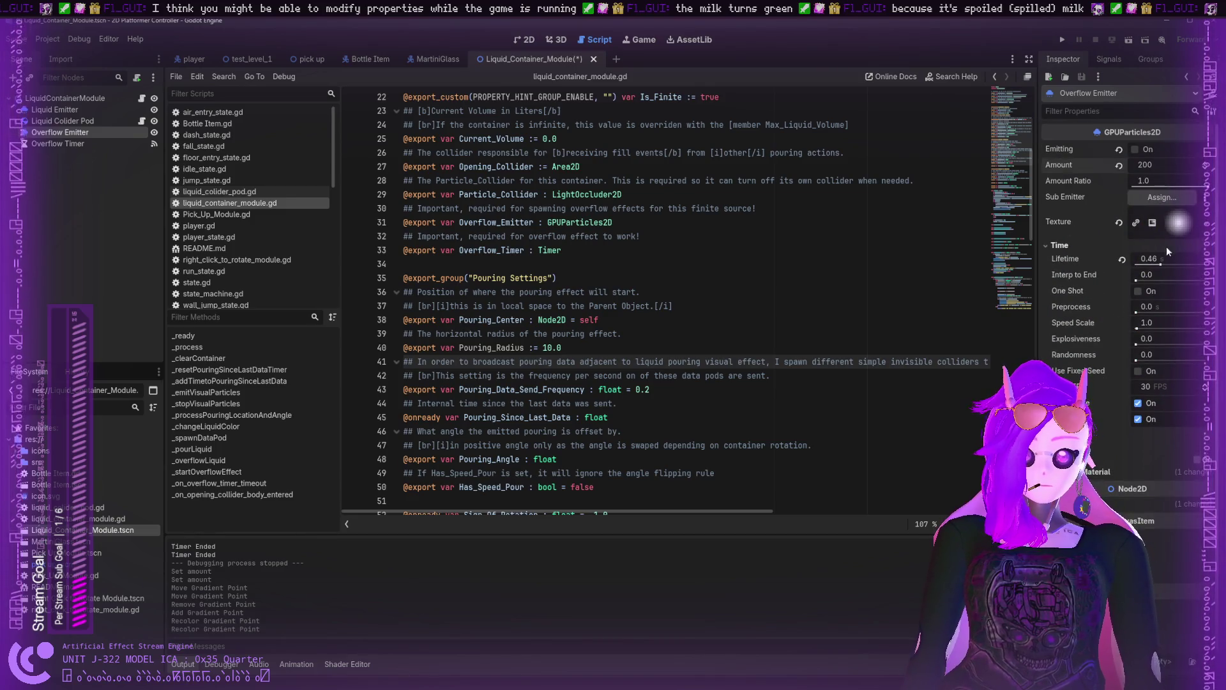
pyautogui.click(1162, 164)
pyautogui.write('250')
pyautogui.press('Return')
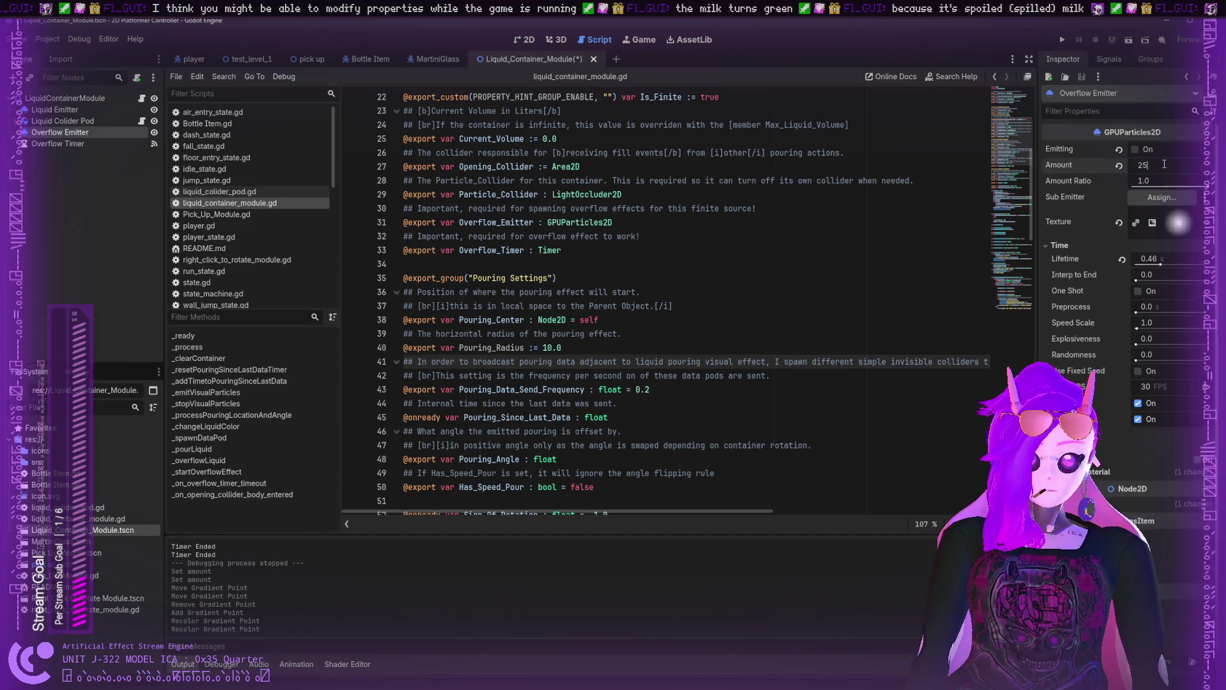
pyautogui.click(1065, 40)
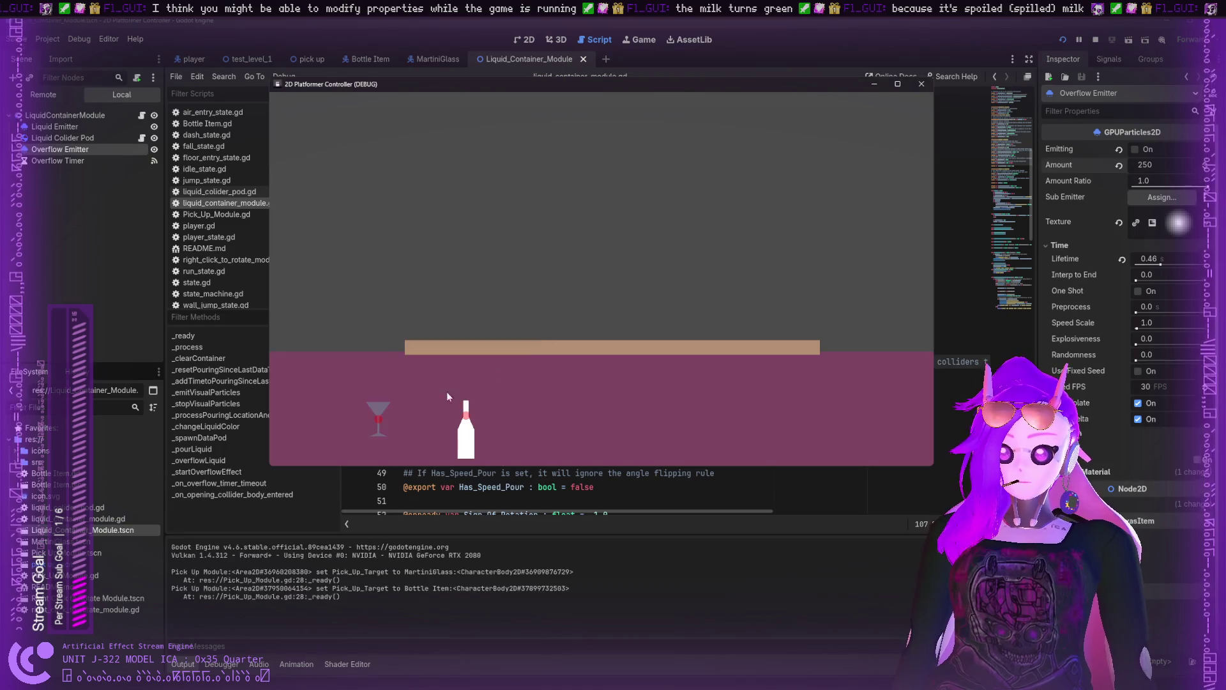
# - Place the glass on the table, fill it from the bottle, tip it to spill, then stop the game
pyautogui.moveTo(377, 412); pyautogui.dragTo(482, 316)
pyautogui.moveTo(464, 430)
pyautogui.mouseDown()
pyautogui.moveTo(516, 255)
pyautogui.moveTo(522, 279)
pyautogui.moveTo(511, 281)
pyautogui.mouseUp()
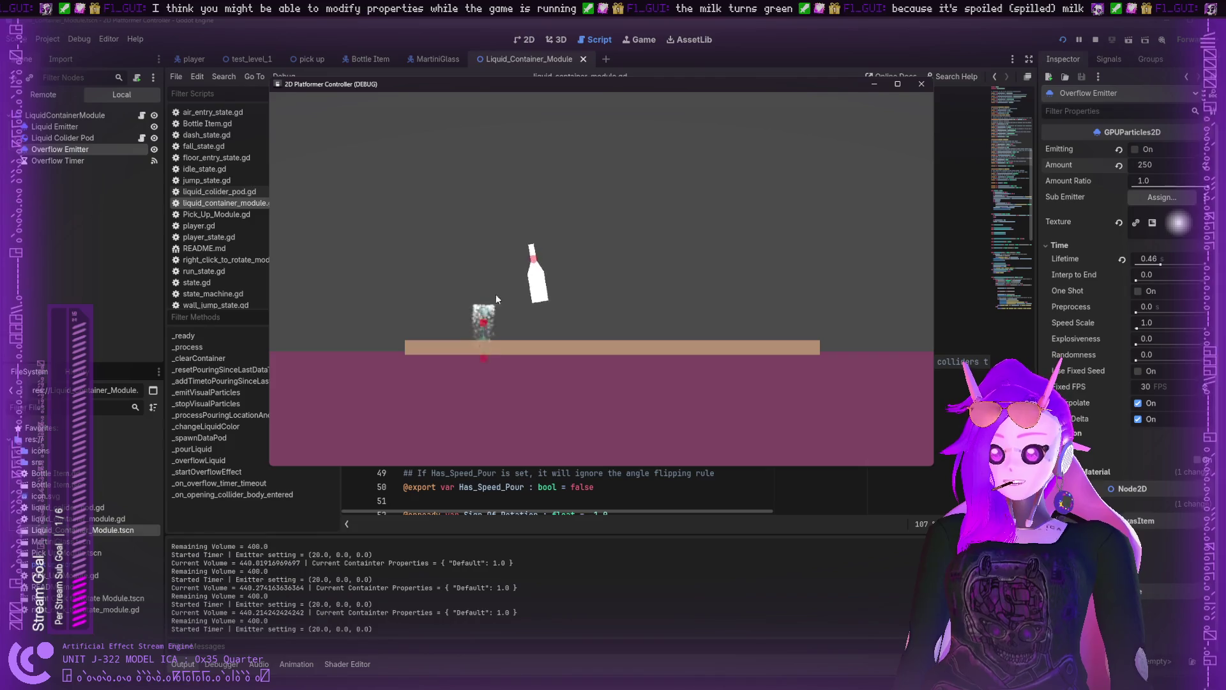
pyautogui.moveTo(483, 324)
pyautogui.mouseDown()
pyautogui.moveTo(493, 243)
pyautogui.moveTo(485, 342)
pyautogui.moveTo(555, 272)
pyautogui.mouseUp()
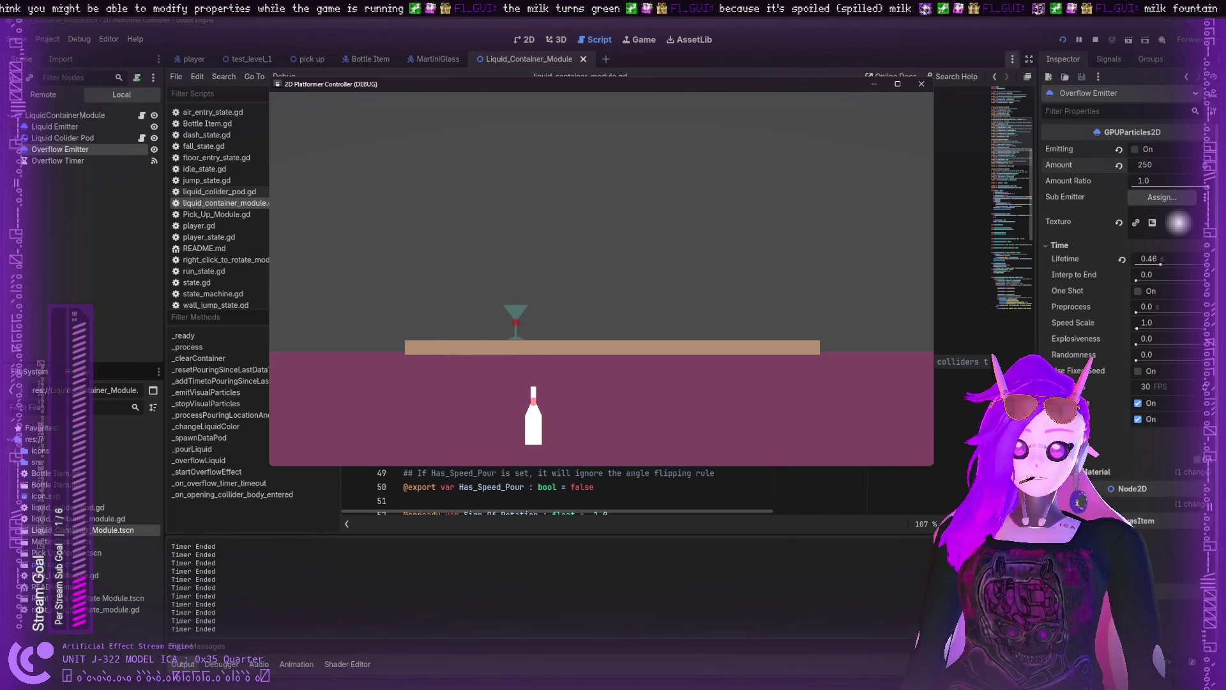
pyautogui.press('F8')
# - Review liquid_container_module.gd, toggling the line 110 Current_Volume fold and selecting _process lines 98–114
pyautogui.scroll(2, 616, 320)
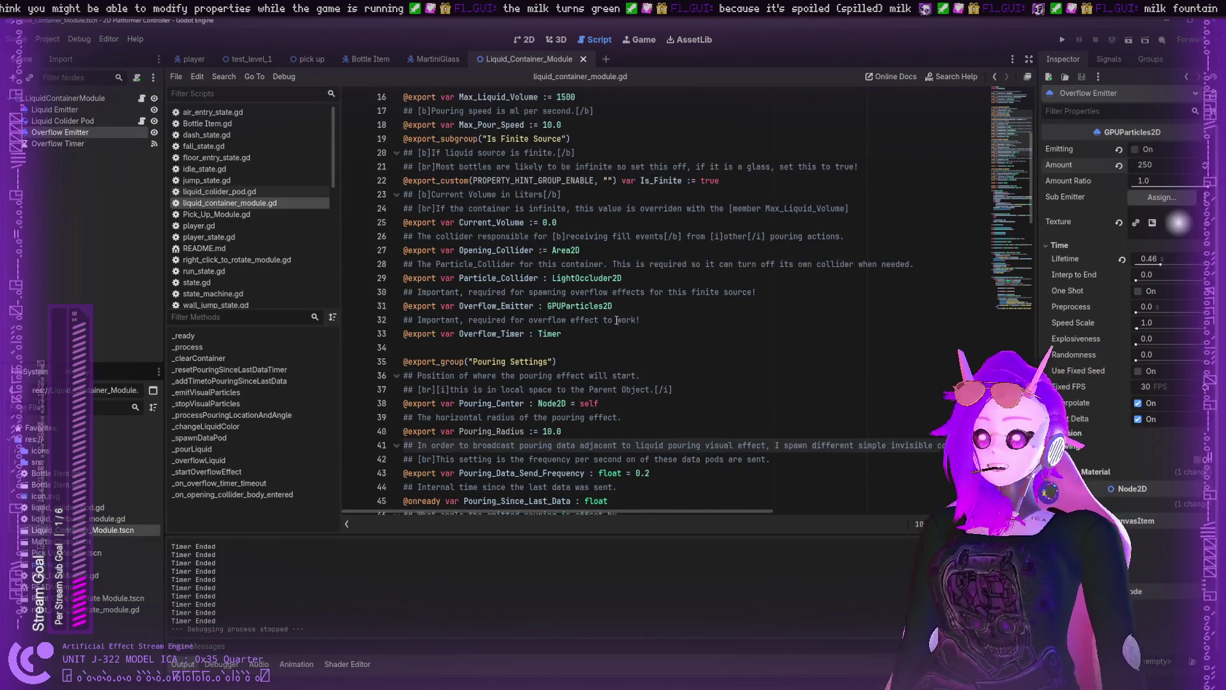
pyautogui.scroll(-15, 605, 369)
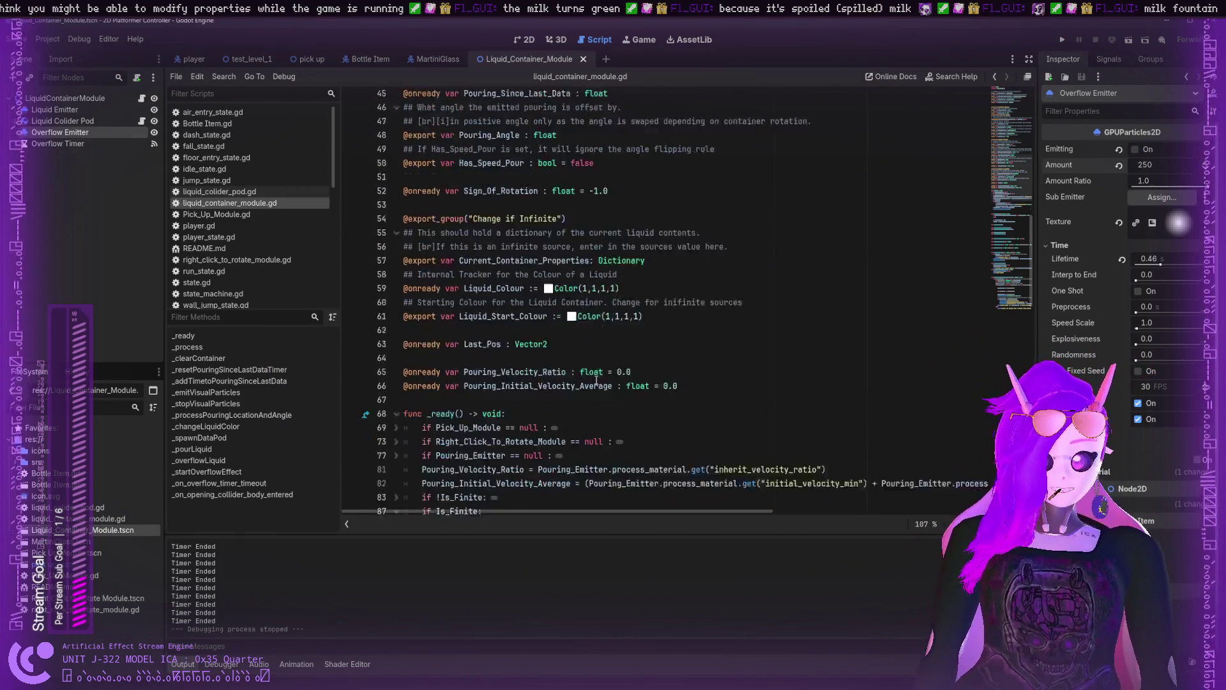
pyautogui.scroll(-12, 596, 381)
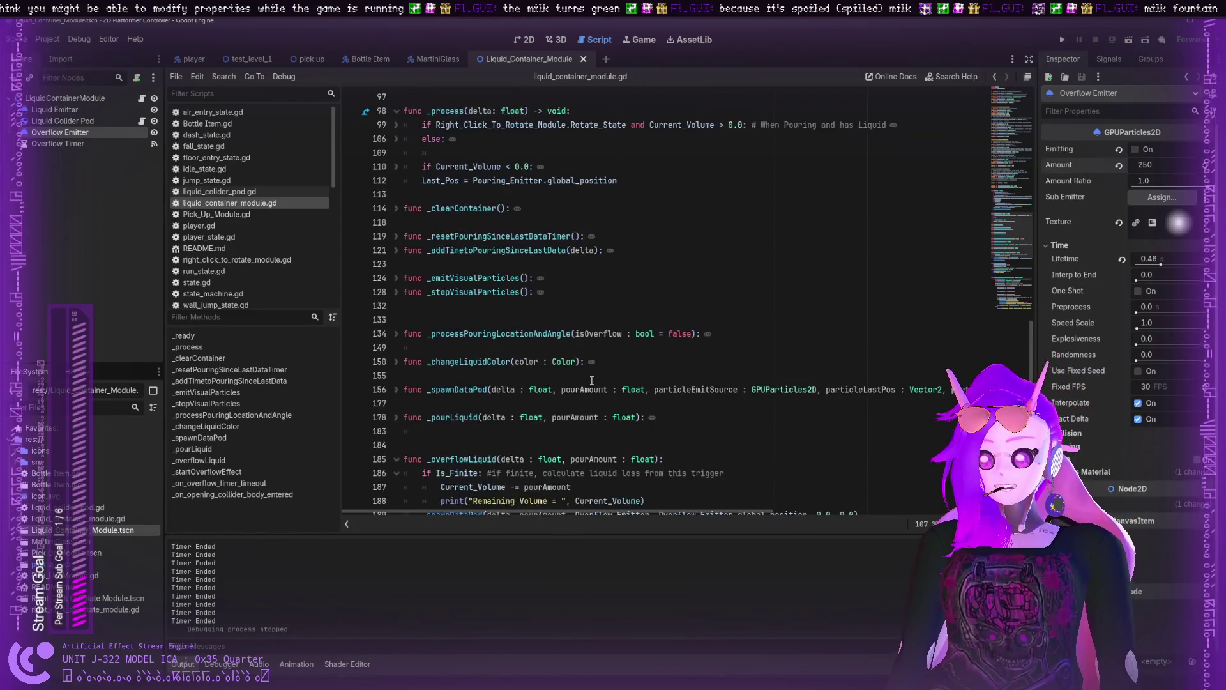
pyautogui.scroll(-7, 550, 358)
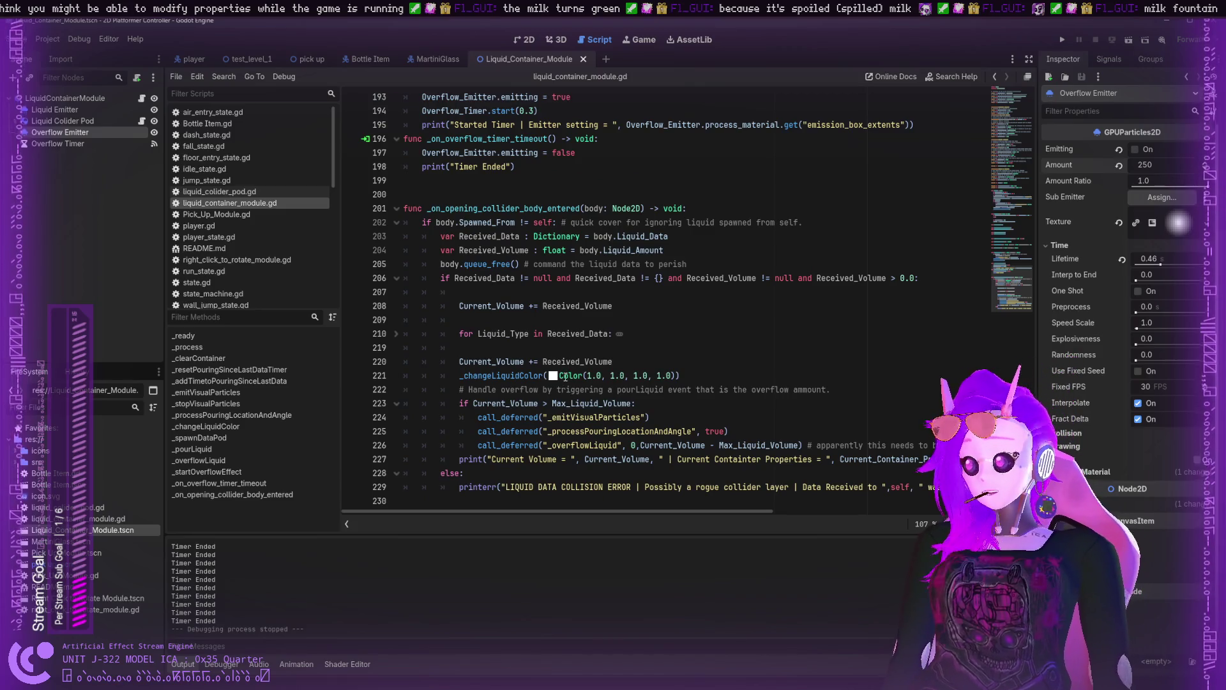
pyautogui.scroll(15, 567, 366)
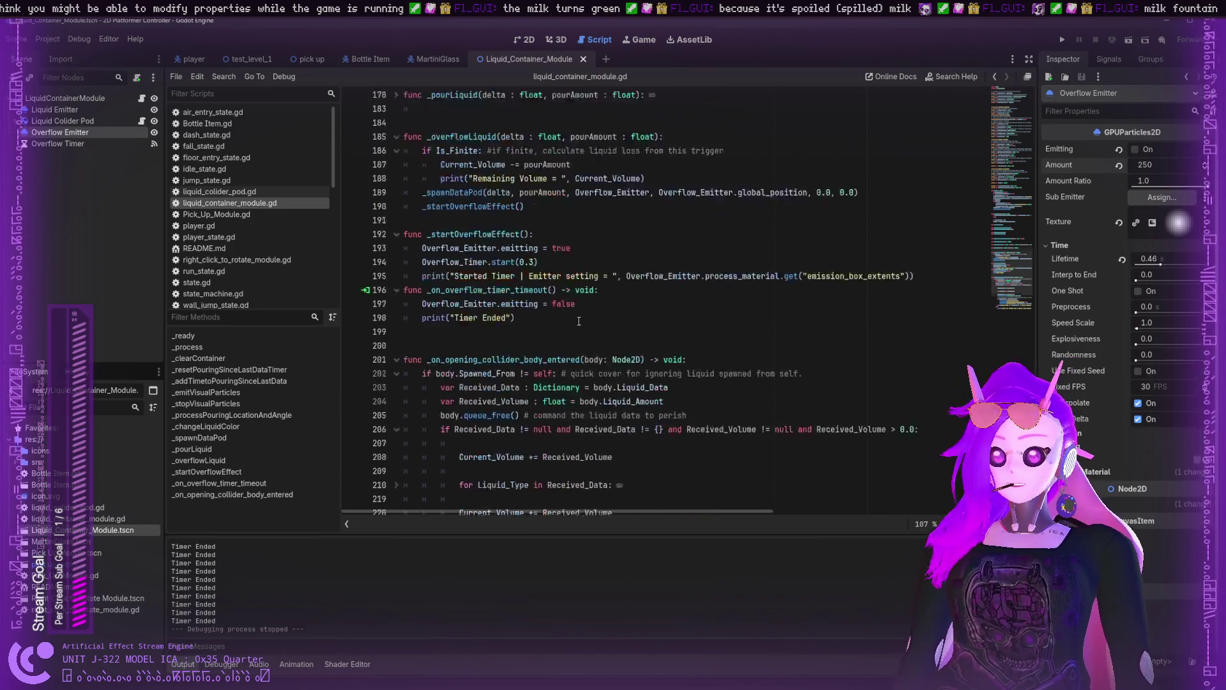
pyautogui.click(543, 278)
pyautogui.click(540, 236)
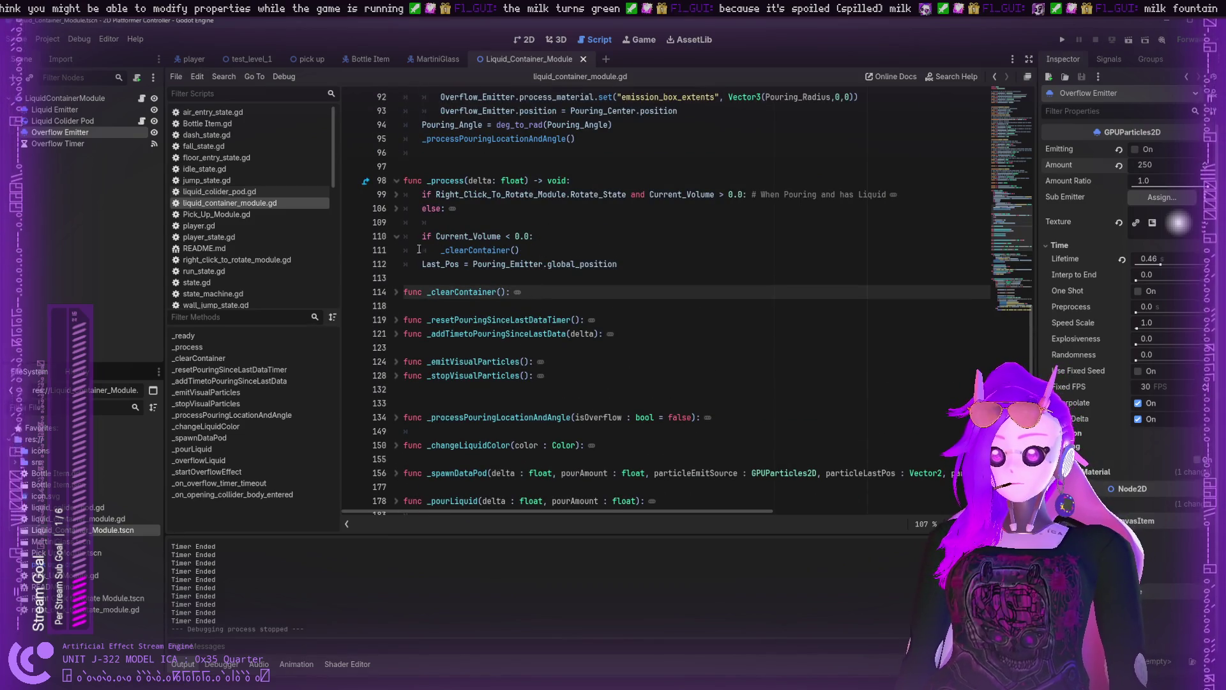
pyautogui.click(396, 237)
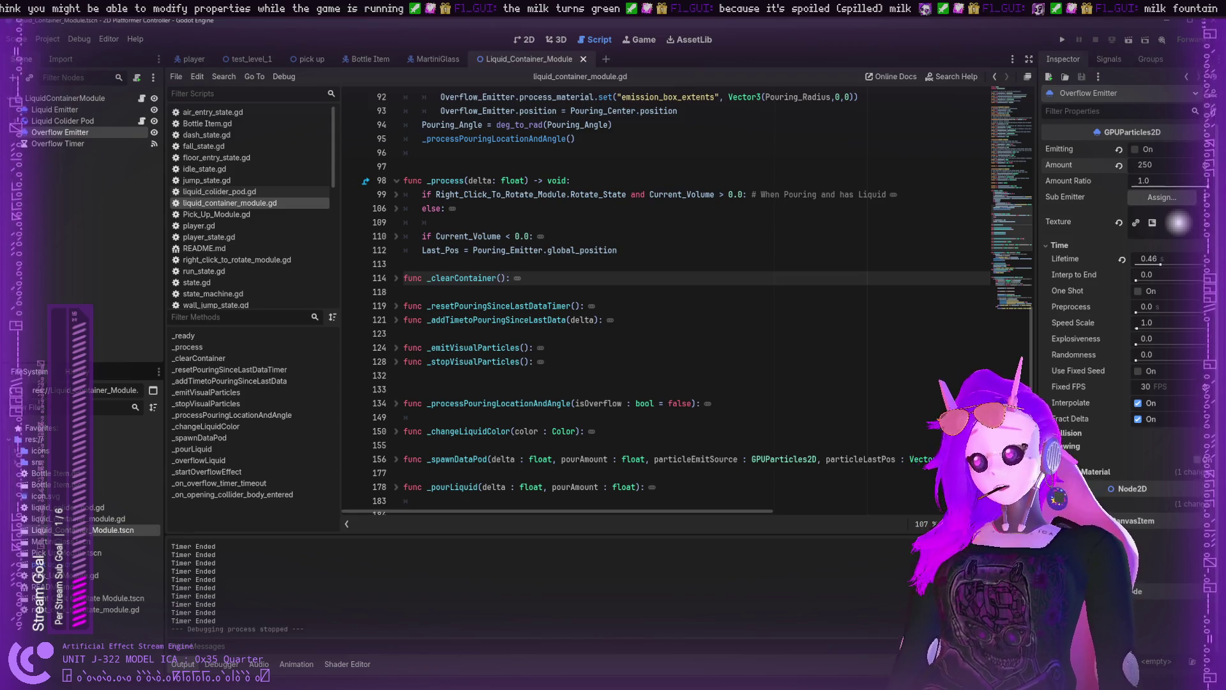
pyautogui.moveTo(629, 284)
pyautogui.mouseDown()
pyautogui.moveTo(425, 250)
pyautogui.moveTo(390, 179)
pyautogui.mouseUp()
pyautogui.click(437, 171)
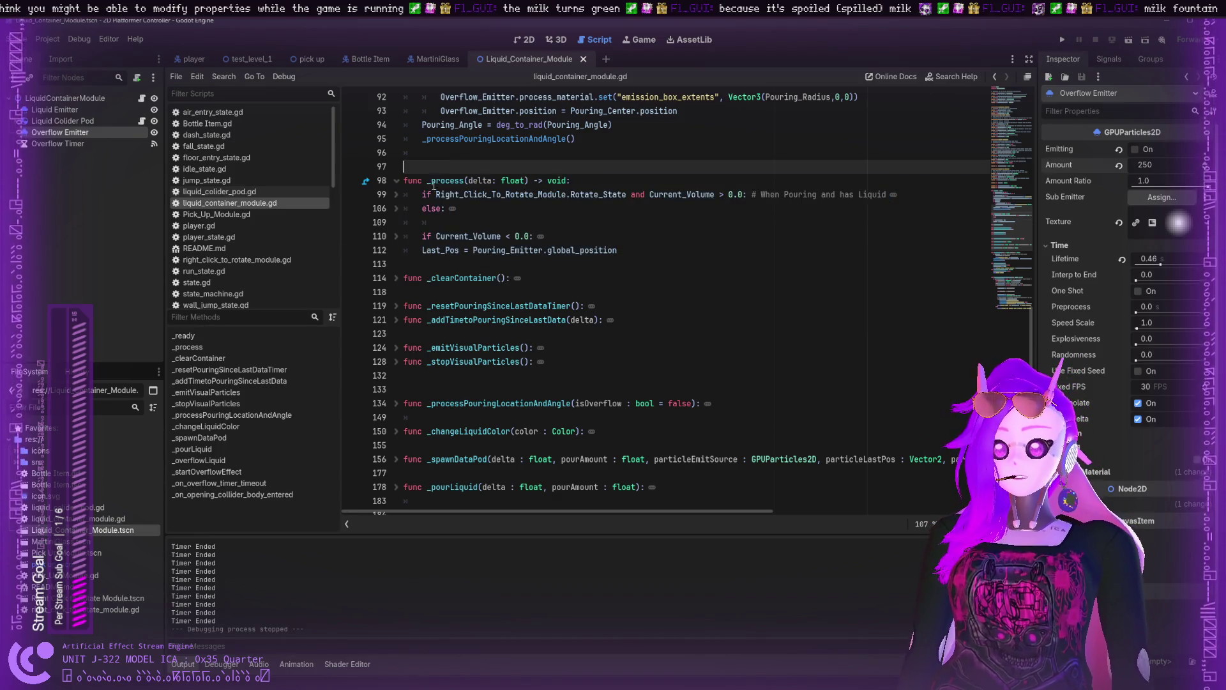